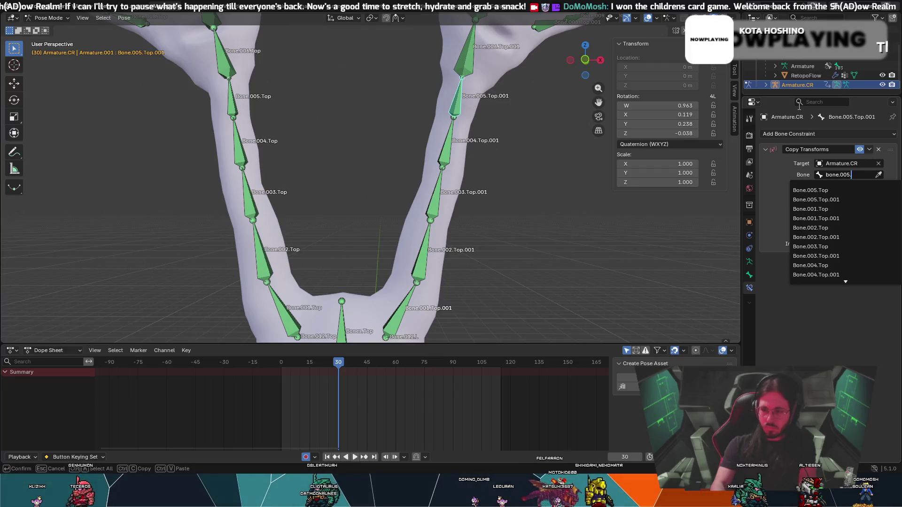
Make Bone.006.Top.001 active and search the target bone list for 'bone.006.top' without choosing.
key("Escape")
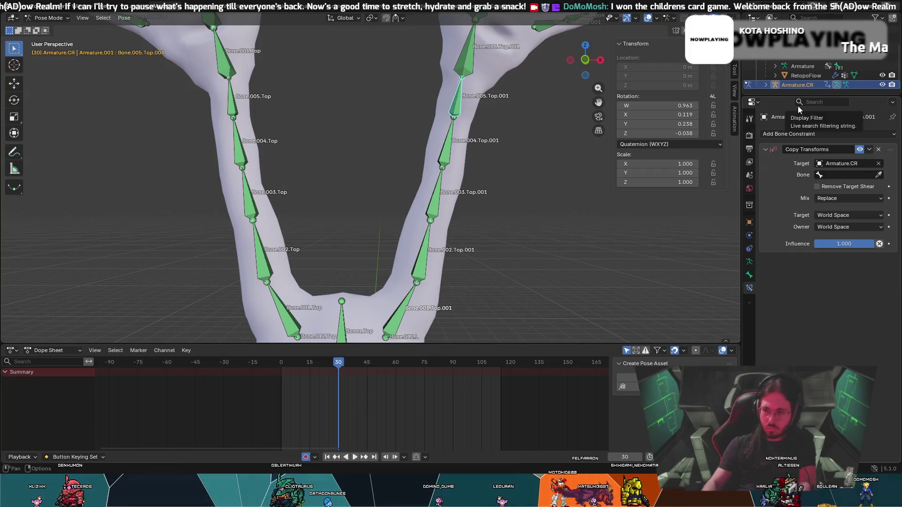
mouse_move(525, 108)
middle_mouse_down("shift")
mouse_move(456, 159)
mouse_move(426, 319)
mouse_move(409, 232)
middle_mouse_up("shift")
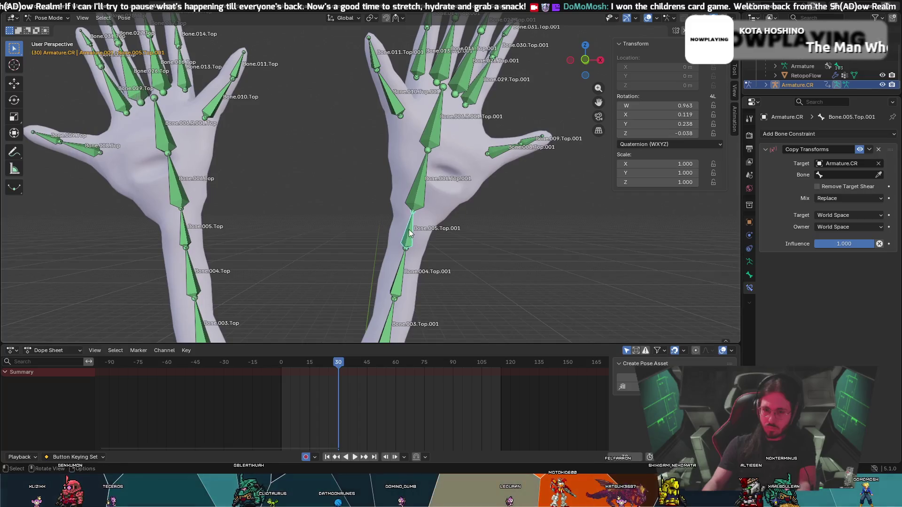
left_click(426, 185)
middle_click_drag(427, 185, 398, 236, "shift")
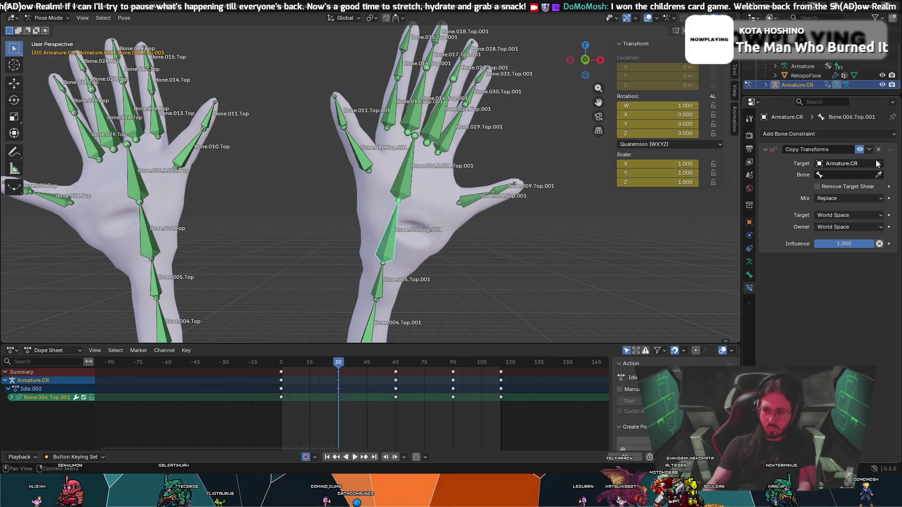
left_click(850, 174)
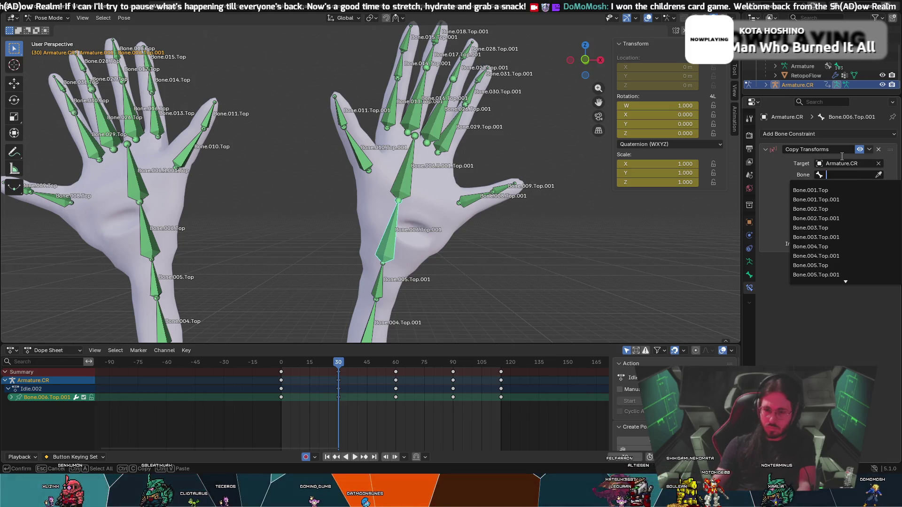
type("bone.006")
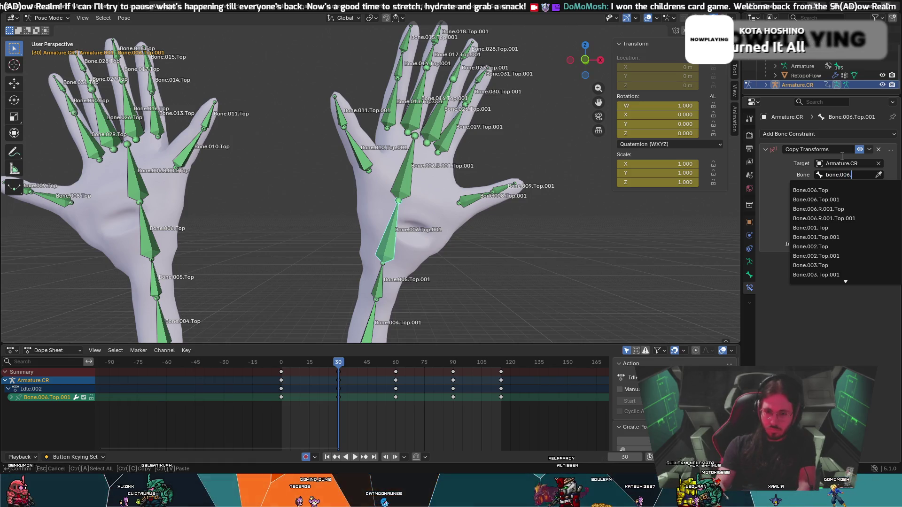
type(".top")
key("Escape")
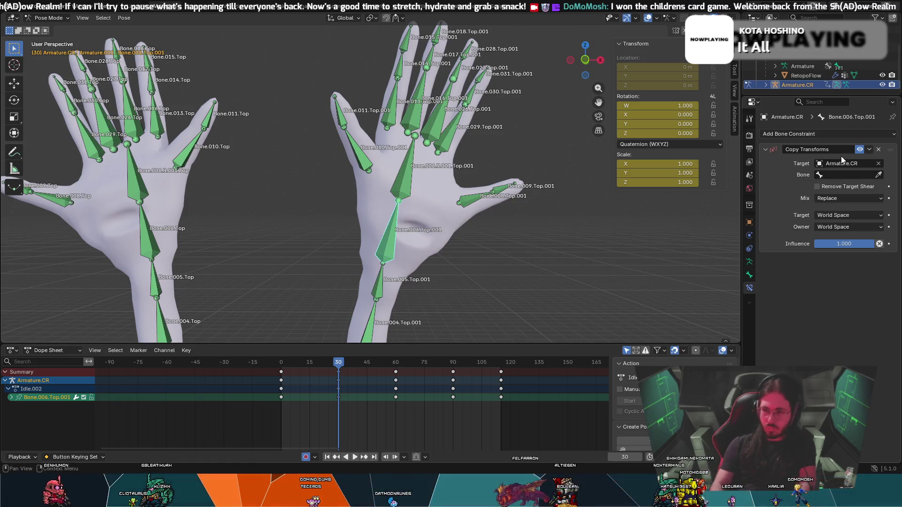
Make Bone.006.R.001.Top.001 active and search targets for 'bone.006.tr.001', leaving the target empty.
mouse_move(396, 180)
middle_mouse_down()
mouse_move(289, 156)
mouse_move(373, 133)
mouse_move(306, 219)
mouse_move(325, 191)
mouse_move(369, 173)
middle_mouse_up()
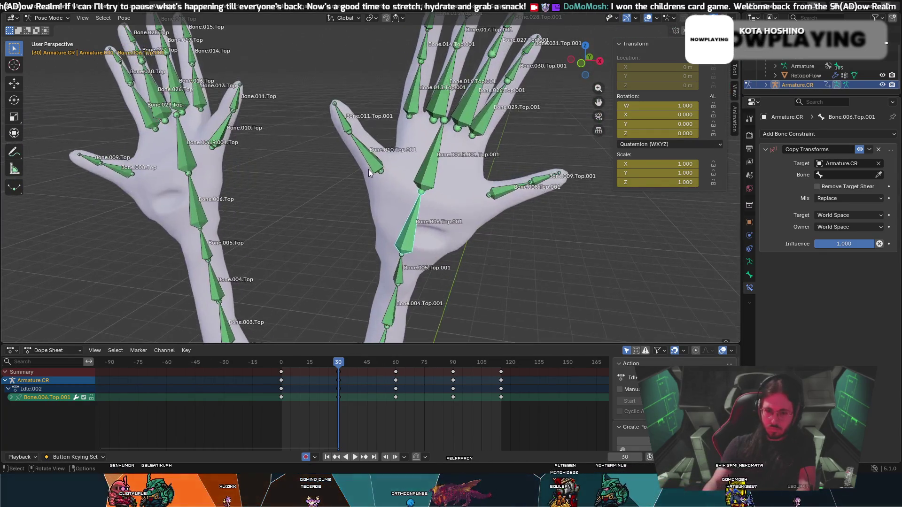
left_click(433, 170)
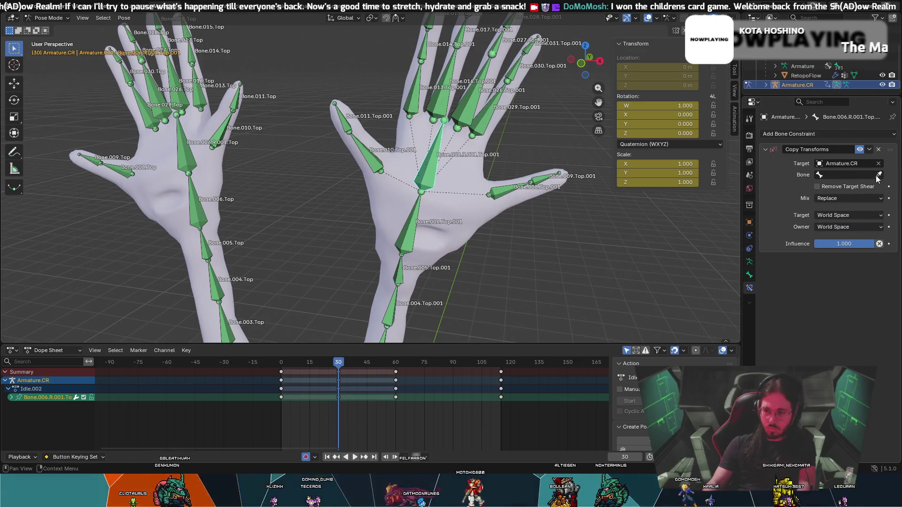
mouse_move(571, 154)
middle_mouse_down()
mouse_move(529, 165)
mouse_move(559, 154)
middle_mouse_up()
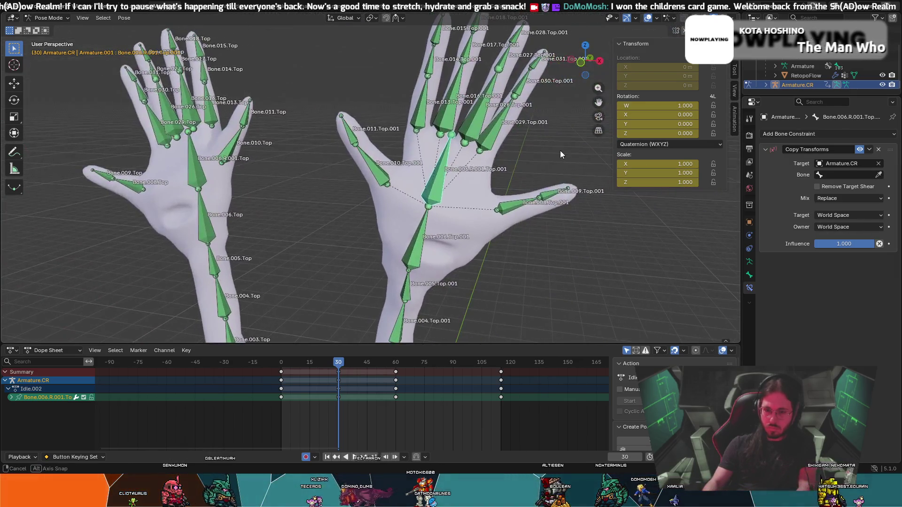
left_click(864, 176)
type("b")
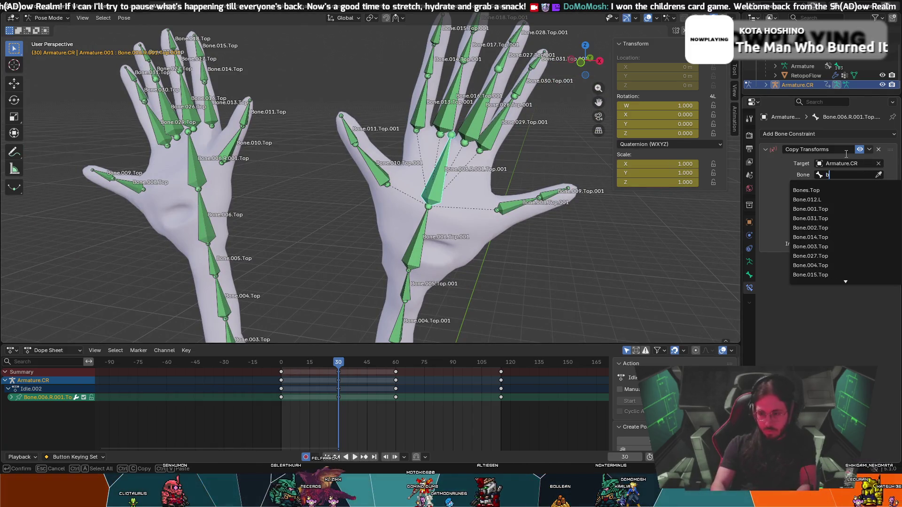
type("one.00")
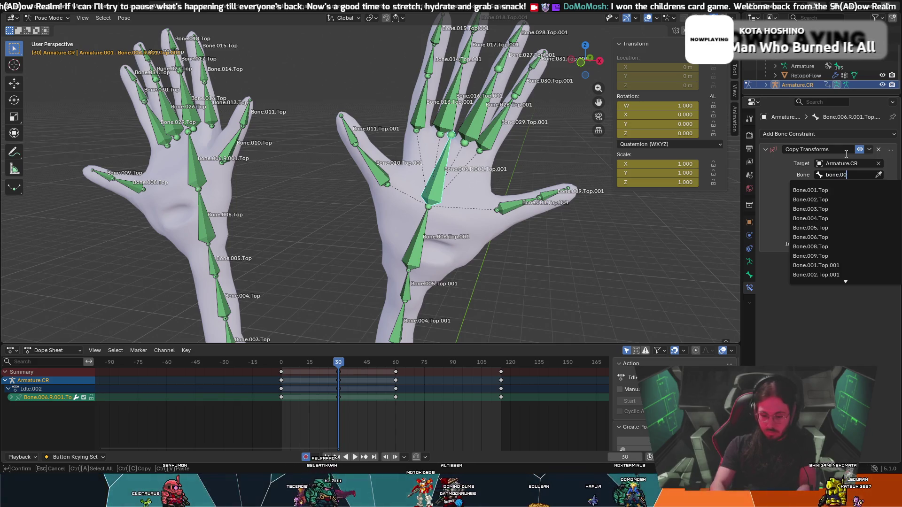
type("6")
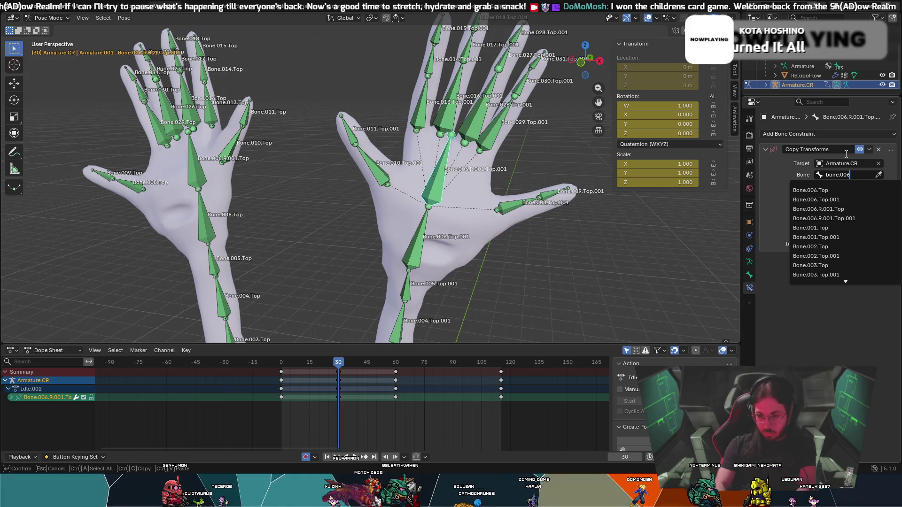
type(".t")
key("BackSpace")
type("r")
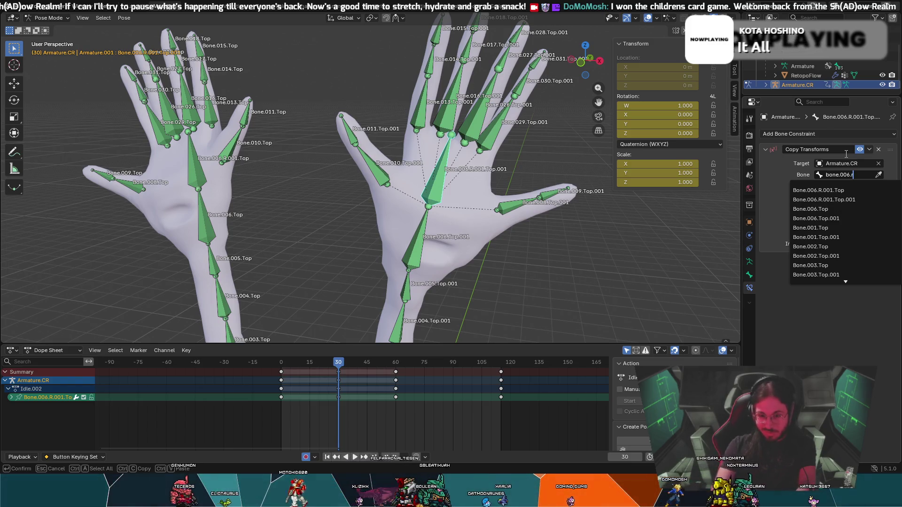
type(".001")
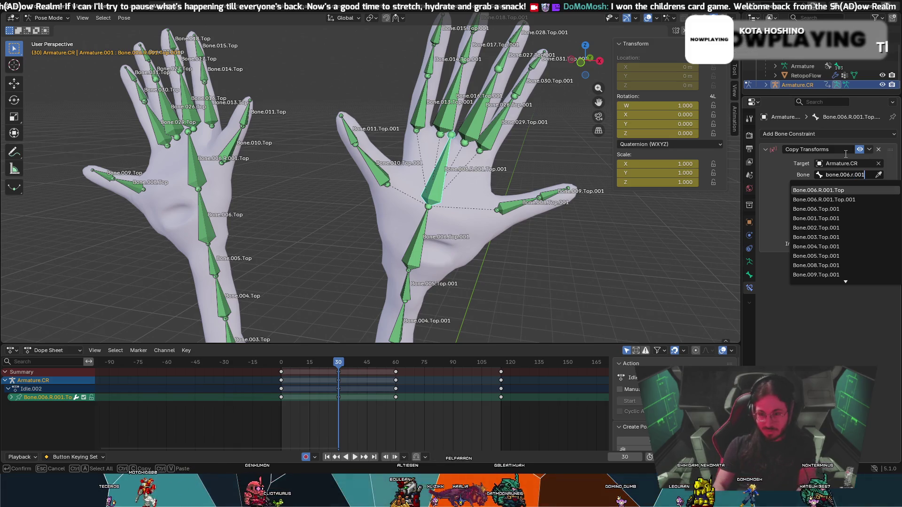
key("Down")
key("Escape")
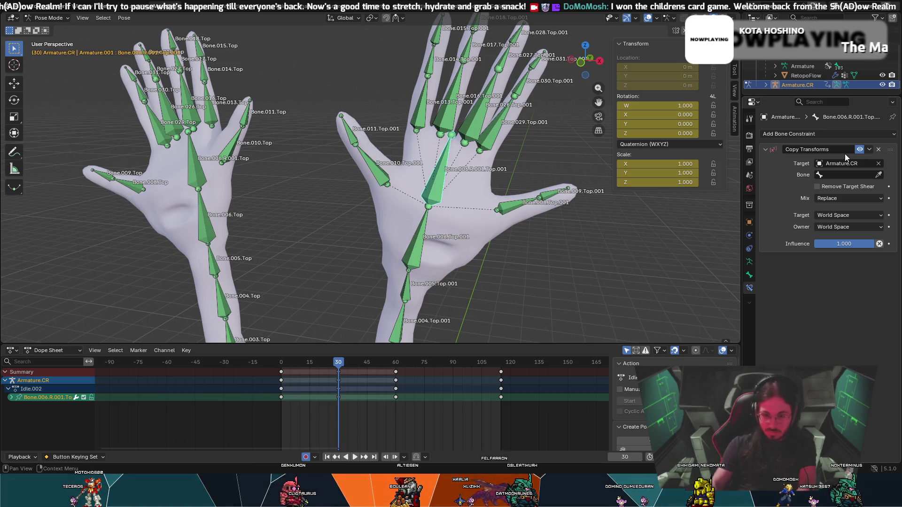
Make Bone.010.Top.001 active and browse its target bone list without choosing one.
left_click(377, 173)
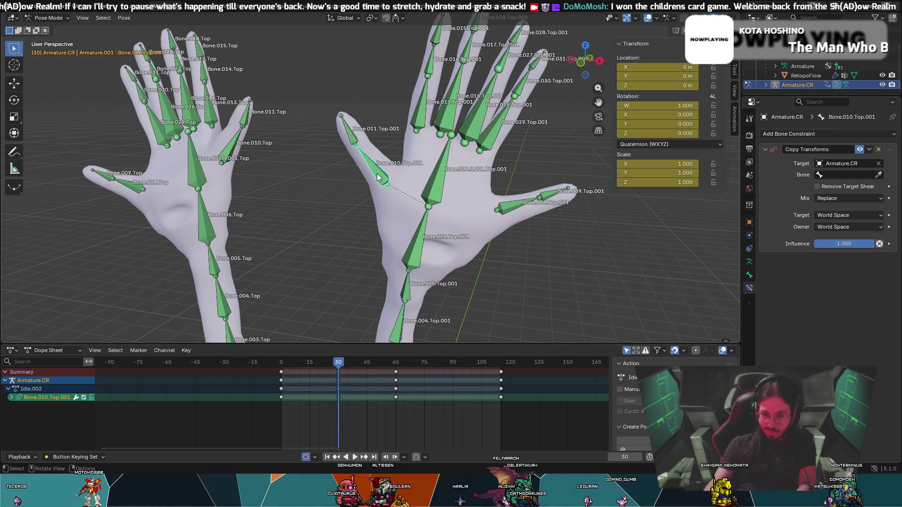
left_click(841, 175)
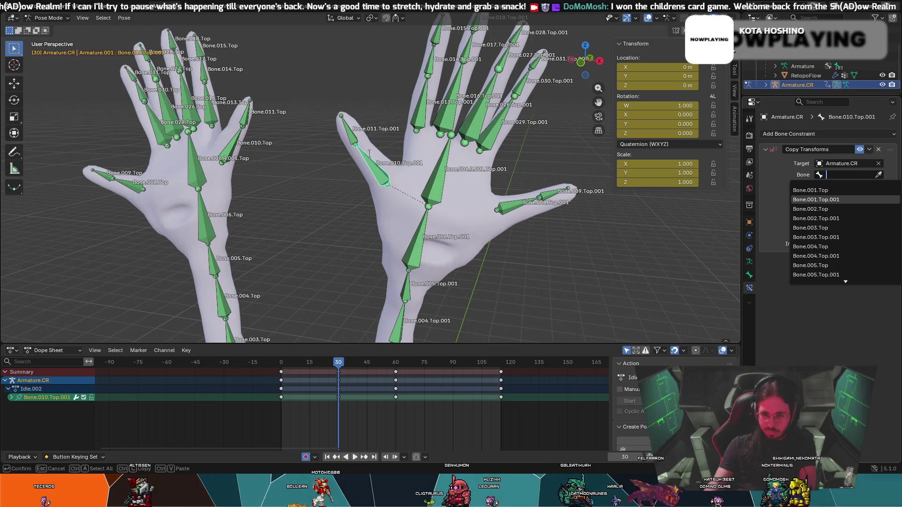
key("Escape")
Select Bone.006.Top.001 along the arm and set its constraint's target bone to Bone.001.Top.
mouse_move(346, 137)
middle_mouse_down()
mouse_move(373, 249)
mouse_move(399, 257)
middle_mouse_up()
left_click(451, 218)
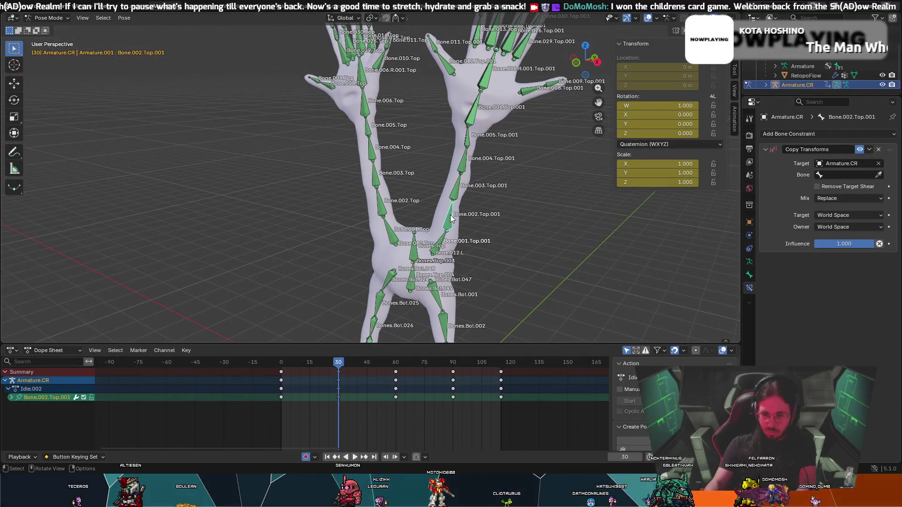
left_click(467, 133)
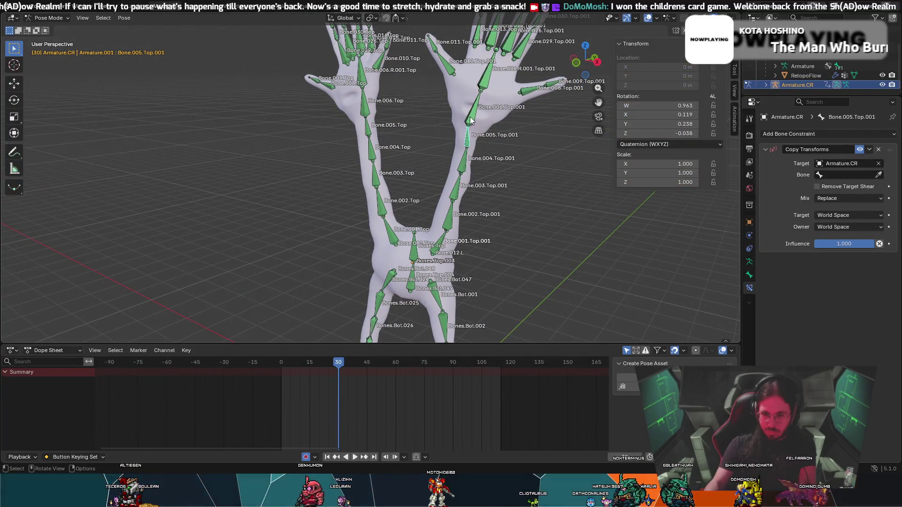
left_click(471, 119)
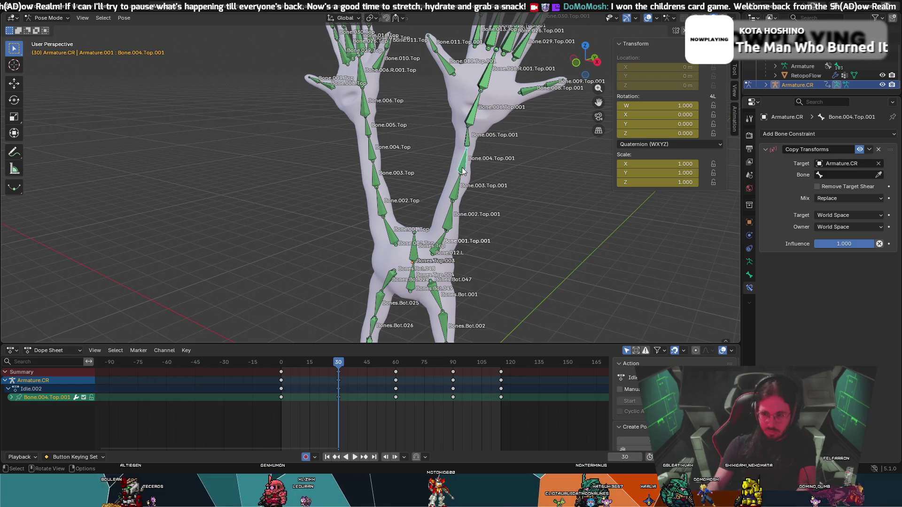
left_click(488, 115)
left_click(483, 118)
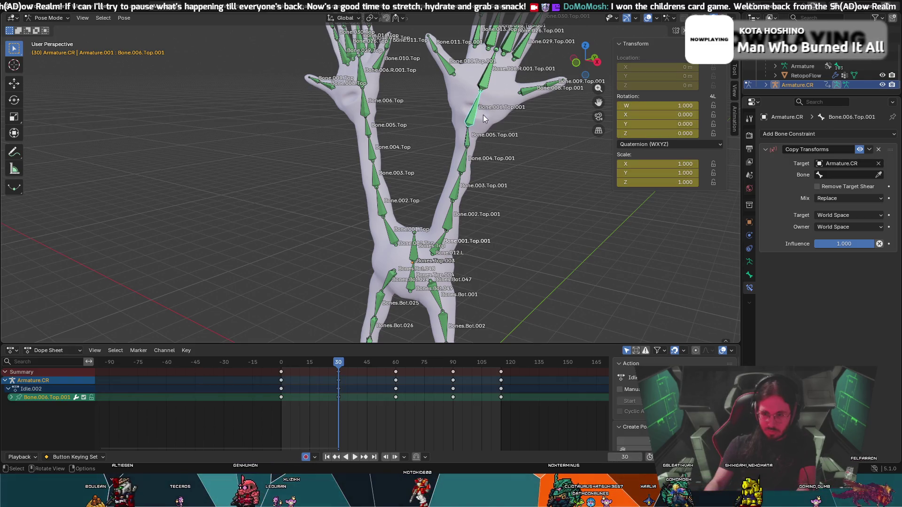
left_click(818, 172)
left_click(813, 193)
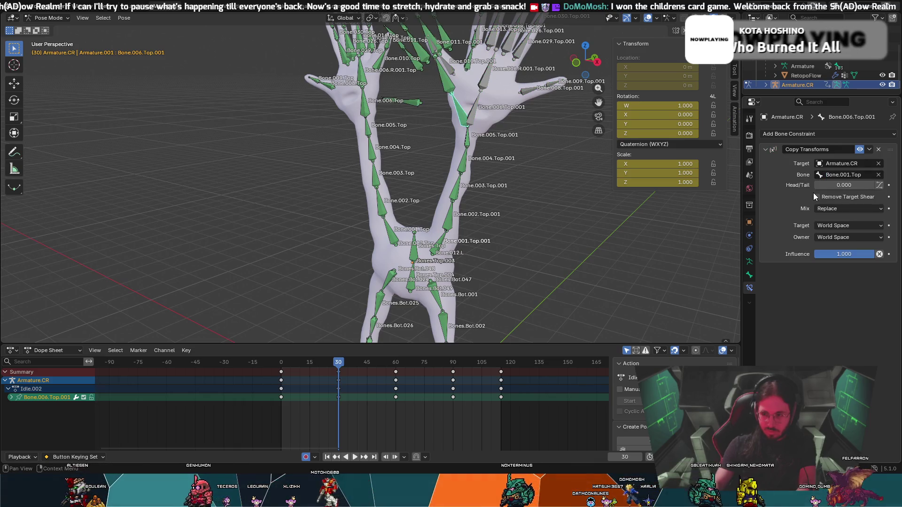
Step to parent Bone.005.Top.001, then make Bone.001.Top.001 active and browse its target list.
key("bracketleft")
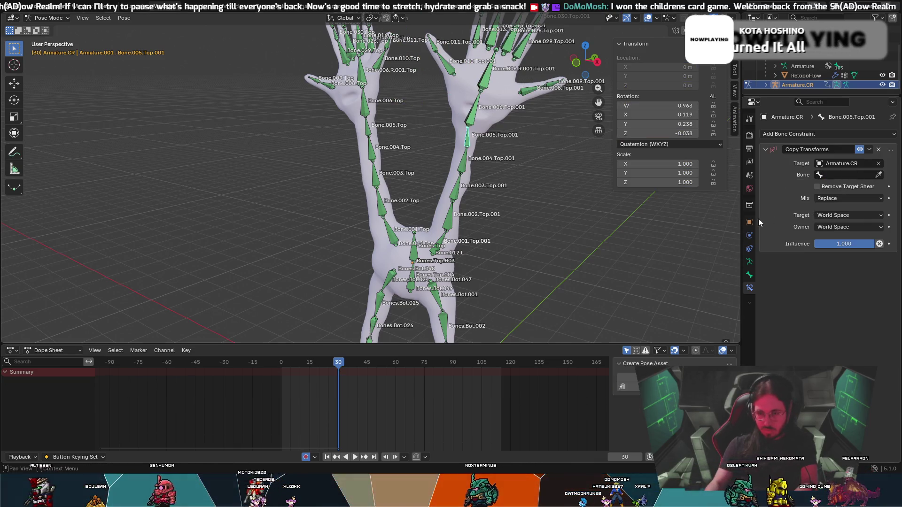
left_click(440, 240)
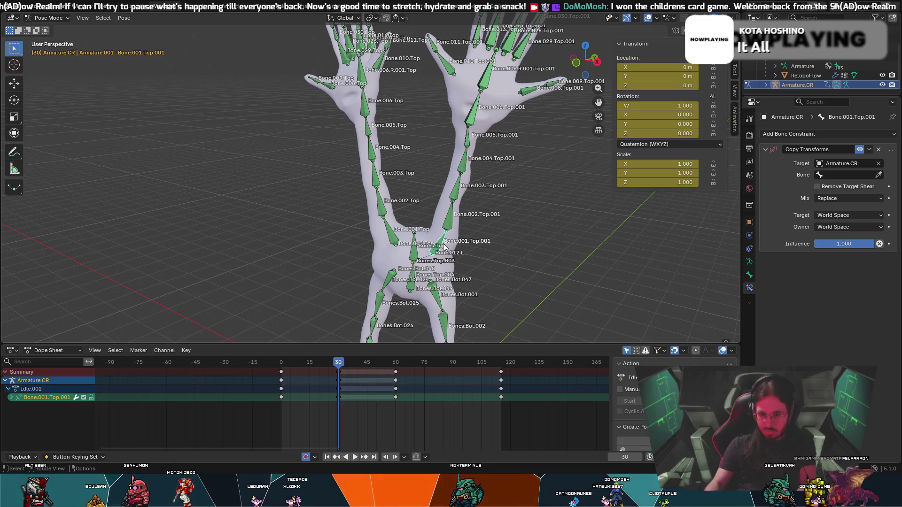
left_click(854, 176)
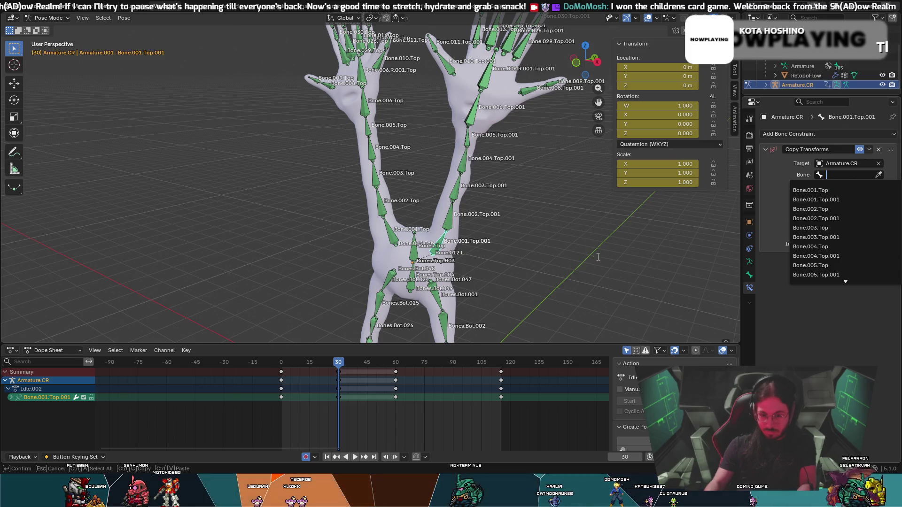
scroll(537, 263, "up", 4)
mouse_move(525, 297)
middle_mouse_down("shift")
mouse_move(557, 271)
mouse_move(483, 208)
middle_mouse_up("shift")
right_click(484, 208)
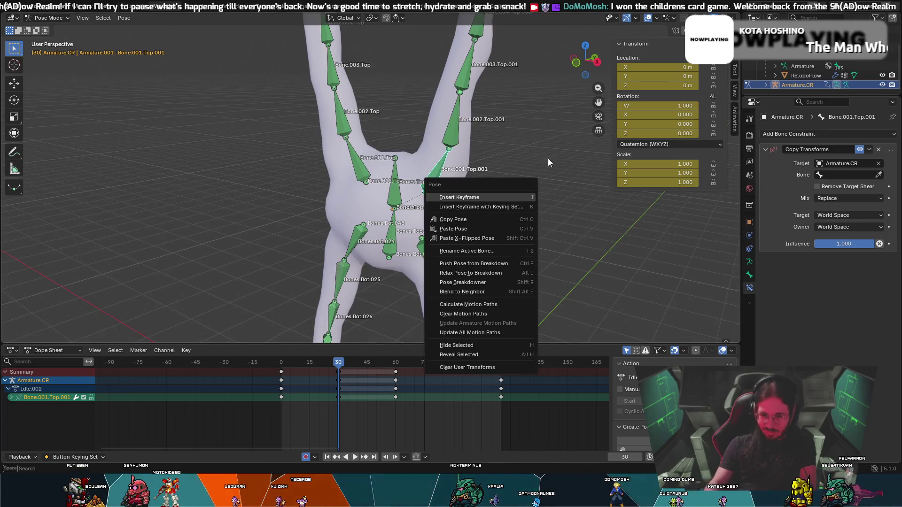
mouse_move(548, 159)
middle_mouse_down()
mouse_move(513, 143)
mouse_move(489, 196)
mouse_move(447, 202)
mouse_move(427, 191)
mouse_move(466, 193)
mouse_move(447, 200)
mouse_move(478, 204)
mouse_move(508, 192)
mouse_move(537, 194)
mouse_move(475, 198)
mouse_move(438, 171)
middle_mouse_up()
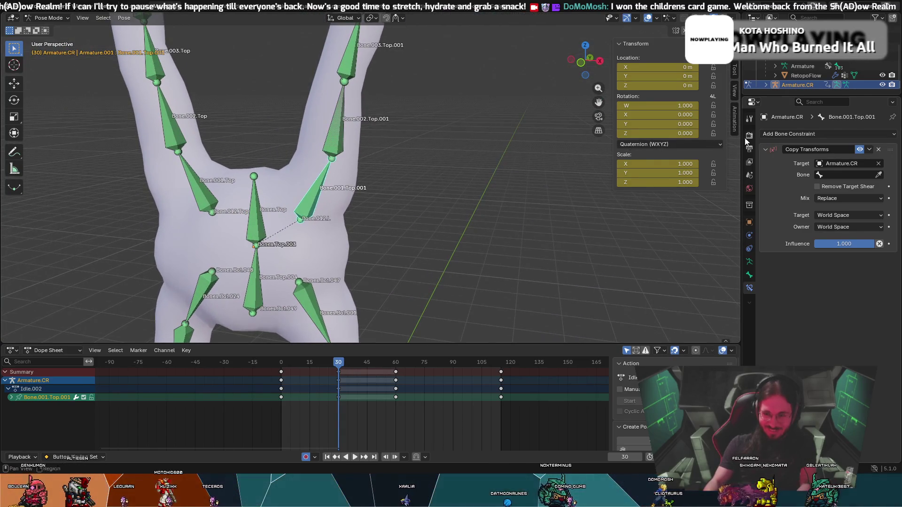
Try setting the target bone to Bone.001.Top via search and list, then undo it.
left_click(835, 174)
type("b")
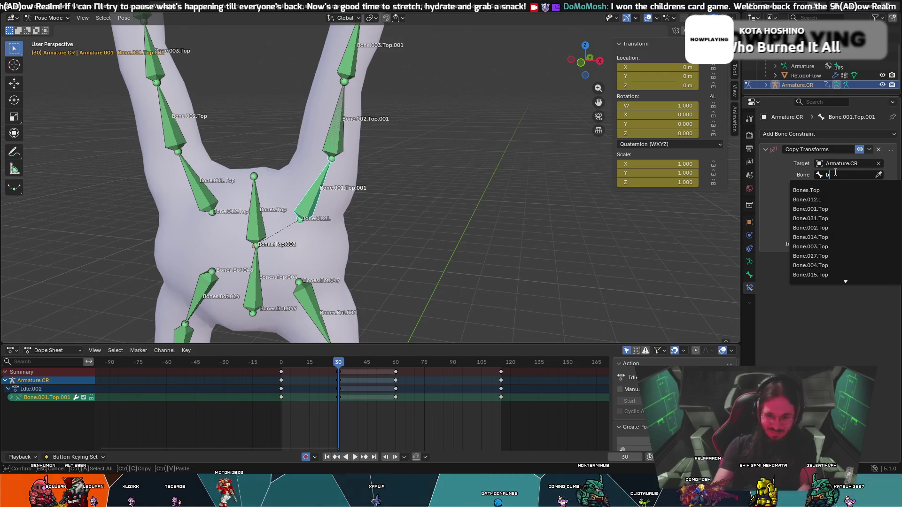
type("one.001.top.")
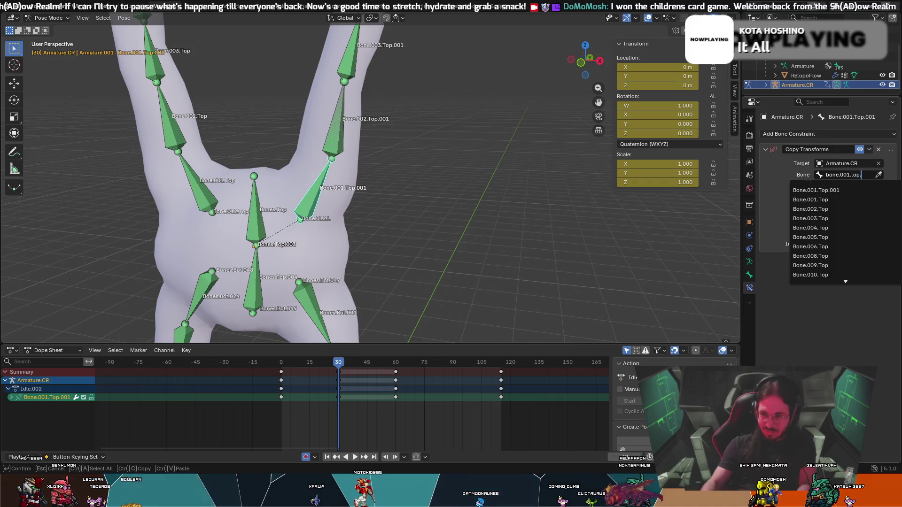
key("Escape")
left_click(834, 174)
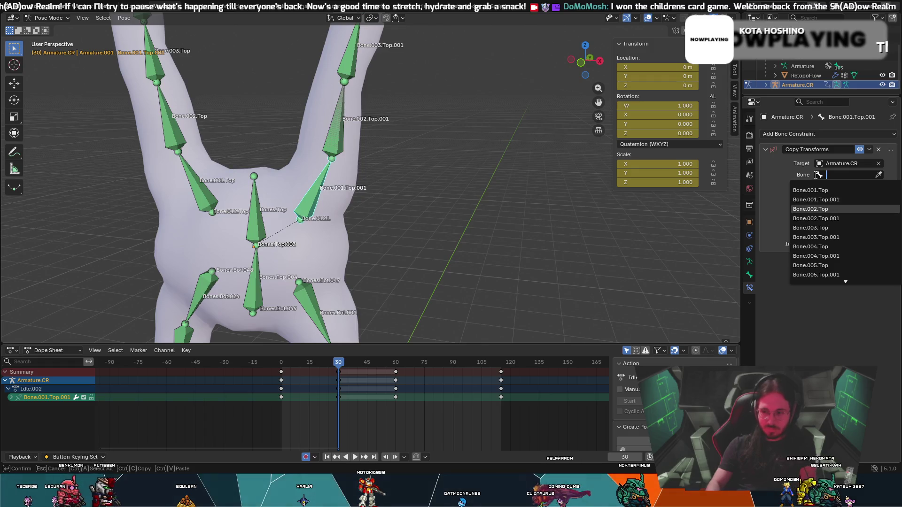
key("Escape")
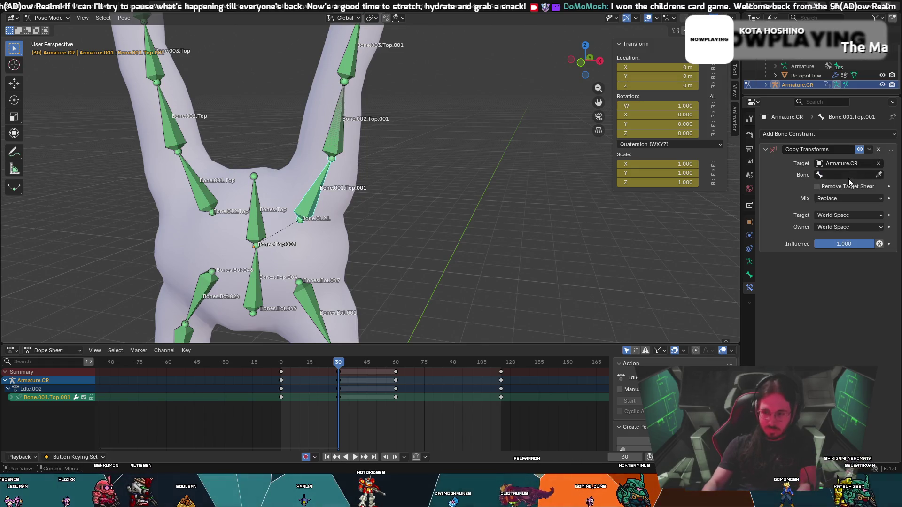
left_click(849, 173)
key("Escape")
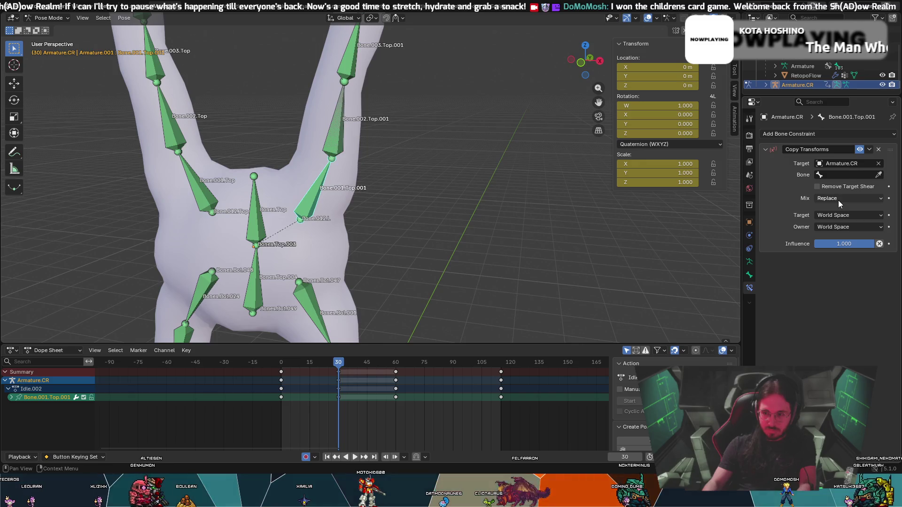
left_click(845, 174)
left_click(838, 202)
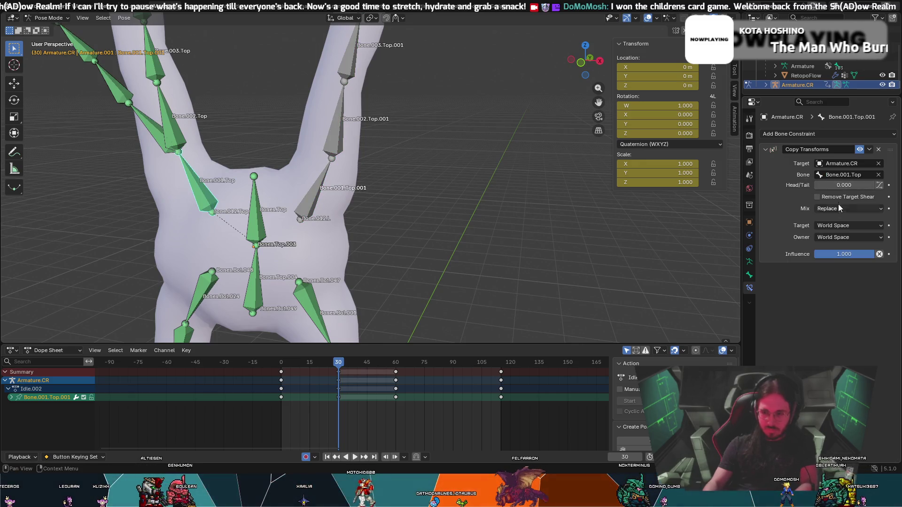
key("ctrl+z")
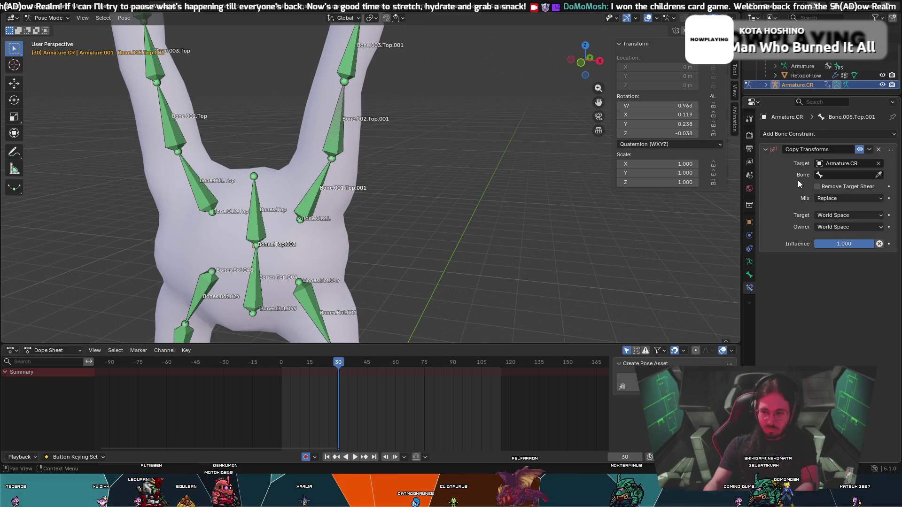
Pick Bone.001.Top.001 as the Copy Transforms target bone from the list.
scroll(792, 64, "down", 2)
left_click(792, 59)
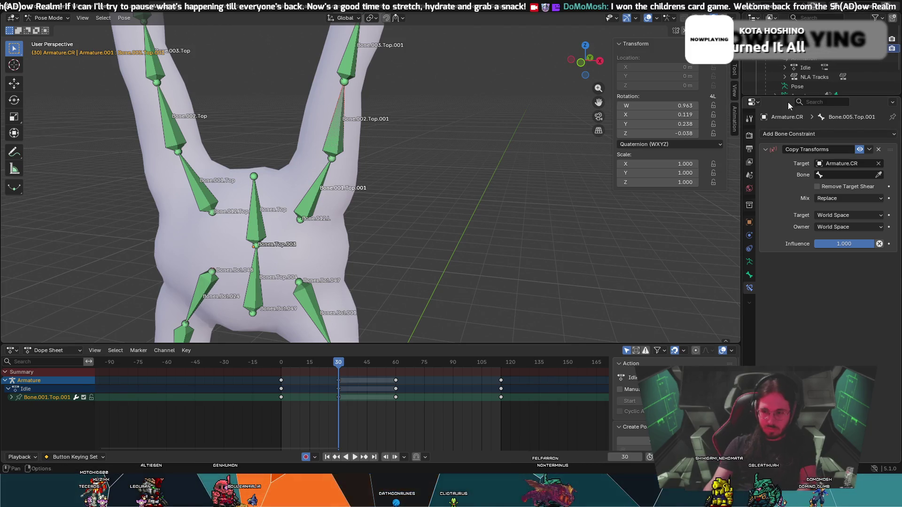
scroll(798, 80, "up", 2)
left_click(850, 176)
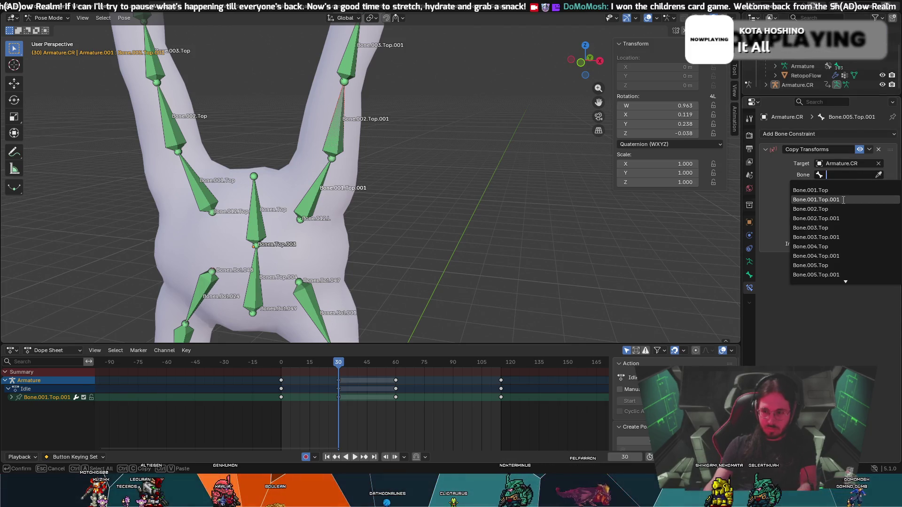
left_click(843, 200)
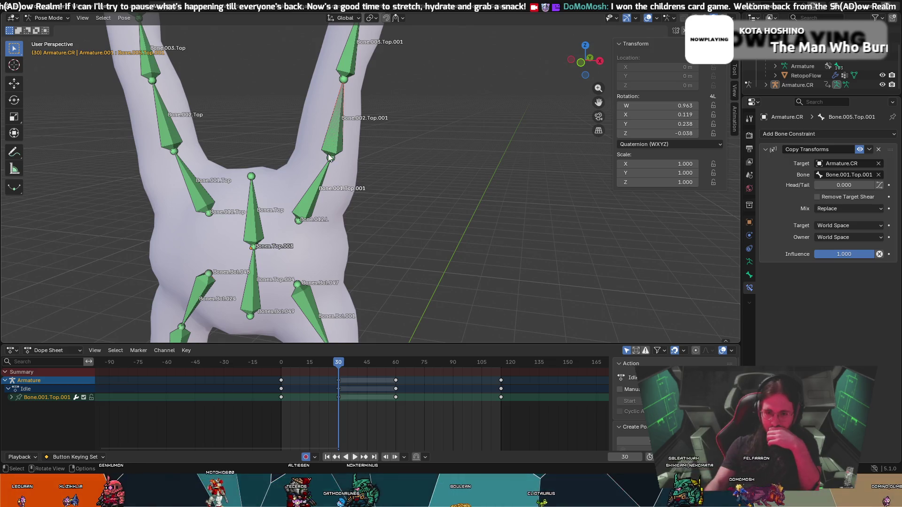
Make Bone.002.Top.001 active and search its target list for 'bone.002' without choosing.
left_click(331, 134)
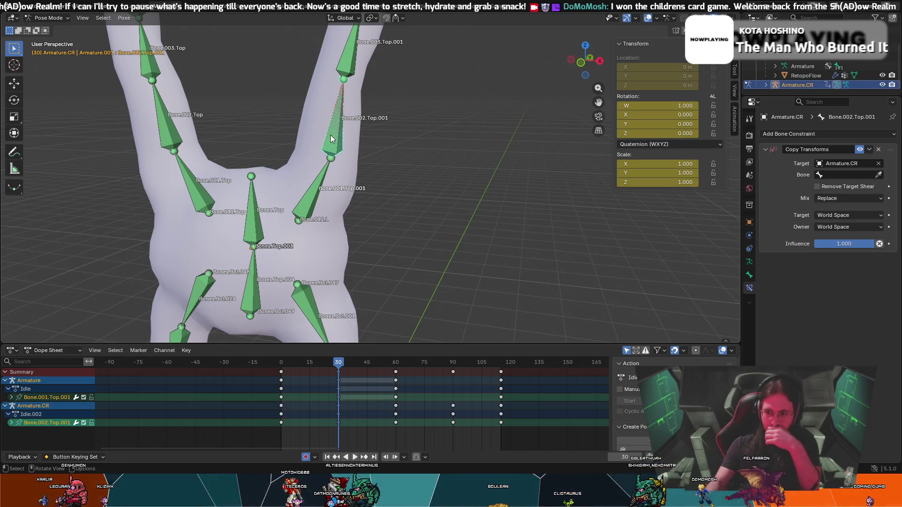
scroll(812, 77, "down", 3)
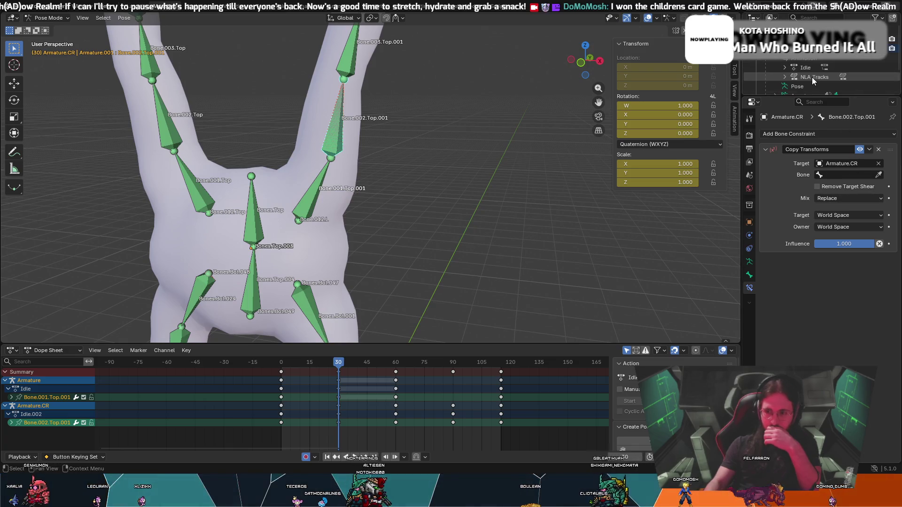
scroll(816, 69, "up", 3)
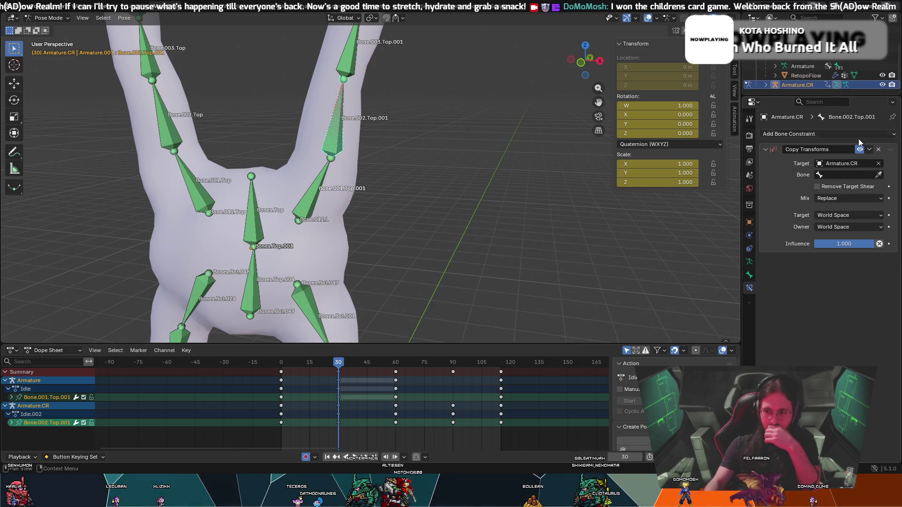
left_click(859, 177)
key("Escape")
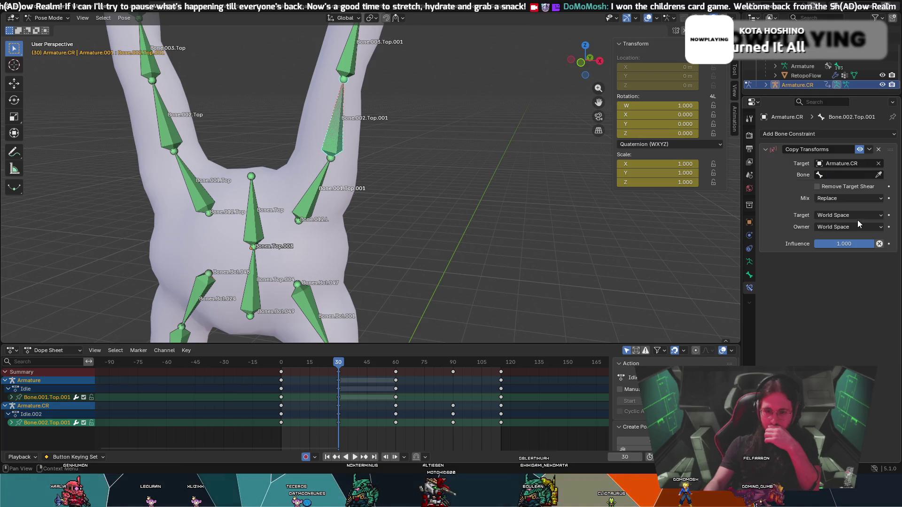
scroll(830, 66, "down", 3)
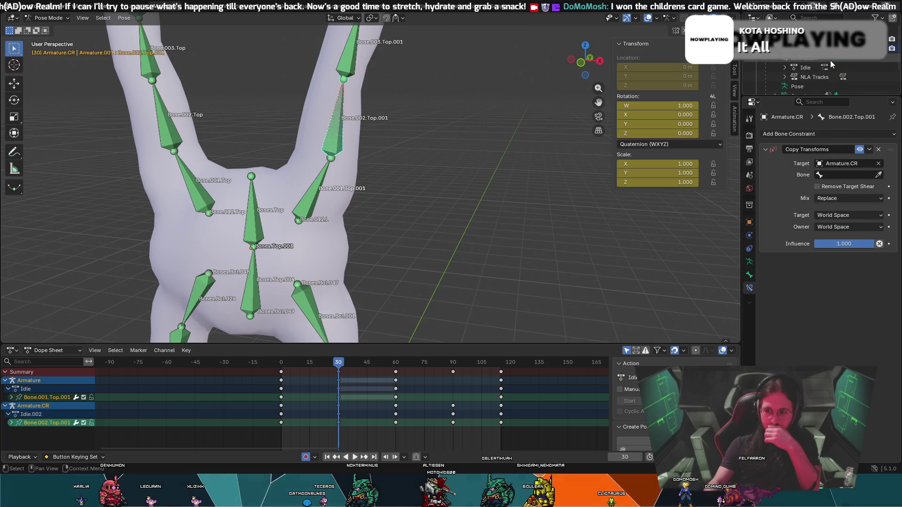
left_click(841, 173)
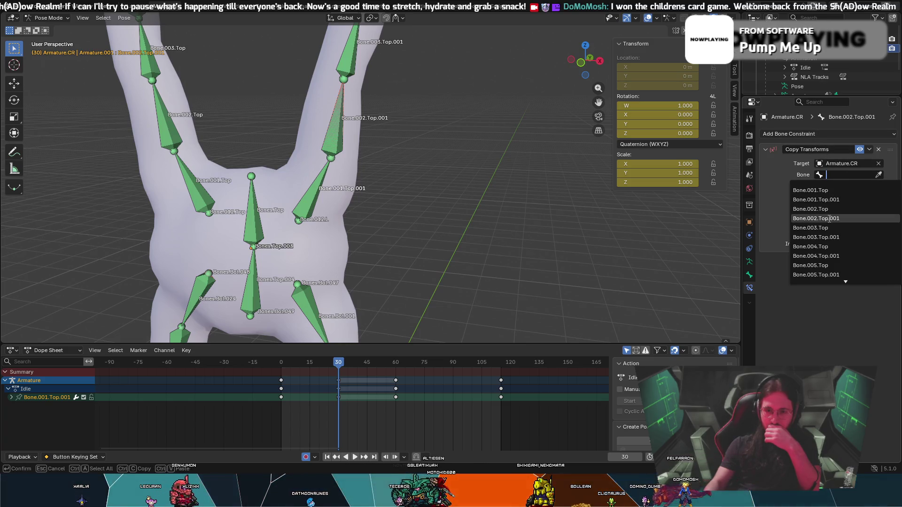
key("Escape")
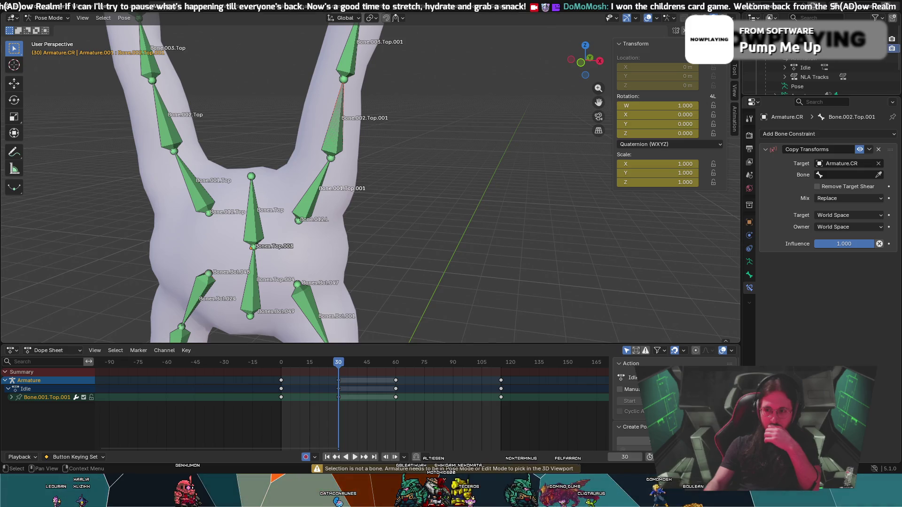
left_click(834, 175)
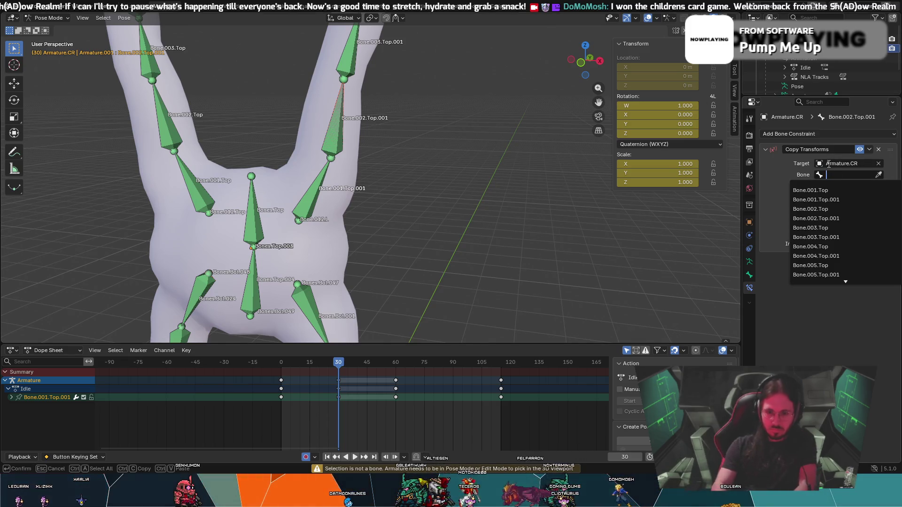
type("bone.00")
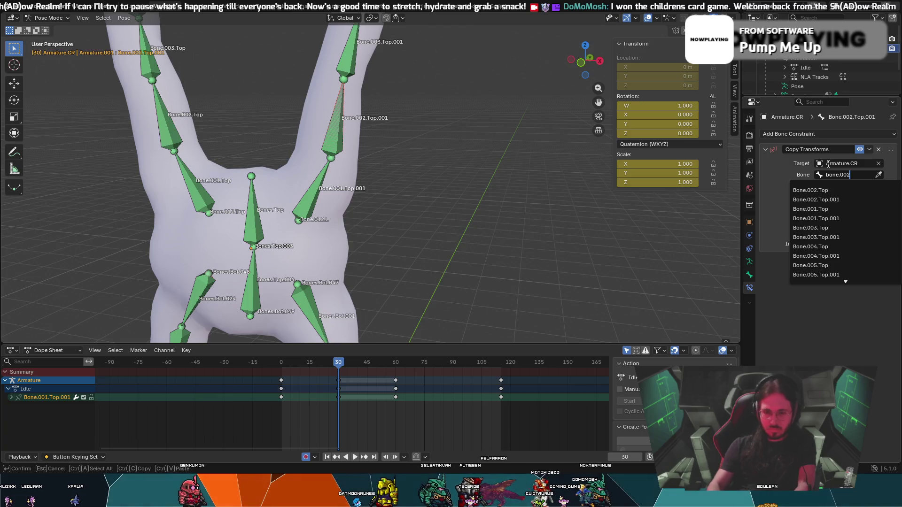
type("2")
left_click(773, 224)
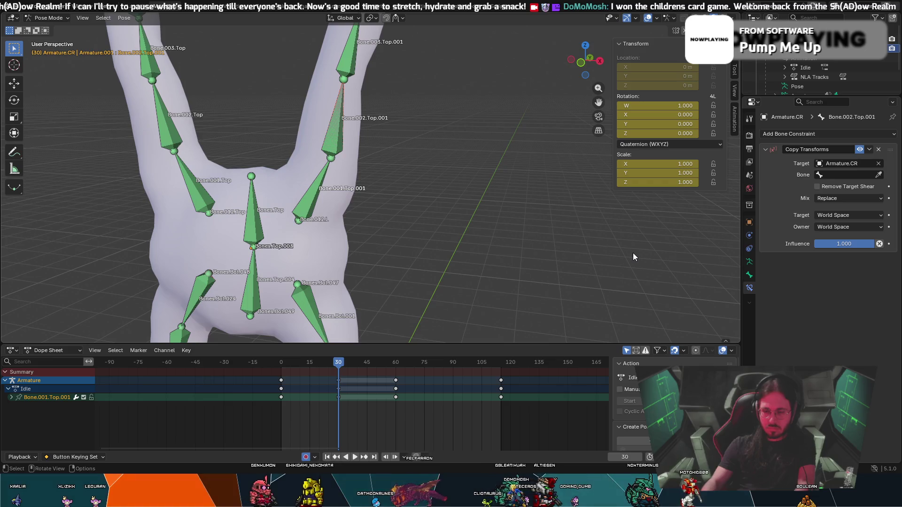
Reselect Bone.001.Top.001, then make Bone.003.Top.001 active and view along the right arm.
scroll(503, 198, "down", 4)
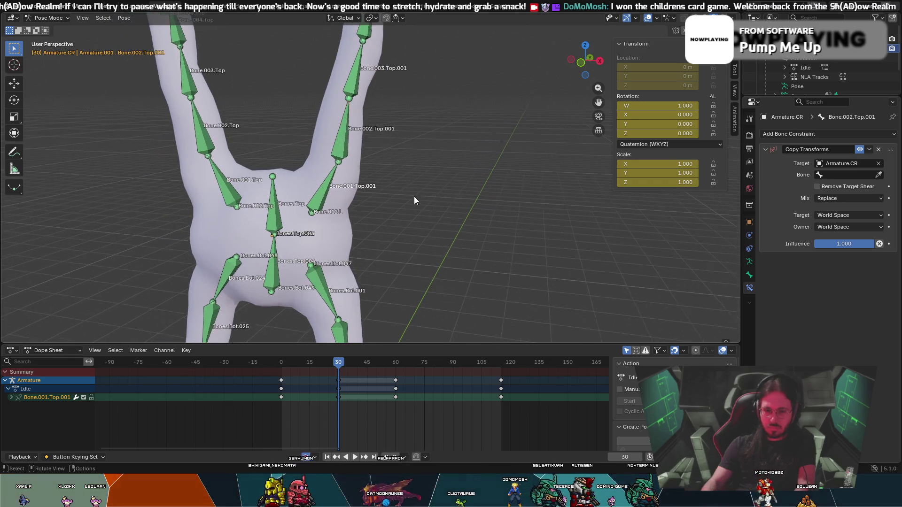
scroll(413, 196, "up", 4)
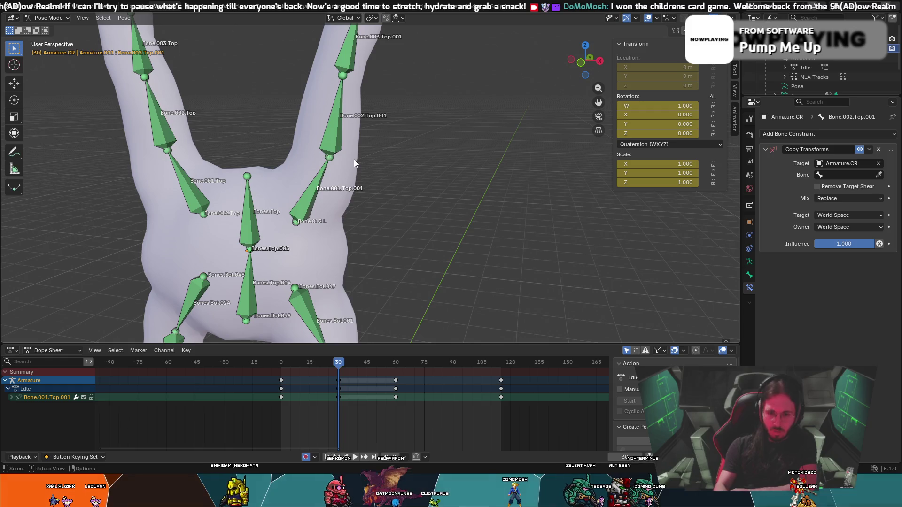
left_click(318, 180)
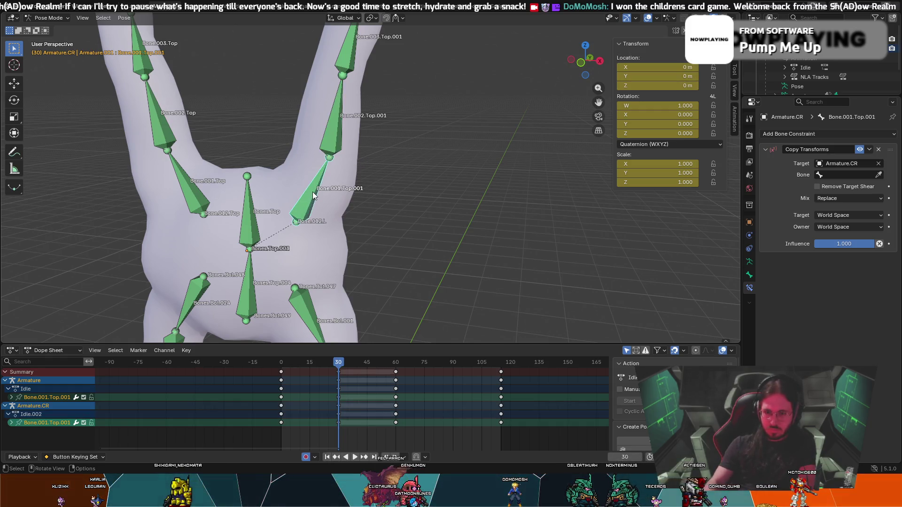
left_click(383, 205)
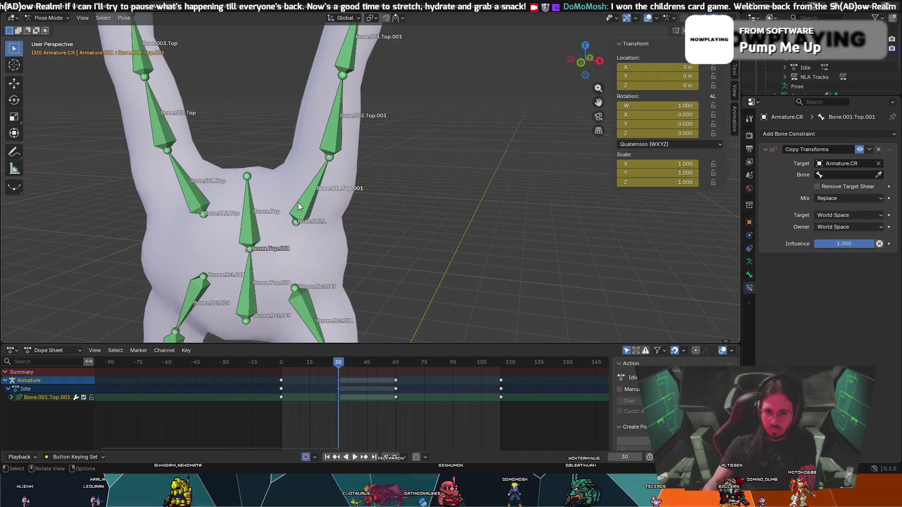
left_click(315, 188)
scroll(809, 86, "up", 3)
left_click(810, 86)
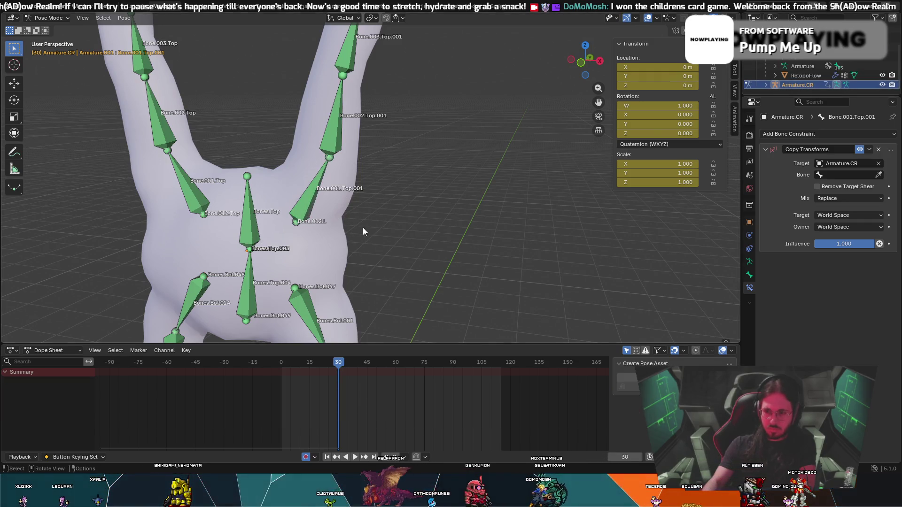
left_click(314, 202)
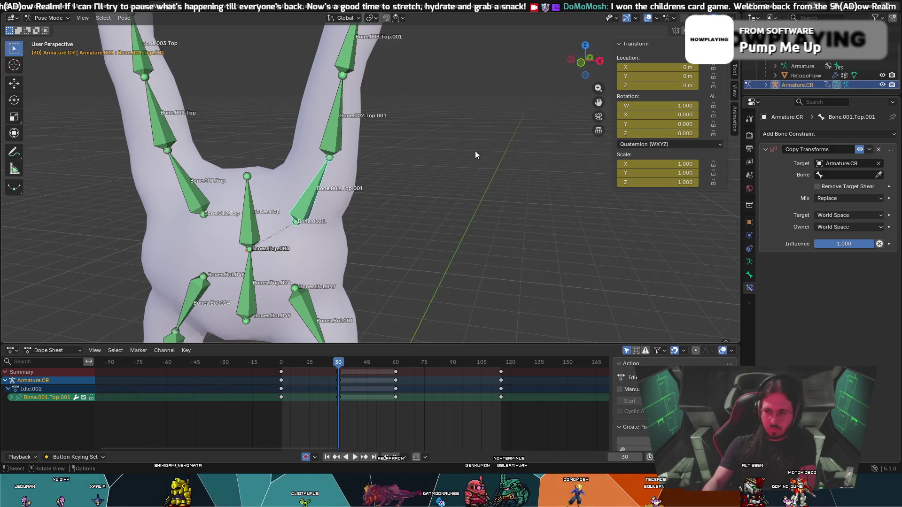
left_click(340, 136)
left_click(349, 52)
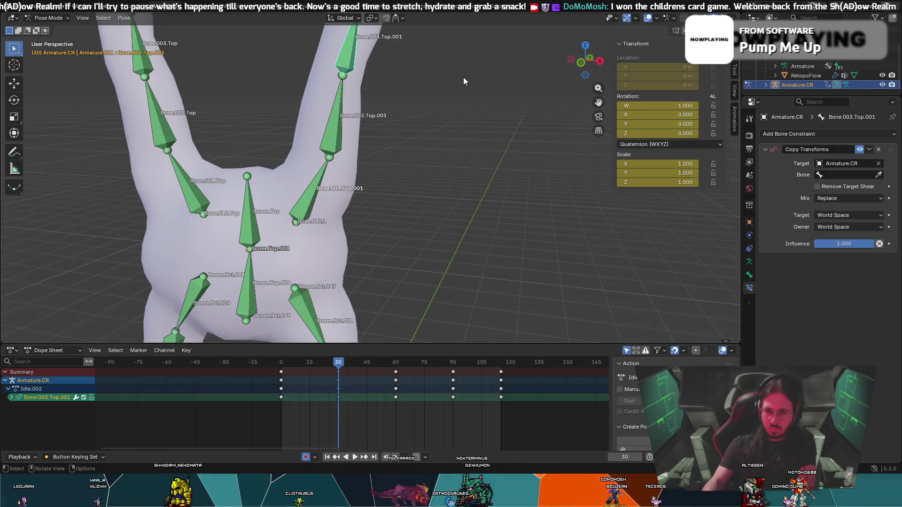
mouse_move(463, 77)
middle_mouse_down()
mouse_move(478, 85)
mouse_move(477, 124)
mouse_move(13, 169)
middle_mouse_up()
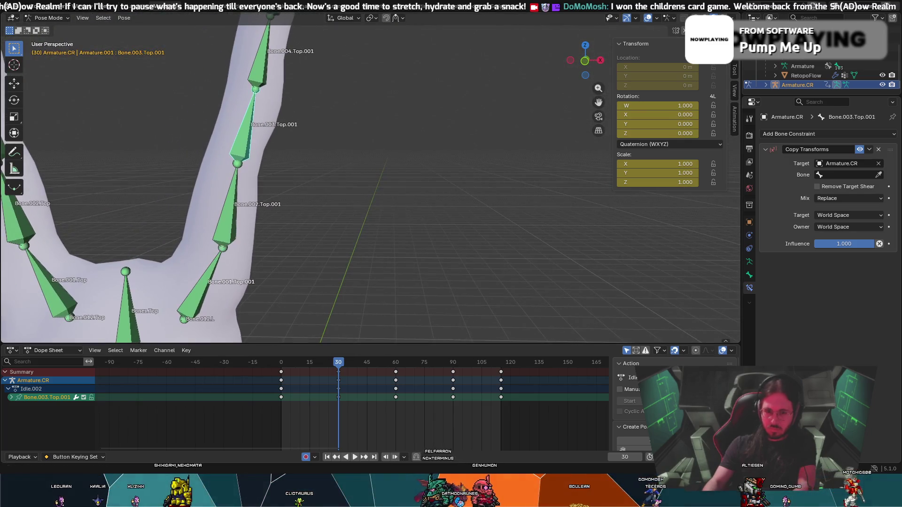
scroll(247, 99, "down", 1)
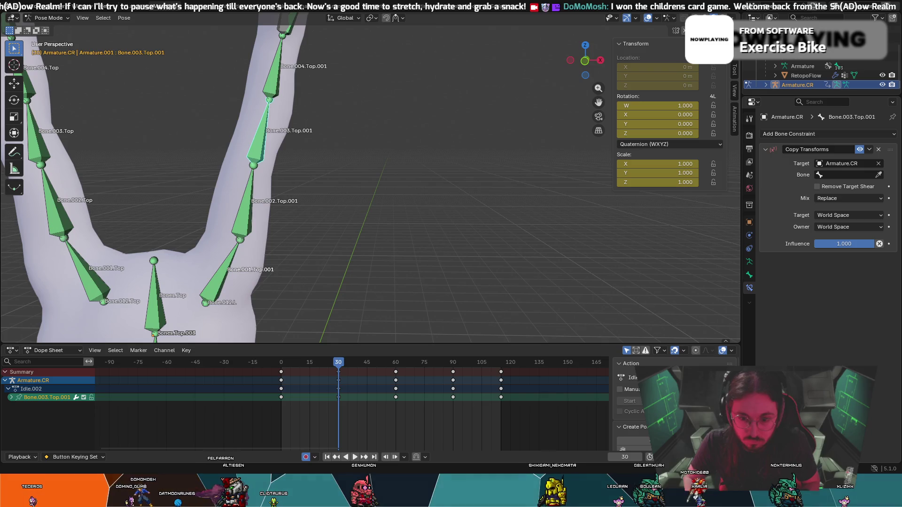
Switch to the Firefox window and resume the YouTube bendy-bone rigging tutorial.
key("alt+Tab")
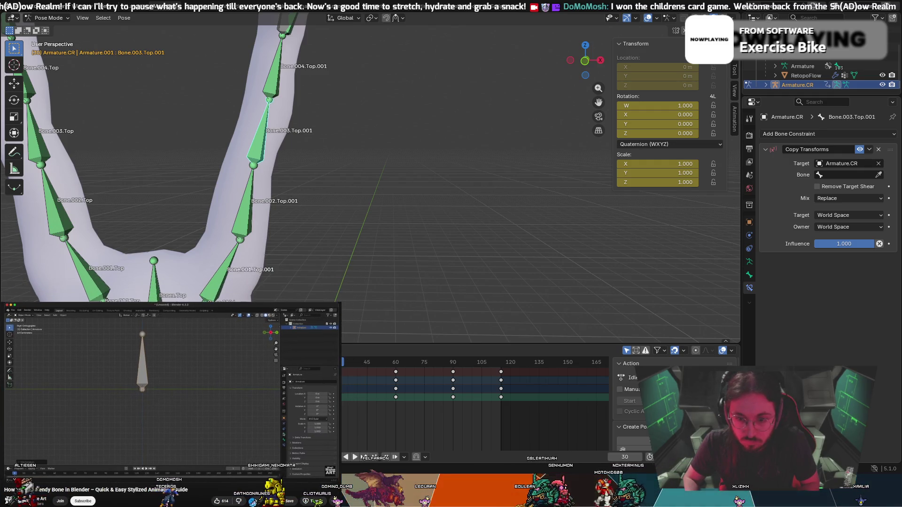
left_click(139, 405)
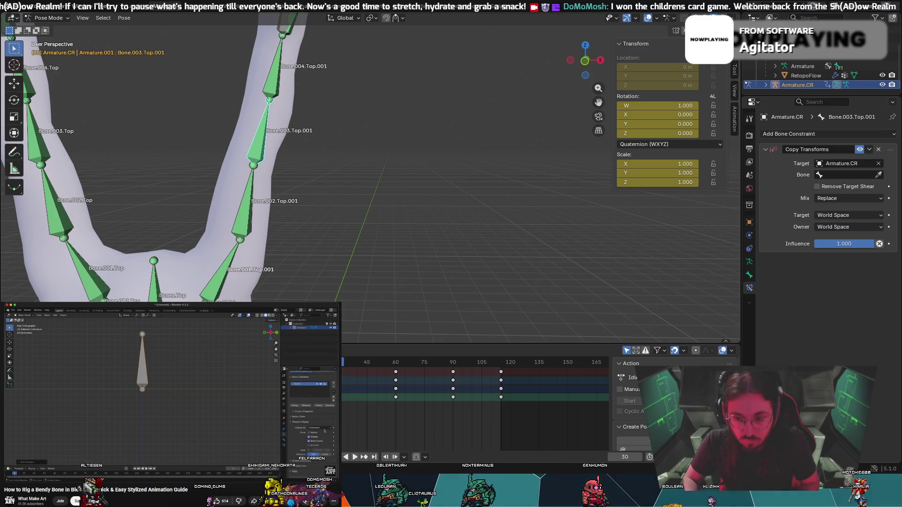
Pause the tutorial, step through the arm's bone chain with [ and ], and leave Pose Mode.
key("space")
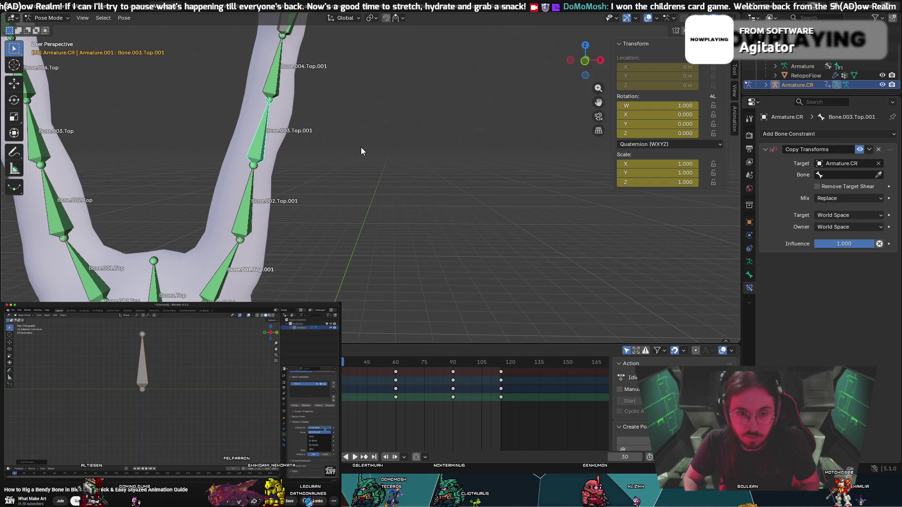
mouse_move(361, 147)
middle_mouse_down()
mouse_move(371, 153)
mouse_move(297, 130)
middle_mouse_up()
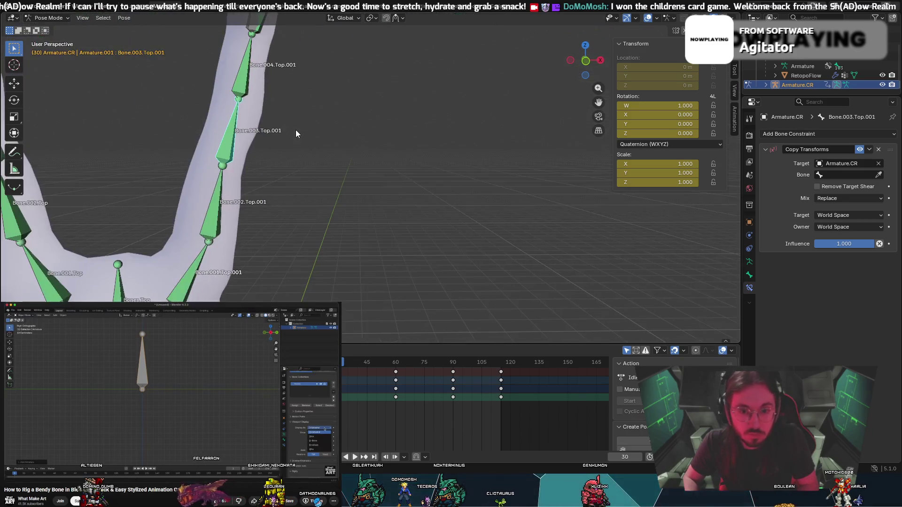
key("bracketleft")
scroll(280, 137, "down", 2)
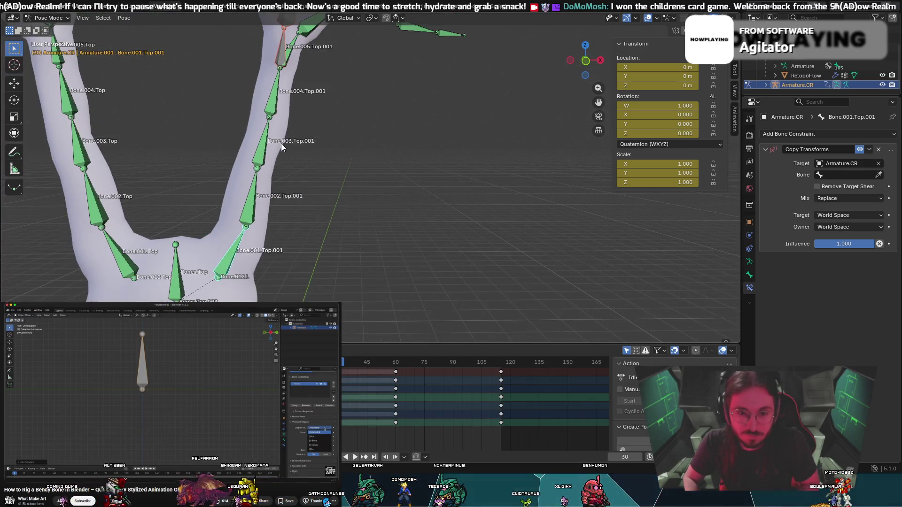
key("bracketright")
key("bracketright")
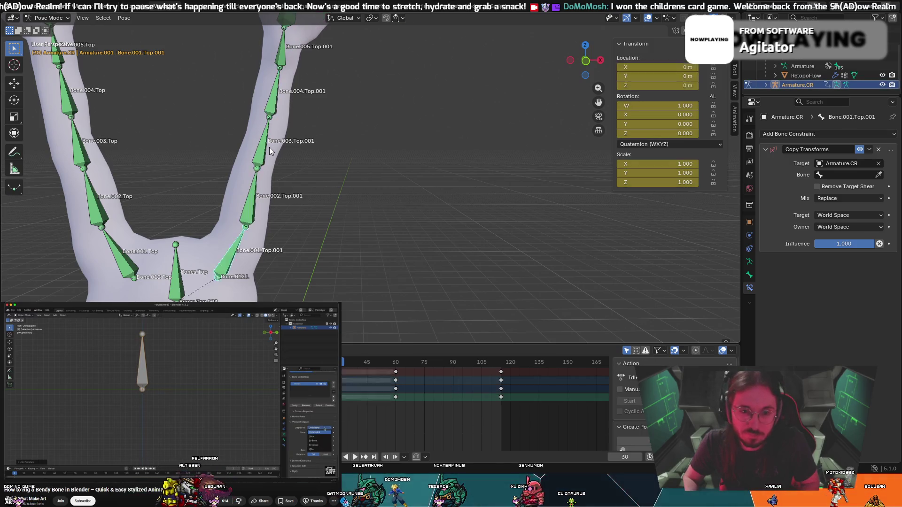
key("ctrl+z")
key("ctrl+z")
key("ctrl+z")
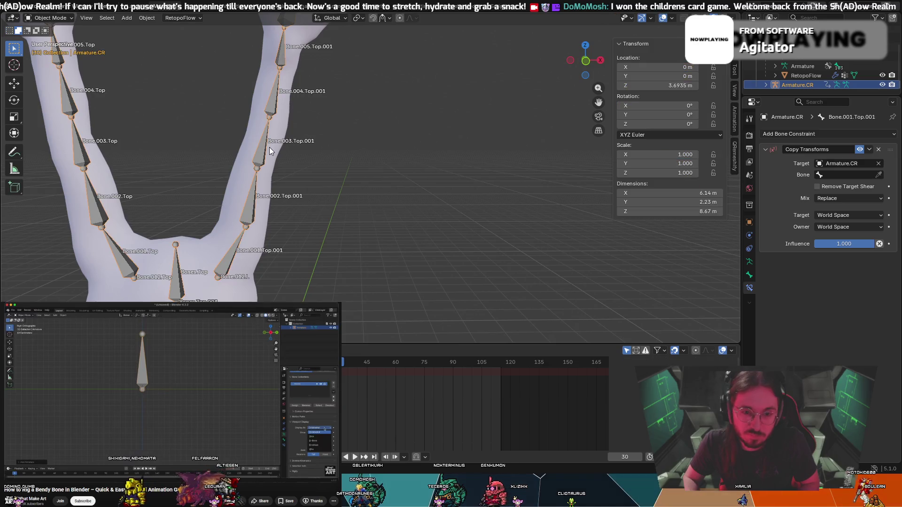
Centre the long-armed character rig in the viewport and orbit around it.
scroll(291, 153, "down", 6)
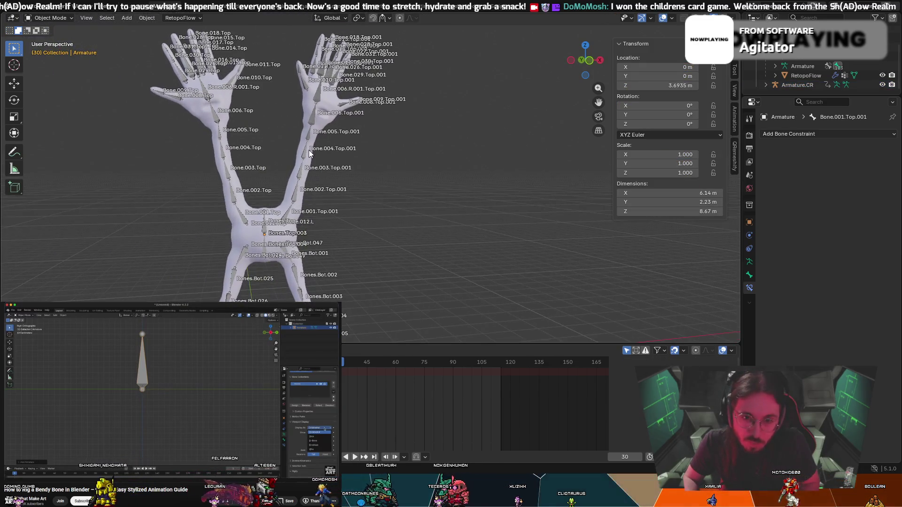
middle_click_drag(195, 105, 351, 103, "shift")
scroll(389, 164, "up", 3)
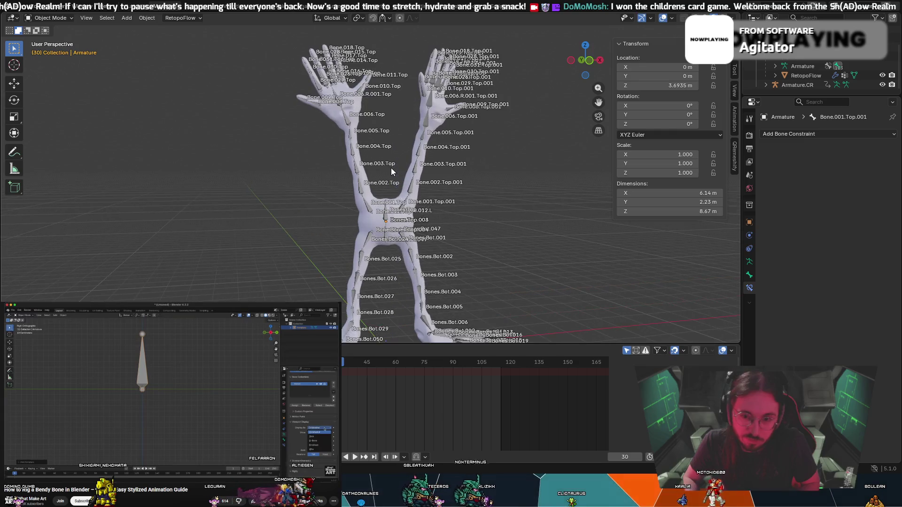
left_click(53, 19)
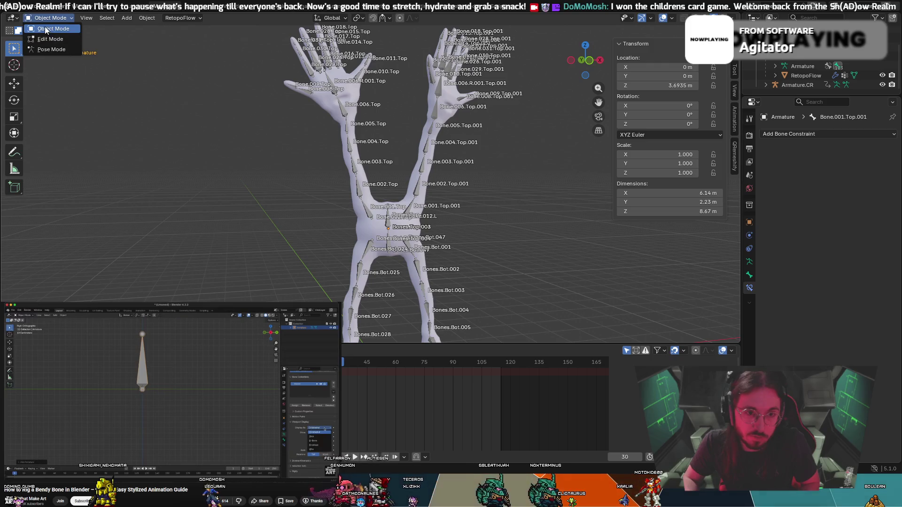
mouse_move(422, 174)
middle_mouse_down()
mouse_move(453, 186)
mouse_move(402, 179)
middle_mouse_up()
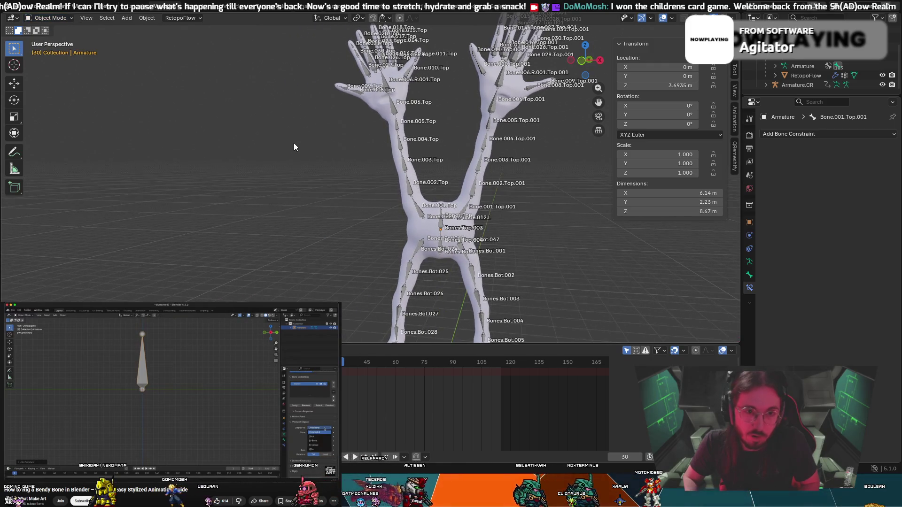
middle_click_drag(294, 144, 326, 152)
middle_click_drag(274, 140, 287, 141)
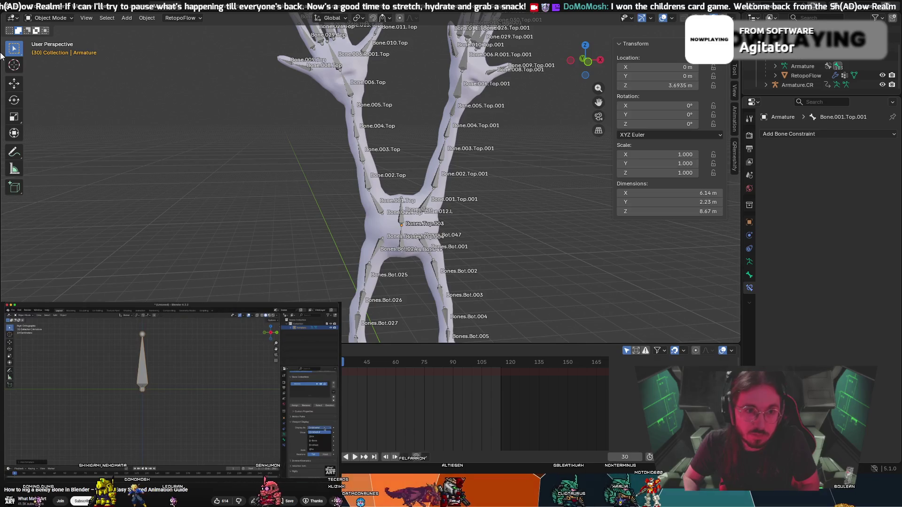
left_click(47, 18)
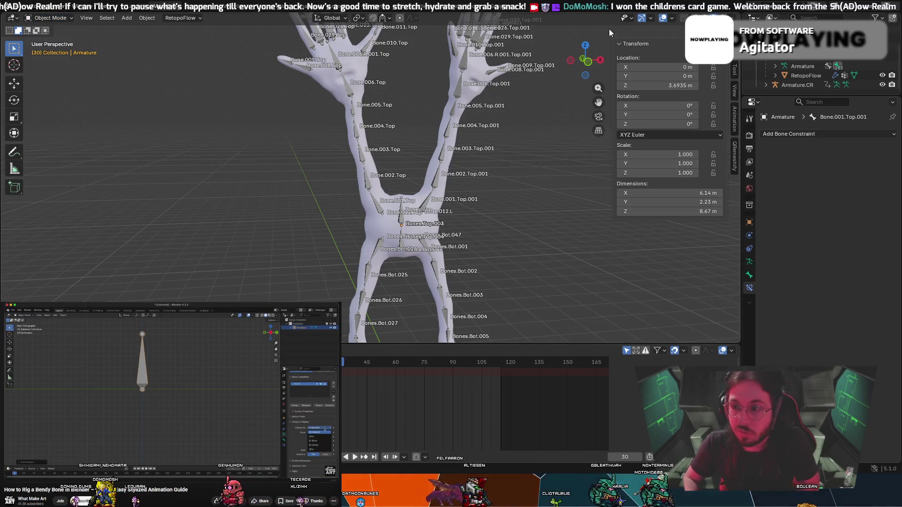
Select the whole armature with A and switch it into Pose Mode.
scroll(544, 122, "down", 2)
middle_click_drag(545, 124, 559, 123)
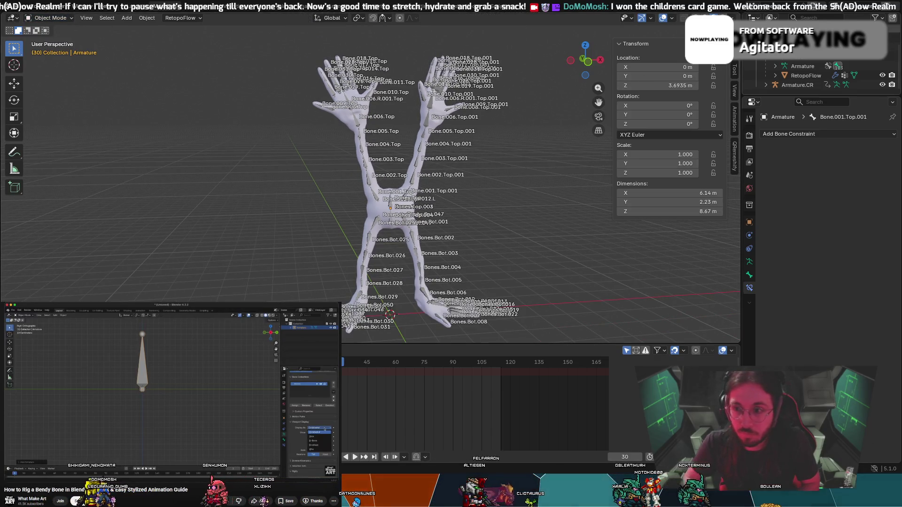
scroll(808, 60, "down", 3)
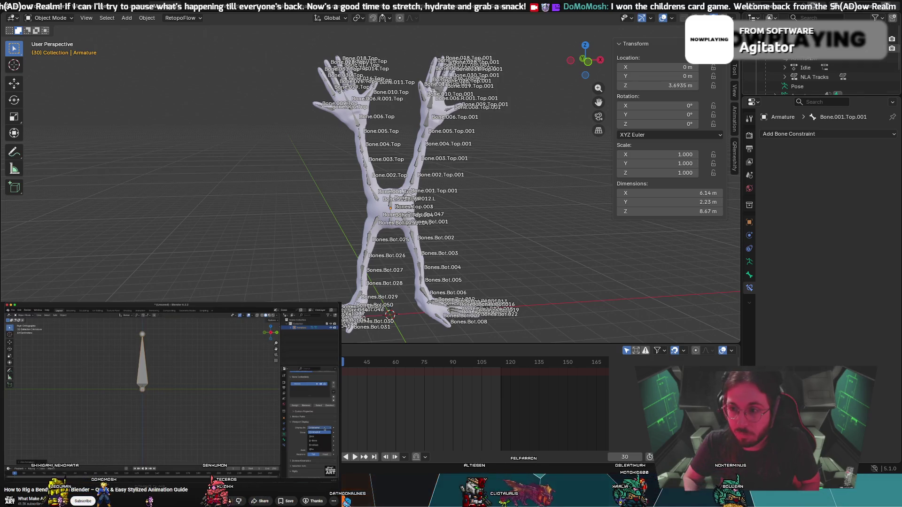
scroll(807, 75, "up", 4)
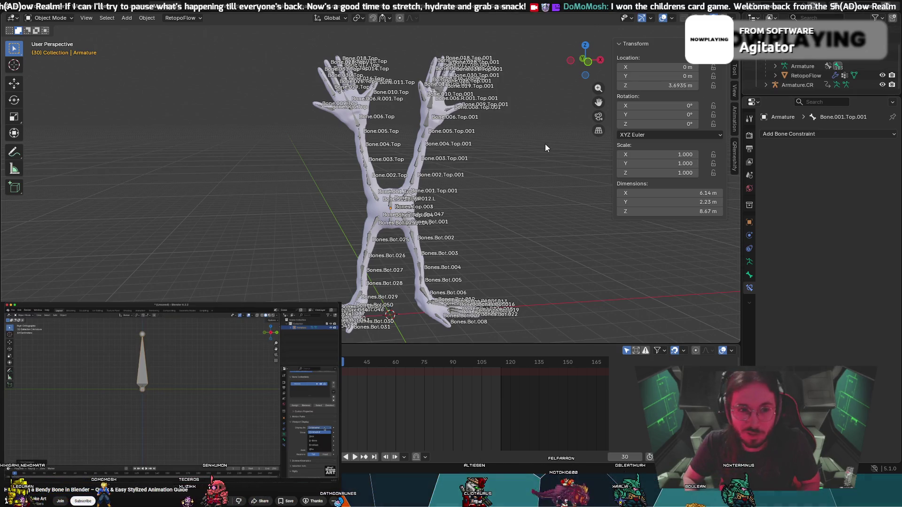
key("a")
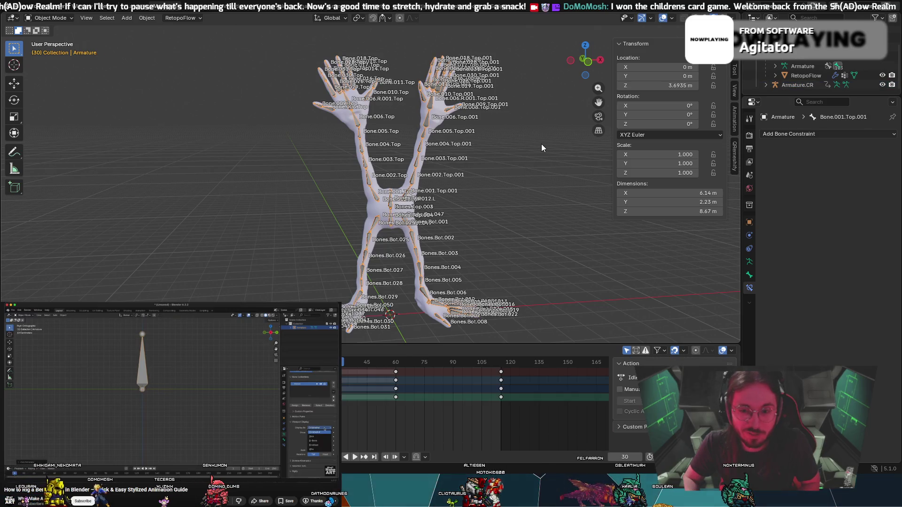
key("ctrl+Tab")
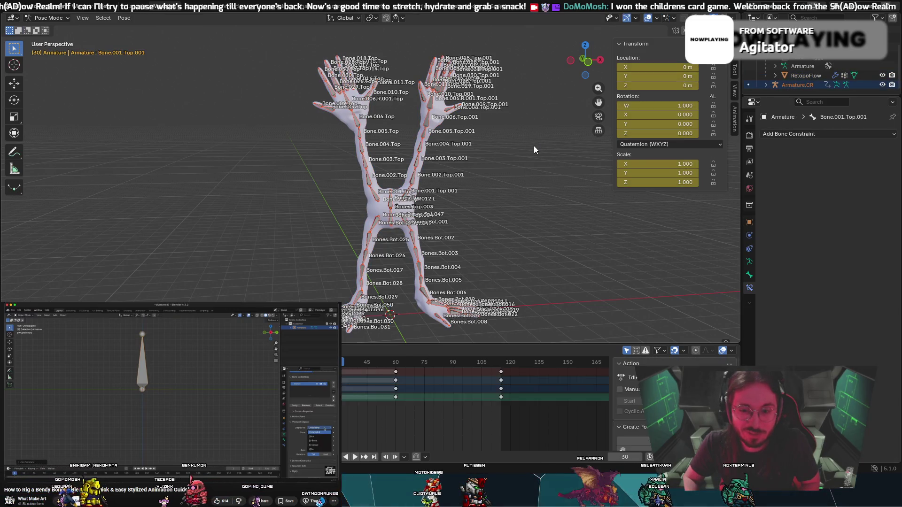
Undo the pose, keyframe and constraint edits repeatedly until the armature is back in Object Mode.
key("alt+a")
key("ctrl+Tab")
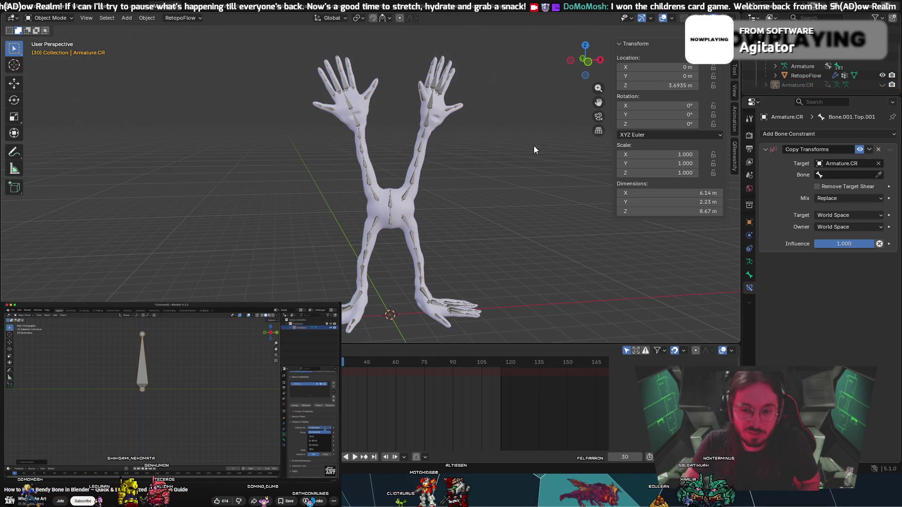
key("ctrl+z")
key("ctrl+z")
key("ctrl+z")
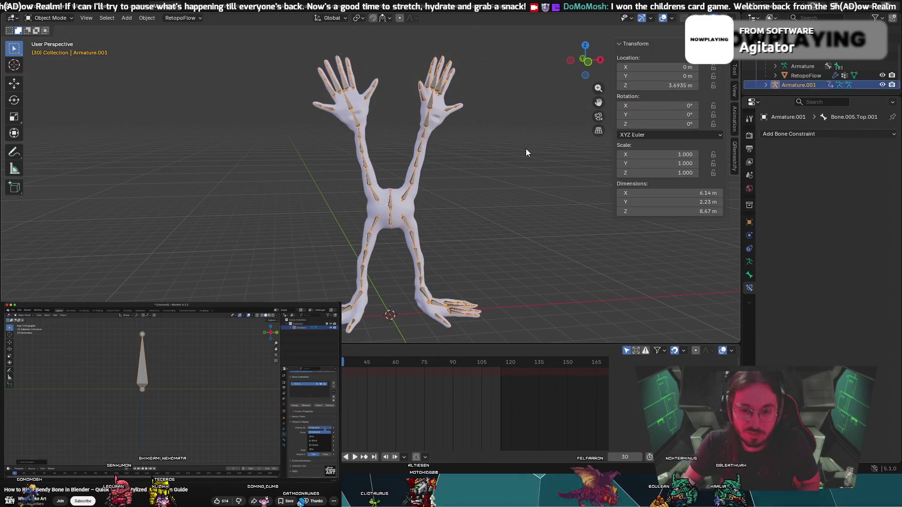
key("ctrl+z")
key("ctrl+z")
key("ctrl+z")
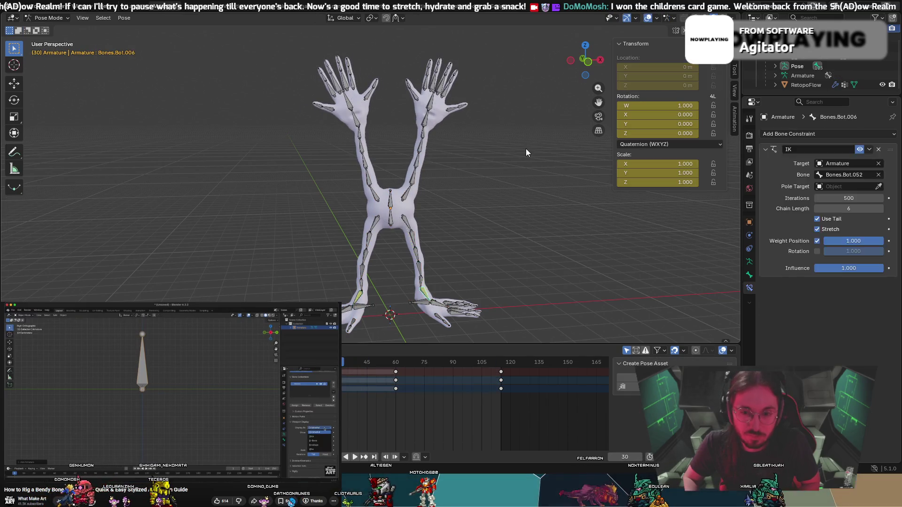
key("ctrl+z")
key("ctrl+z")
key("ctrl+z")
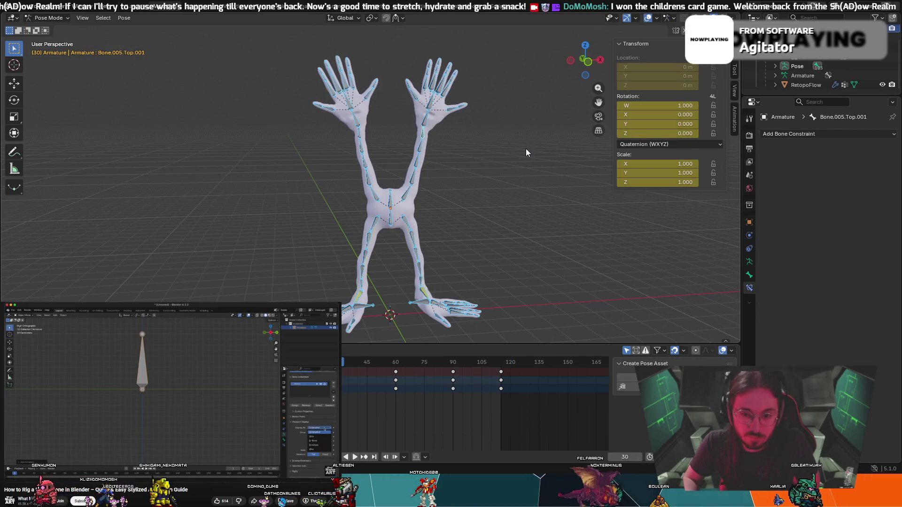
key("ctrl+z")
key("ctrl+z")
key("ctrl+z")
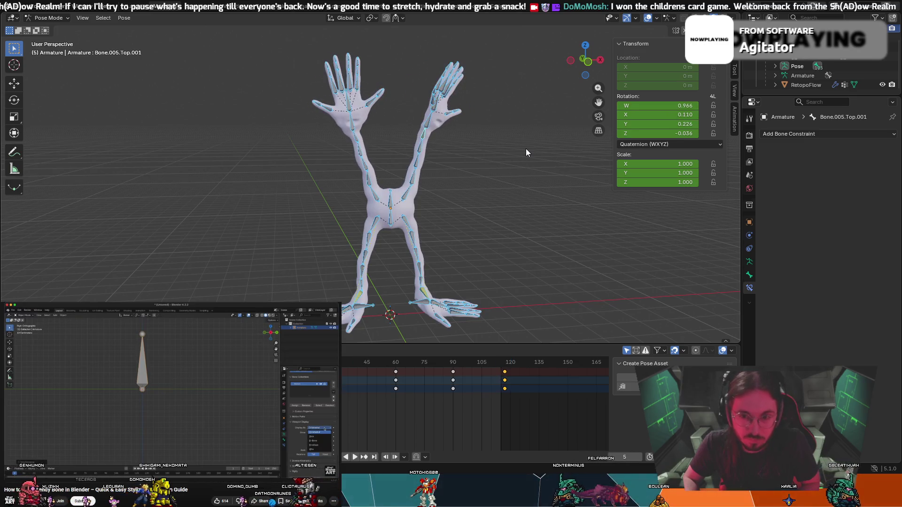
key("ctrl+z")
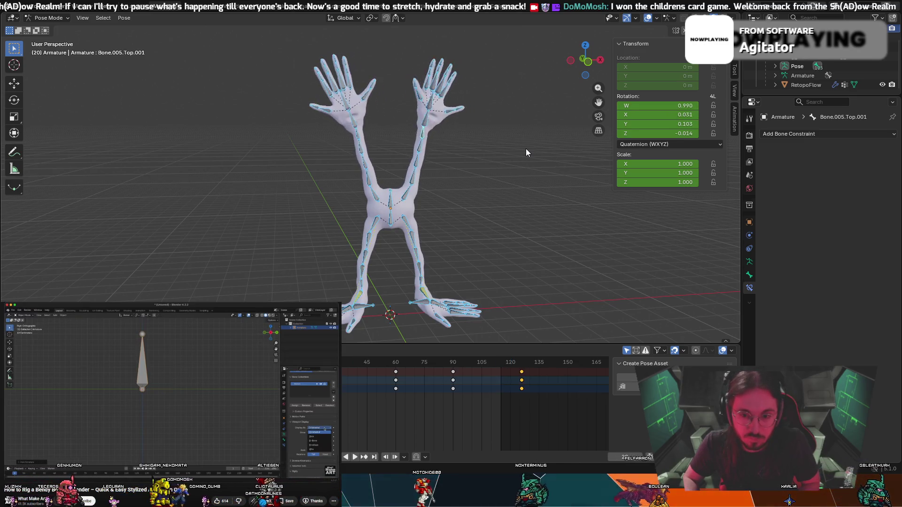
key("ctrl+z")
key("ctrl+z")
key("ctrl+z")
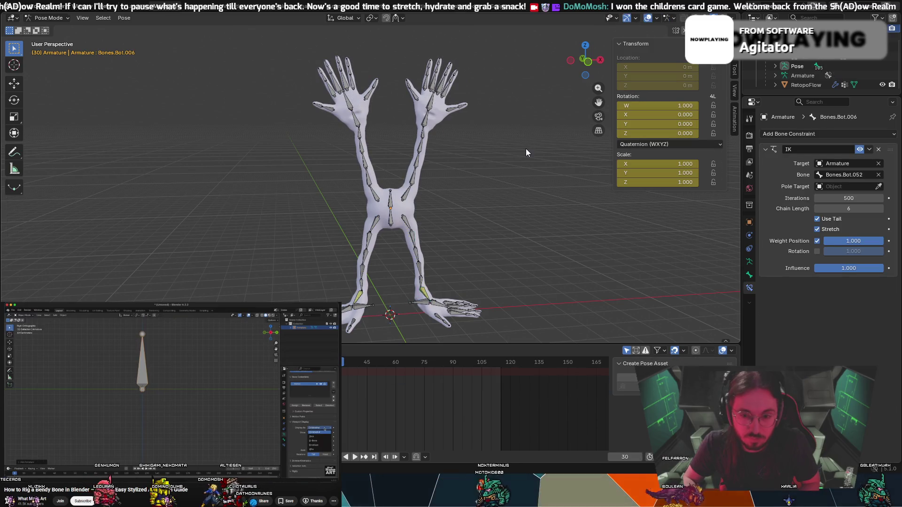
key("ctrl+z")
key("ctrl+z")
key("ctrl+z")
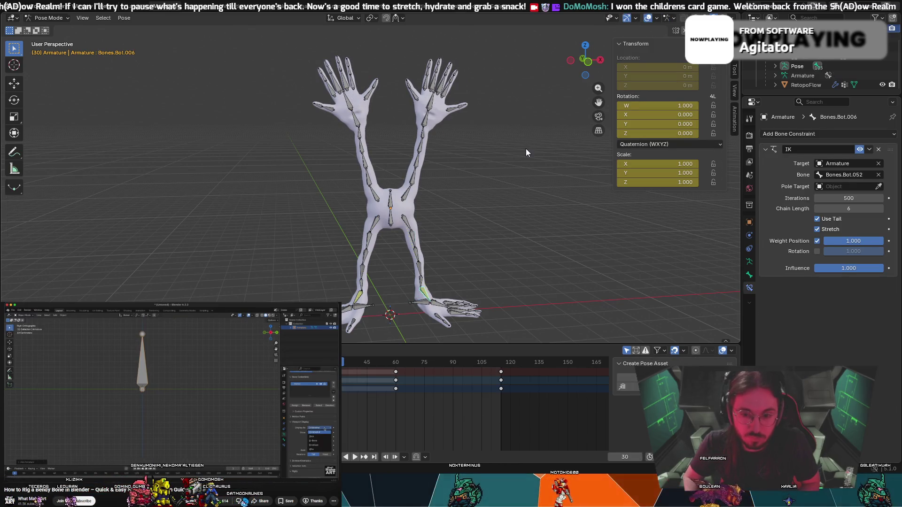
key("ctrl+z")
key("ctrl+z")
key("ctrl+z")
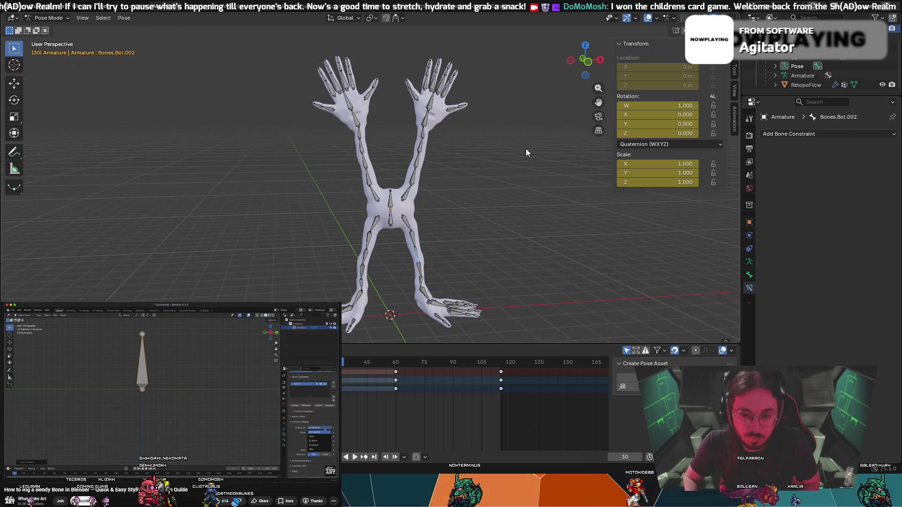
key("ctrl+z")
key("ctrl+z")
key("ctrl+z")
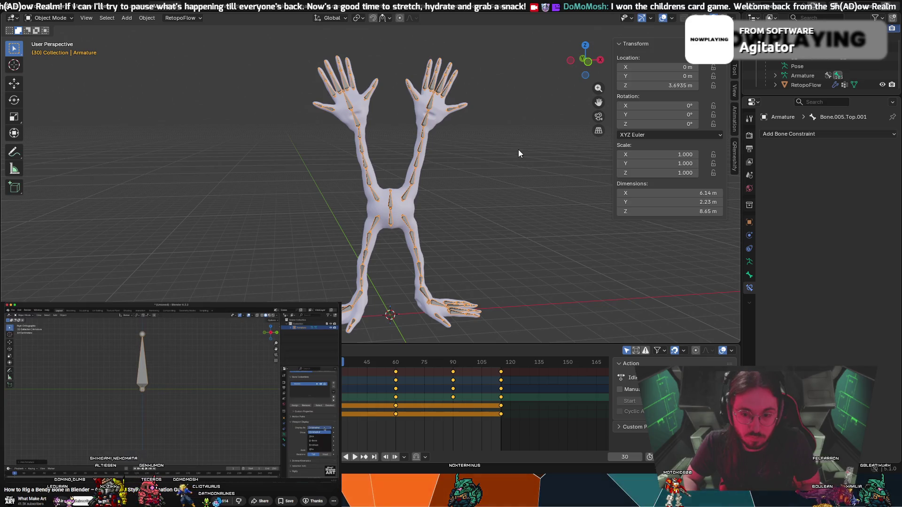
key("ctrl+z")
key("ctrl+z")
key("ctrl+z")
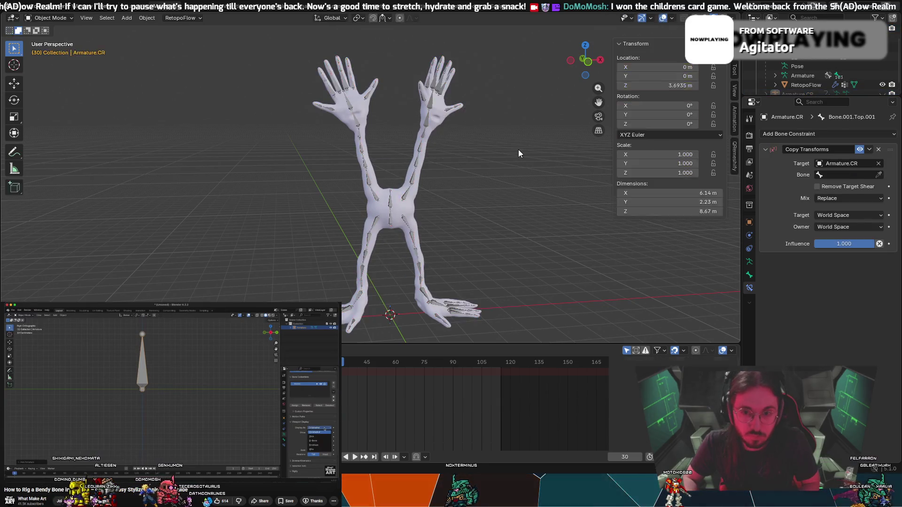
key("ctrl+z")
key("ctrl+z")
key("ctrl+z")
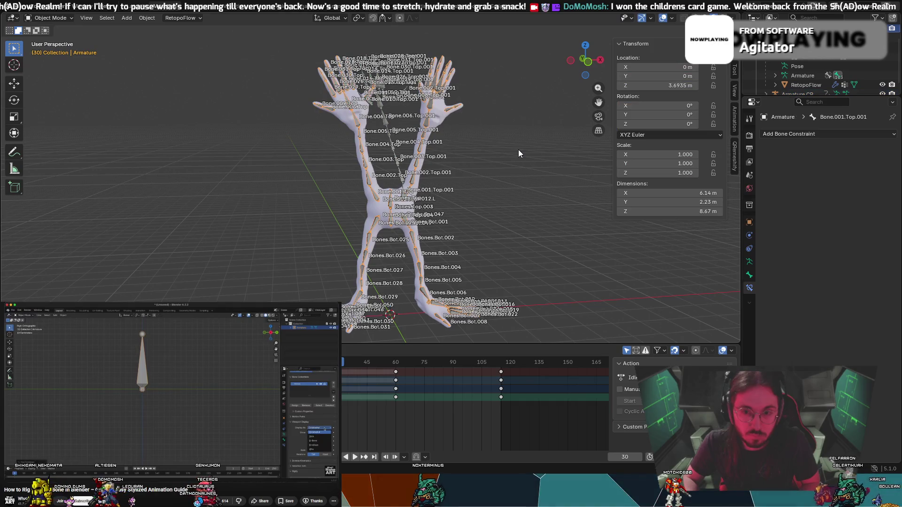
key("ctrl+shift+z")
key("ctrl+shift+z")
key("ctrl+shift+z")
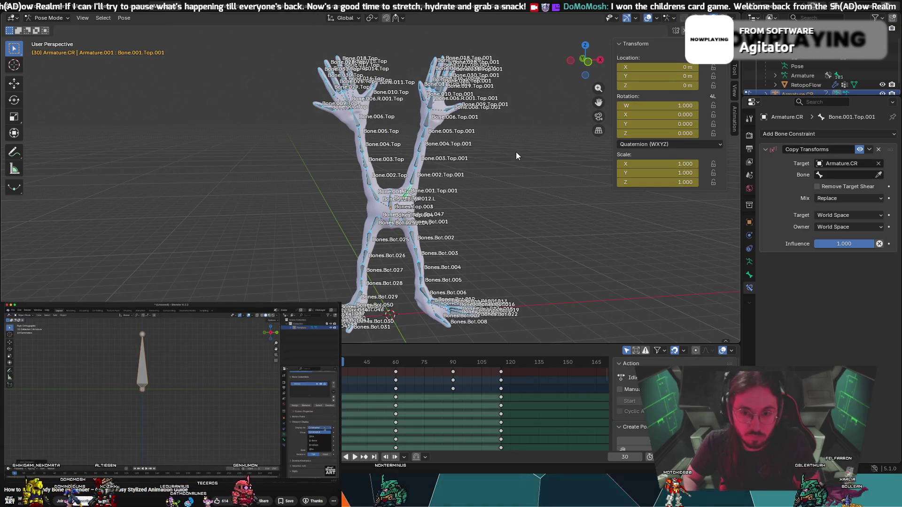
key("ctrl+z")
key("ctrl+z")
key("ctrl+z")
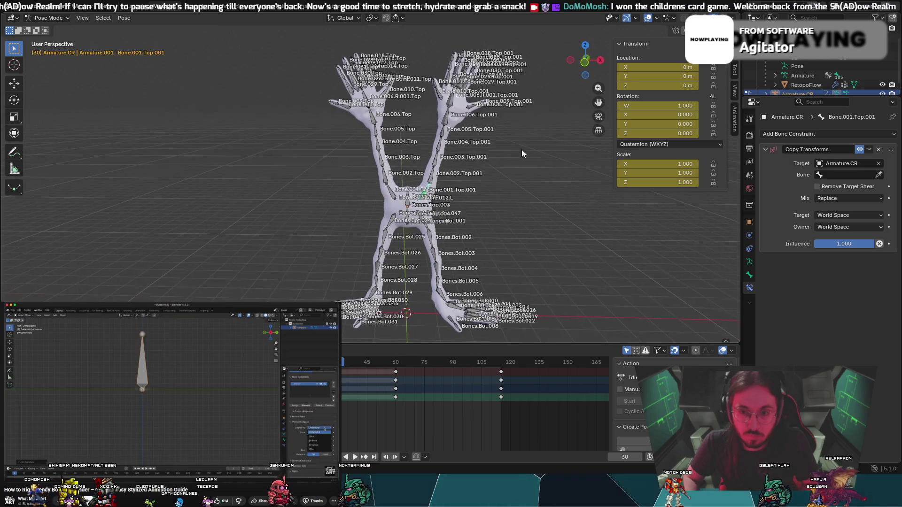
key("ctrl+z")
key("ctrl+z")
key("ctrl+z")
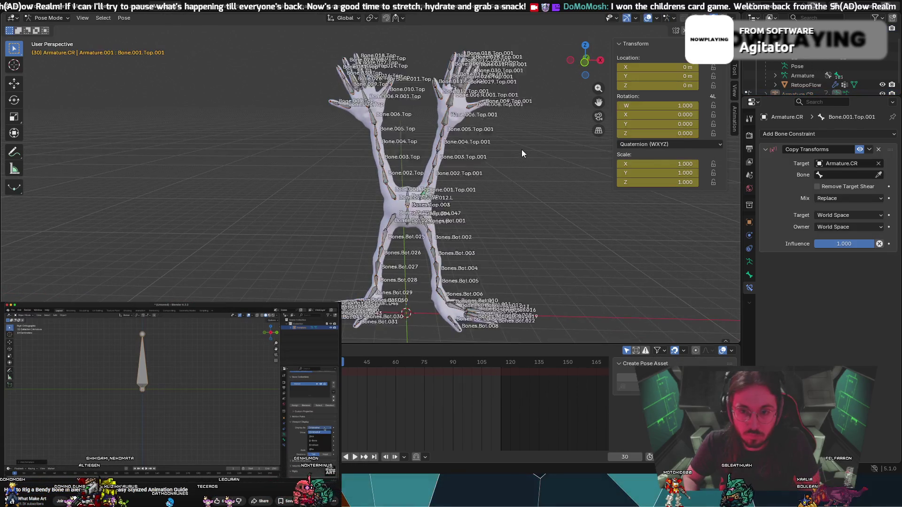
key("ctrl+z")
key("ctrl+z")
key("ctrl+z")
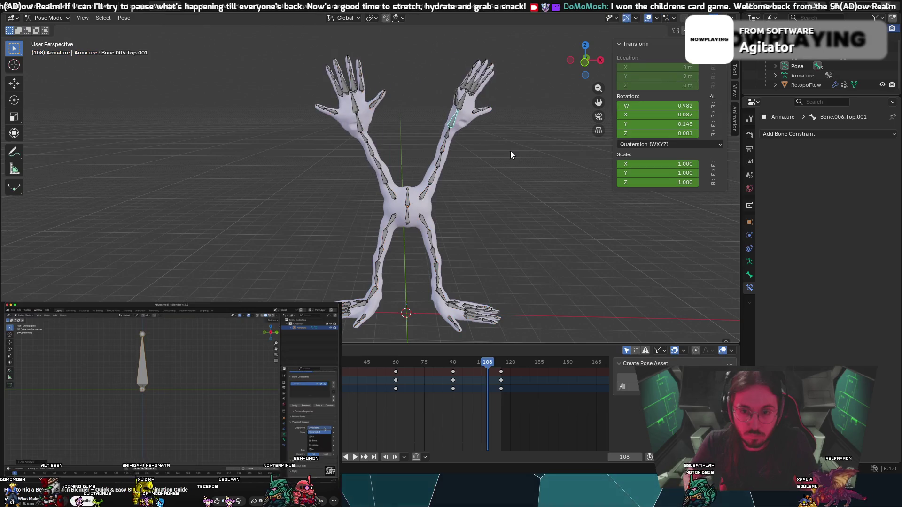
key("ctrl+z")
key("ctrl+z")
key("ctrl+z")
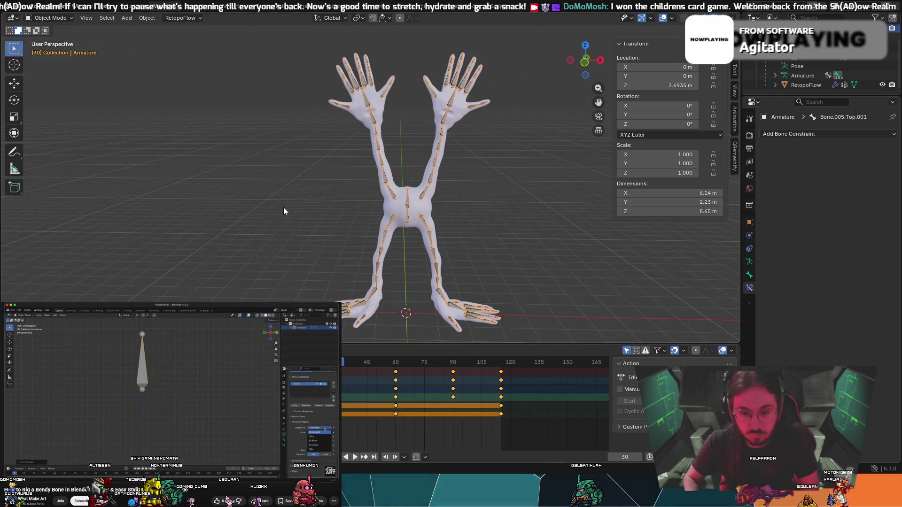
Delete the armature object and locate the RetopoFlow mesh's Armature modifier in the Outliner.
key("Delete")
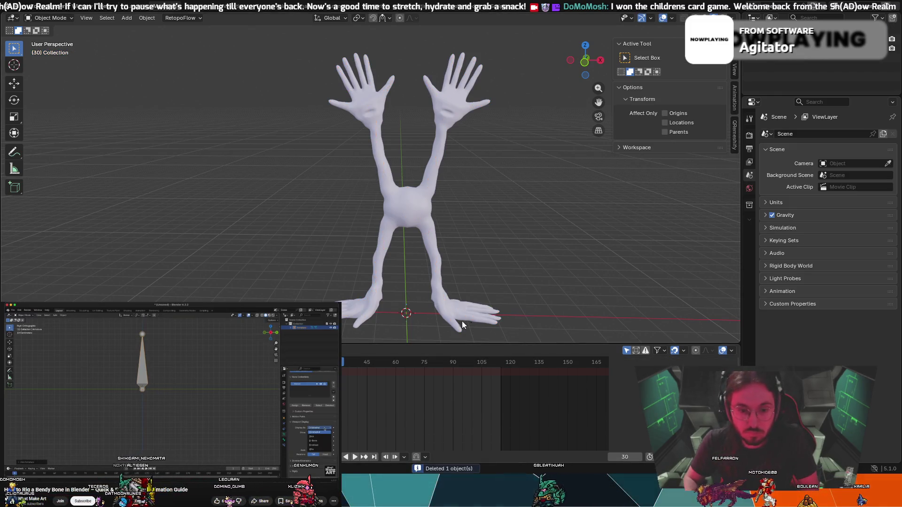
left_click(57, 19)
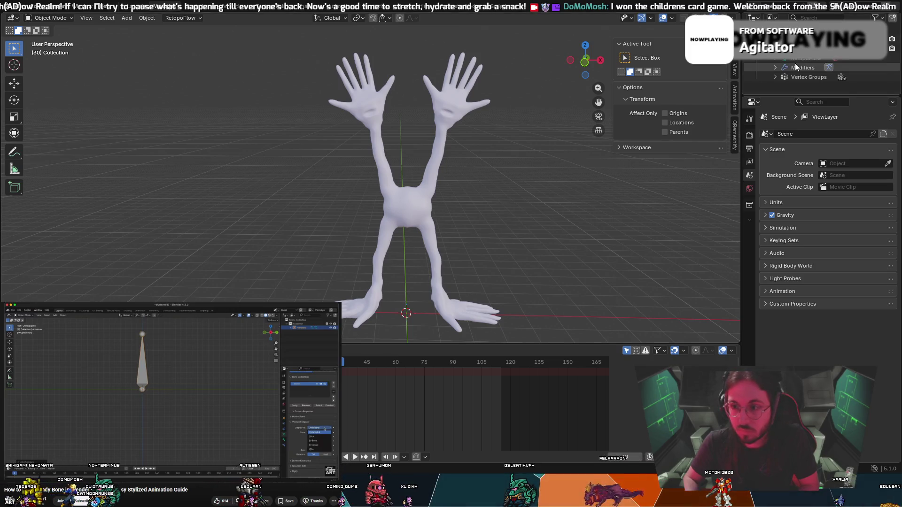
left_click(795, 67)
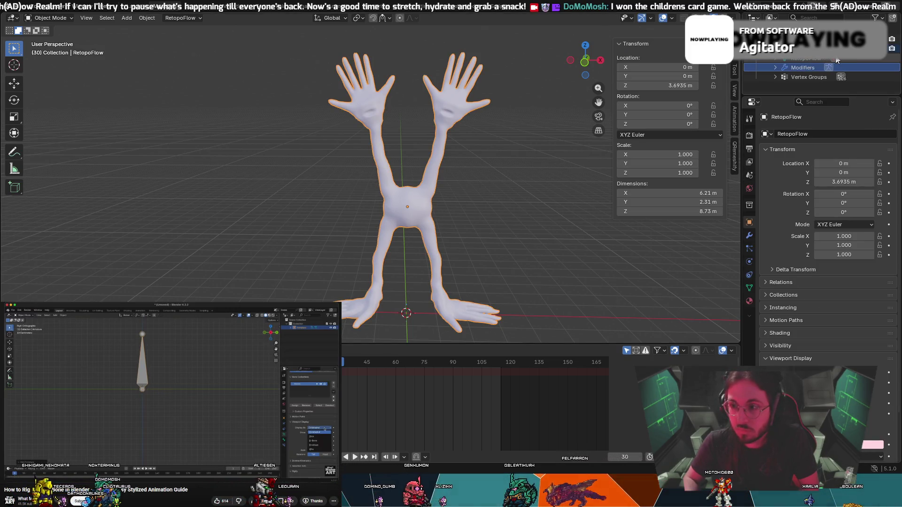
left_click(775, 67)
scroll(776, 61, "up", 1)
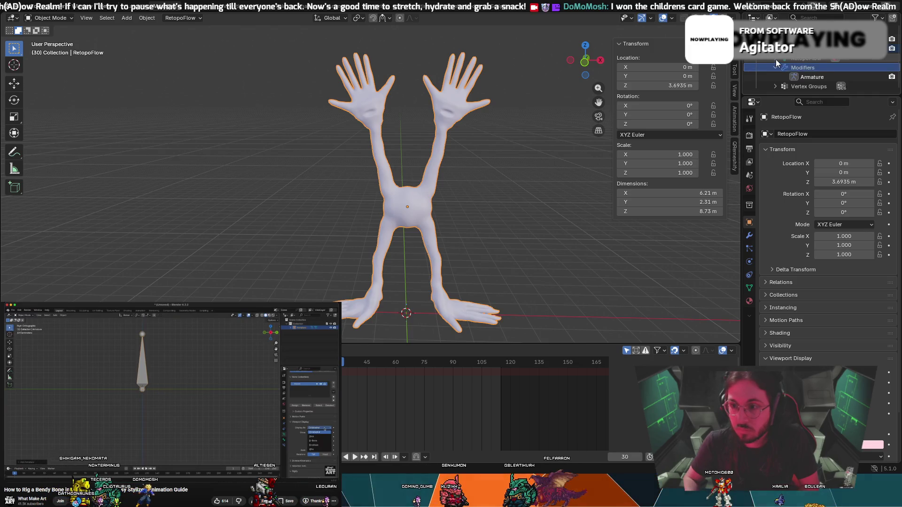
left_click(788, 88)
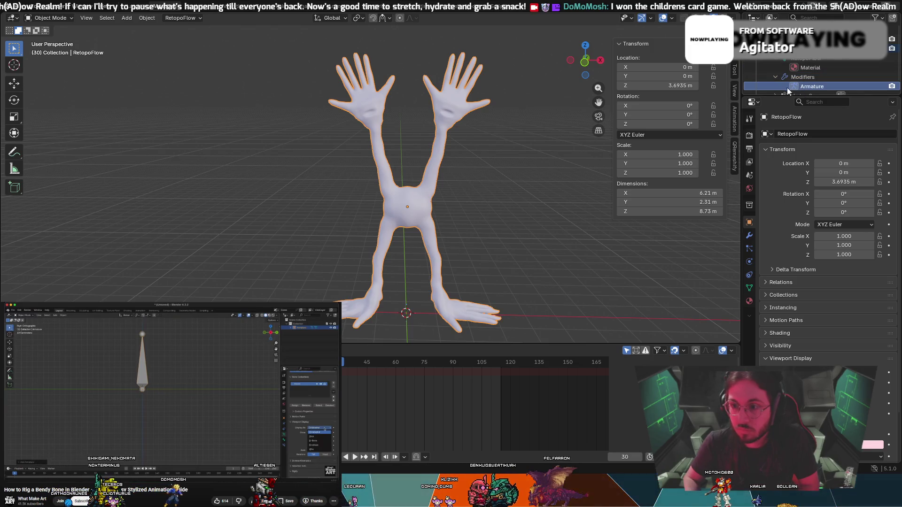
right_click(813, 86)
left_click(684, 235)
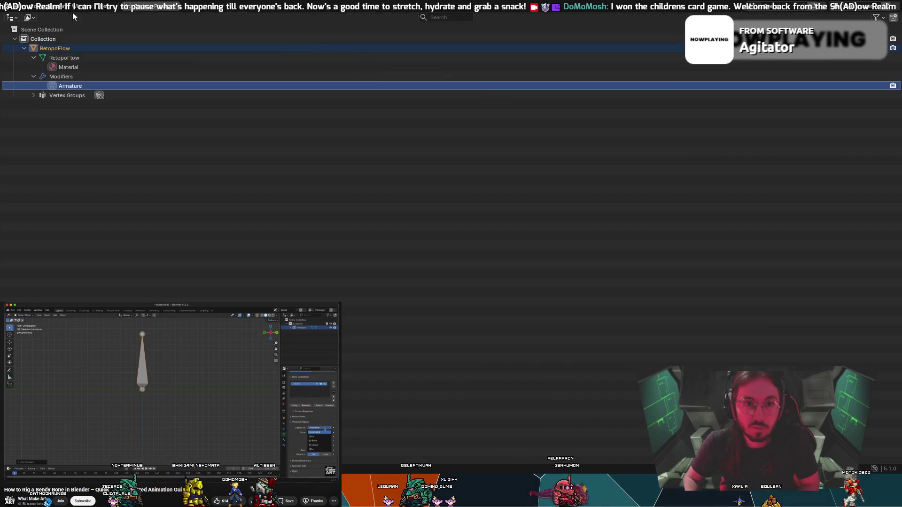
left_click(146, 7)
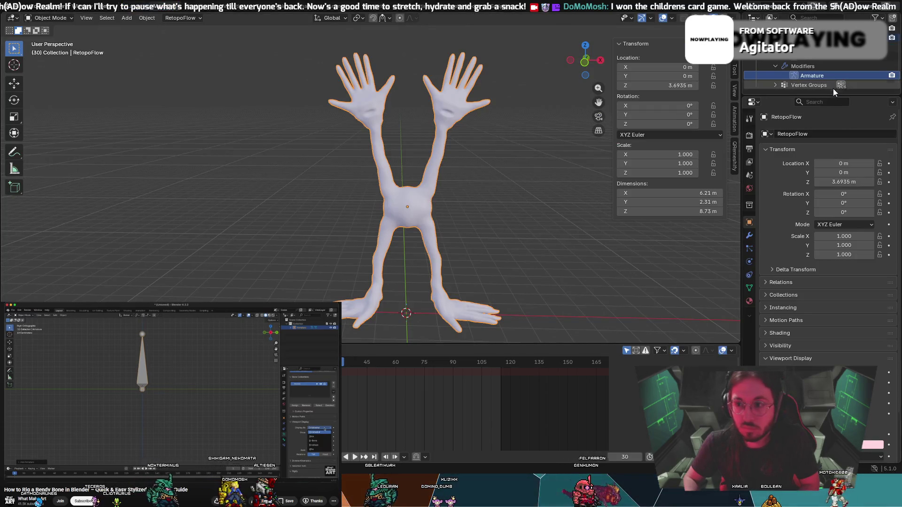
Remove the Armature modifier from the mesh's modifier panel.
right_click(830, 77)
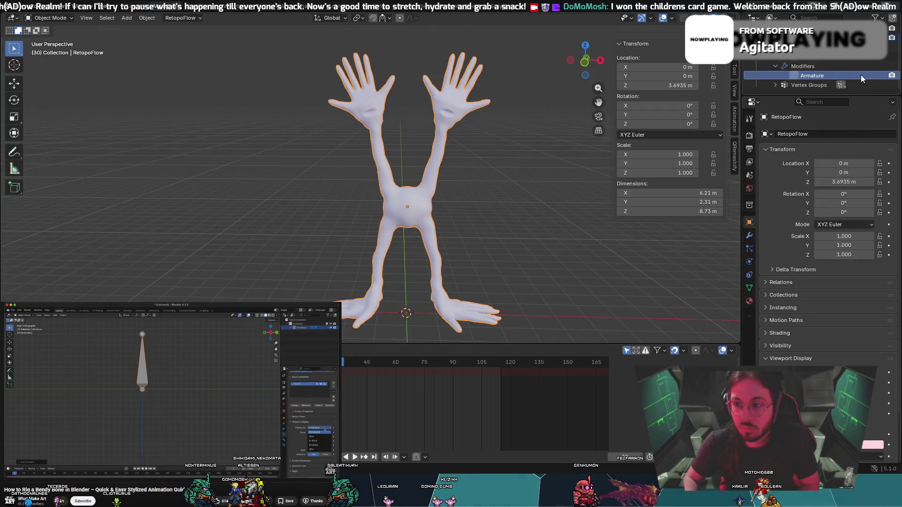
left_click(750, 235)
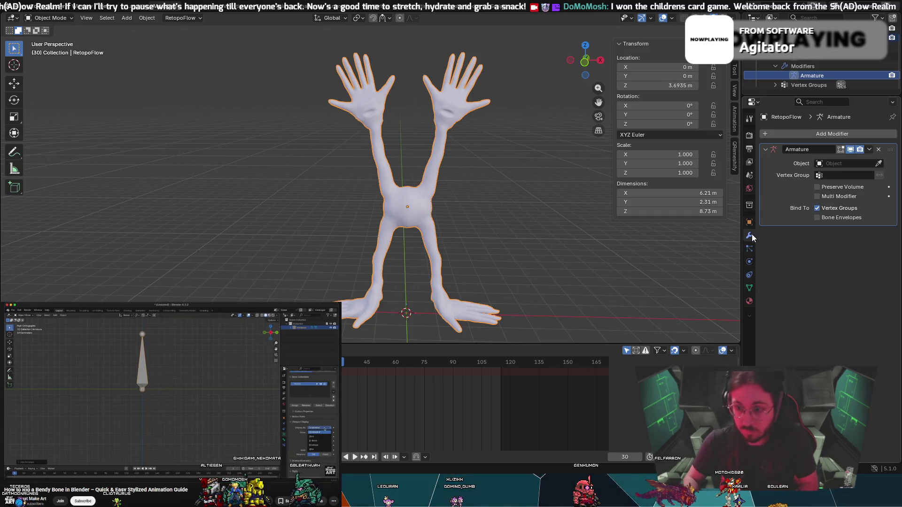
left_click(878, 150)
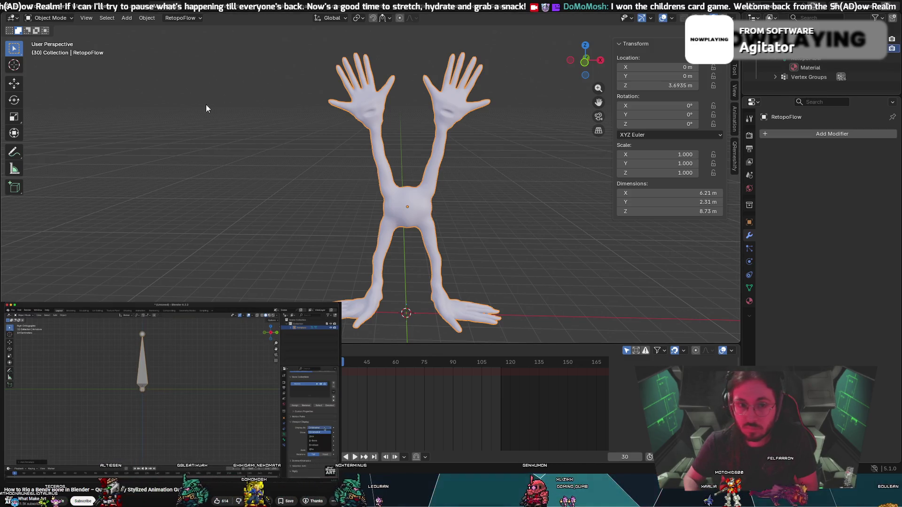
left_click(49, 18)
left_click(52, 40)
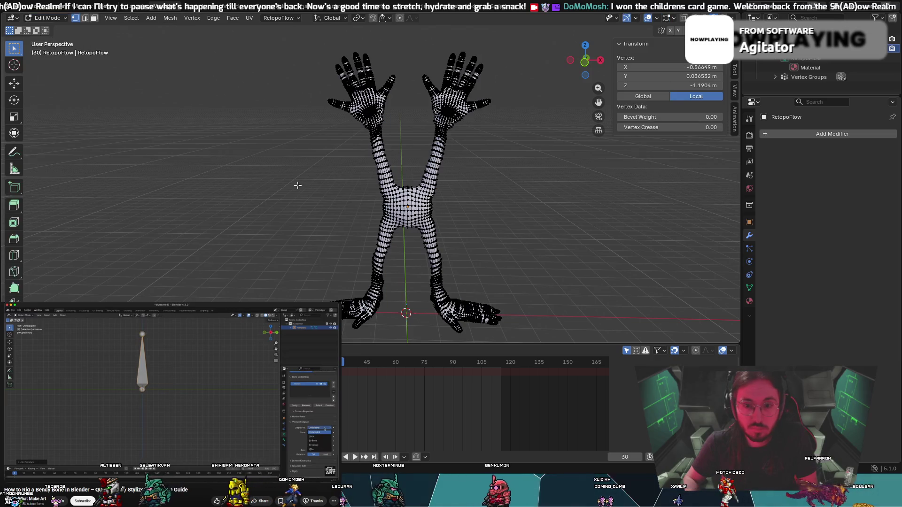
scroll(571, 193, "up", 2)
scroll(571, 193, "up", 2)
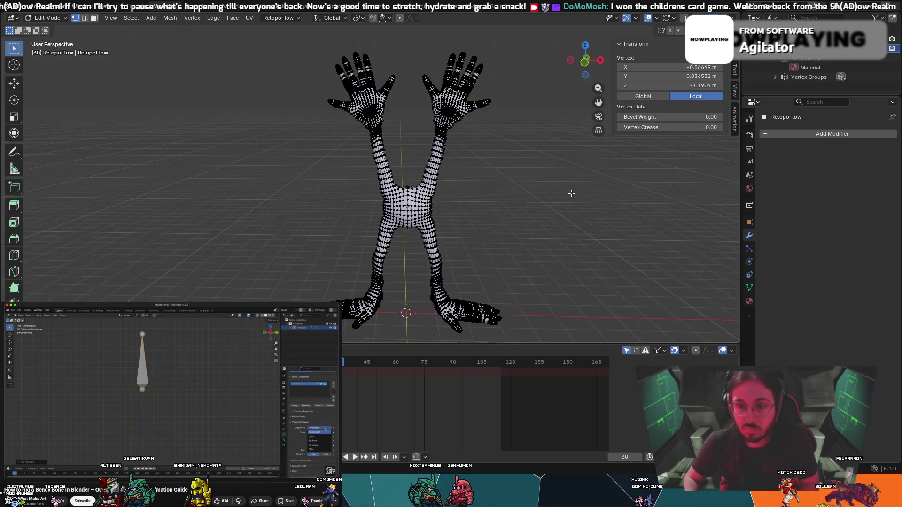
mouse_move(570, 197)
middle_mouse_down()
mouse_move(578, 211)
mouse_move(562, 248)
mouse_move(579, 155)
middle_mouse_up()
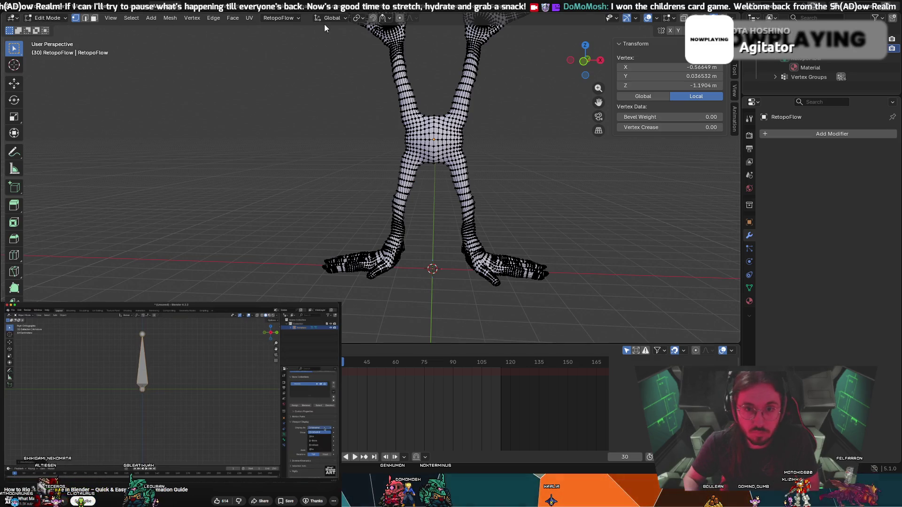
left_click(286, 18)
left_click(286, 19)
mouse_move(507, 201)
middle_mouse_down()
mouse_move(519, 195)
mouse_move(344, 169)
mouse_move(387, 190)
mouse_move(361, 195)
mouse_move(382, 209)
mouse_move(517, 263)
mouse_move(519, 165)
mouse_move(546, 219)
mouse_move(587, 217)
mouse_move(549, 203)
mouse_move(556, 221)
mouse_move(565, 191)
mouse_move(547, 181)
mouse_move(567, 187)
mouse_move(559, 175)
middle_mouse_up()
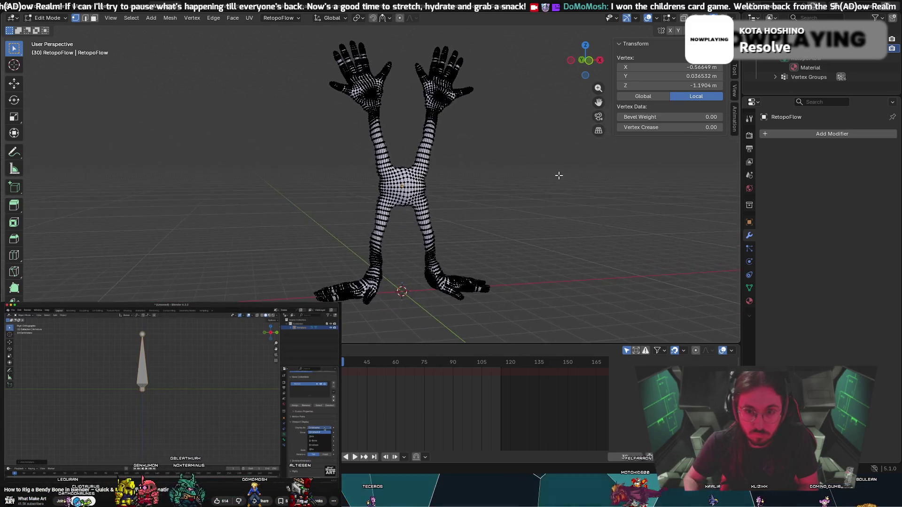
left_click(47, 18)
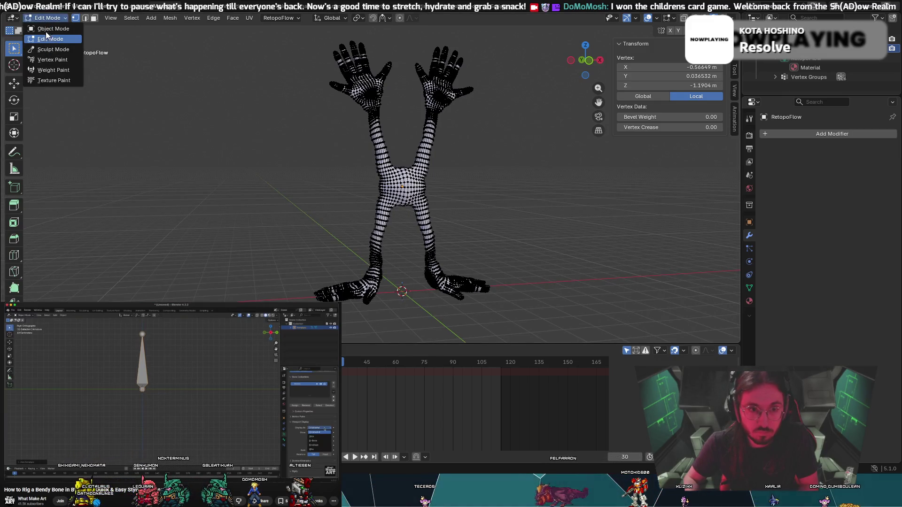
left_click(46, 29)
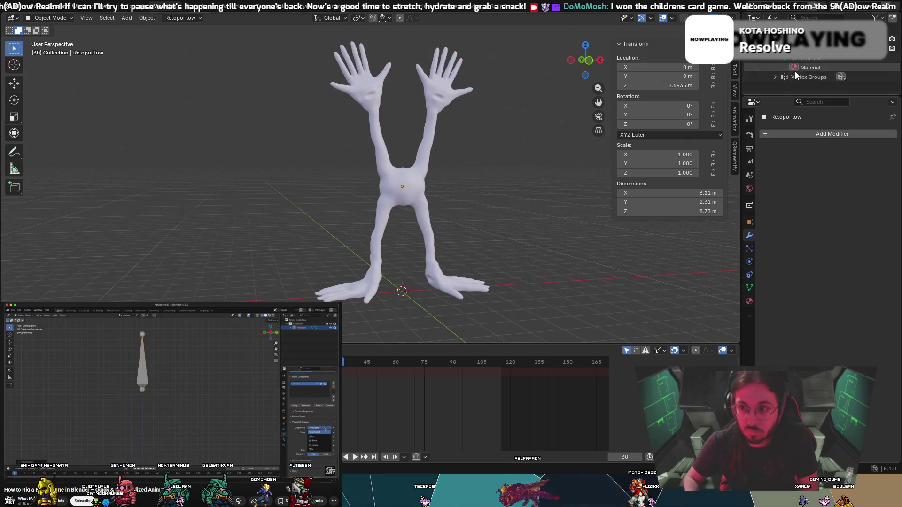
Expand the mesh's Vertex Groups in the Outliner and select the mesh via Bone.001.Top.
left_click(775, 59)
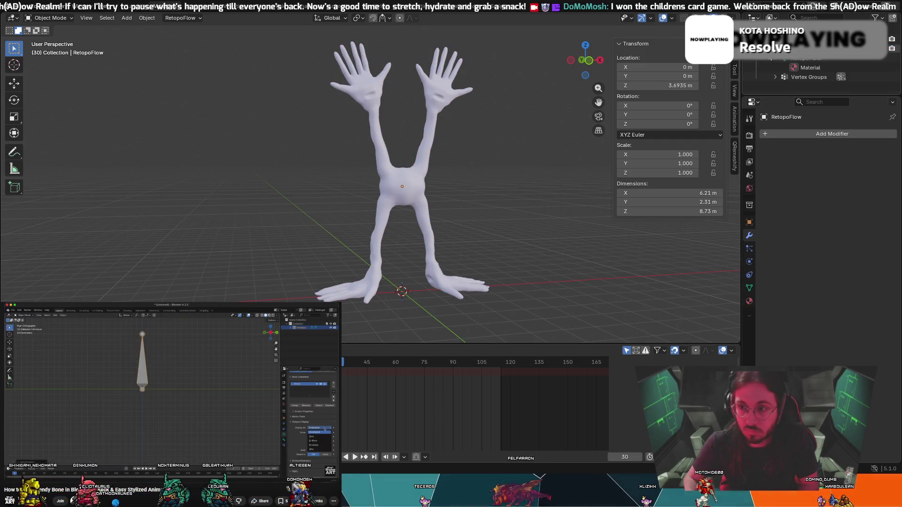
left_click(777, 59)
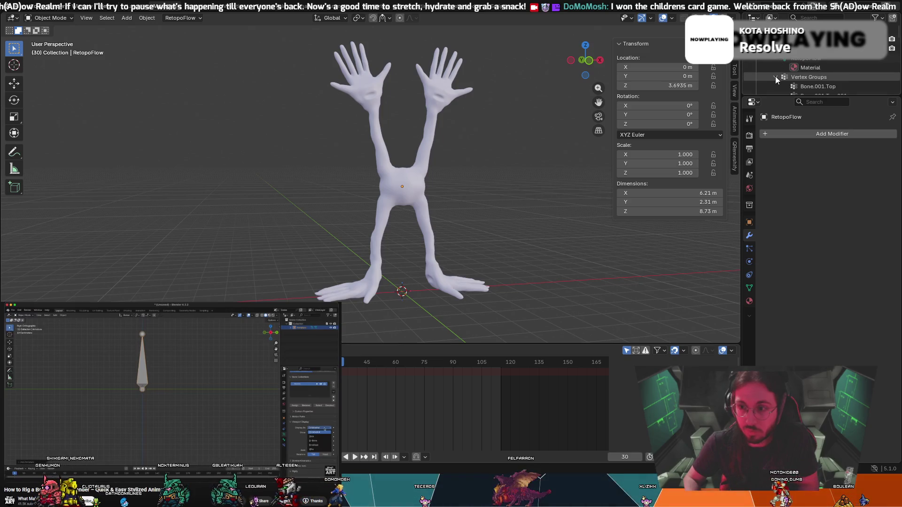
left_click(775, 76)
scroll(775, 79, "down", 4)
scroll(776, 81, "up", 4)
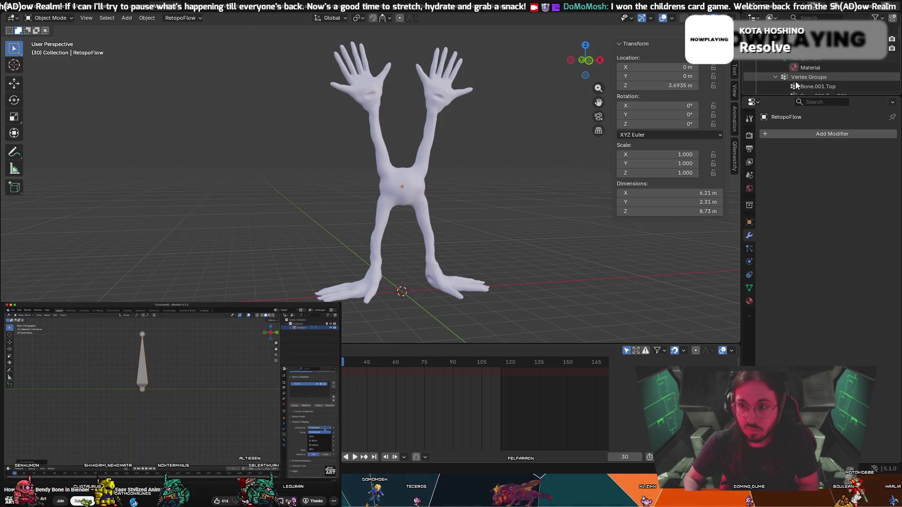
left_click(810, 78)
left_click(41, 19)
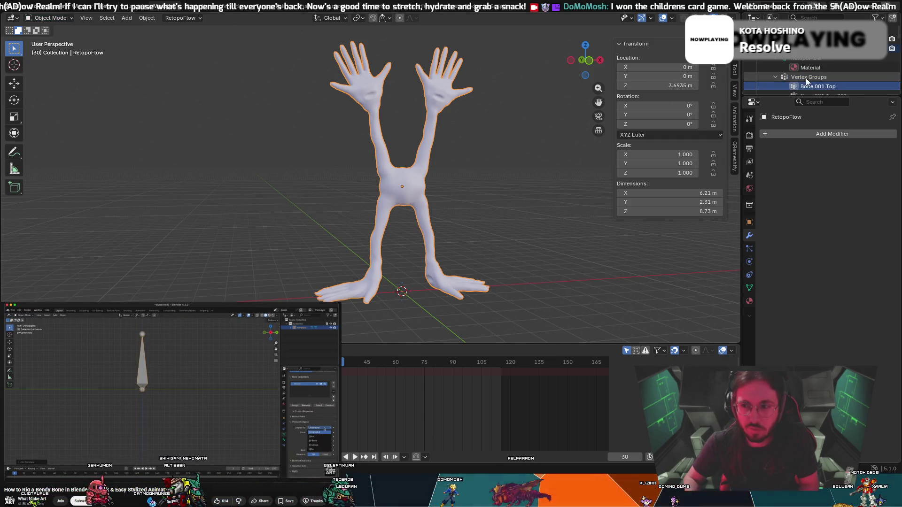
scroll(805, 80, "down", 5)
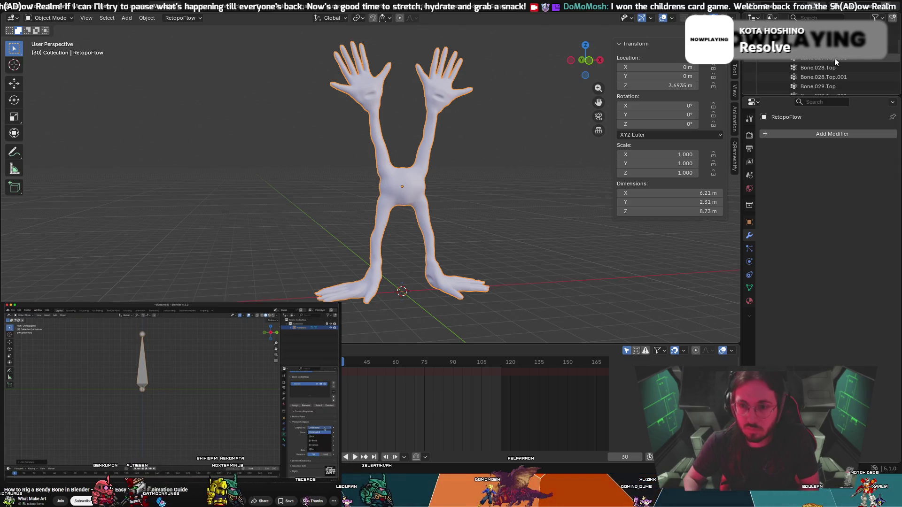
scroll(830, 66, "up", 8)
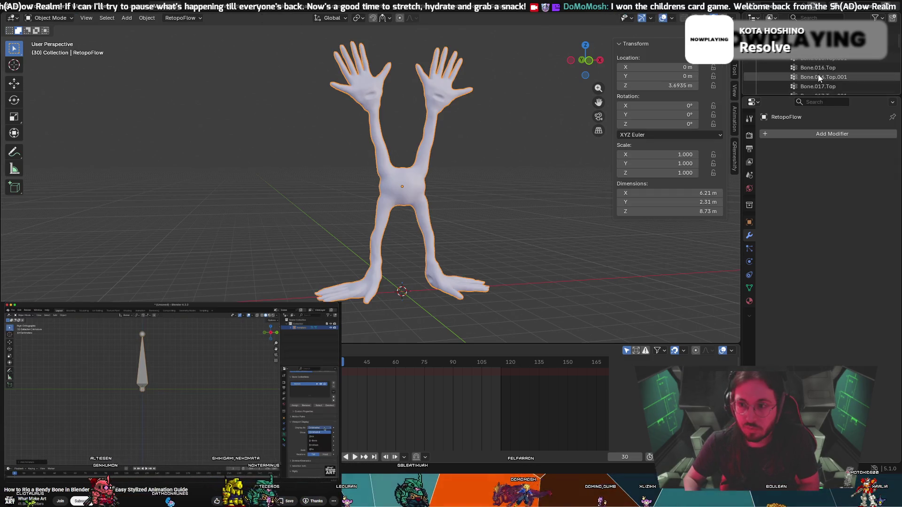
scroll(818, 74, "up", 10)
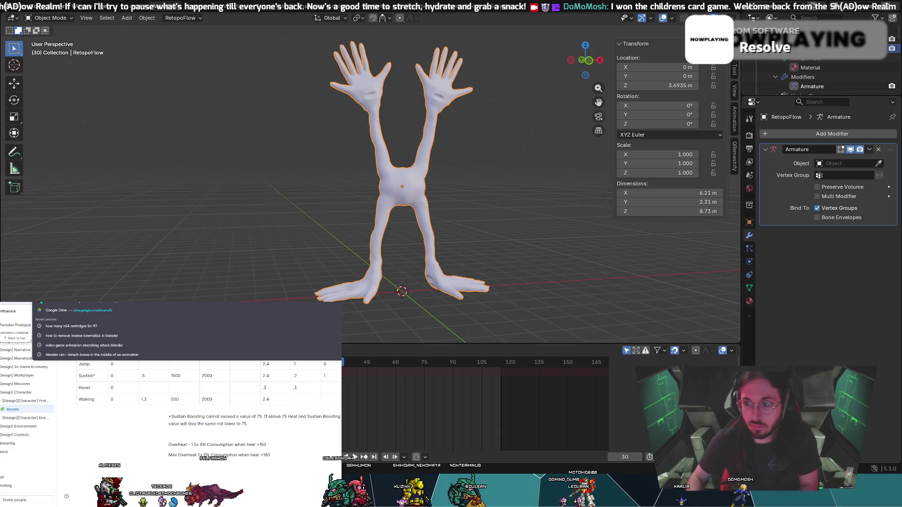
key("Escape")
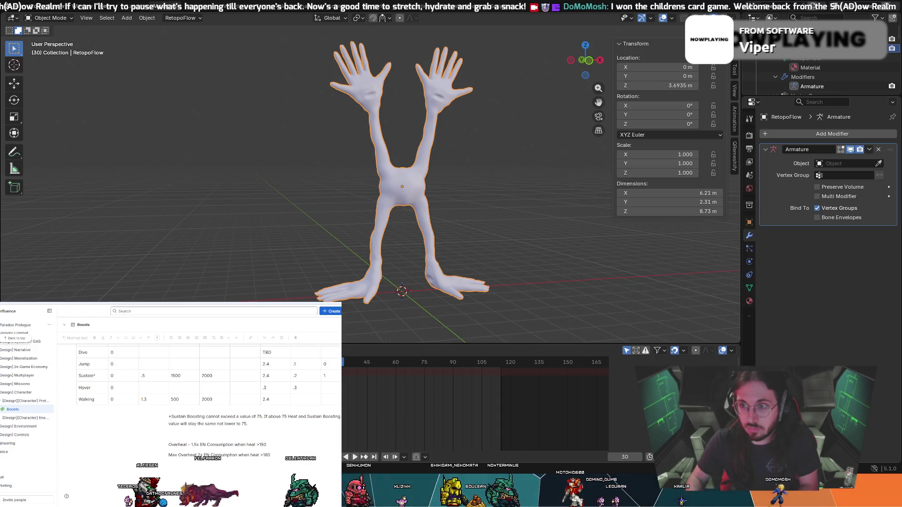
type("how to")
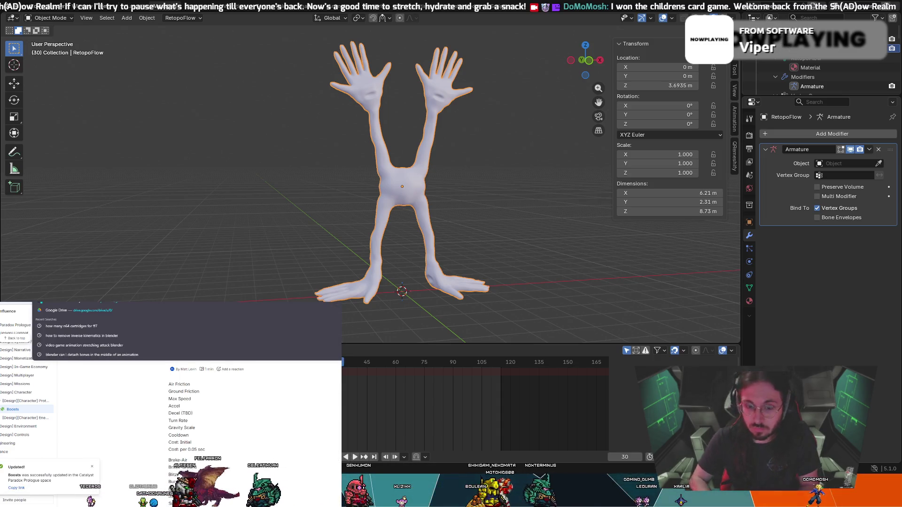
type(" remove")
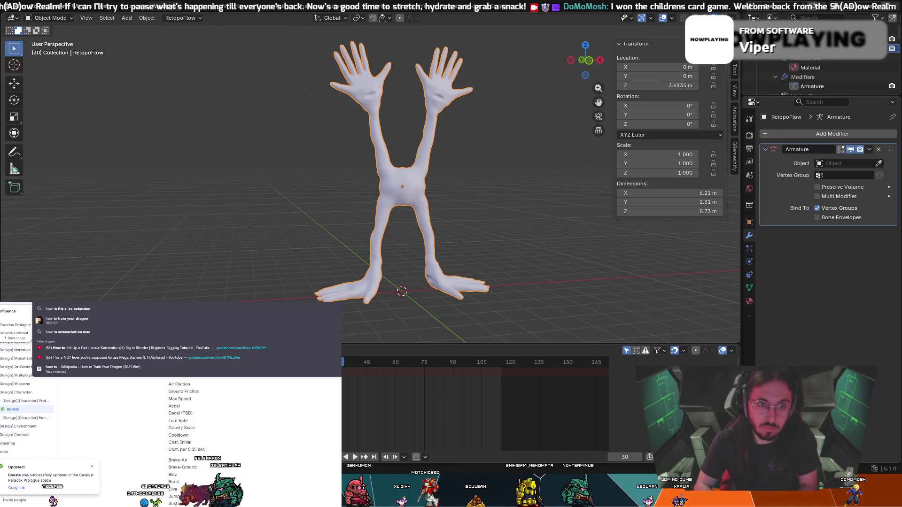
type(" armature")
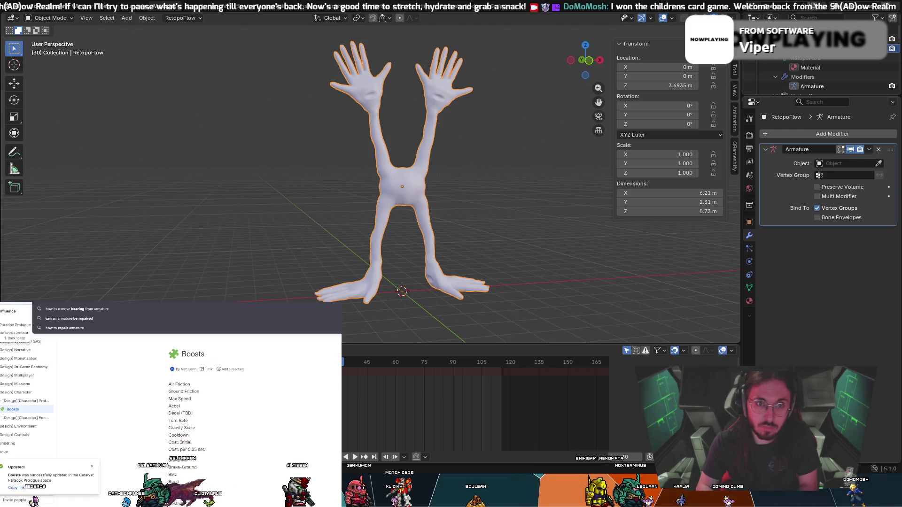
type(" from m")
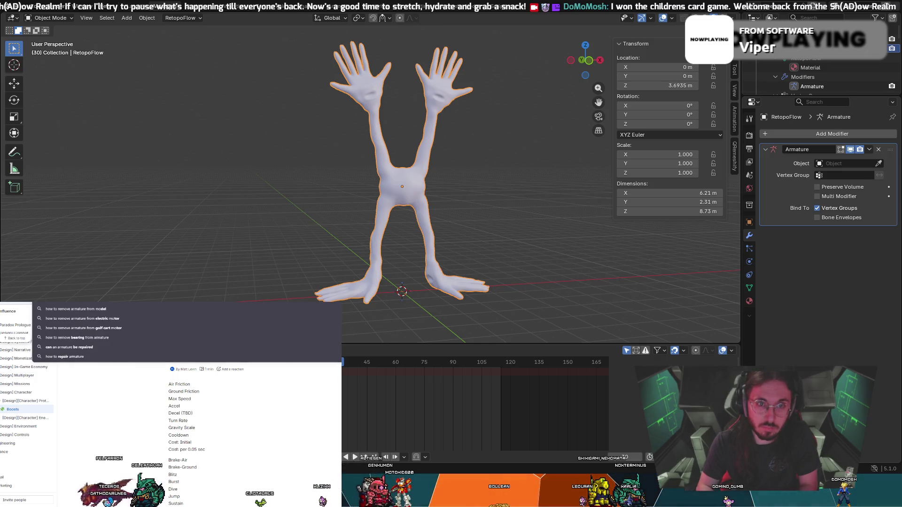
key("Return")
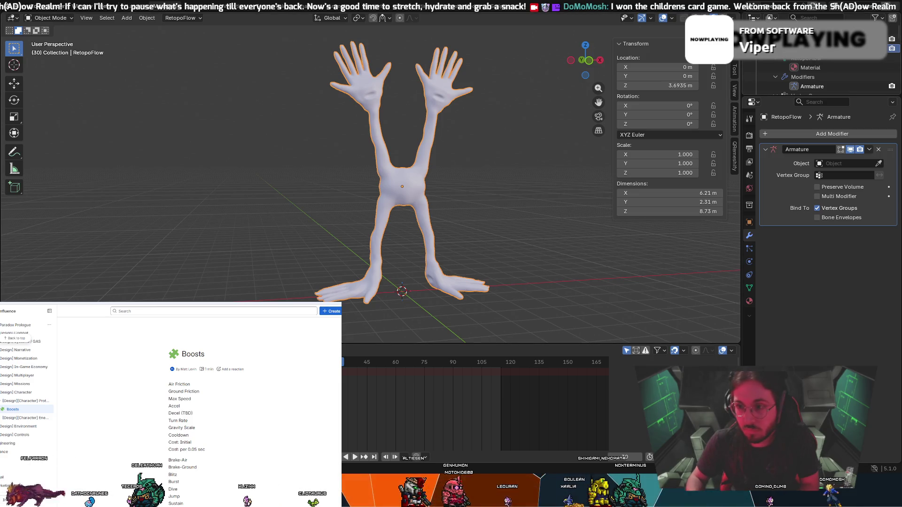
right_click(766, 58)
key("Escape")
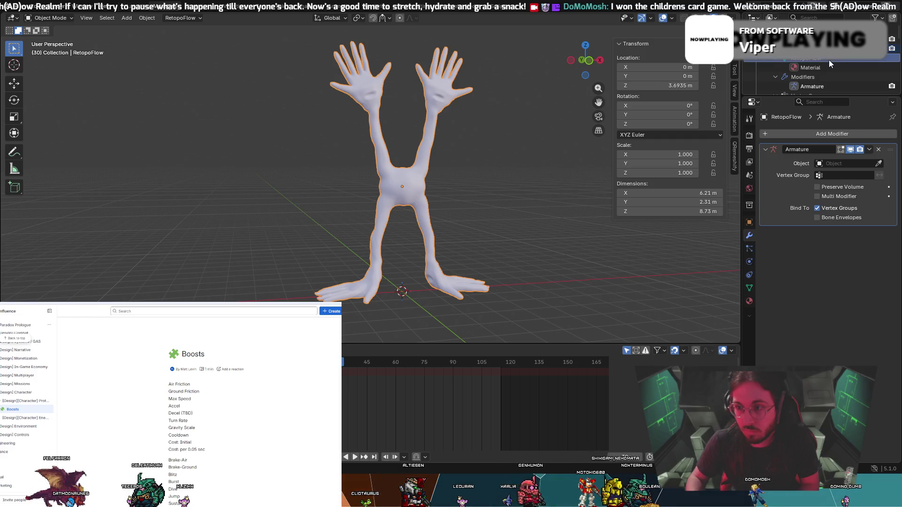
left_click(814, 59)
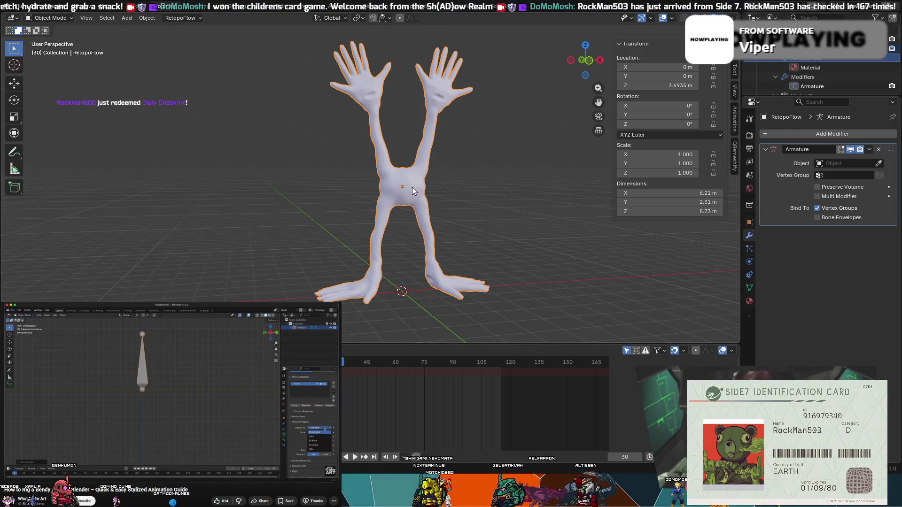
Zoom in, clear the creature mesh's parent with Alt+P using Clear and Keep Transformation, then deselect.
scroll(465, 152, "up", 2)
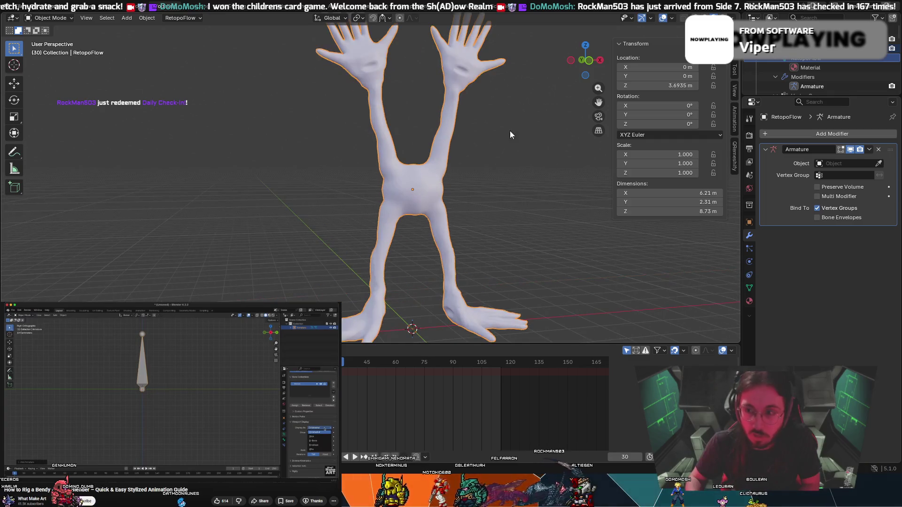
mouse_move(509, 131)
middle_mouse_down()
mouse_move(566, 147)
mouse_move(554, 150)
middle_mouse_up()
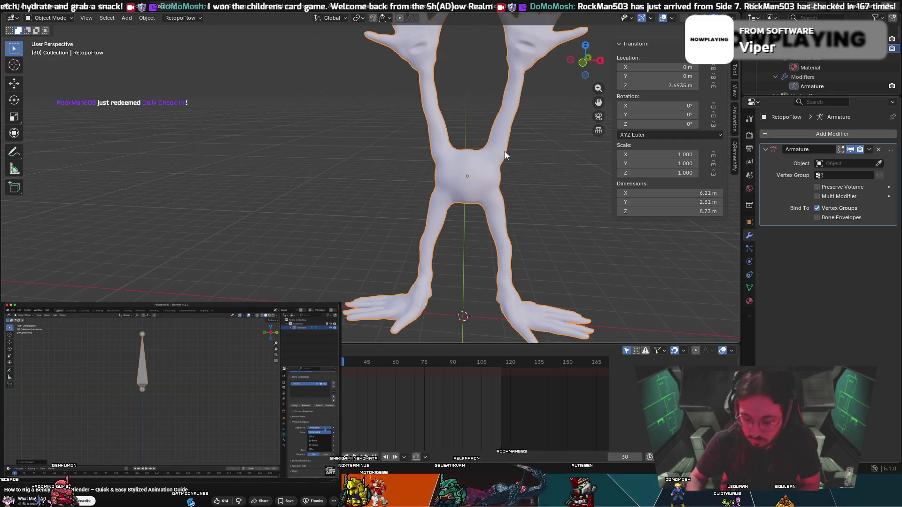
key("alt+p")
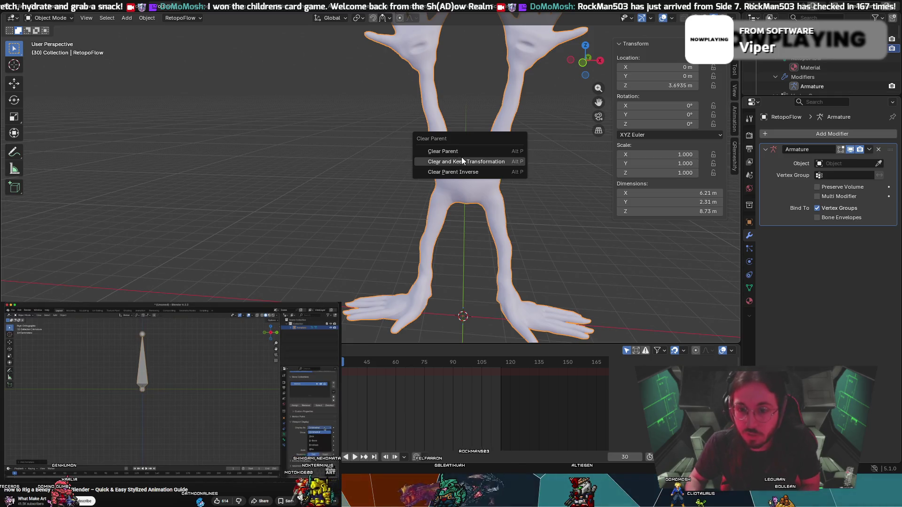
left_click(465, 158)
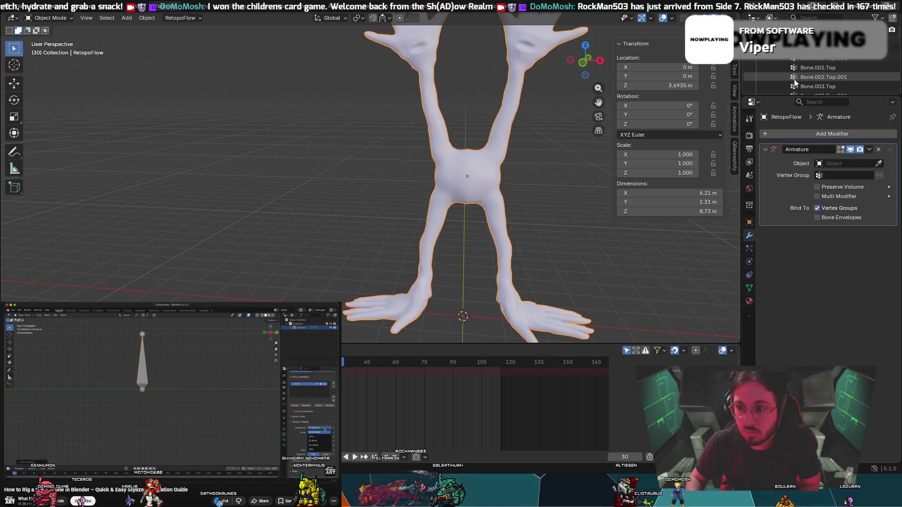
key("alt+p")
left_click(467, 193)
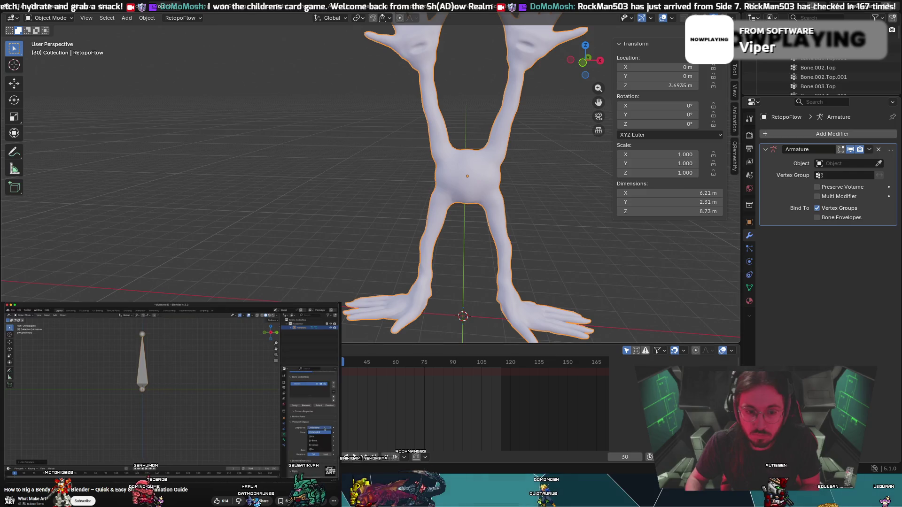
left_click(249, 205)
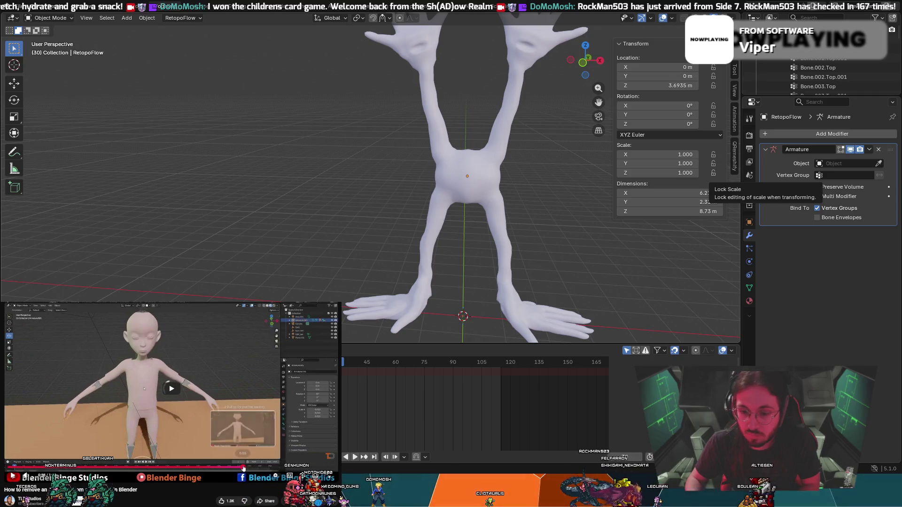
Play and pause the reference tutorial video to follow the current step.
left_click(168, 387)
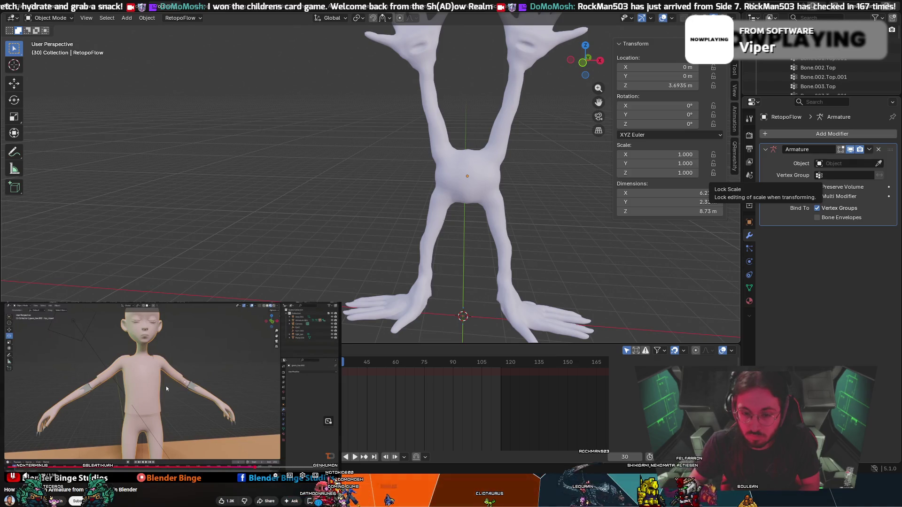
left_click(175, 412)
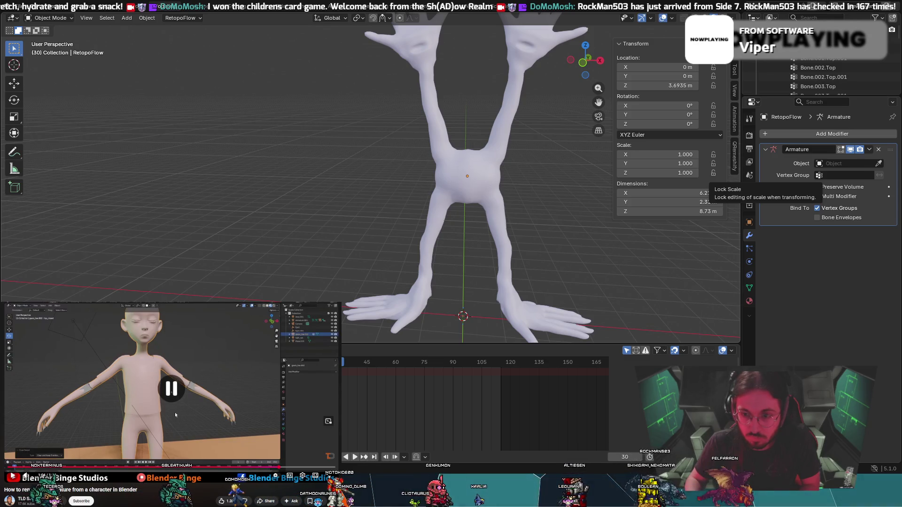
left_click(174, 413)
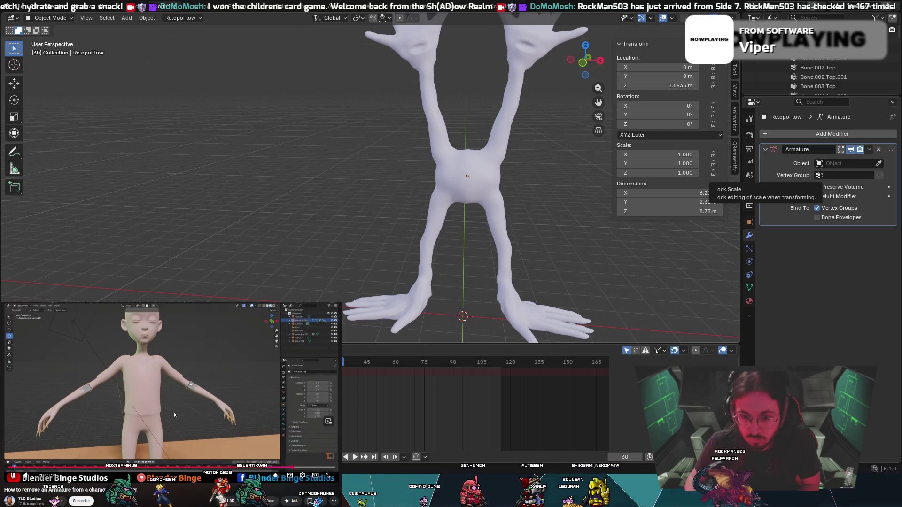
left_click(183, 400)
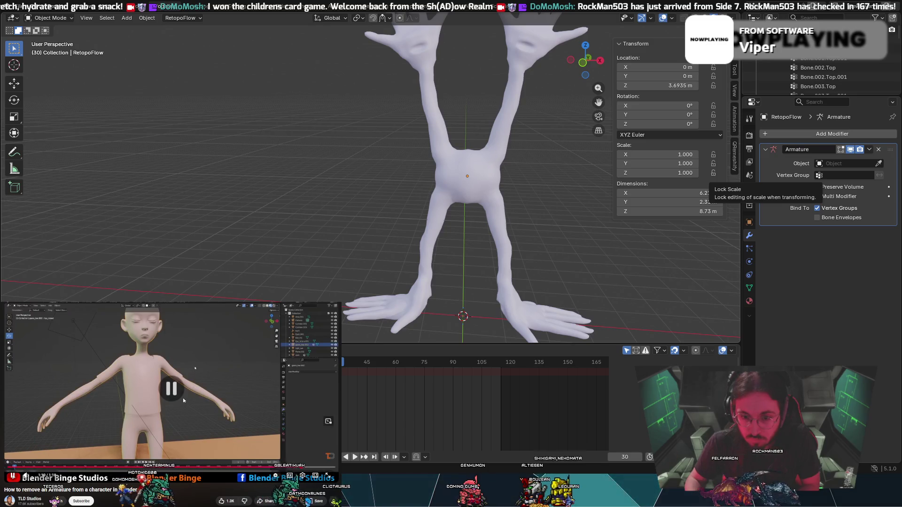
Select the creature mesh through its Armature modifier row and orbit around it.
scroll(831, 62, "up", 3)
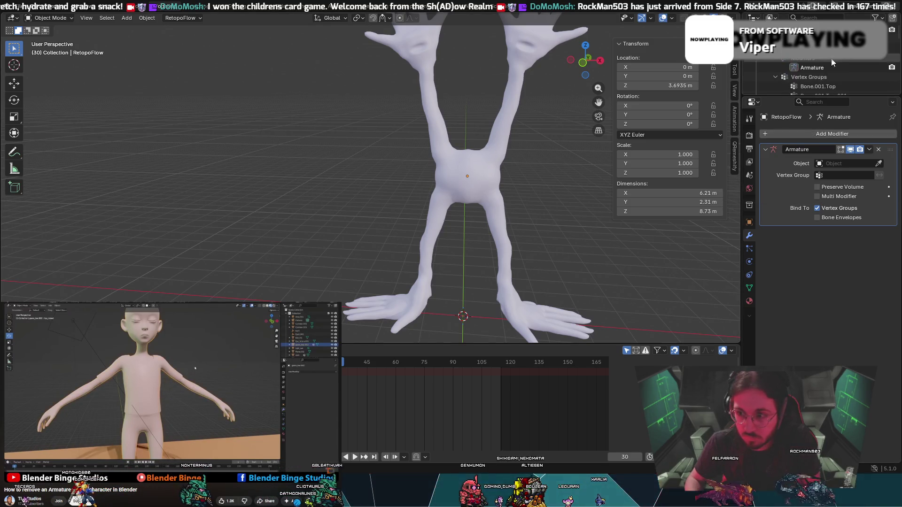
scroll(831, 71, "up", 2)
left_click(826, 86)
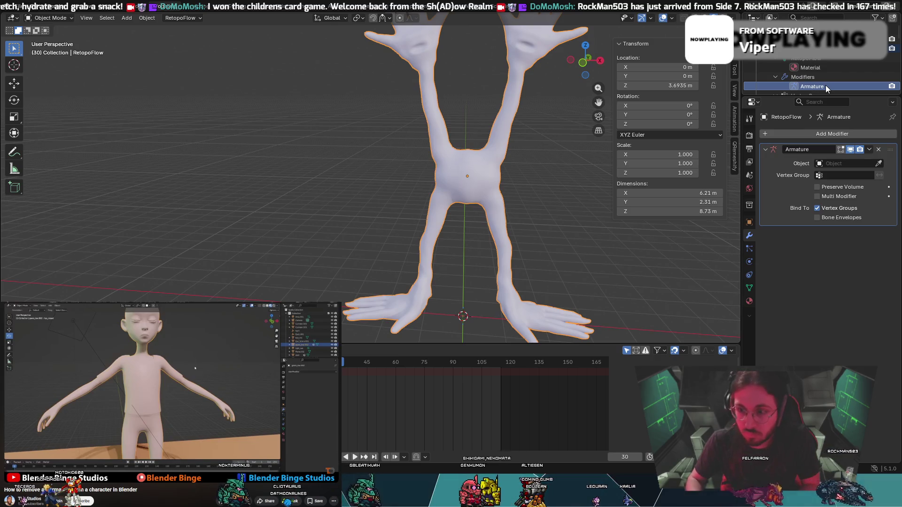
middle_click_drag(587, 155, 493, 155)
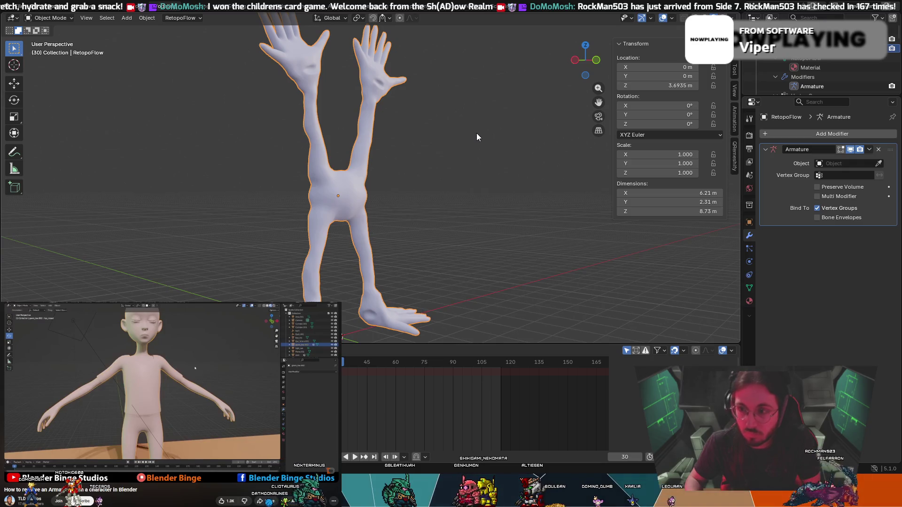
Make the creature mesh active and unparent it with Clear and Keep Transformation.
middle_click_drag(440, 148, 408, 159)
left_click(407, 159)
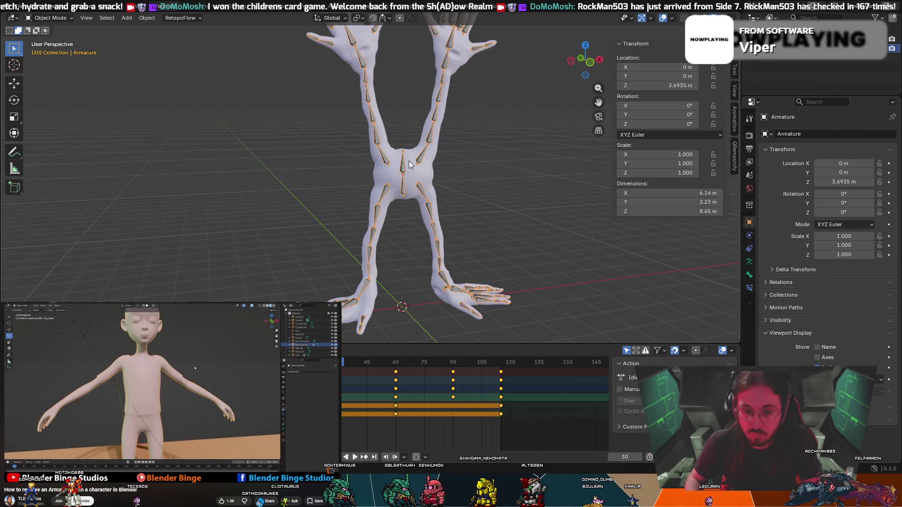
left_click(409, 161)
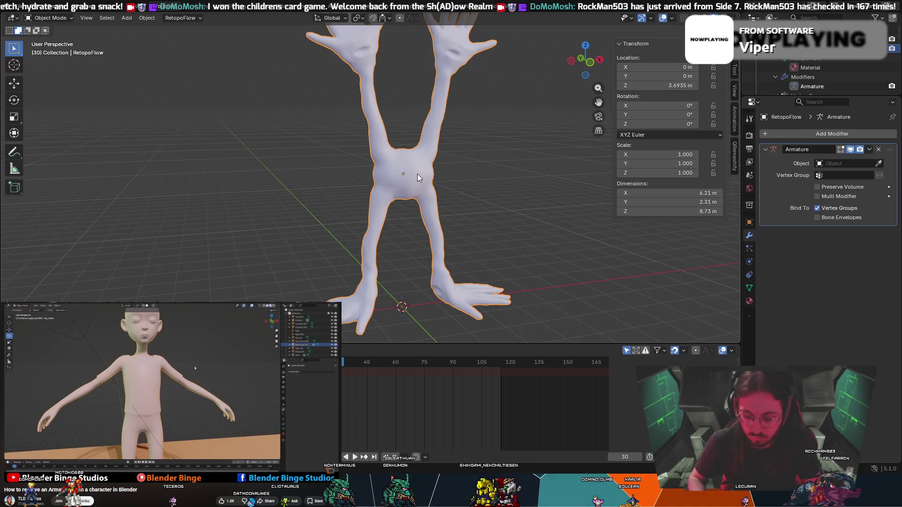
key("alt+p")
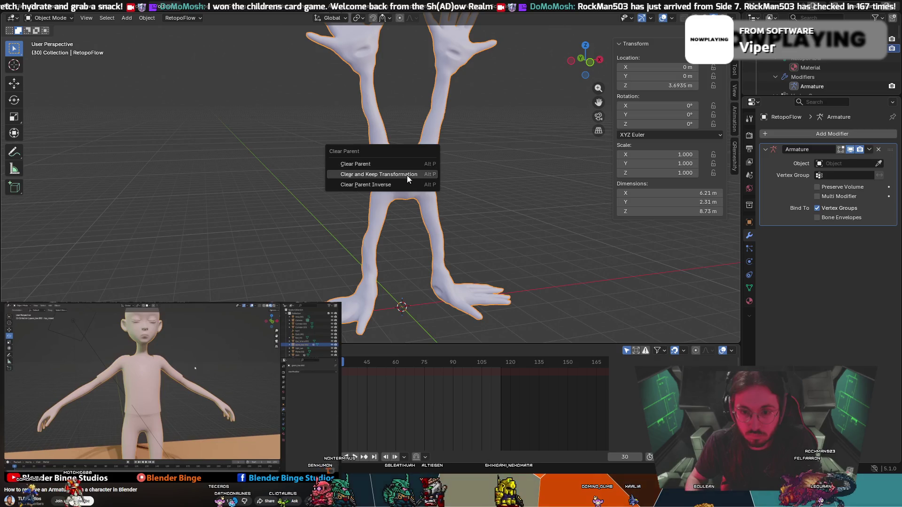
left_click(406, 175)
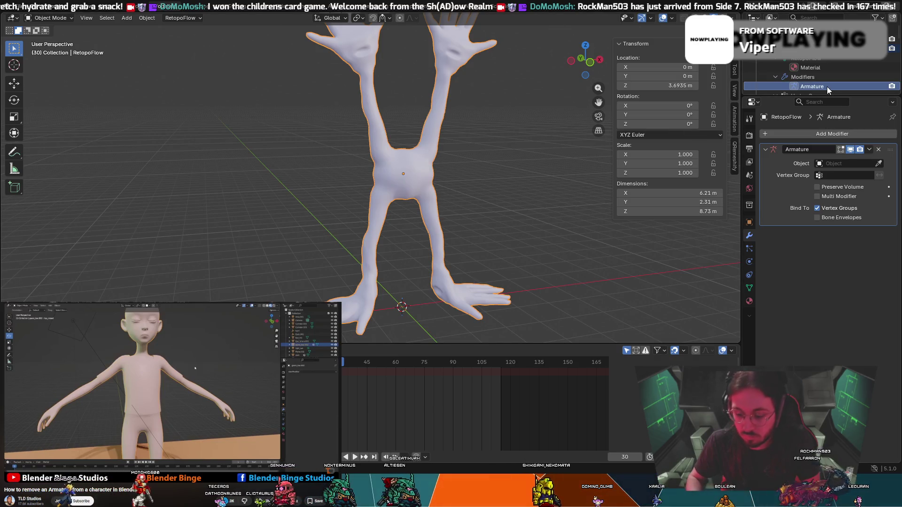
Undo the accidental deletion of the mesh and orbit to view the raised hands.
key("x")
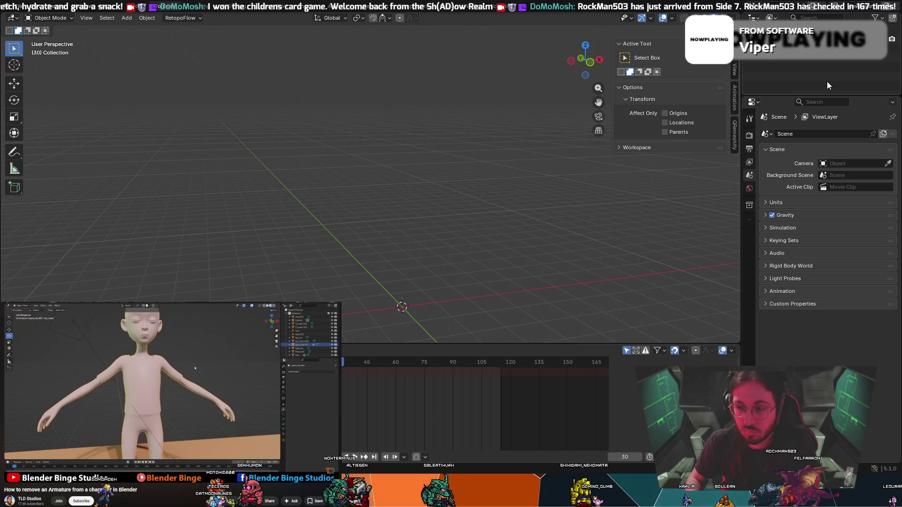
key("ctrl+z")
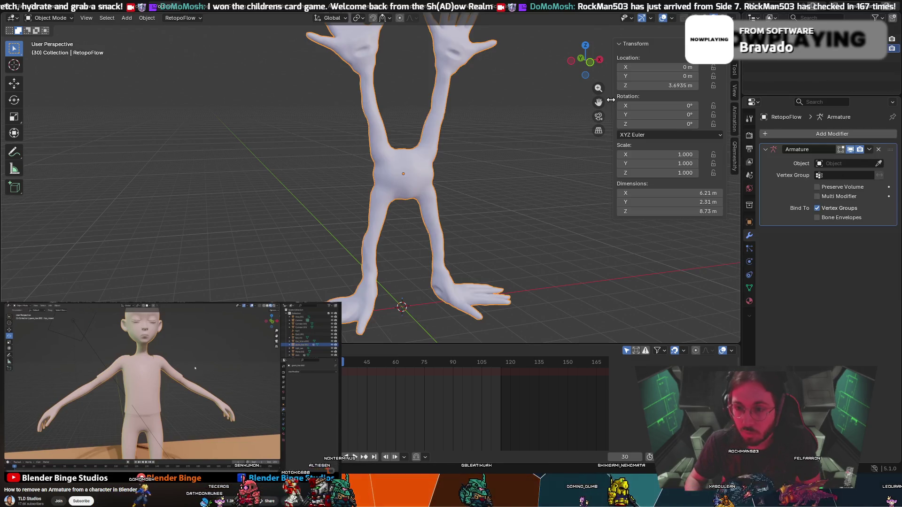
mouse_move(611, 100)
middle_mouse_down()
mouse_move(562, 124)
mouse_move(527, 120)
mouse_move(498, 161)
middle_mouse_up()
scroll(798, 89, "up", 3)
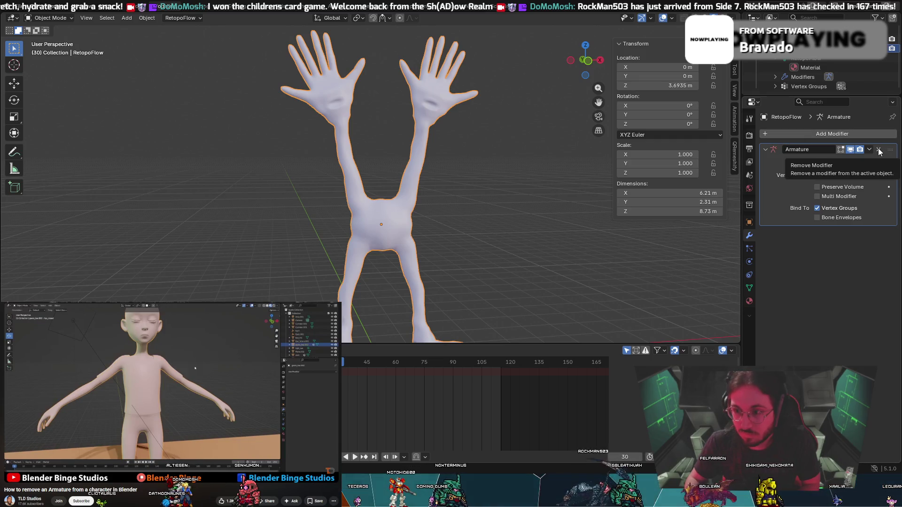
Remove the Armature modifier from the creature mesh.
right_click(818, 89)
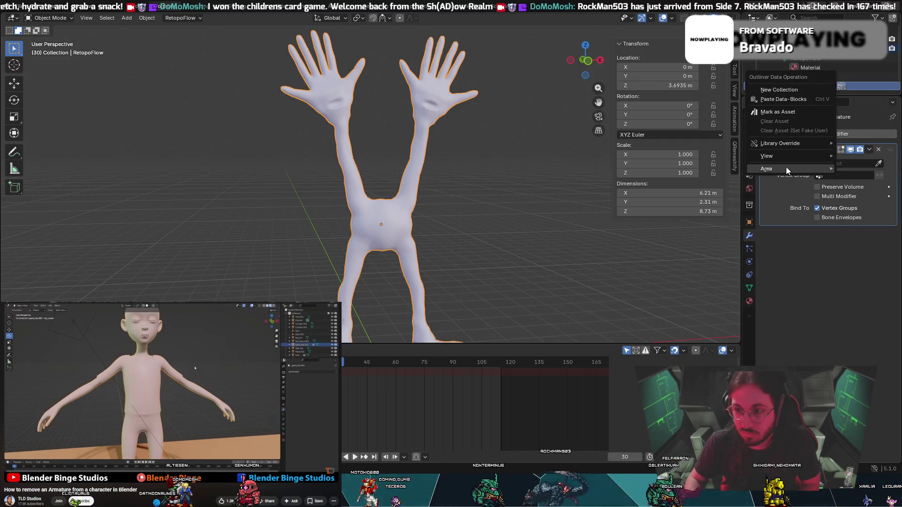
left_click(788, 274)
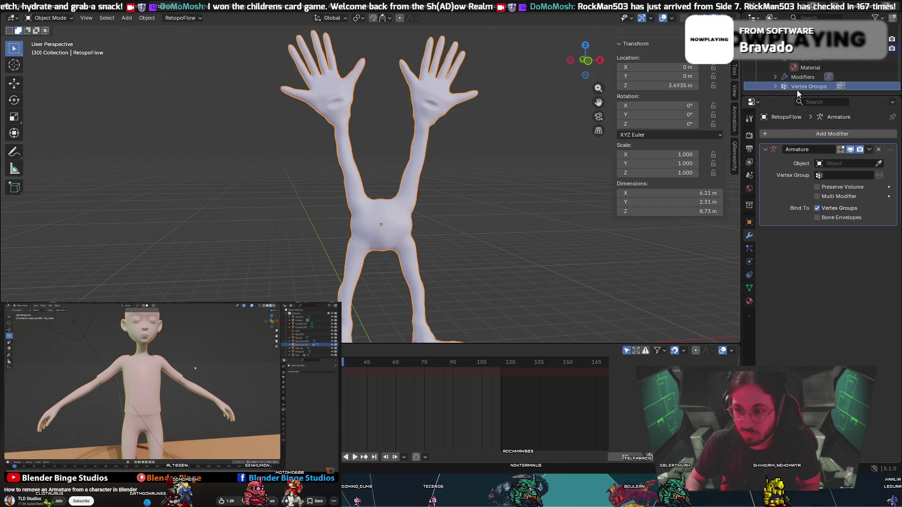
scroll(489, 161, "down", 2)
scroll(444, 235, "up", 1)
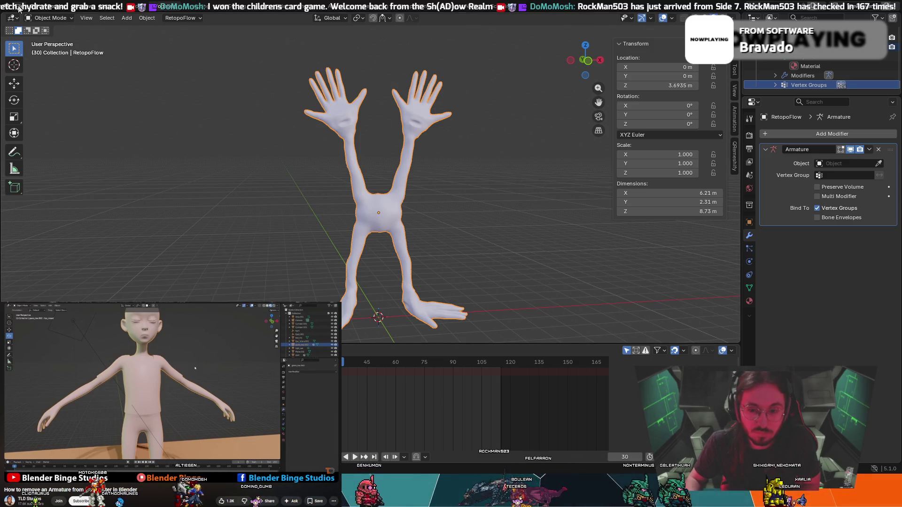
left_click(18, 8)
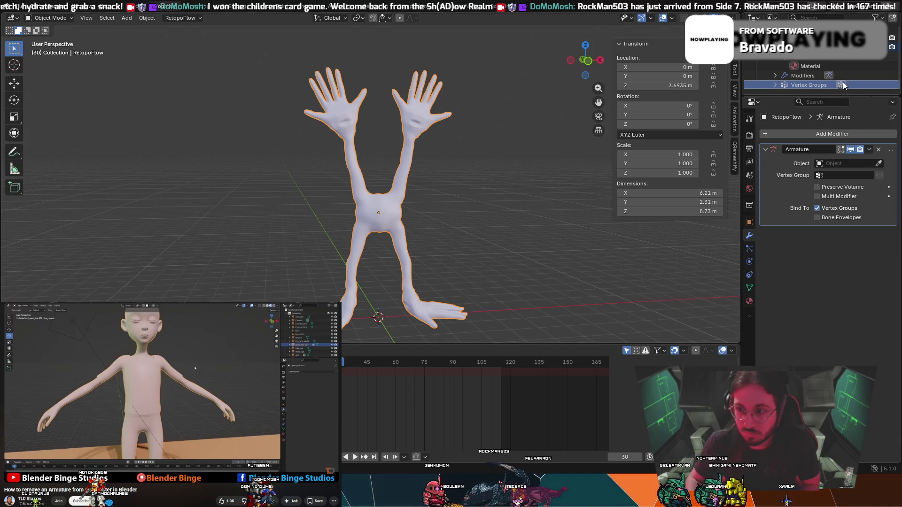
left_click(830, 74)
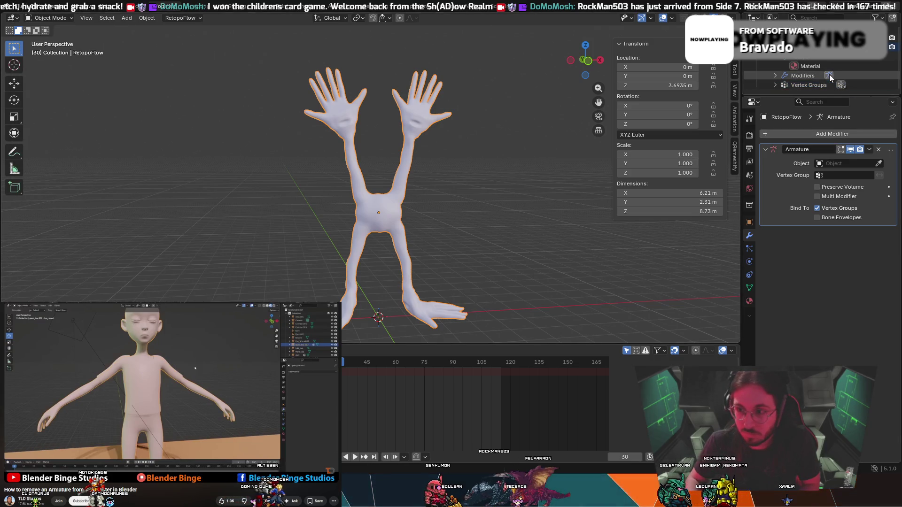
left_click(878, 149)
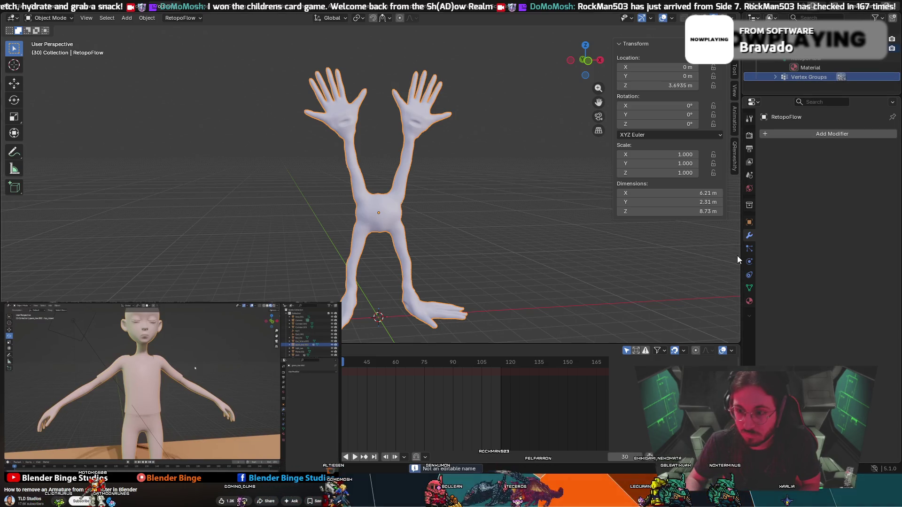
left_click(749, 248)
left_click(749, 275)
Delete the Bones.Top.004 vertex group and the next group at the top individually.
left_click(749, 288)
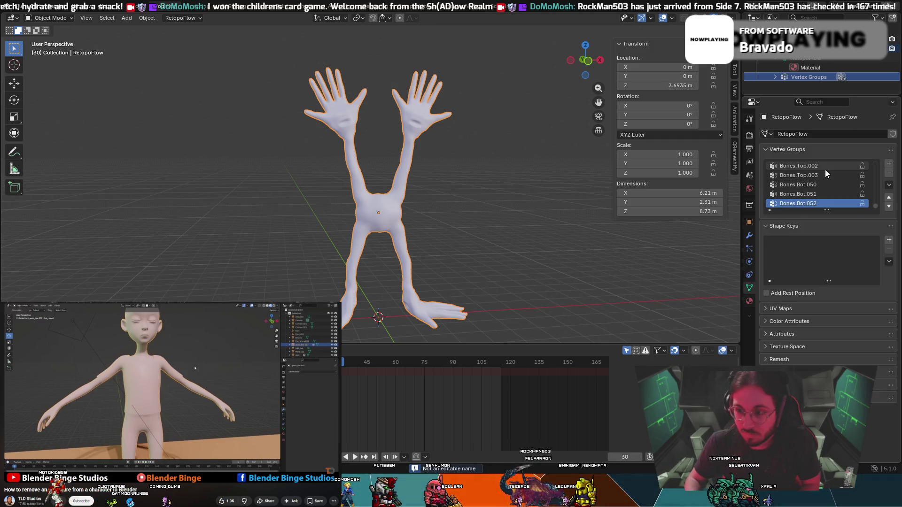
scroll(825, 170, "up", 2)
left_click(870, 166)
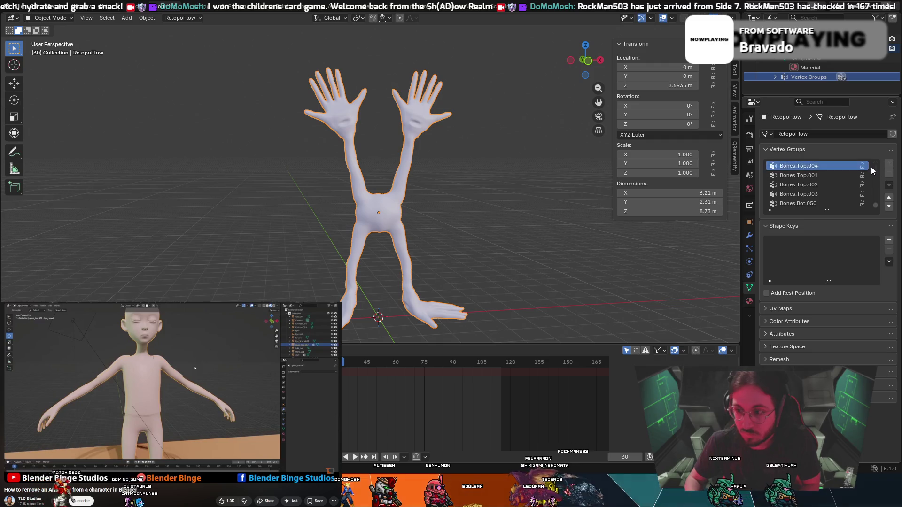
left_click(888, 173)
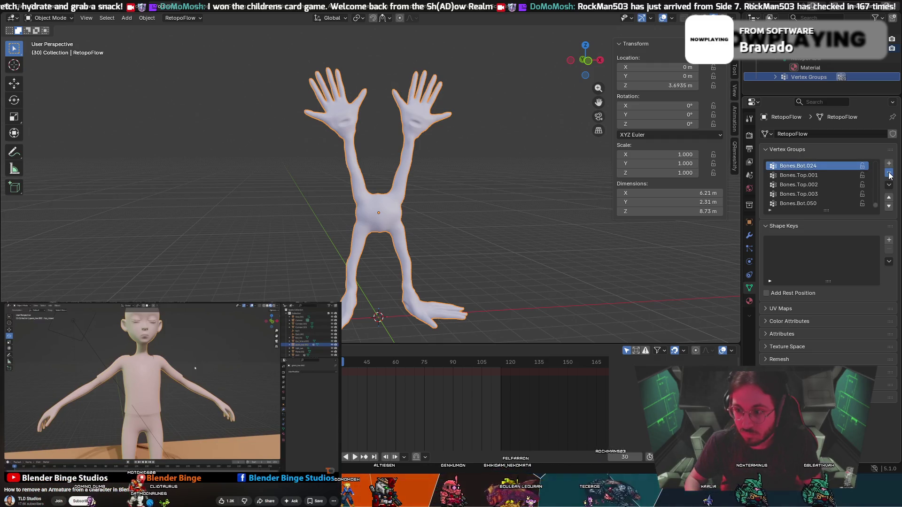
left_click(889, 174)
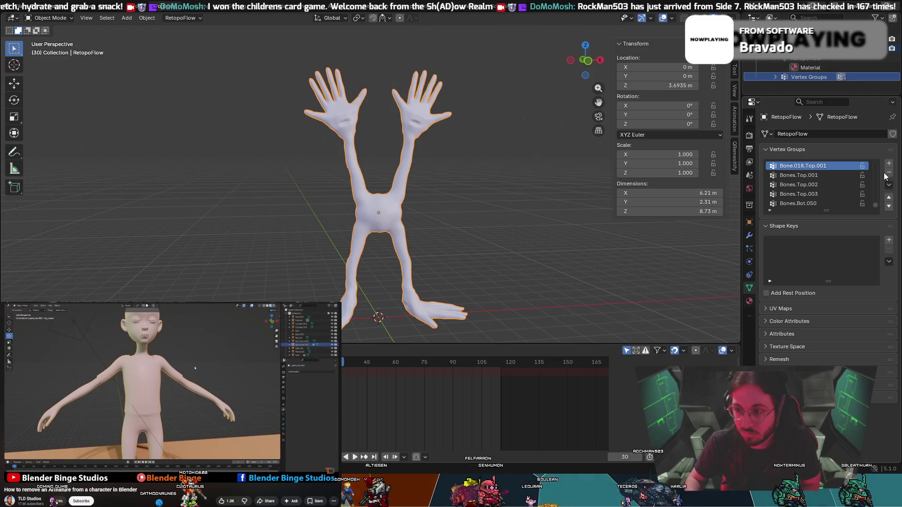
Open the Vertex Groups context menu, then undo an unintended Delete-key change.
right_click(812, 81)
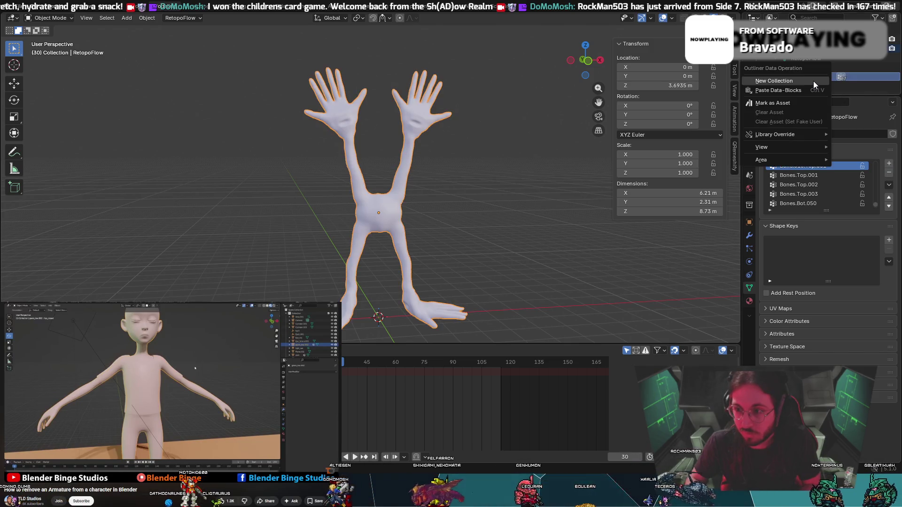
left_click(843, 80)
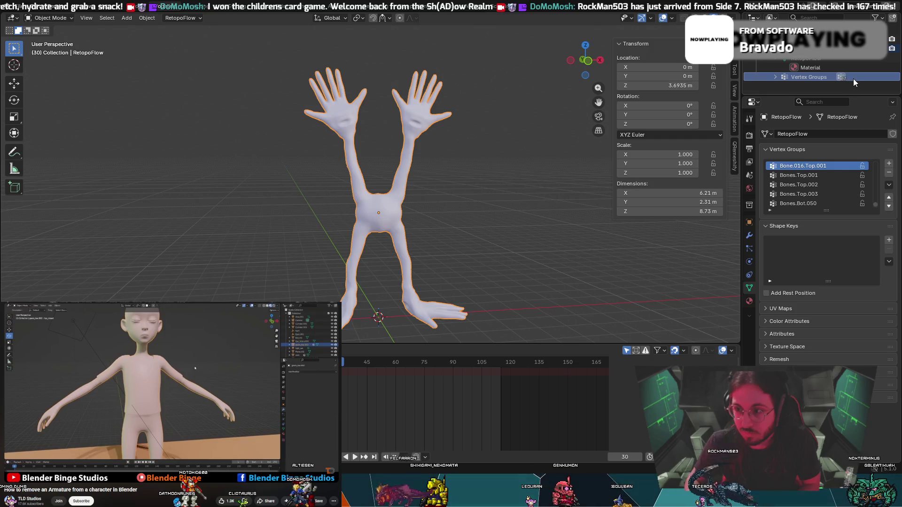
key("Delete")
key("ctrl+z")
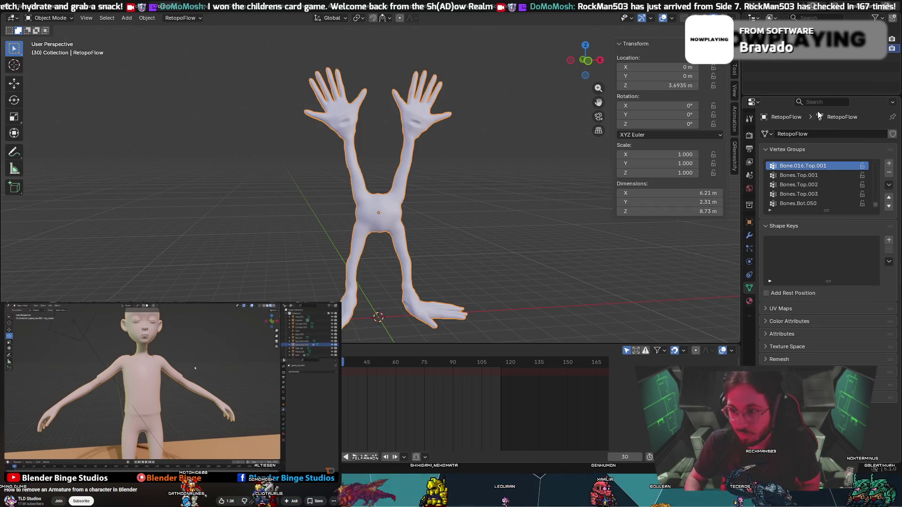
scroll(768, 201, "up", 5)
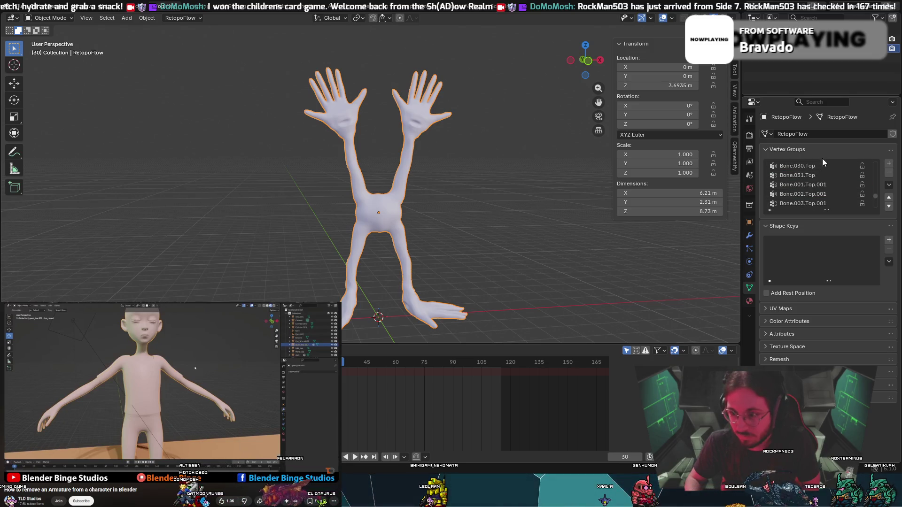
scroll(840, 186, "up", 5)
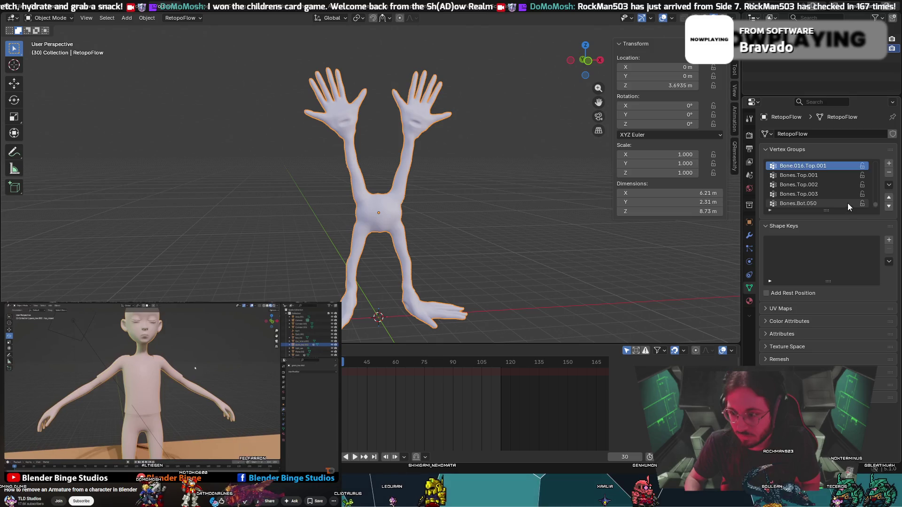
Delete all unlocked vertex groups from the specials dropdown.
left_click(824, 184)
left_click(854, 204)
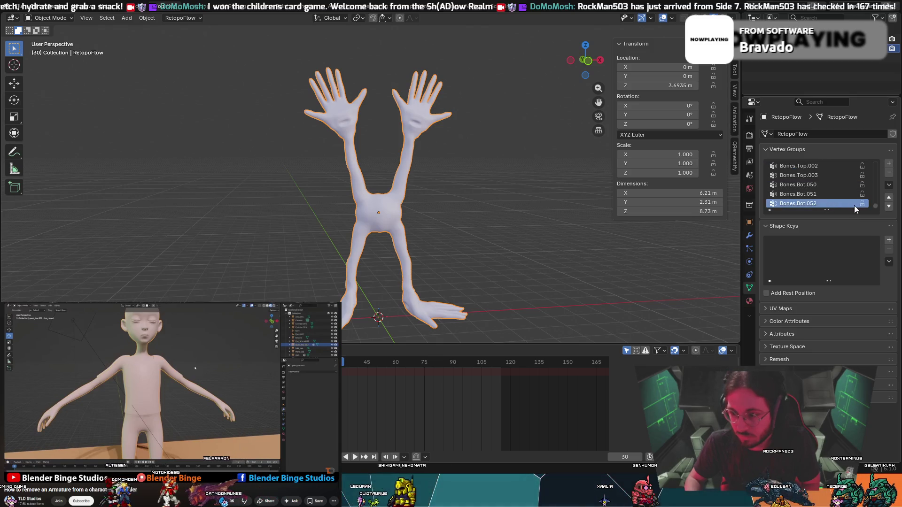
left_click_drag(874, 206, 883, 133)
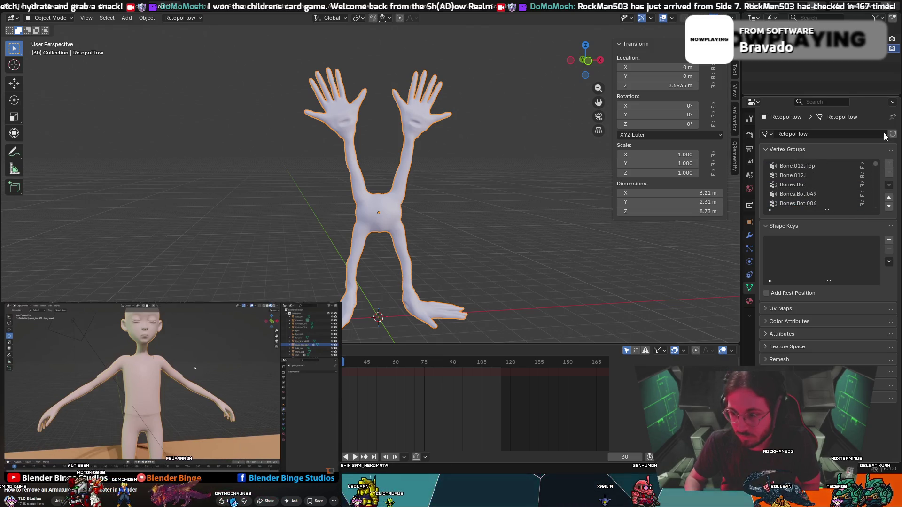
left_click(821, 167)
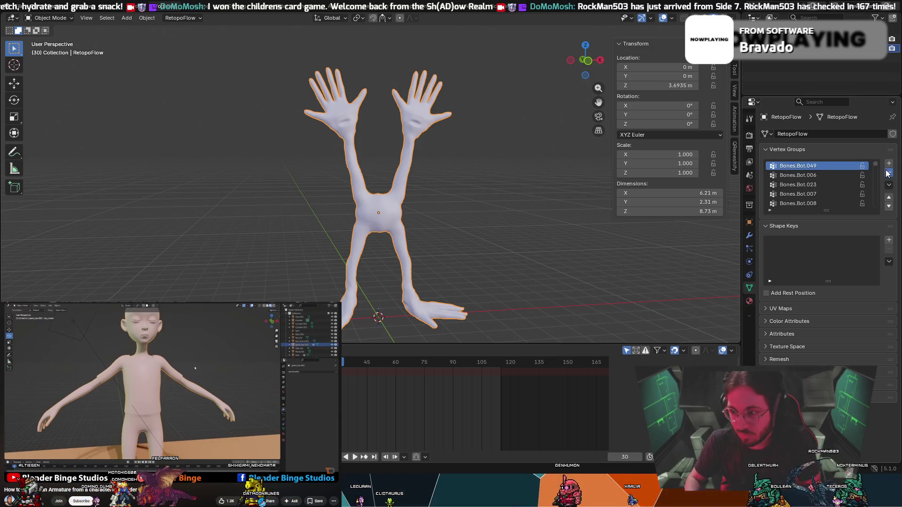
left_click(887, 186)
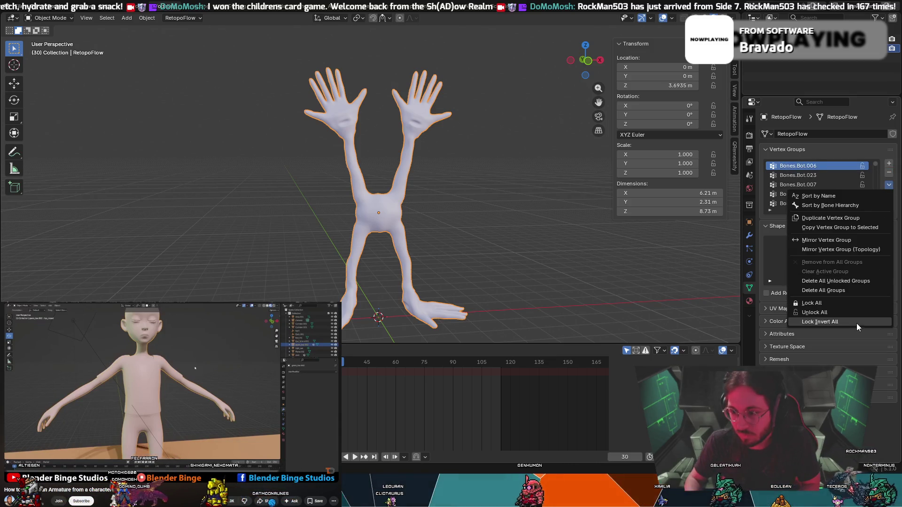
left_click(854, 282)
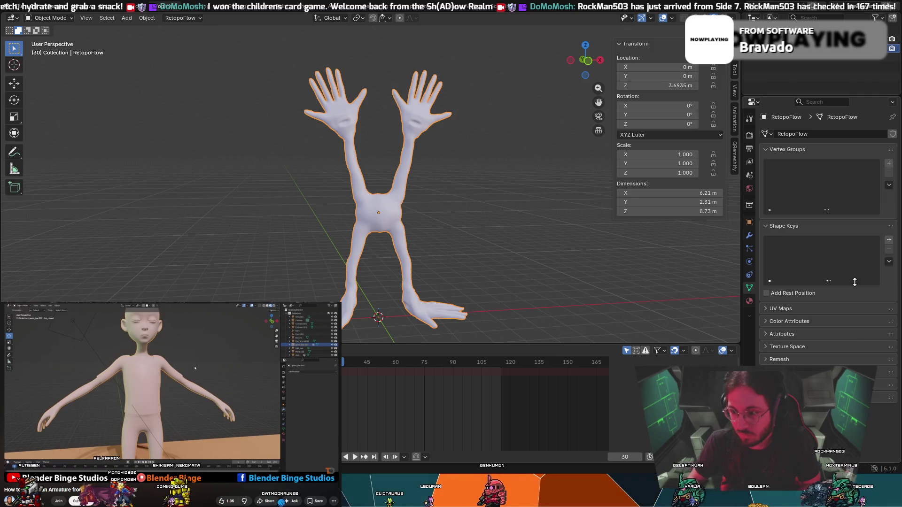
scroll(808, 52, "up", 2)
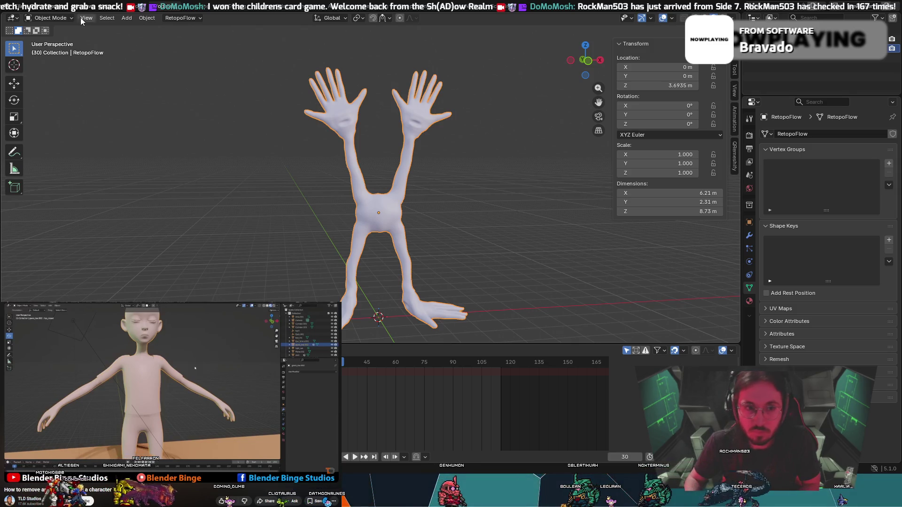
Toggle the mesh into Edit Mode and back to Object Mode to restore the vertex groups.
left_click(49, 18)
left_click(57, 42)
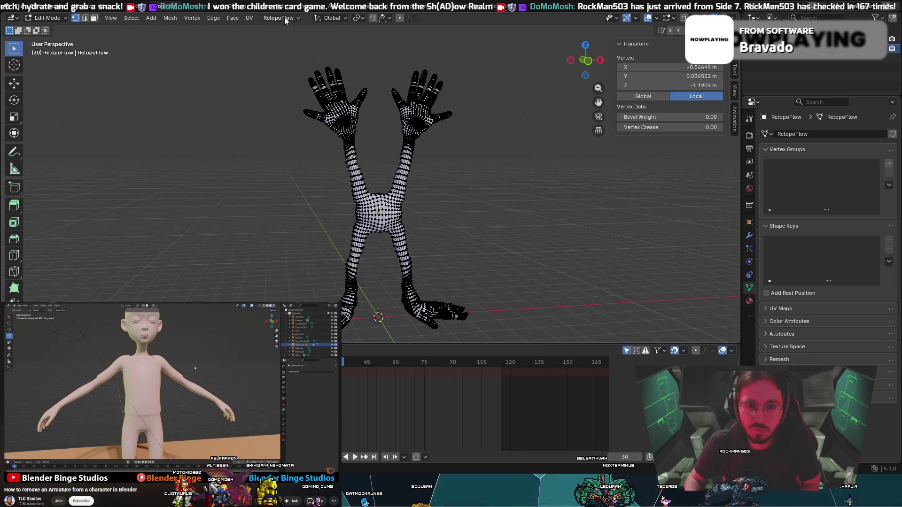
left_click(50, 18)
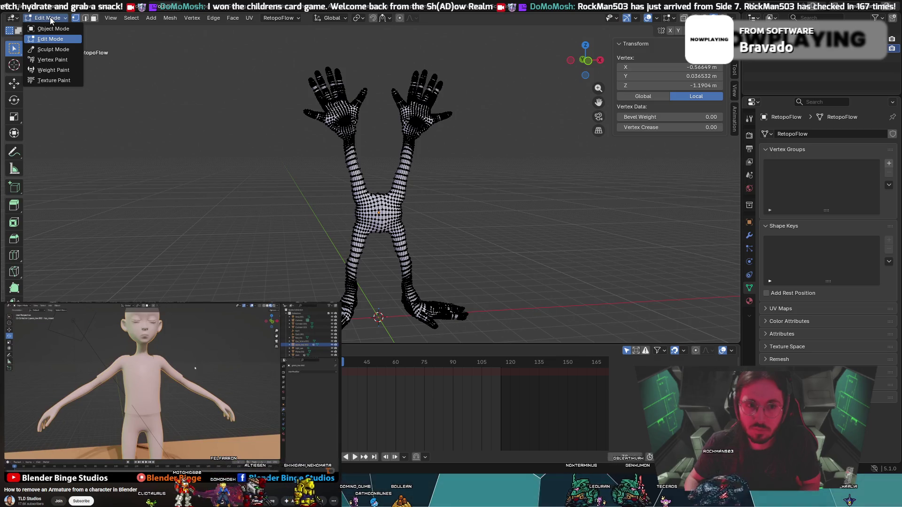
left_click(50, 19)
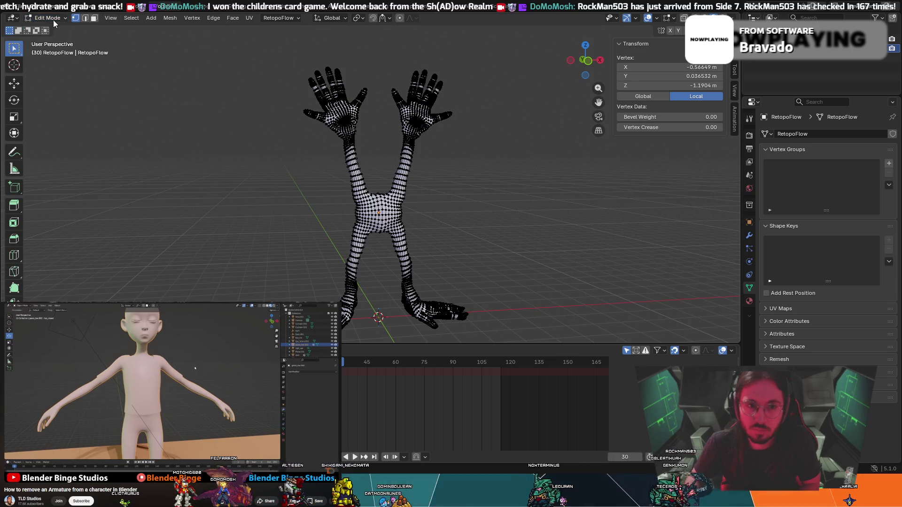
left_click(52, 20)
left_click(55, 31)
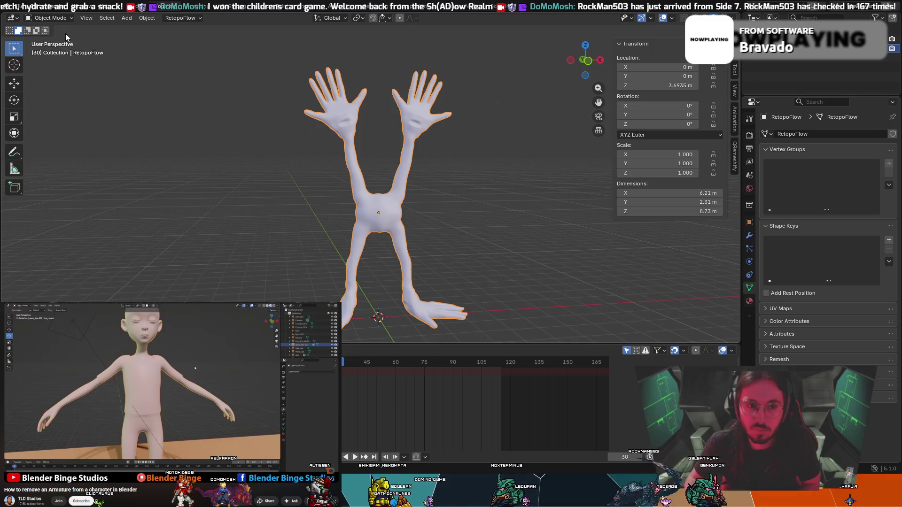
key("Tab")
key("Tab")
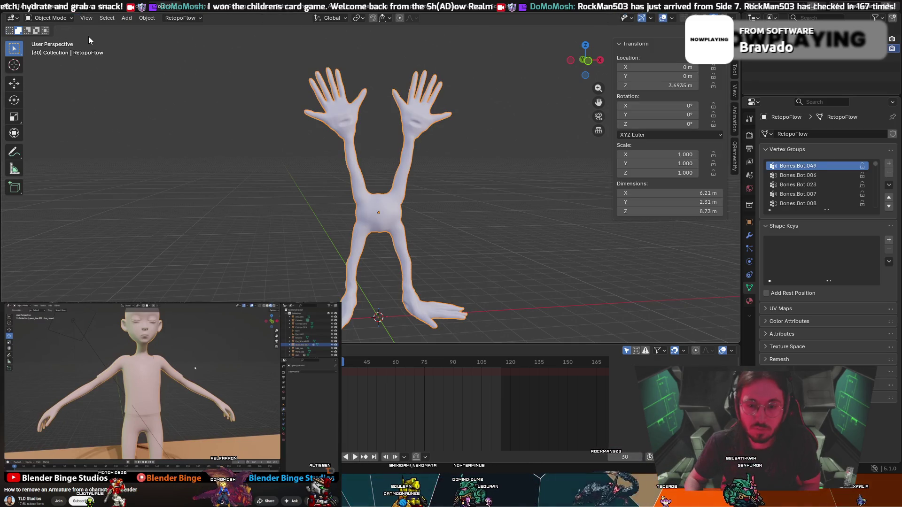
Browse the restored Bones.Bot.050 vertex groups, then make the Armature active.
left_click(799, 184)
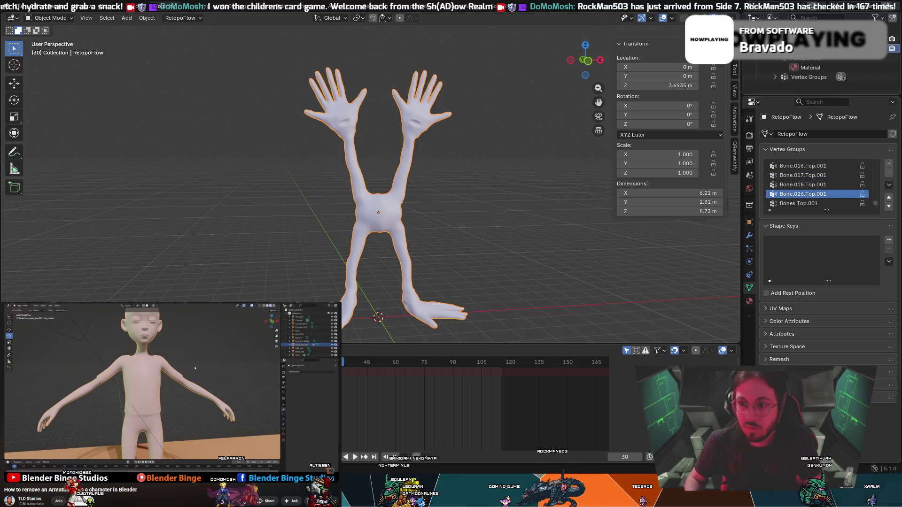
left_click(803, 203)
left_click(378, 207)
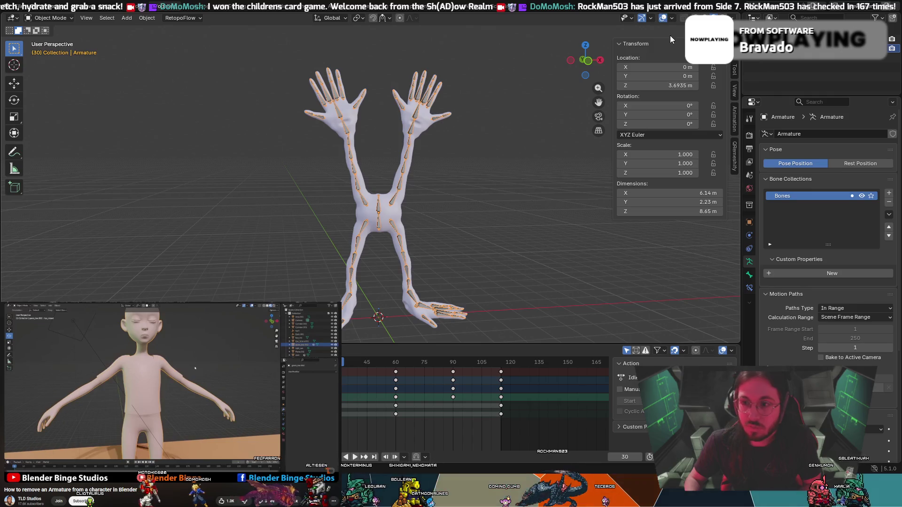
Switch the Armature into Edit Mode, then into Pose Mode, and browse the Pose menu.
left_click(49, 18)
left_click(56, 40)
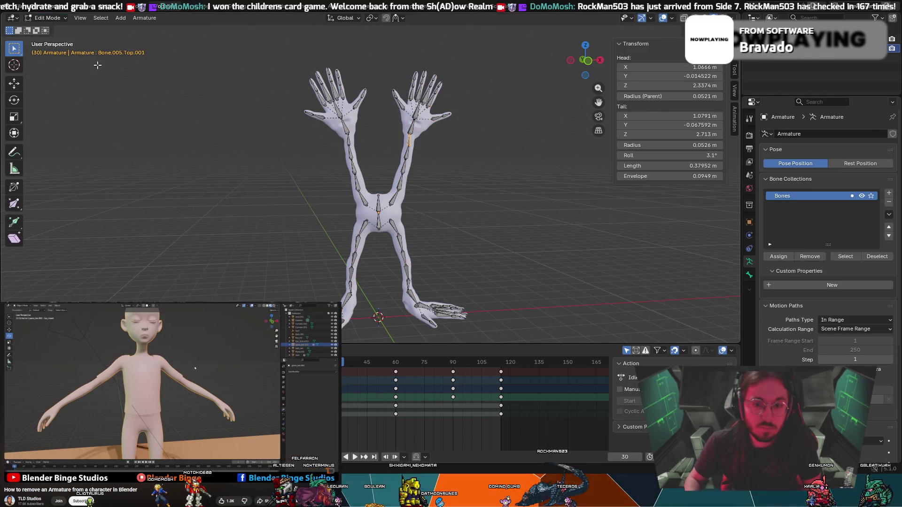
left_click(138, 19)
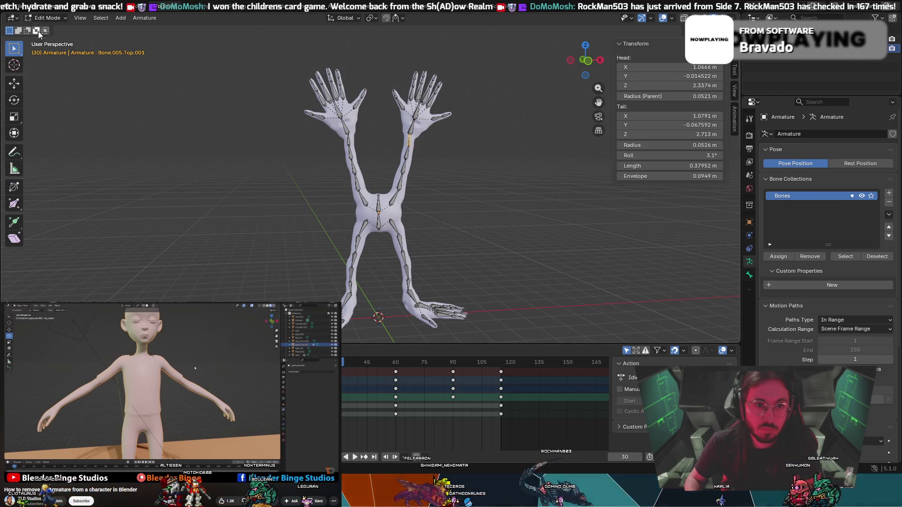
left_click(42, 18)
left_click(56, 49)
left_click(125, 19)
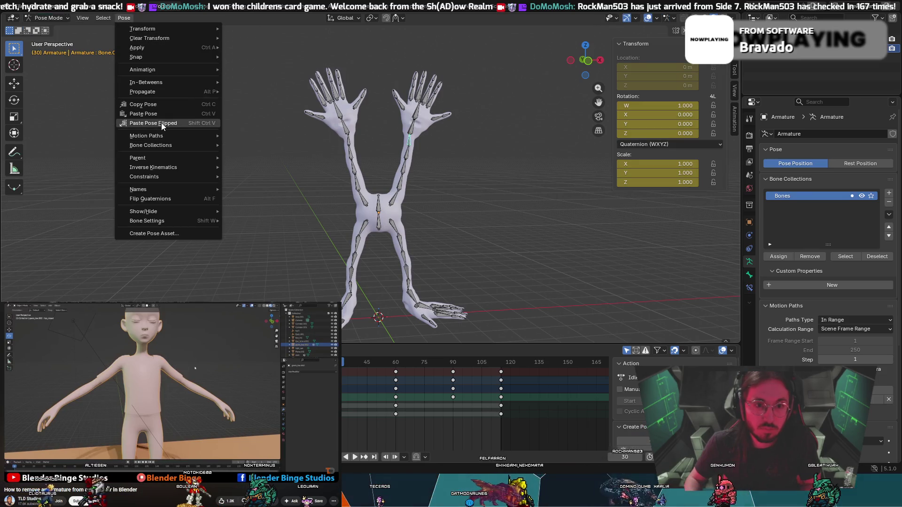
mouse_move(158, 142)
mouse_move(151, 57)
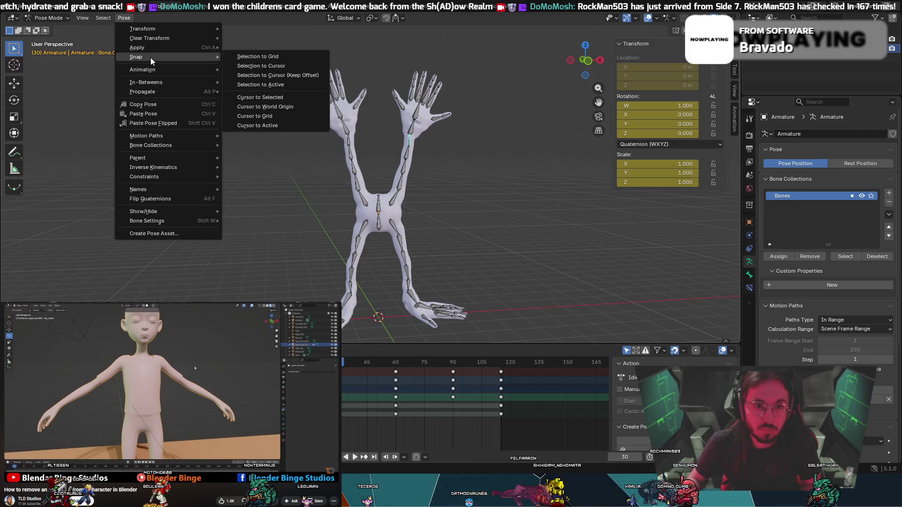
Trial box-select the arm, torso and upper-leg bones, then deselect all.
left_click(471, 215)
scroll(456, 211, "up", 2)
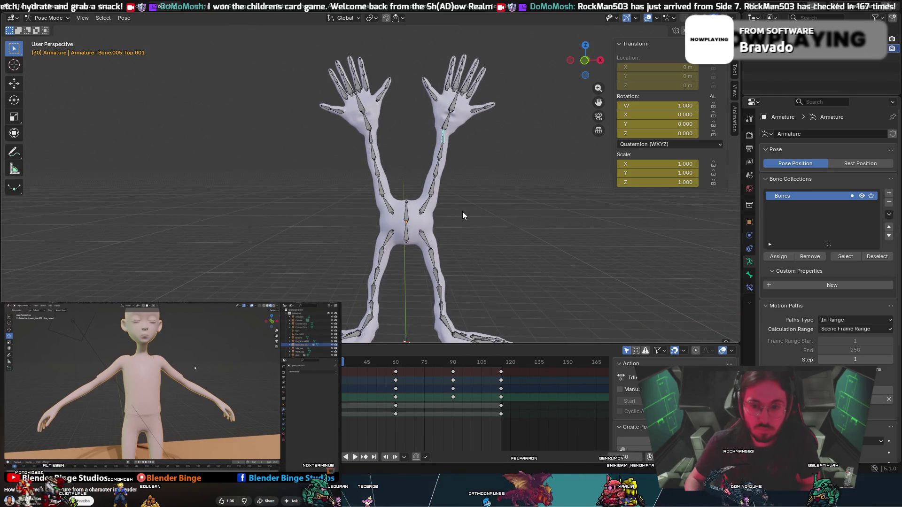
scroll(462, 212, "up", 1)
mouse_move(478, 233)
left_mouse_down()
mouse_move(311, 66)
mouse_move(297, 14)
left_mouse_up()
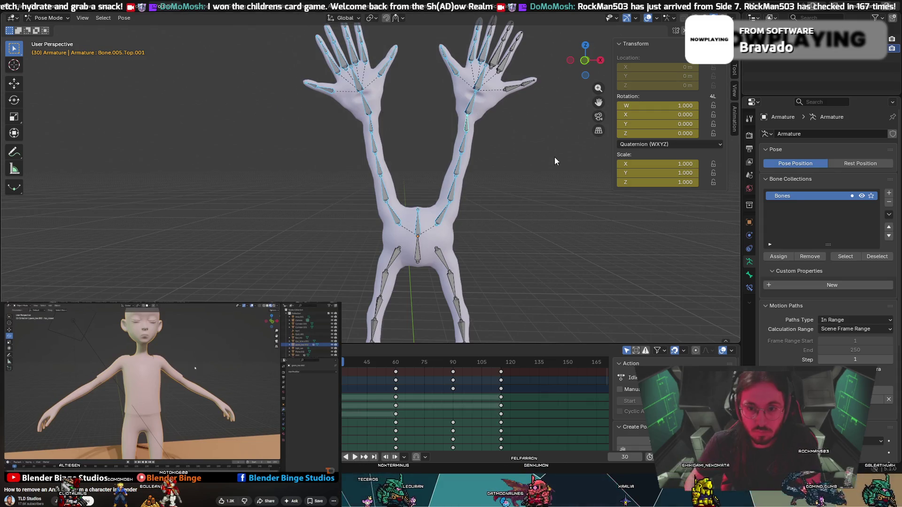
left_click_drag(551, 260, 266, 35)
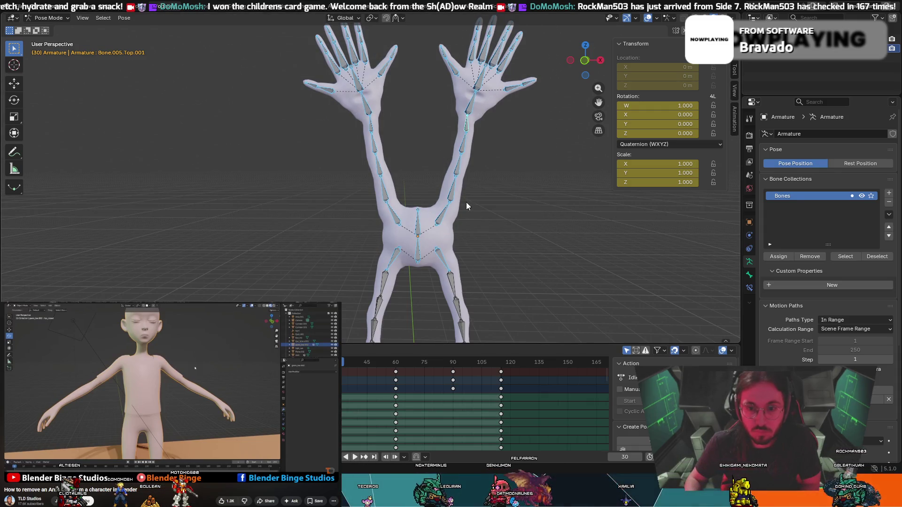
left_click(436, 256, "shift")
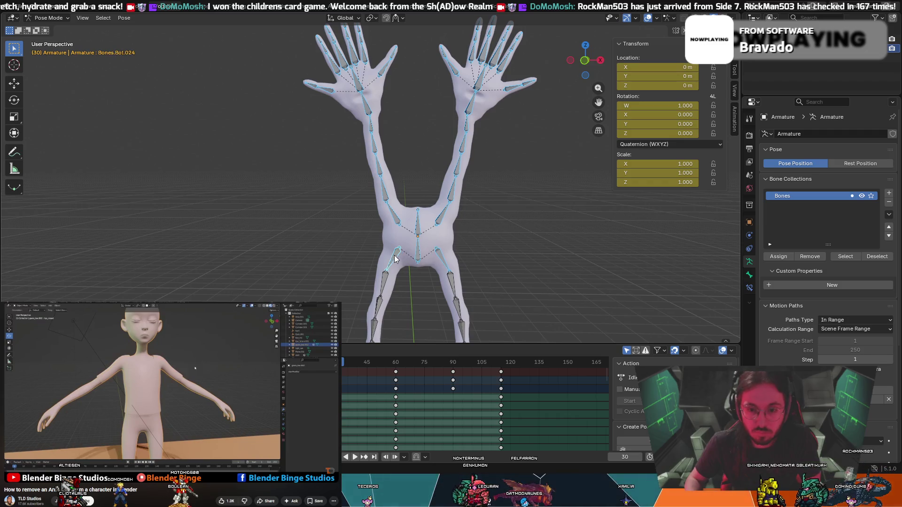
left_click(394, 233)
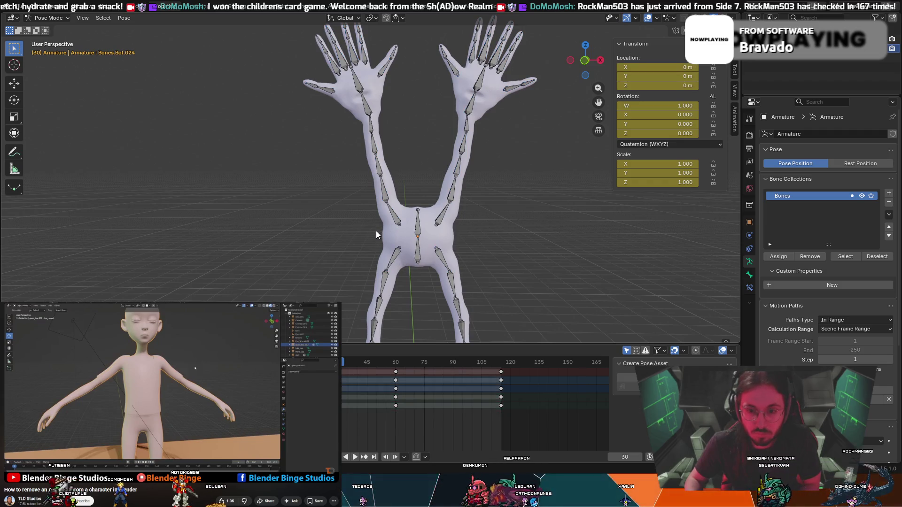
Select both arms and hands and clear their rotation with Alt+R.
mouse_move(403, 234)
left_mouse_down()
mouse_move(322, 123)
mouse_move(287, 12)
left_mouse_up()
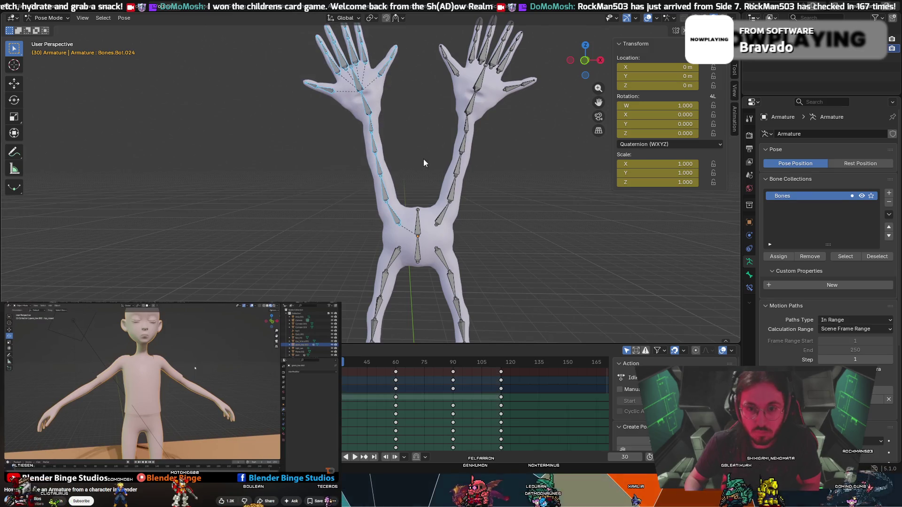
mouse_move(485, 226)
left_mouse_down()
mouse_move(438, 97)
mouse_move(440, 19)
left_mouse_up()
key("Escape")
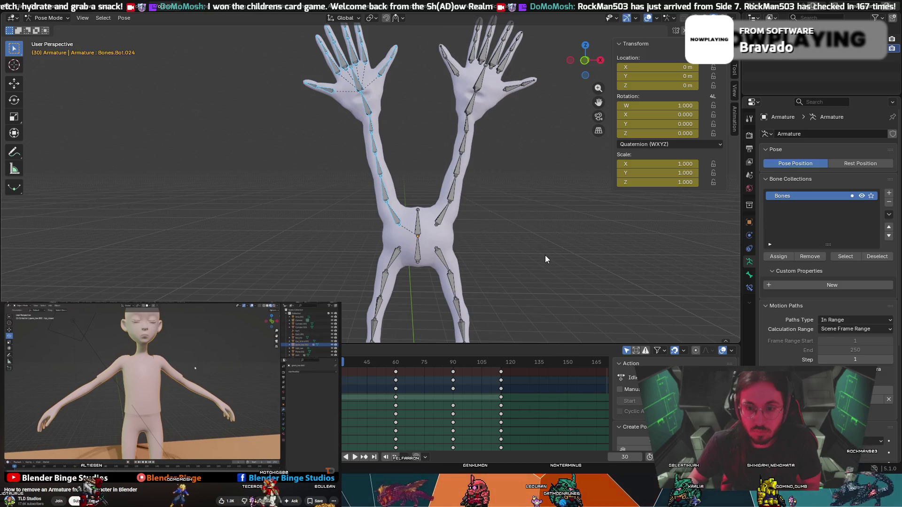
mouse_move(547, 240)
left_mouse_down()
mouse_move(483, 192)
mouse_move(430, 57)
mouse_move(435, 23)
left_mouse_up()
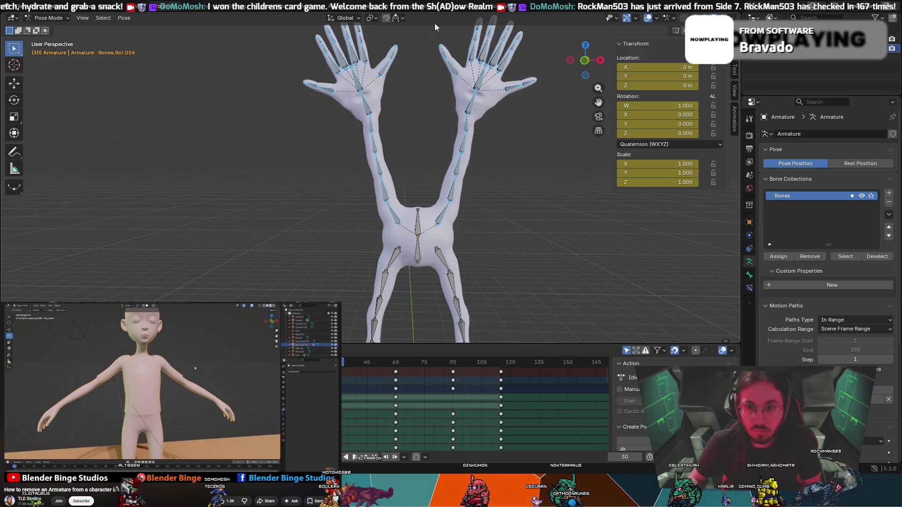
key("alt+r")
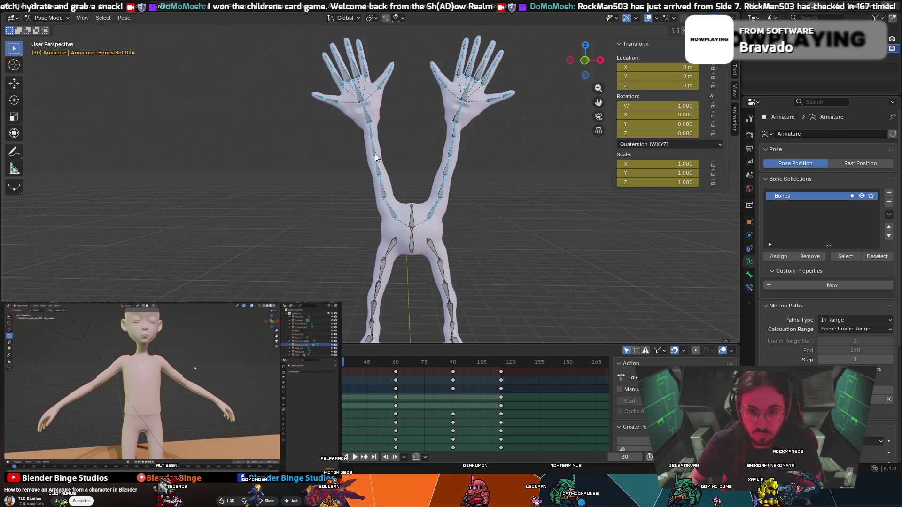
Copy the arms' pose from the right-click menu and box-select the leg bones.
right_click(374, 154)
left_click(360, 174)
scroll(416, 285, "down", 4)
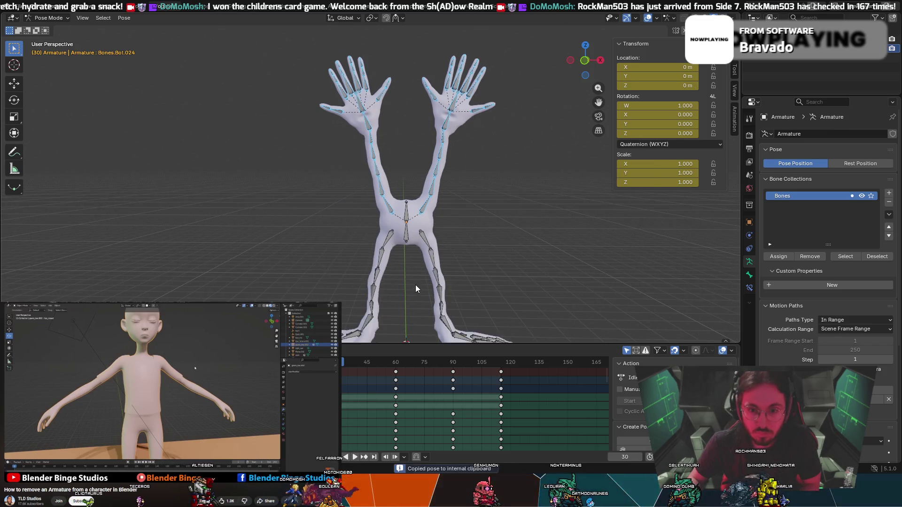
mouse_move(490, 324)
left_mouse_down()
mouse_move(323, 272)
mouse_move(308, 225)
left_mouse_up()
Box-select the right and left leg and foot bones.
left_click(455, 219)
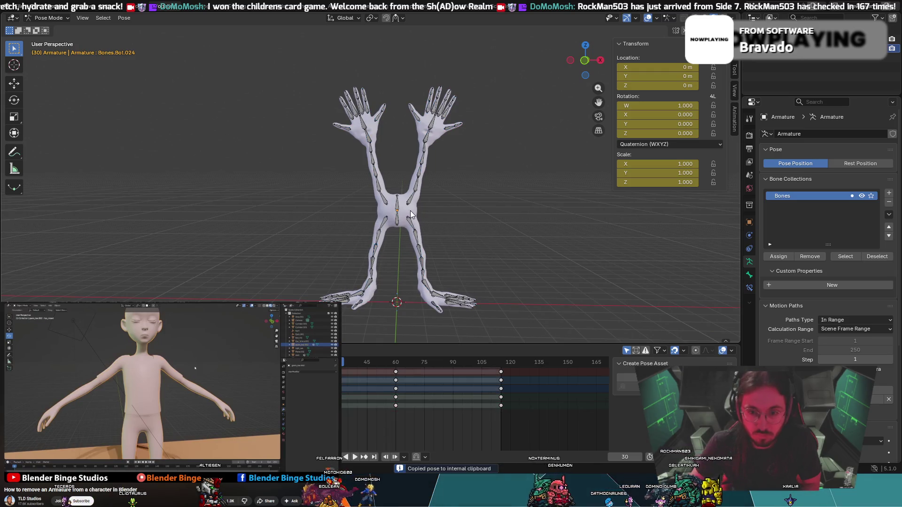
mouse_move(454, 219)
left_mouse_down()
mouse_move(481, 305)
mouse_move(472, 306)
left_mouse_up()
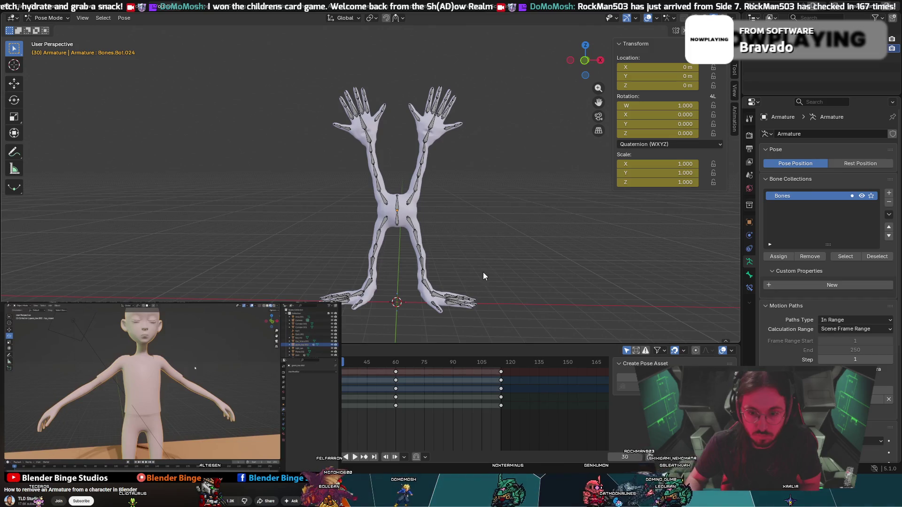
left_click_drag(498, 203, 419, 310)
mouse_move(466, 219)
left_mouse_down()
mouse_move(404, 305)
mouse_move(416, 323)
left_mouse_up()
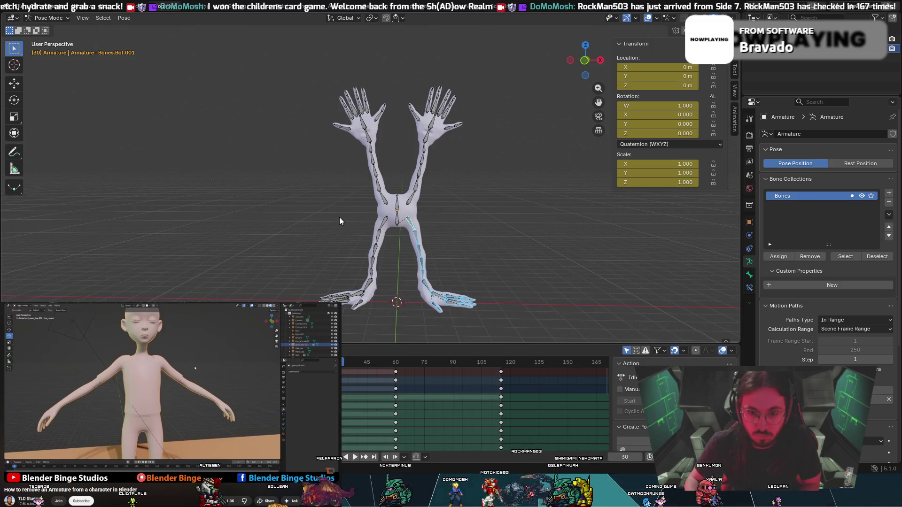
left_click_drag(345, 234, 388, 314)
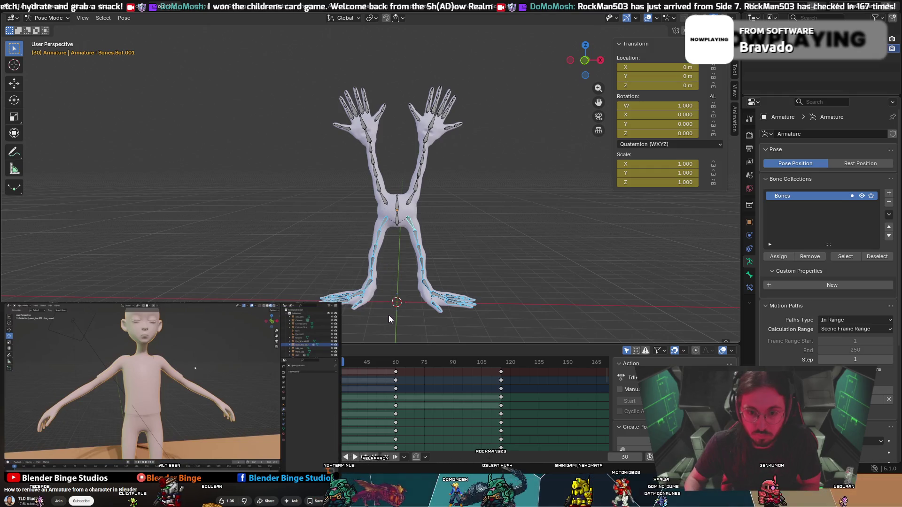
Paste the copied pose onto the leg bones, then deselect all and pick a foot bone.
right_click(382, 221)
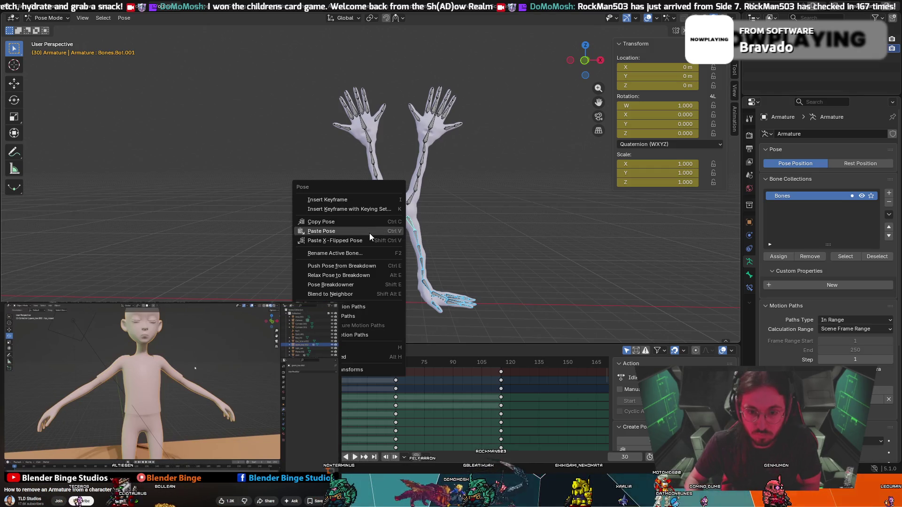
left_click(363, 230)
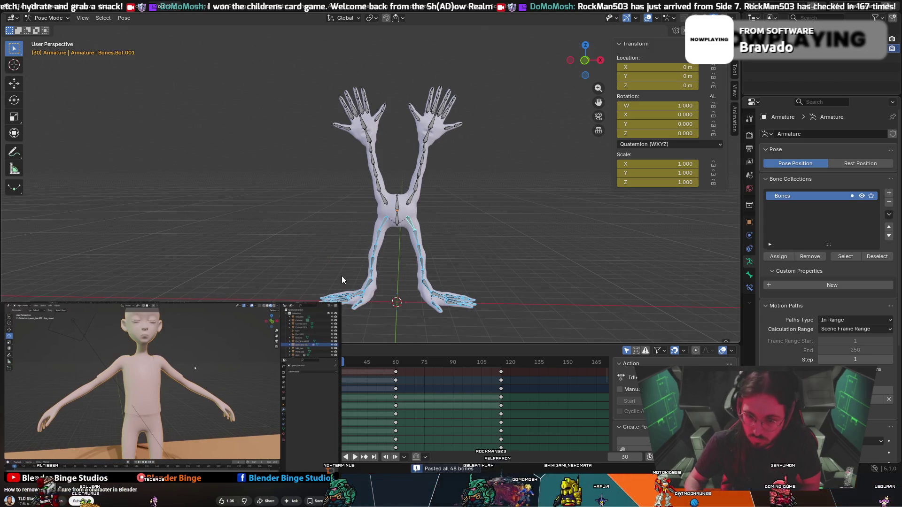
key("ctrl+shift+v")
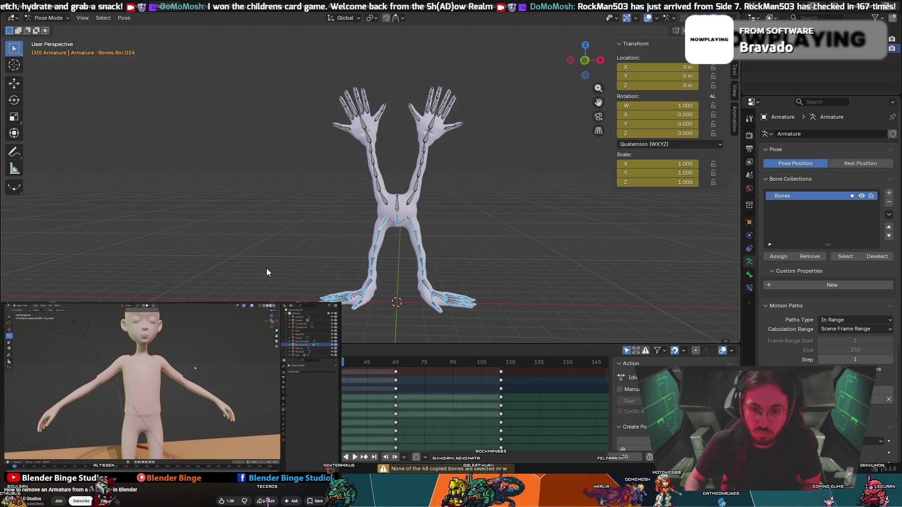
key("ctrl+i")
key("alt+a")
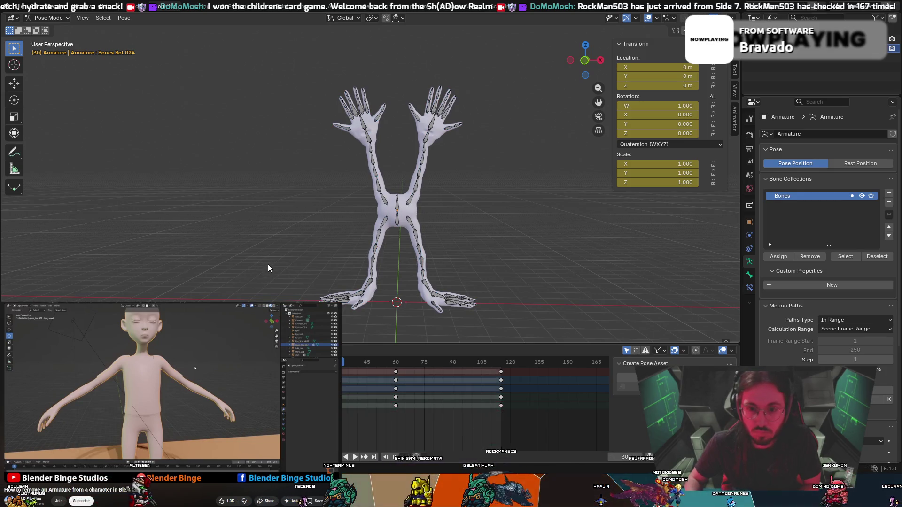
left_click(446, 294)
Tab into Edit Mode and back to Pose Mode, then step the animation back to frame 5.
key("Tab")
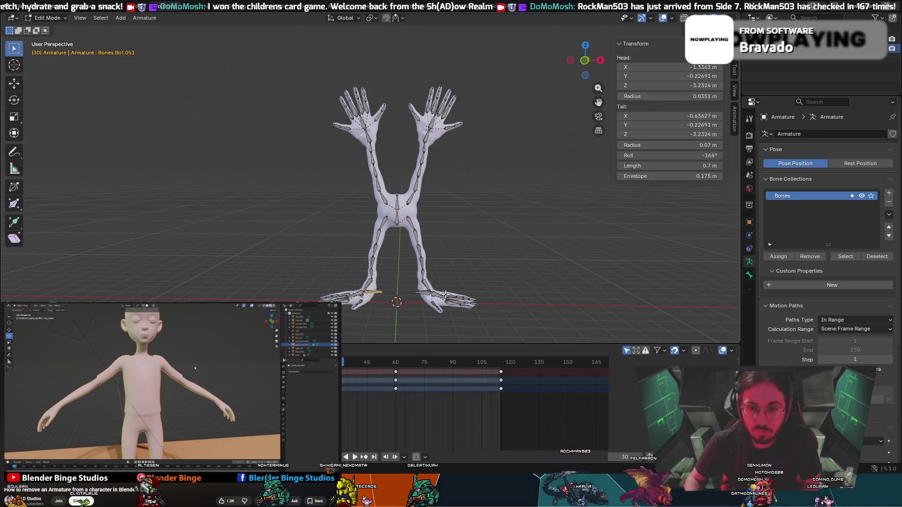
key("Tab")
scroll(378, 289, "up", 18, "alt")
key("a")
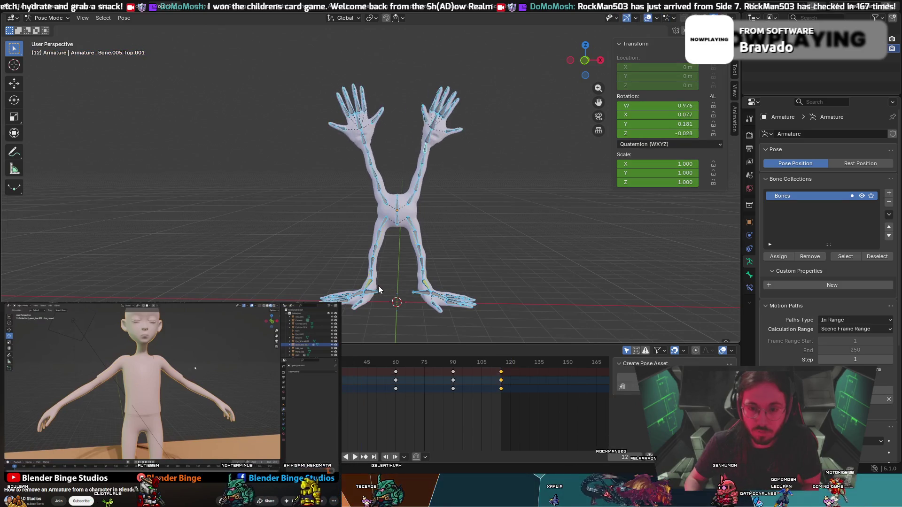
scroll(377, 287, "up", 7, "alt")
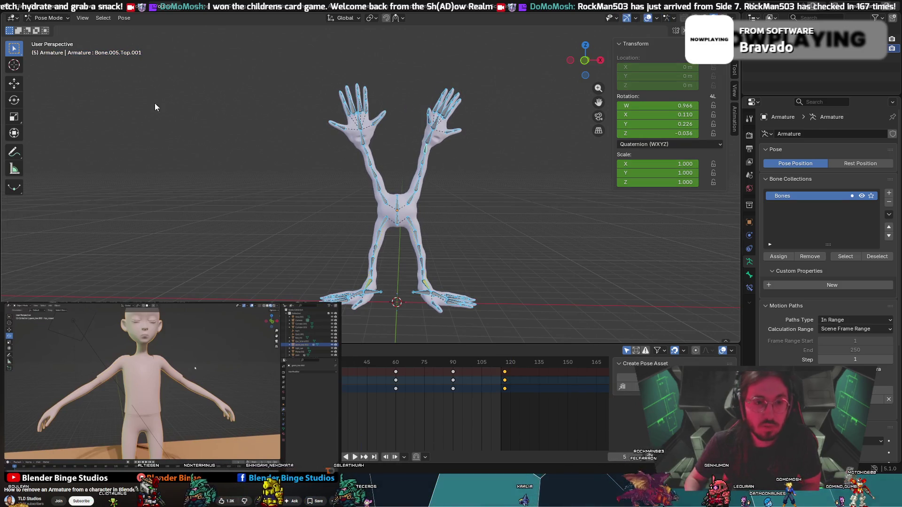
left_click(12, 8)
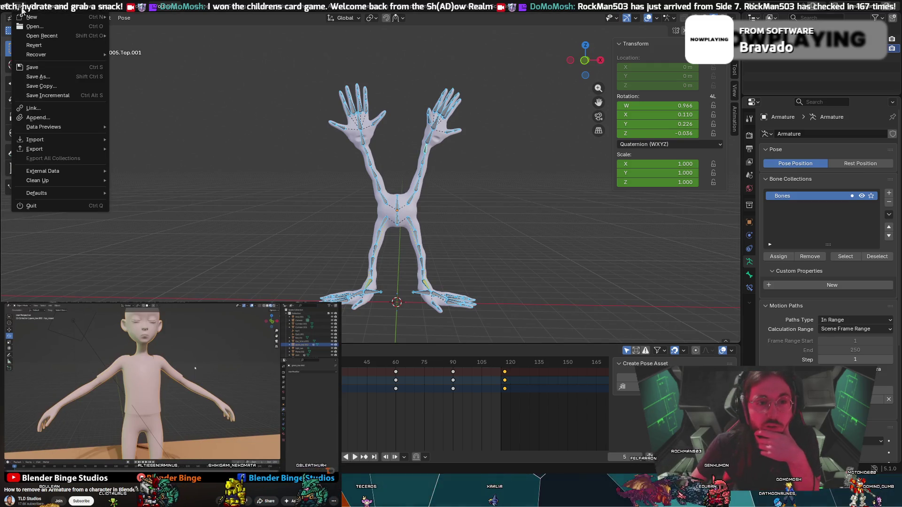
Quit Blender with Ctrl+Q without saving and reopen Optical Magnus BodyRetopoV2 from Recent Files.
mouse_move(34, 37)
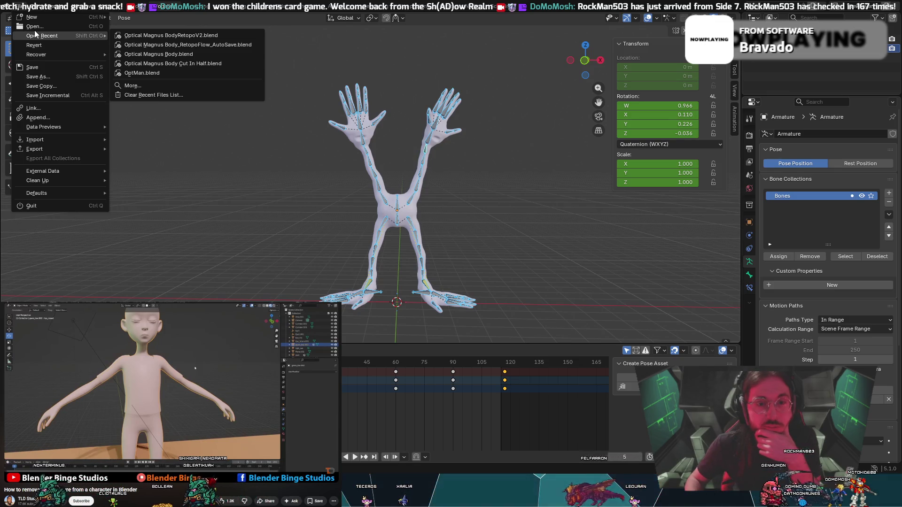
mouse_move(45, 56)
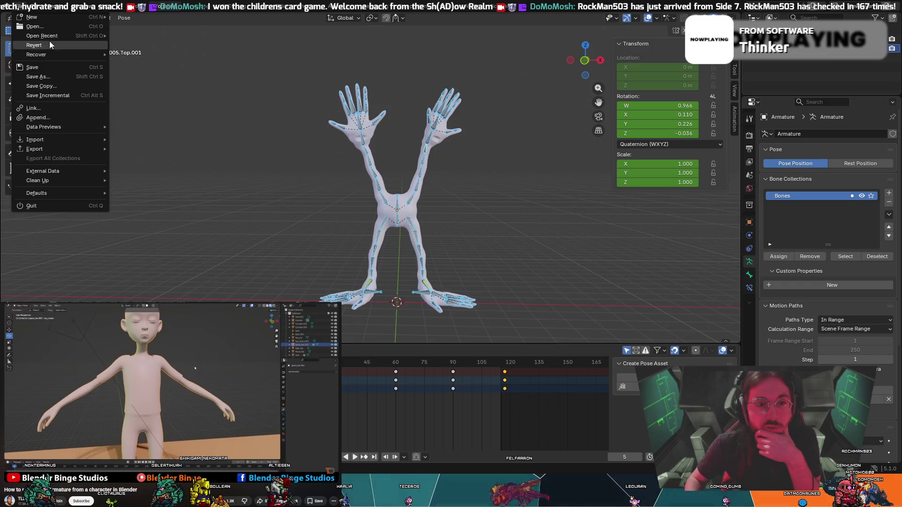
mouse_move(31, 17)
key("ctrl+q")
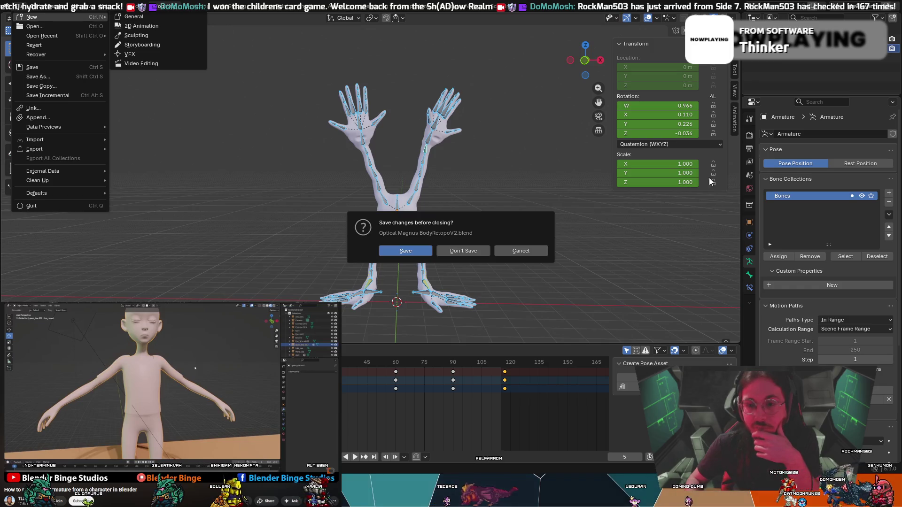
left_click(463, 249)
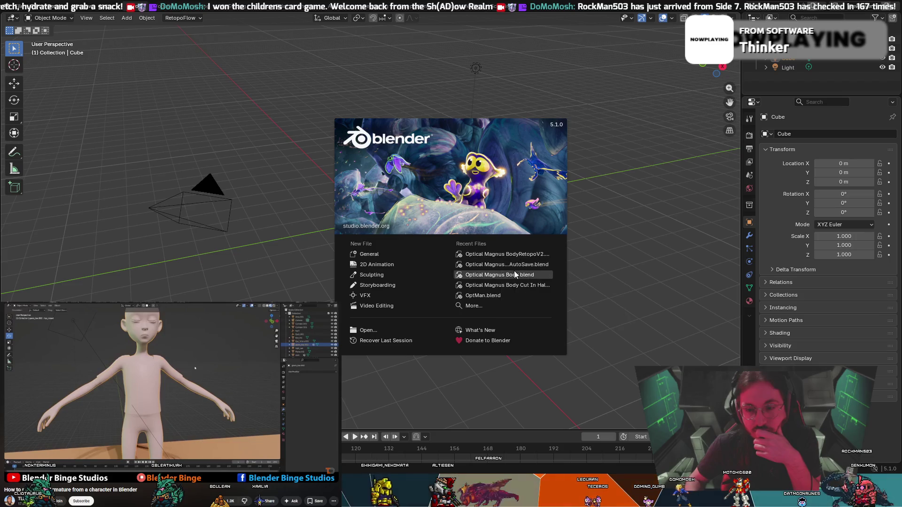
left_click(514, 255)
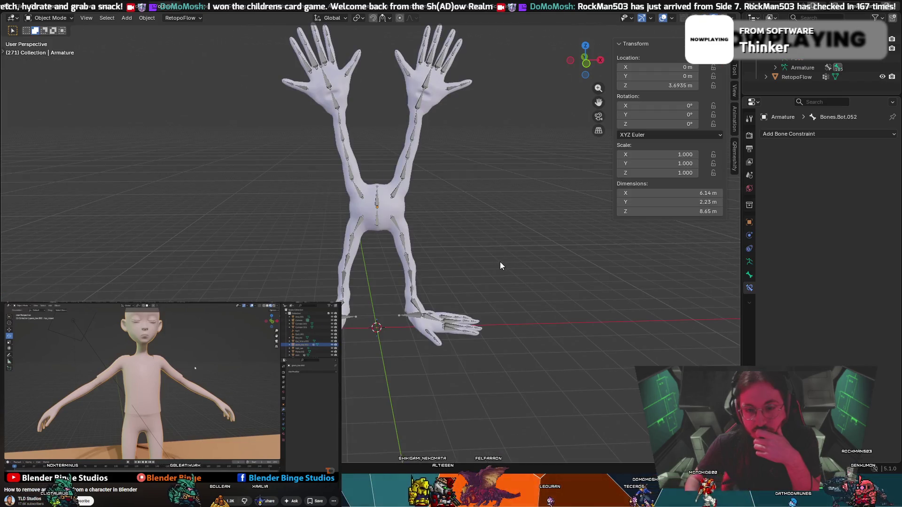
Cycle the Armature through Object, Edit and Pose modes, ending in Pose Mode.
left_click(57, 19)
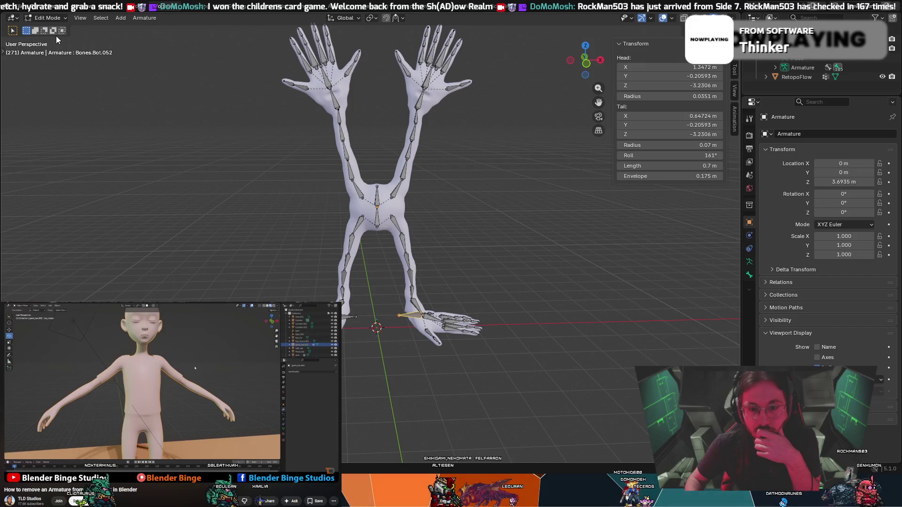
left_click(52, 48)
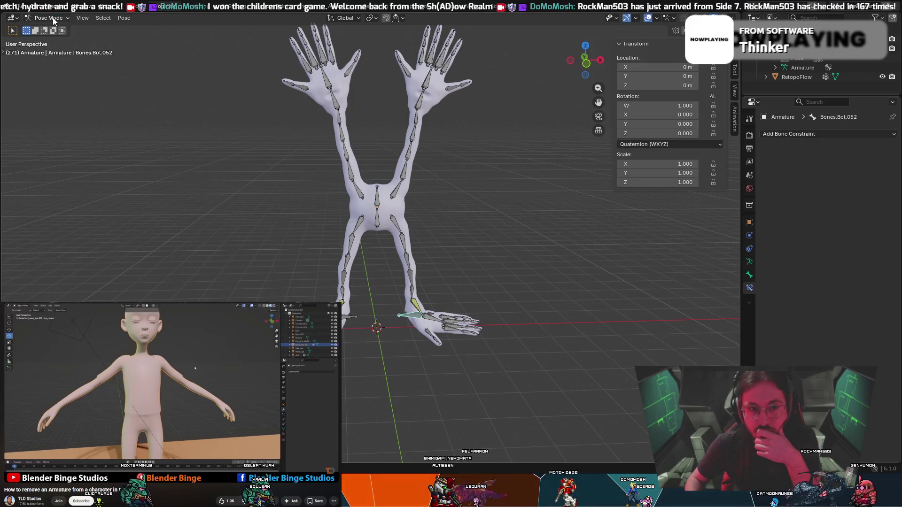
left_click(53, 17)
left_click(56, 30)
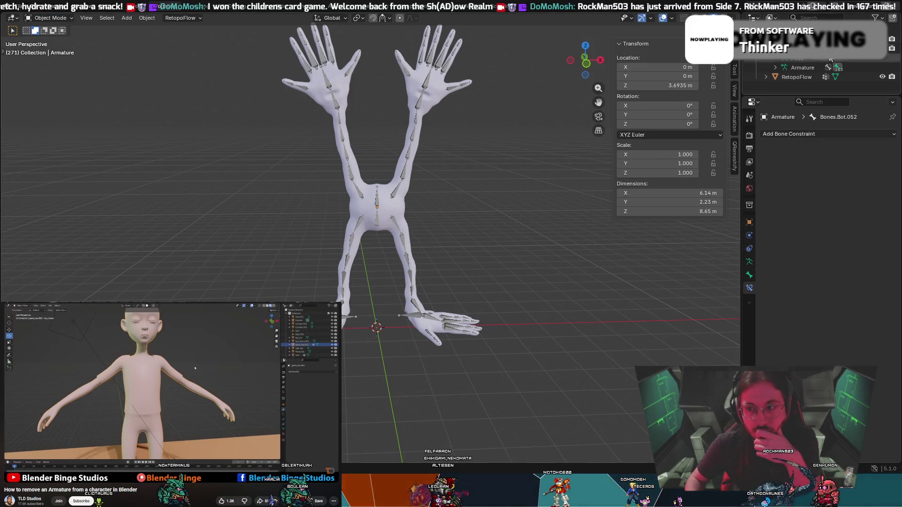
key("a")
left_click(51, 17)
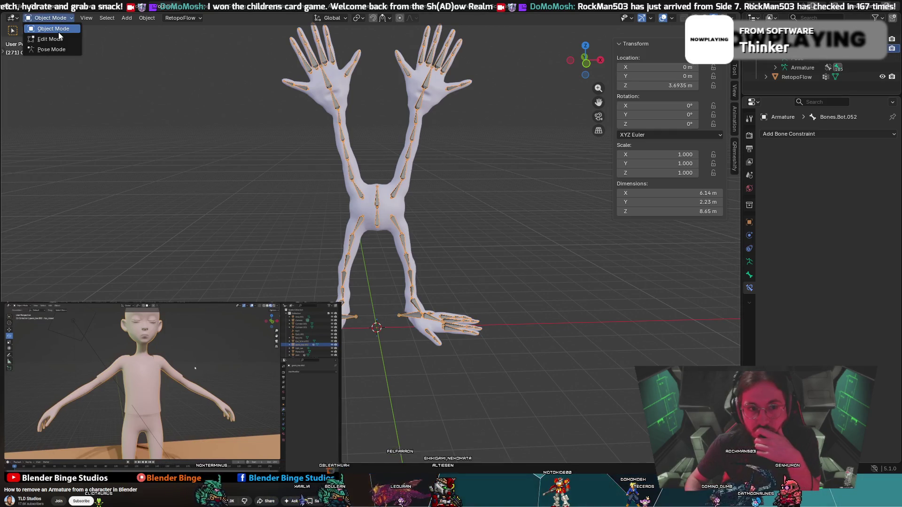
left_click(60, 39)
left_click(47, 20)
left_click(55, 30)
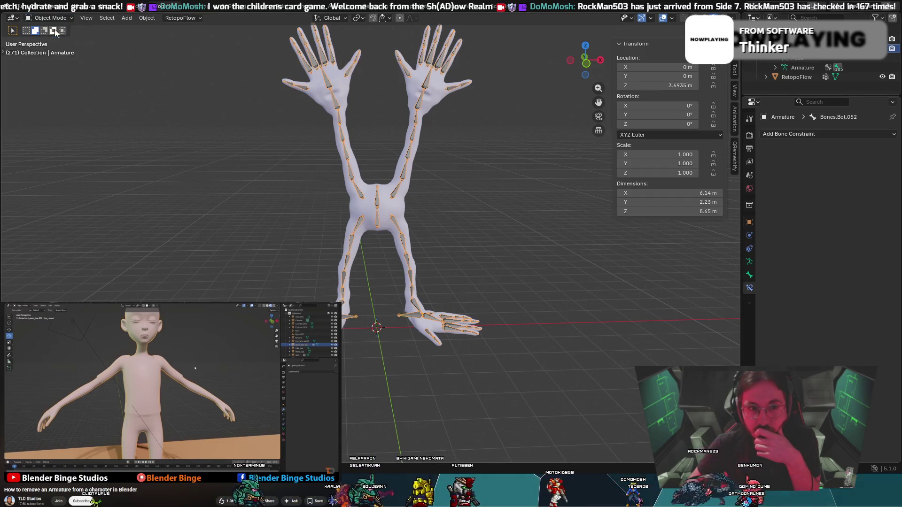
left_click(63, 38)
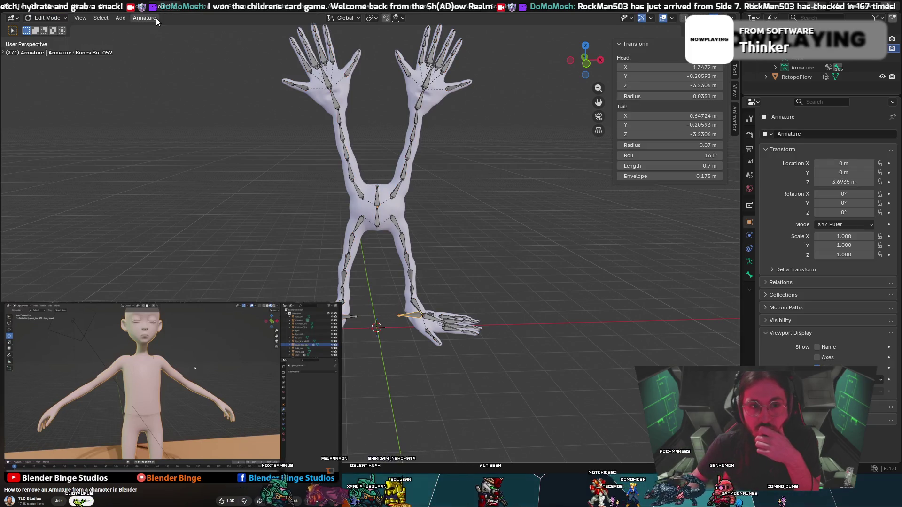
left_click(39, 19)
left_click(46, 47)
Clear all bone transforms via Pose > Clear Transform > All and add RetopoFlow to the selection.
left_click(124, 20)
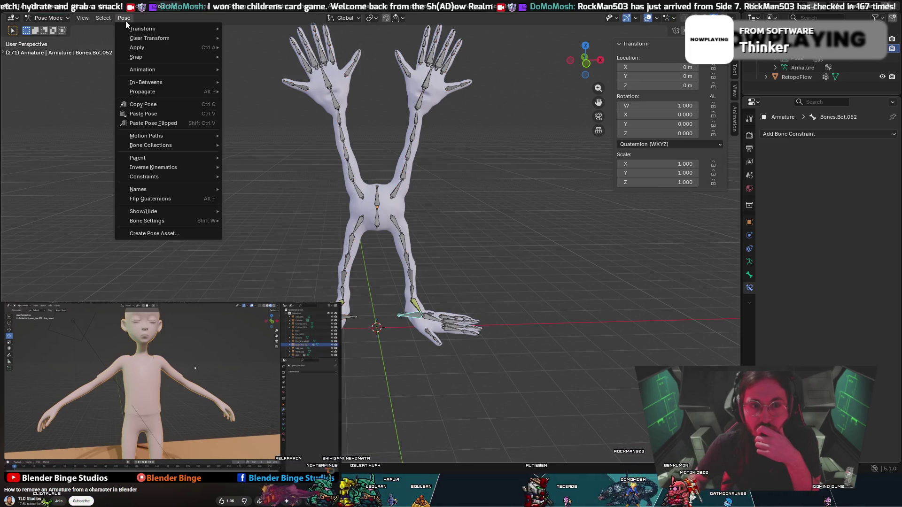
mouse_move(136, 32)
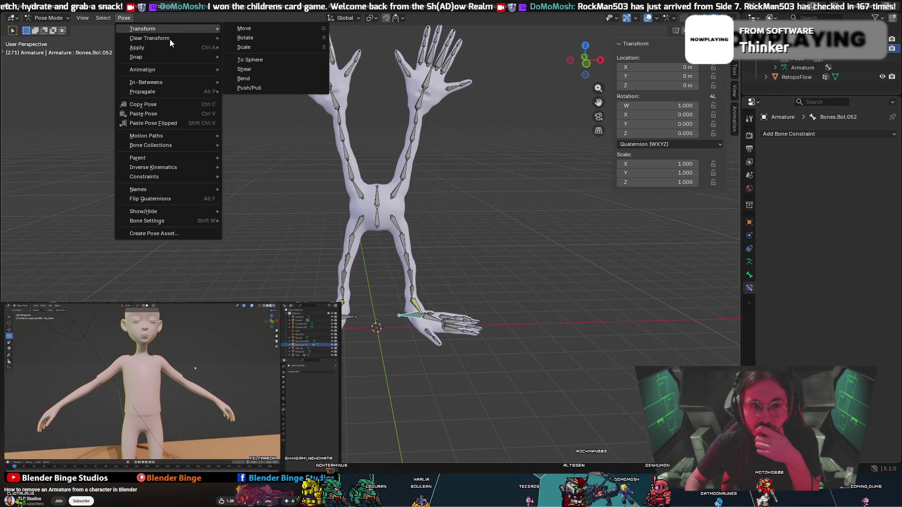
left_click(262, 36)
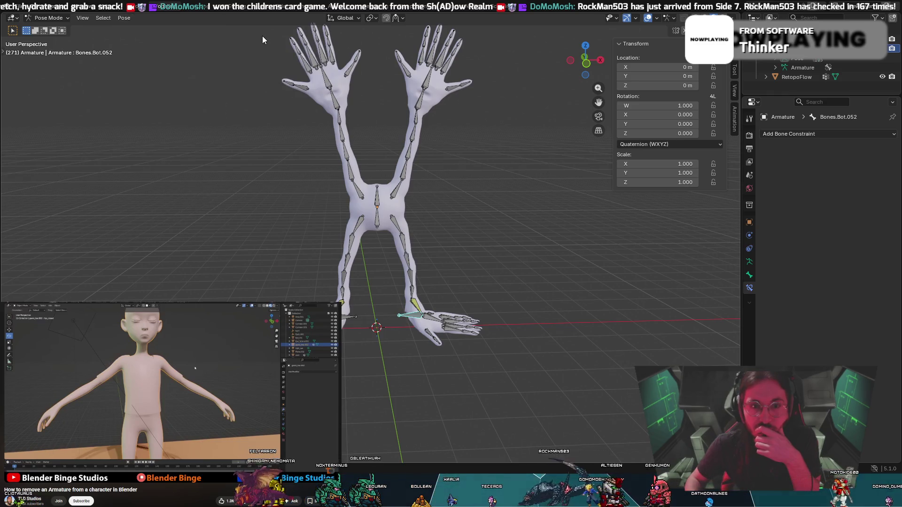
left_click(120, 18)
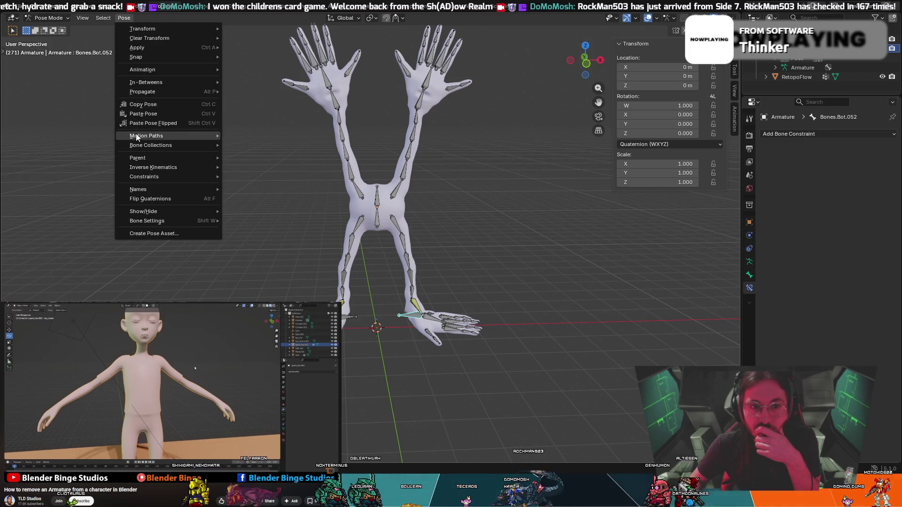
mouse_move(136, 135)
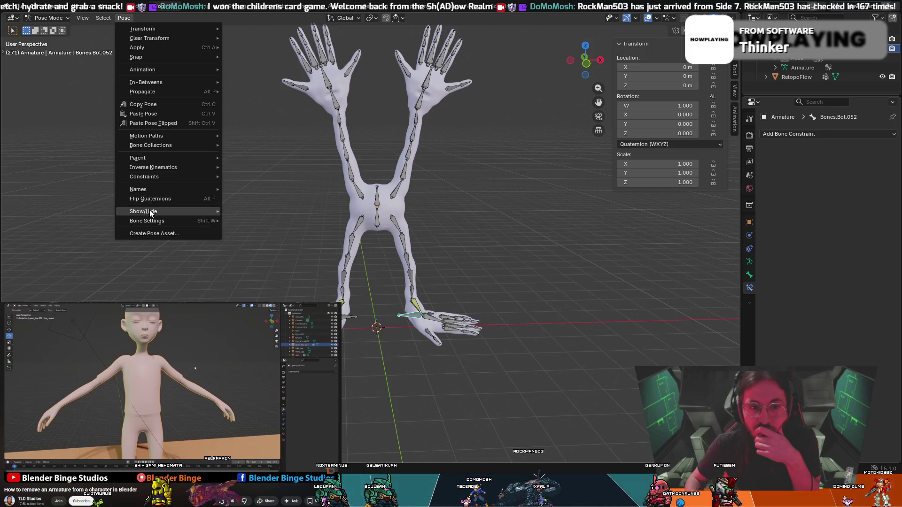
mouse_move(150, 212)
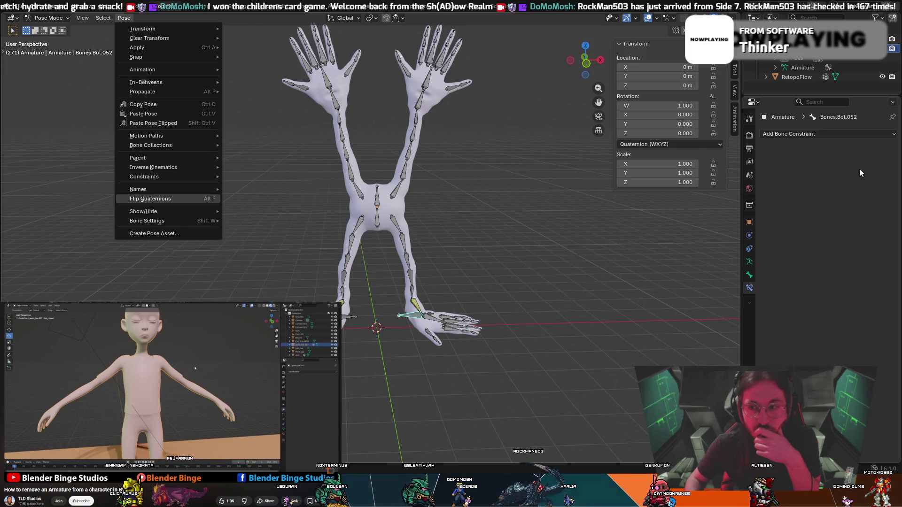
left_click(804, 75)
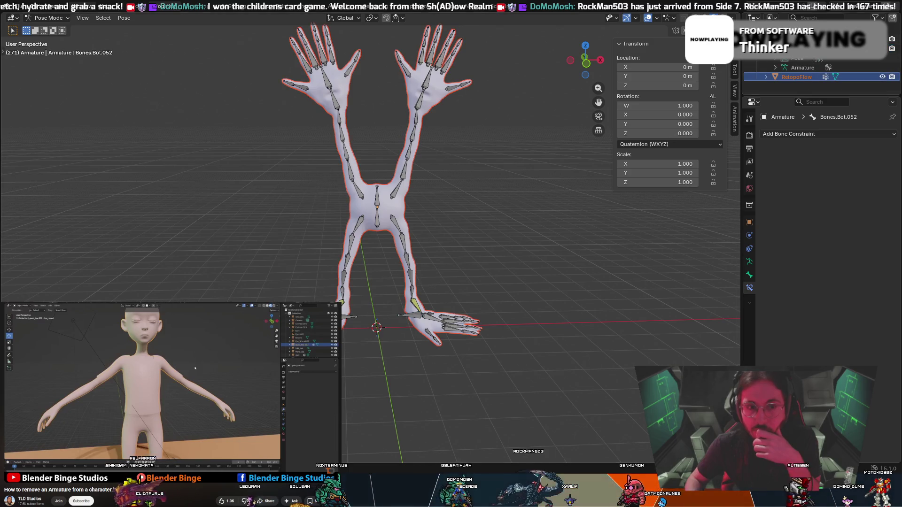
Switch the armature between Edit, Object and Pose modes from the mode dropdown.
left_click(49, 18)
left_click(45, 39)
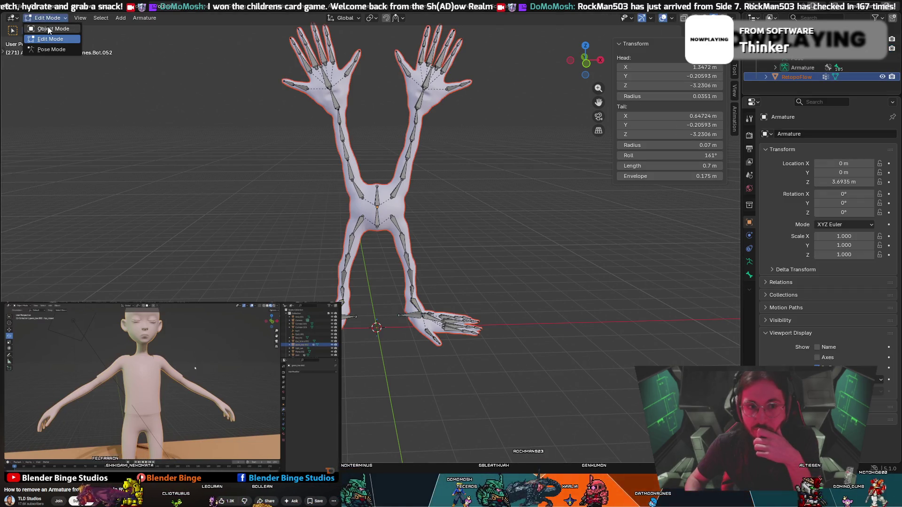
left_click(49, 29)
left_click(45, 19)
left_click(49, 39)
left_click(47, 18)
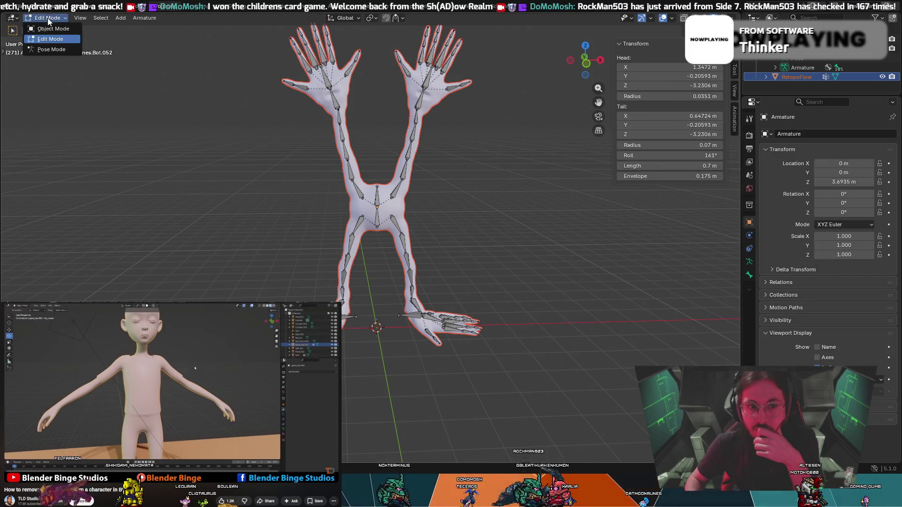
left_click(47, 51)
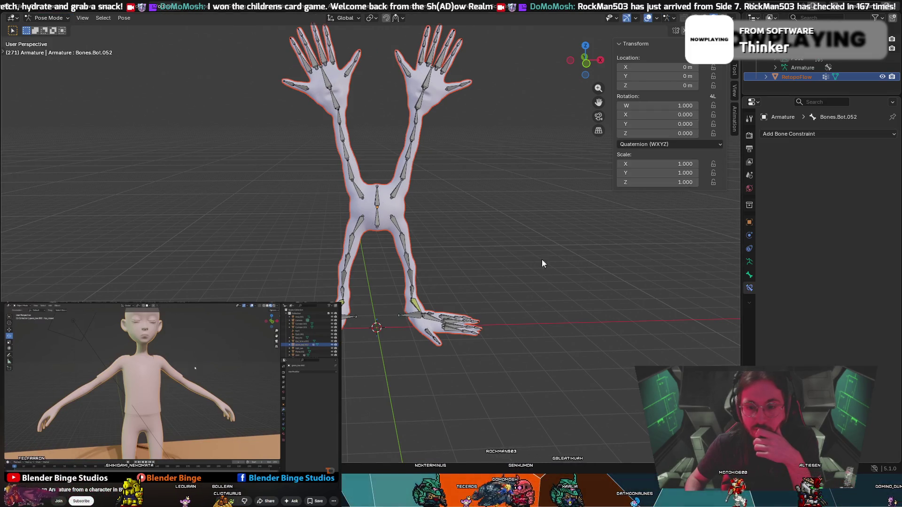
Browse the Animation and Texture Paint workspaces, then return to Layout with the armature in Edit Mode.
left_click(196, 9)
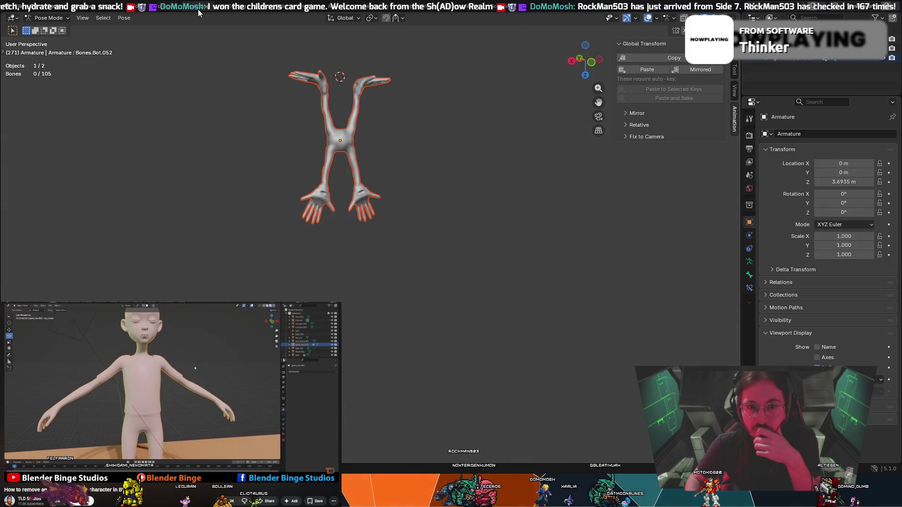
left_click(171, 9)
left_click(172, 9)
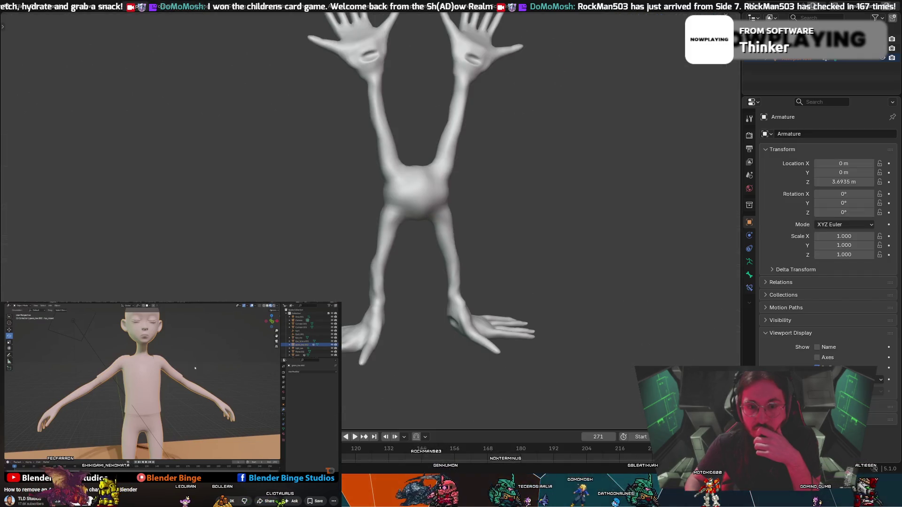
left_click(169, 8)
left_click(225, 10)
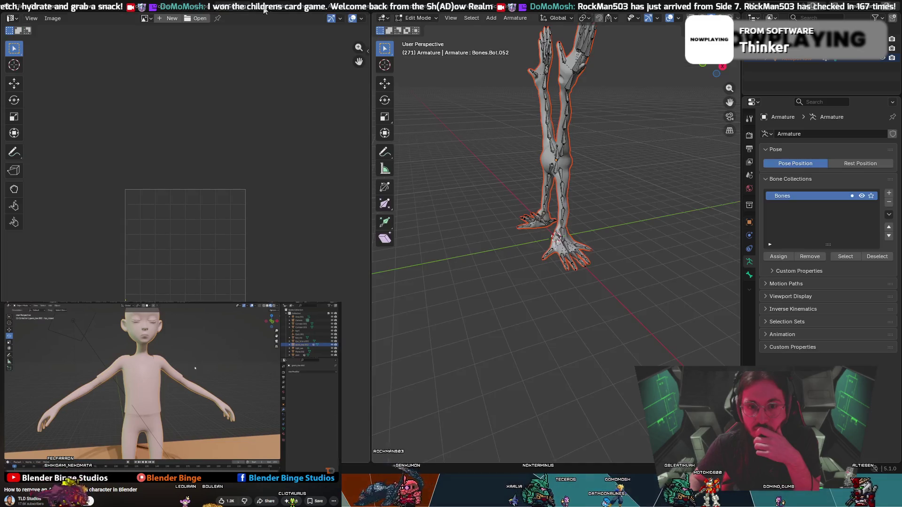
left_click(284, 10)
left_click(176, 9)
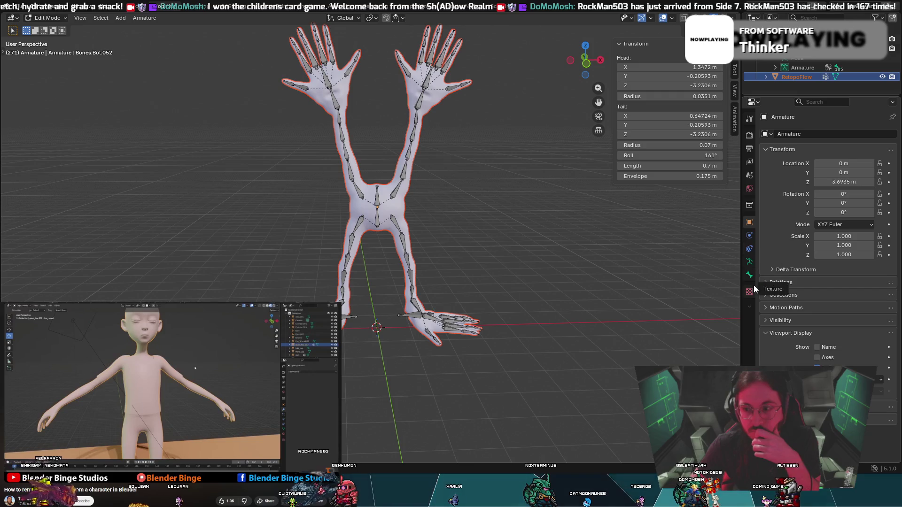
left_click(748, 235)
left_click(749, 249)
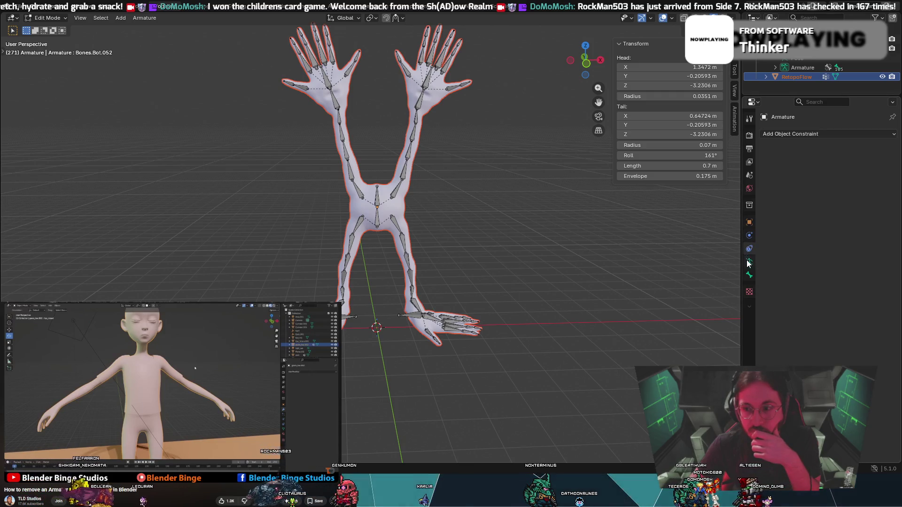
In Armature data properties, switch the armature to Rest Position and deselect all bones.
left_click(749, 262)
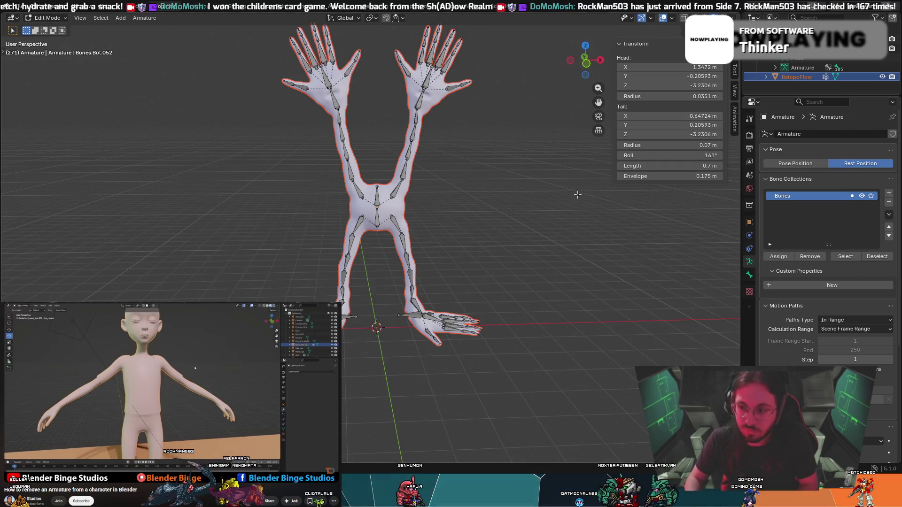
key("a")
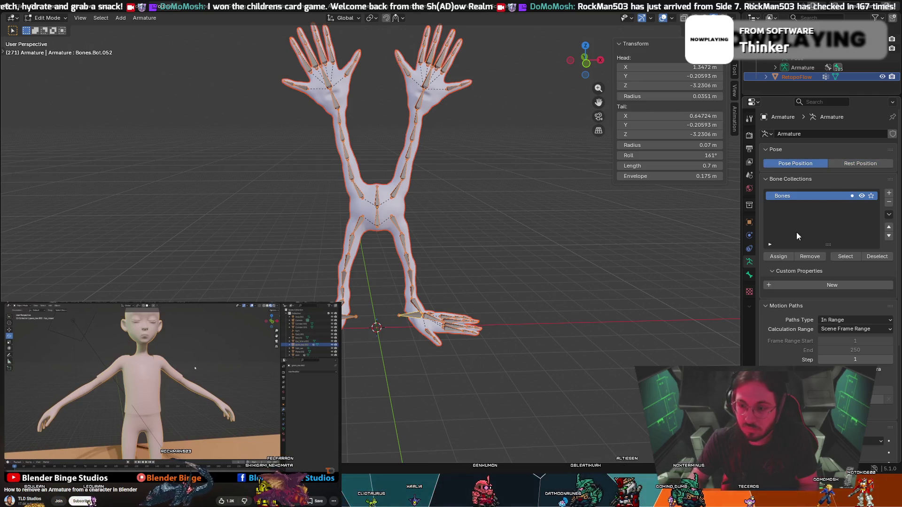
left_click(849, 162)
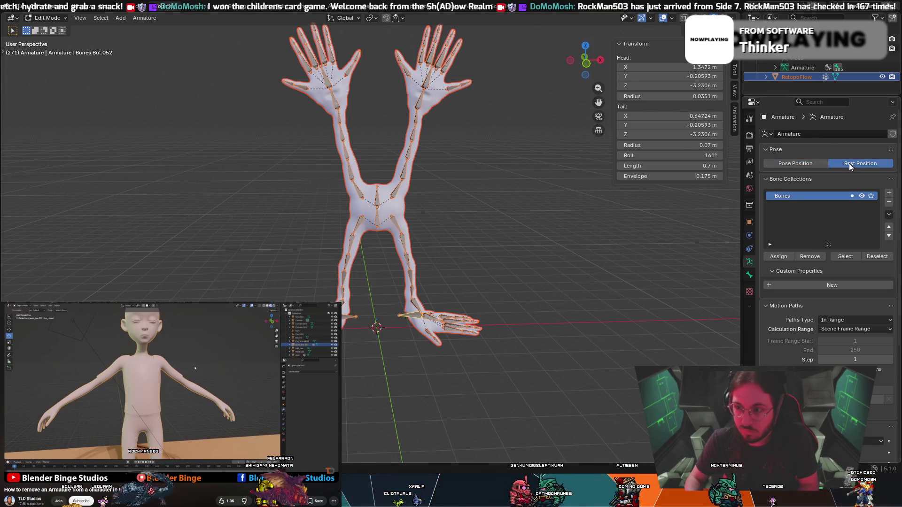
key("alt+a")
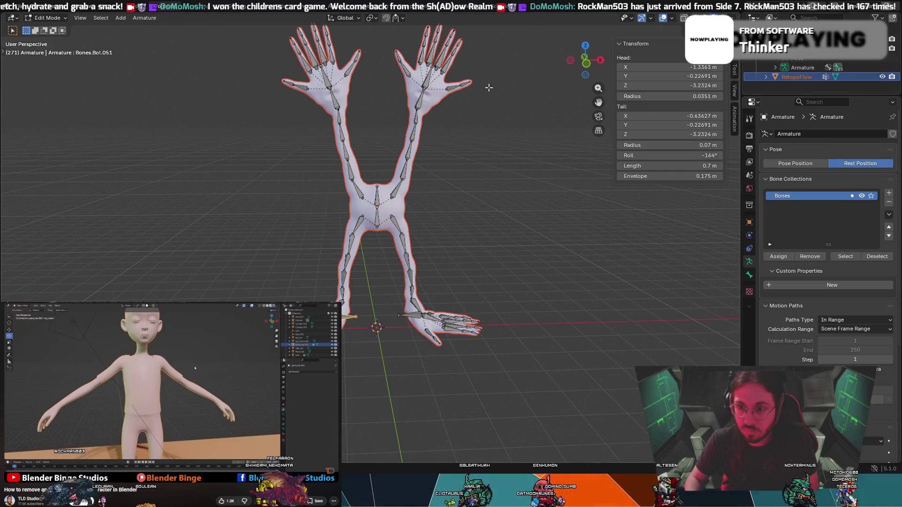
mouse_move(555, 179)
middle_mouse_down()
mouse_move(517, 185)
mouse_move(539, 221)
mouse_move(507, 238)
mouse_move(570, 223)
mouse_move(555, 221)
middle_mouse_up()
scroll(540, 222, "up", 3)
scroll(541, 221, "down", 3)
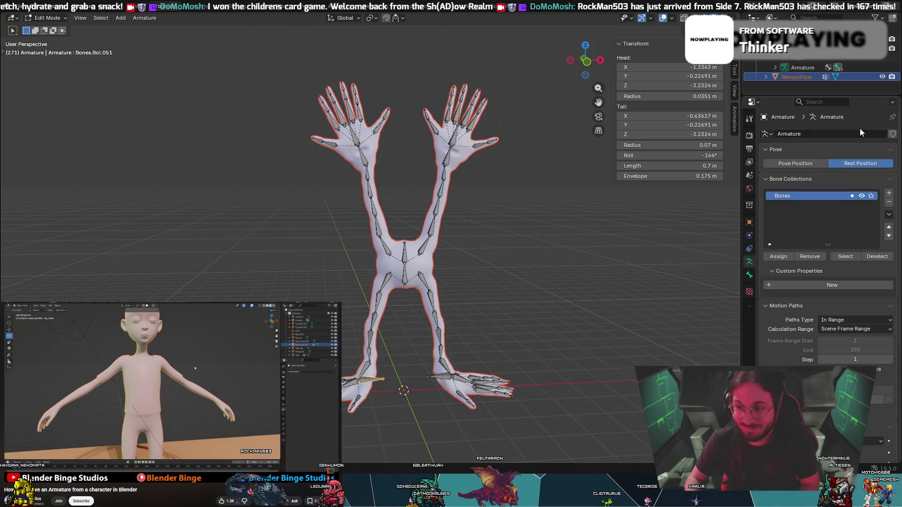
Review the Armature data panels and confirm the armature stays in Rest Position.
left_click(848, 270)
left_click(850, 271)
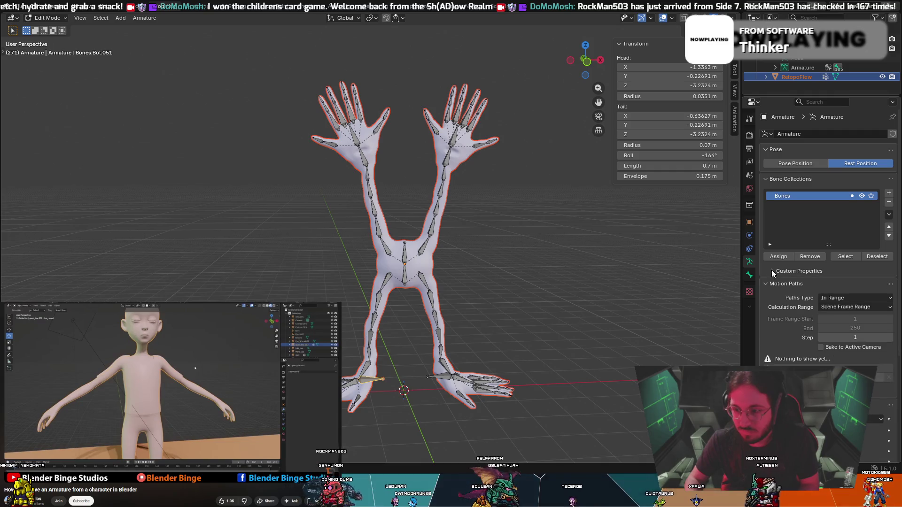
scroll(791, 329, "down", 8)
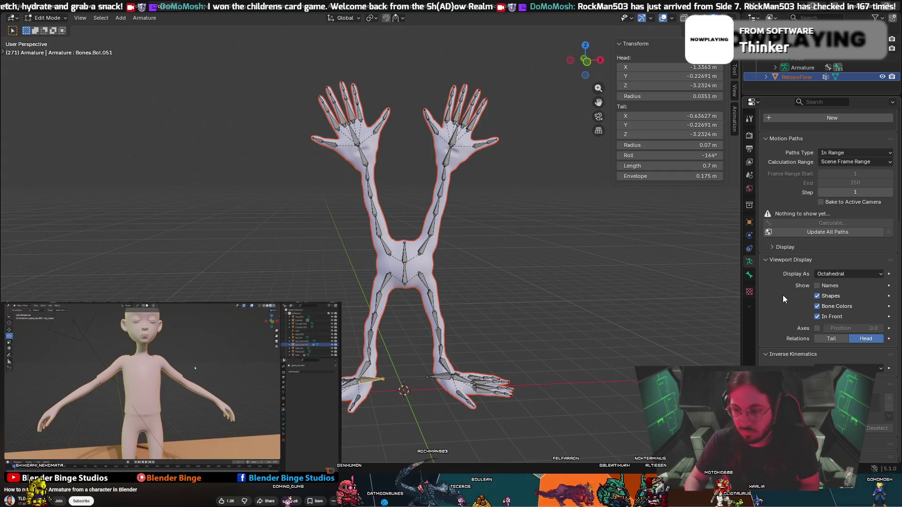
scroll(783, 294, "up", 5)
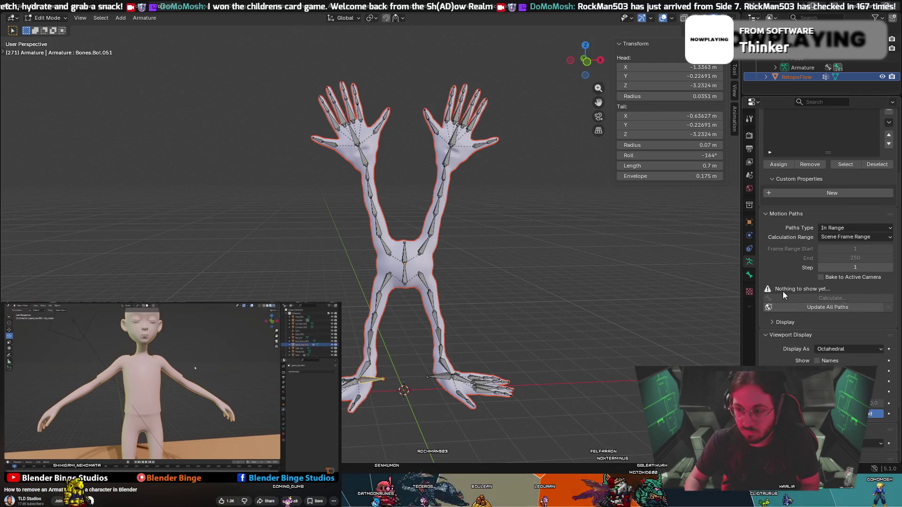
scroll(783, 291, "up", 4)
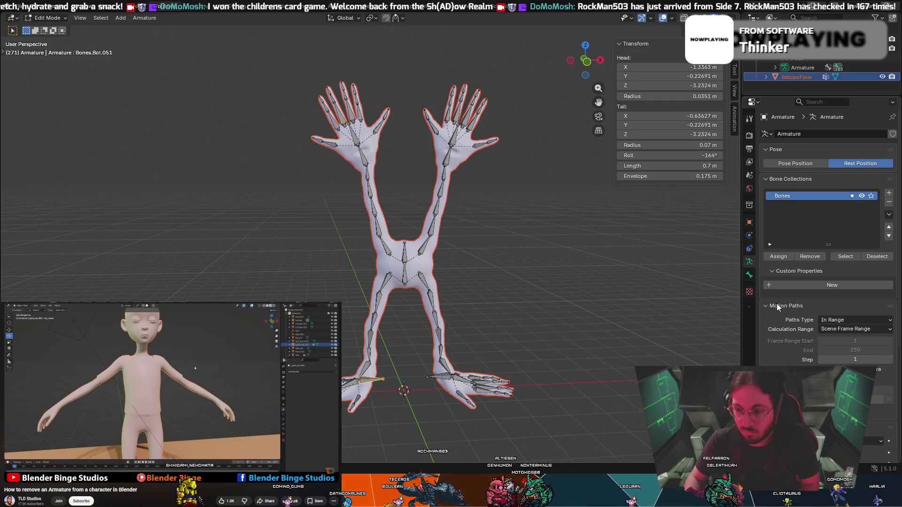
scroll(776, 303, "down", 9)
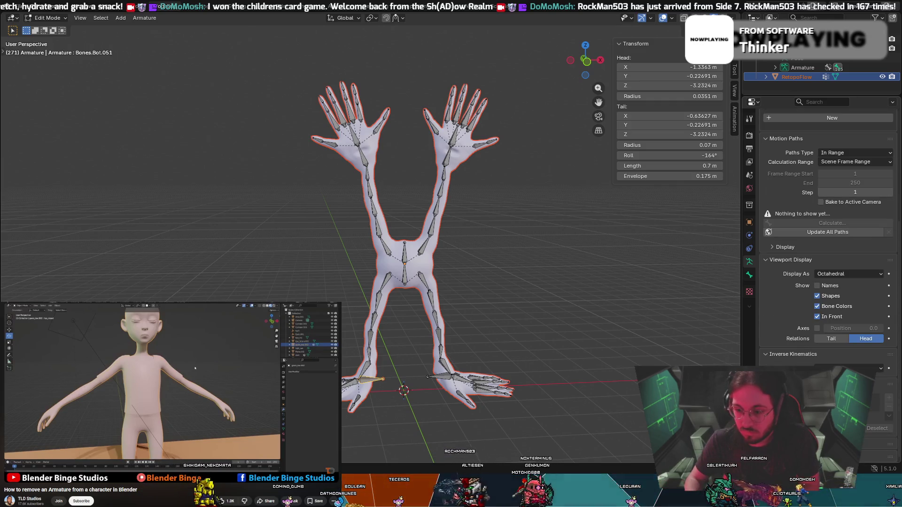
scroll(799, 282, "down", 1)
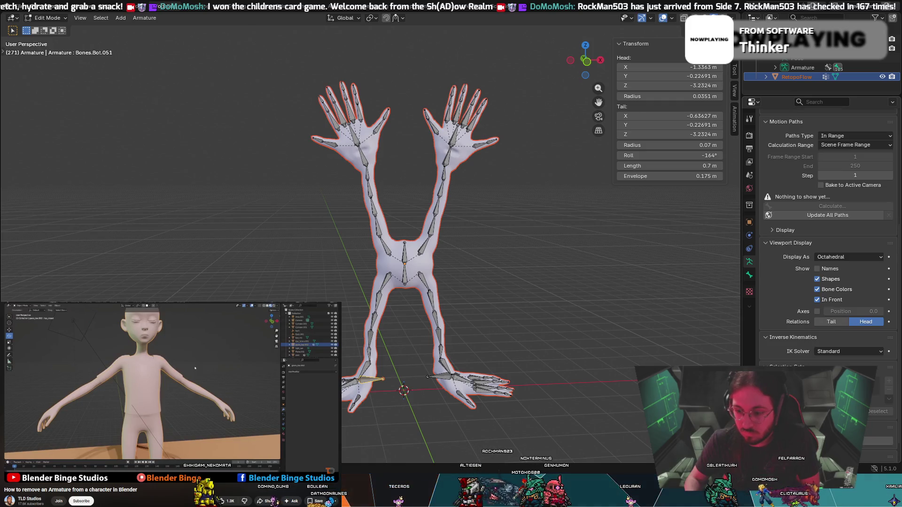
scroll(827, 235, "down", 1)
scroll(802, 250, "up", 11)
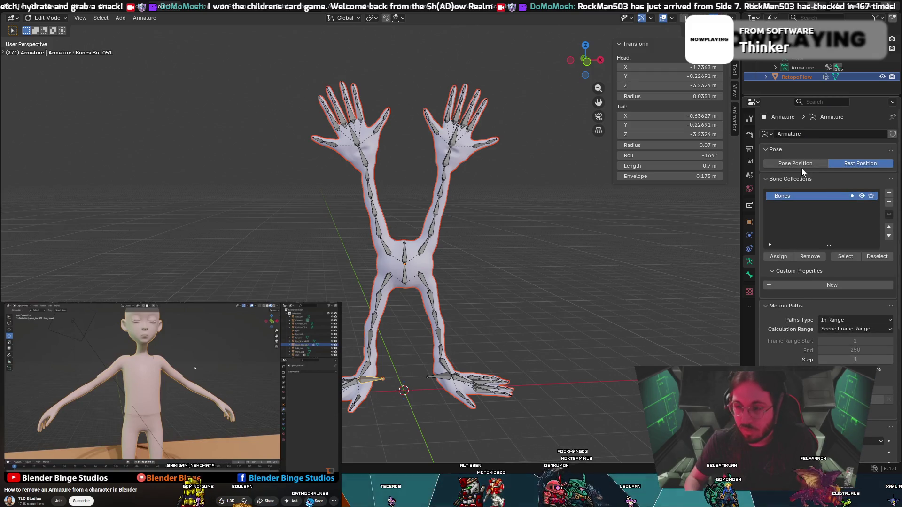
left_click(800, 167)
left_click(835, 166)
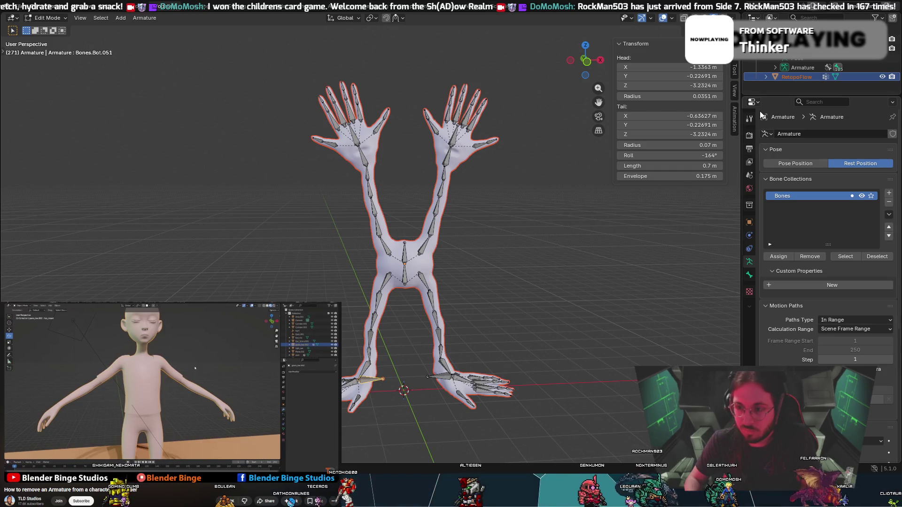
Select the Armature, then the RetopoFlow mesh, in the Outliner.
left_click(810, 60)
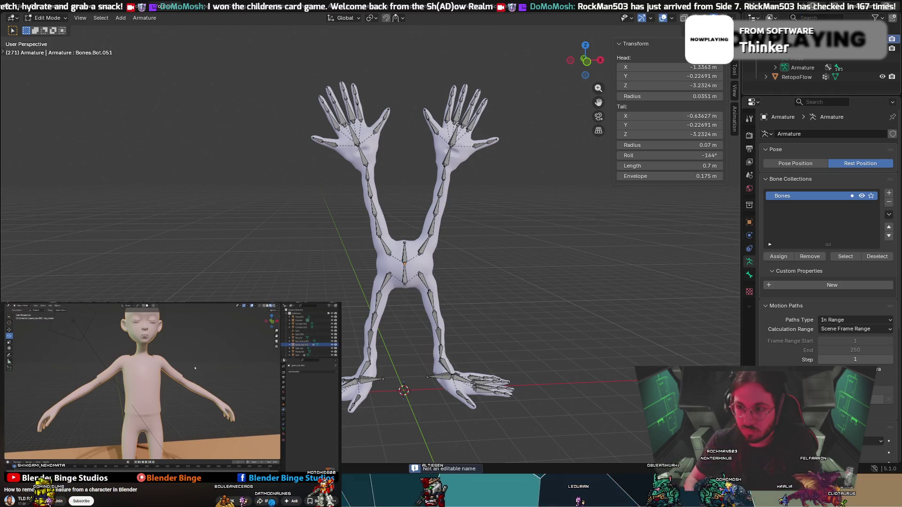
double_click(804, 76)
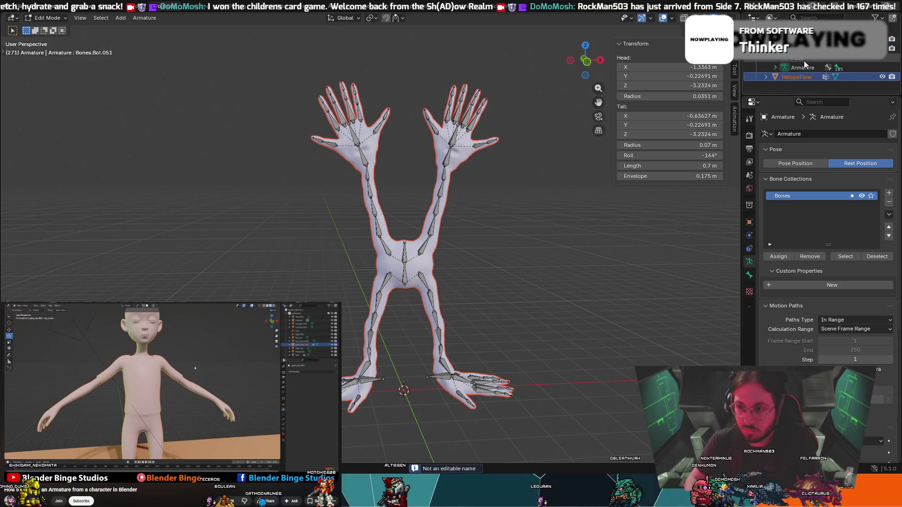
left_click(804, 60)
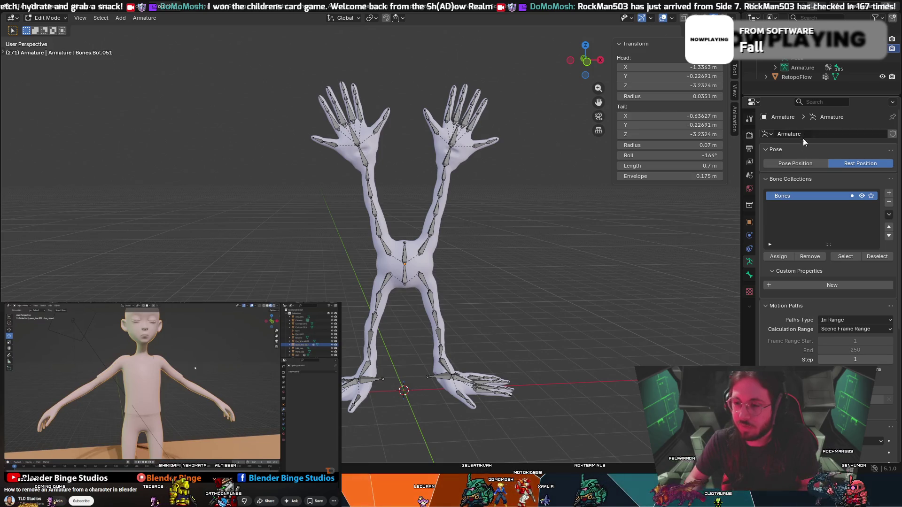
left_click(803, 76)
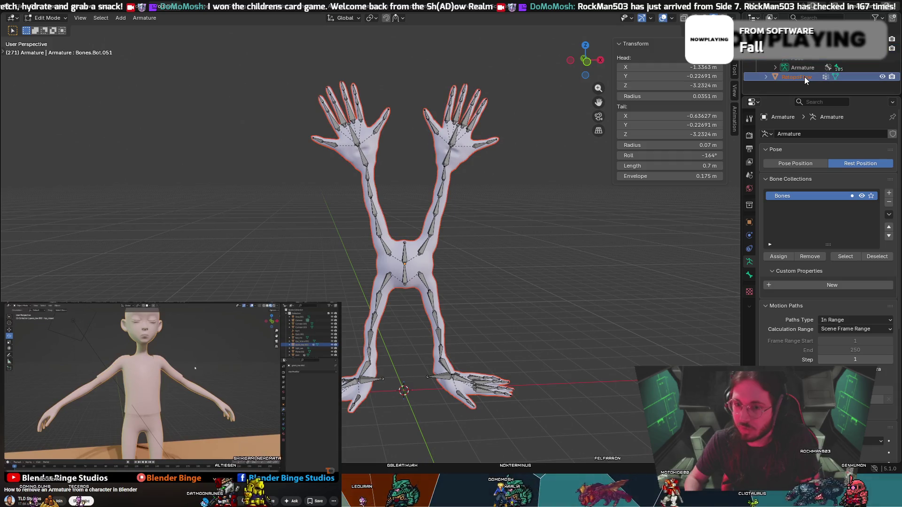
scroll(832, 235, "down", 2)
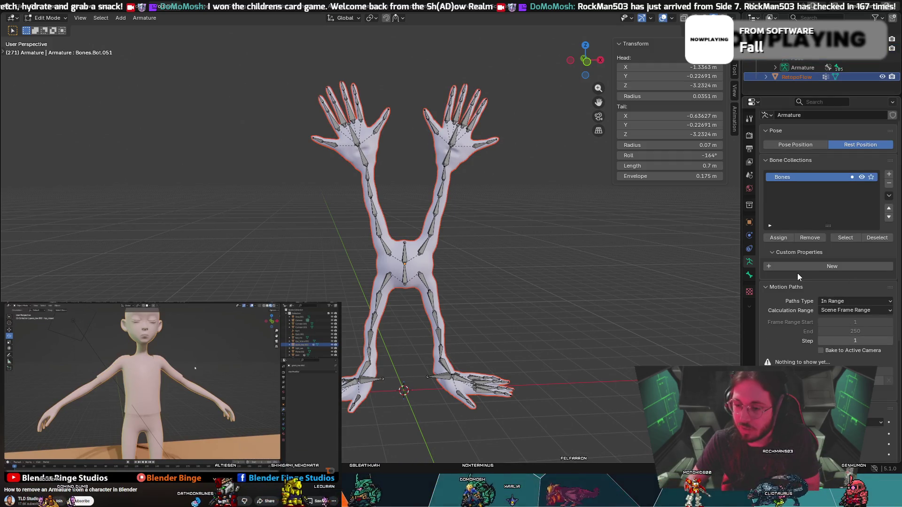
scroll(797, 272, "down", 3)
middle_click_drag(596, 255, 601, 249)
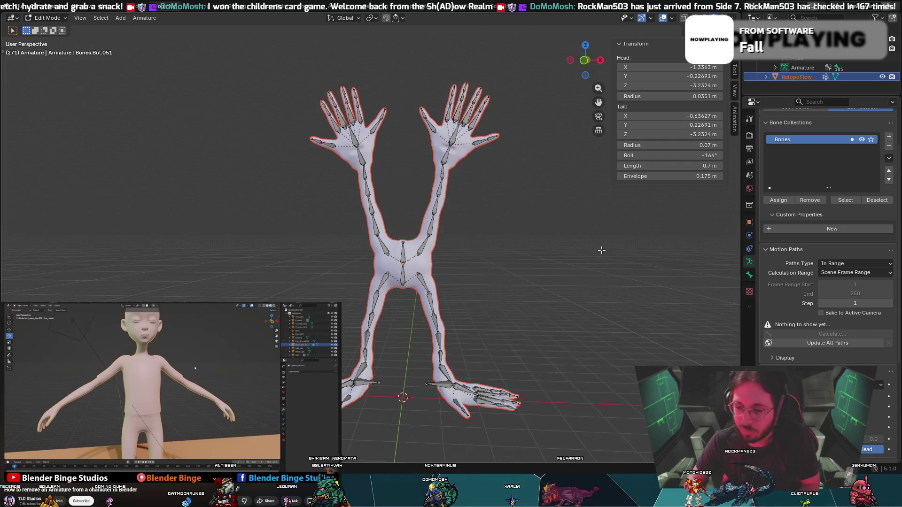
Show the Armature's Object properties, with location Z at 3.6935 m, keeping its original name.
left_click(751, 222)
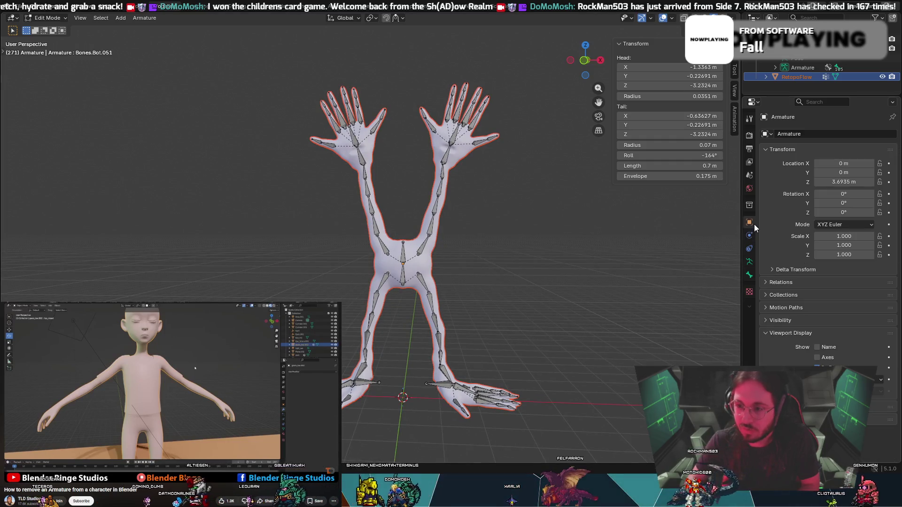
left_click(799, 67)
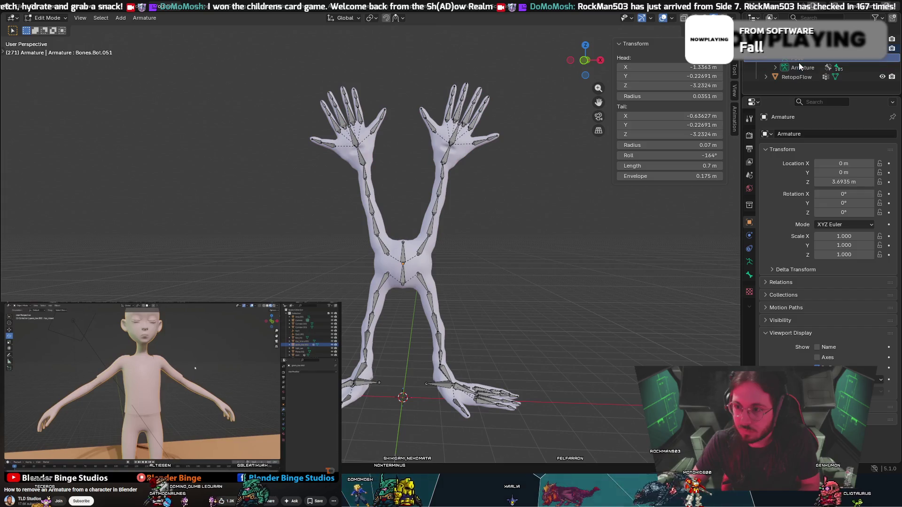
double_click(799, 66)
key("Escape")
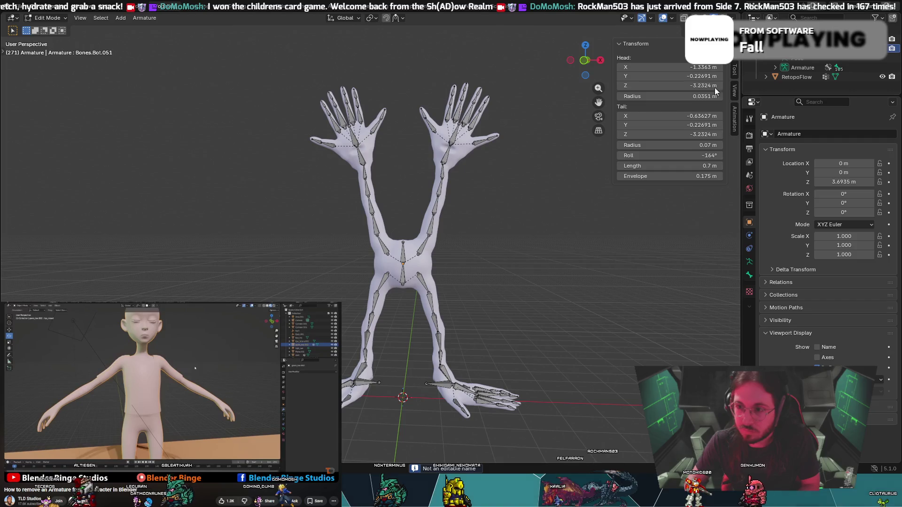
left_click(56, 17)
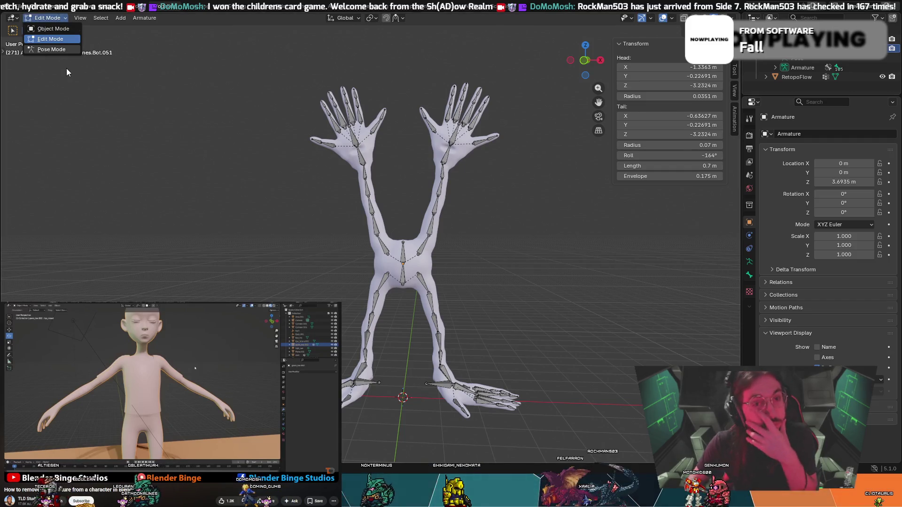
Put the armature in Pose Mode and select a lower-leg bone.
left_click(62, 50)
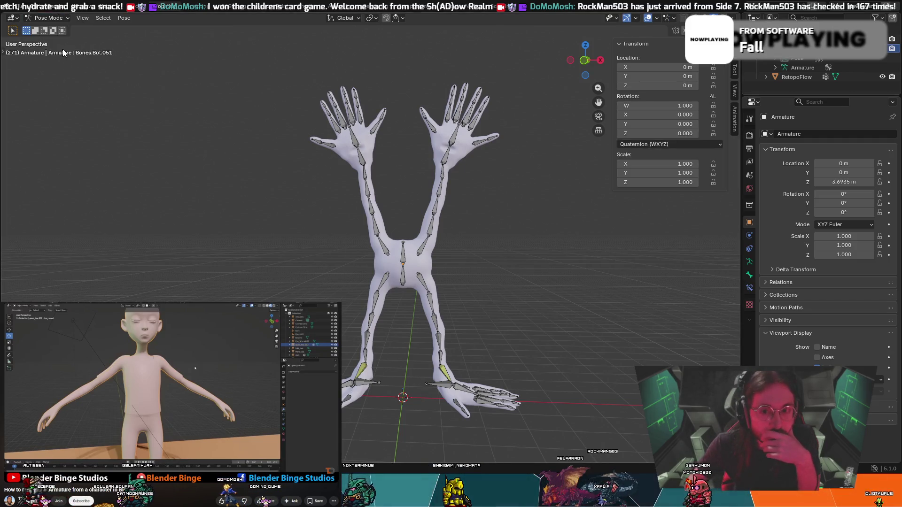
left_click(60, 19)
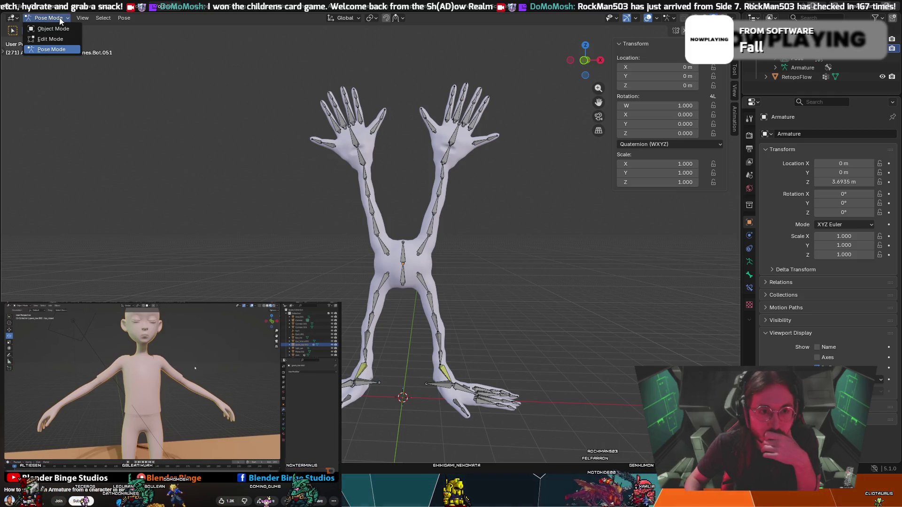
left_click(62, 31)
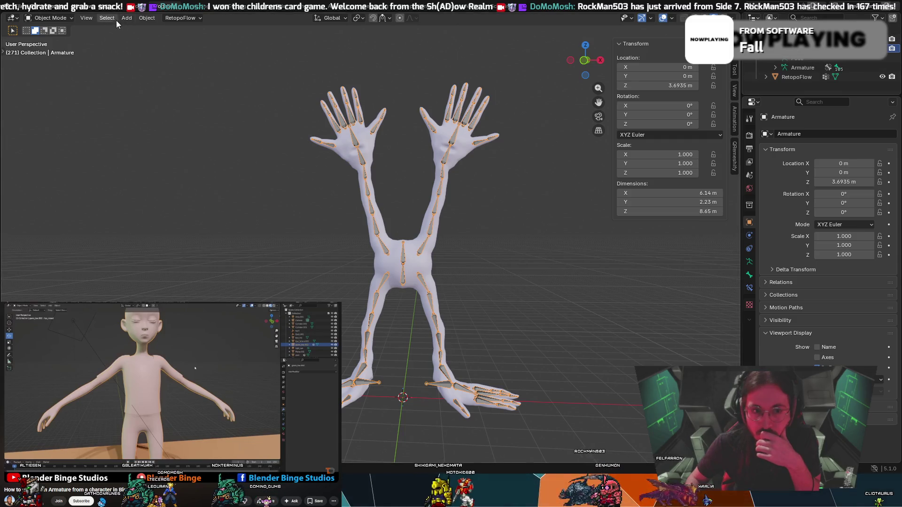
left_click(52, 18)
left_click(66, 51)
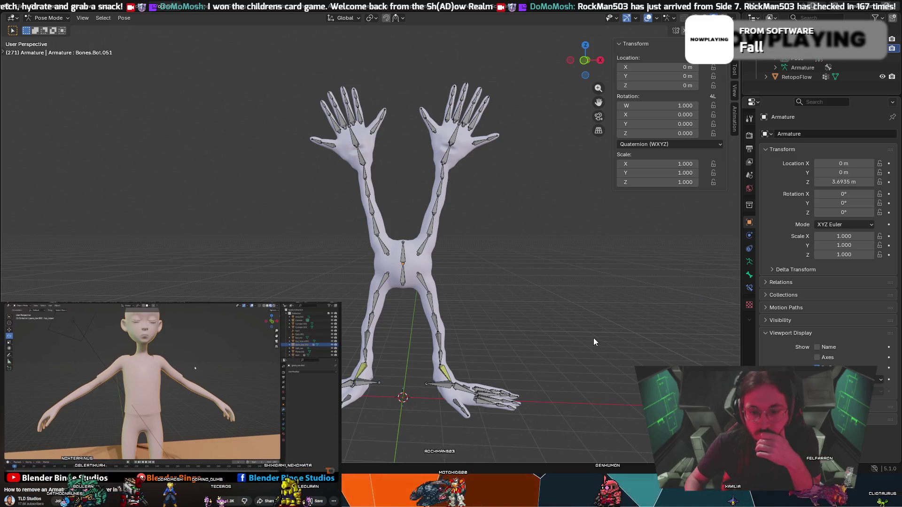
left_click(427, 384)
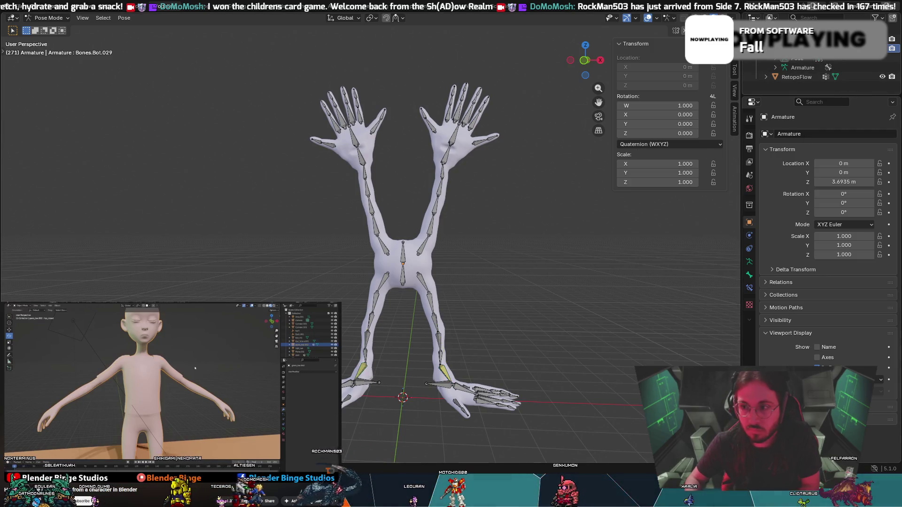
In Object Mode, clear RetopoFlow's parent keeping its transform, then hide the armature.
left_click(810, 79)
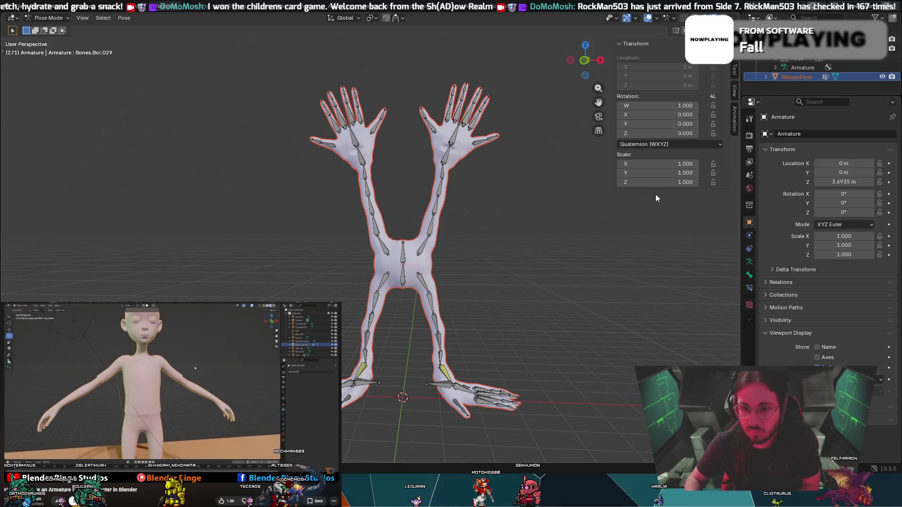
left_click(51, 18)
left_click(47, 28)
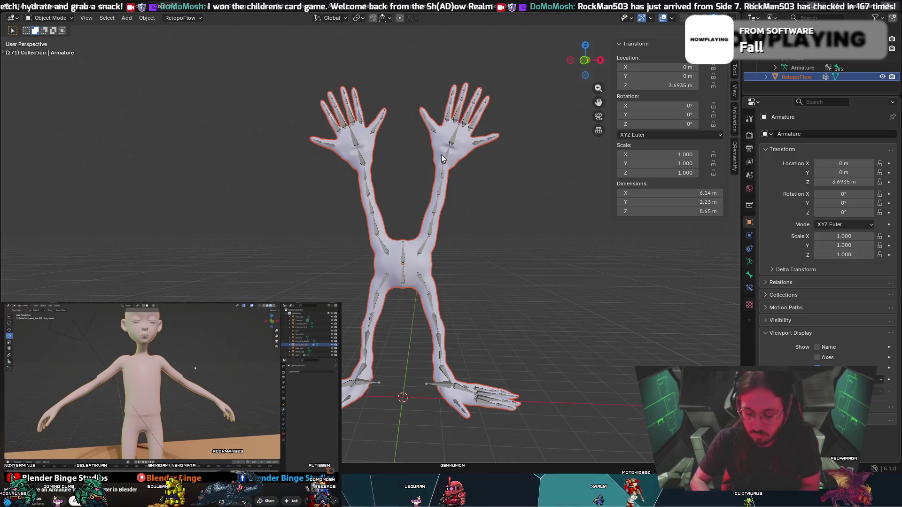
key("alt+p")
left_click(417, 162)
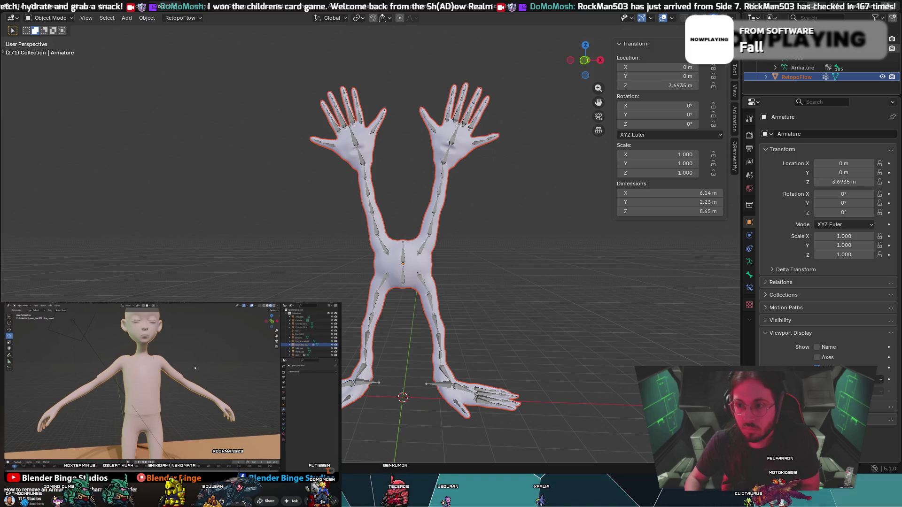
key("Delete")
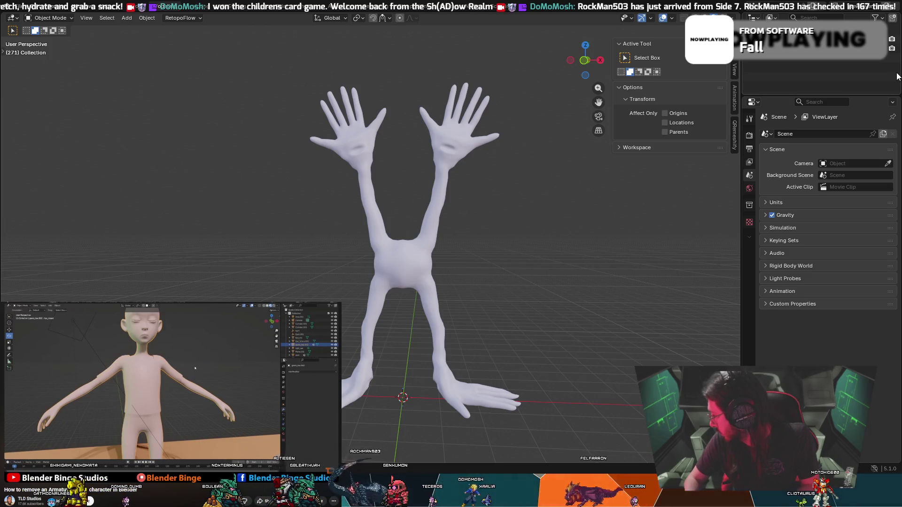
Select the RetopoFlow mesh in the viewport and check the available interaction modes.
mouse_move(388, 270)
middle_mouse_down()
mouse_move(406, 269)
mouse_move(358, 232)
mouse_move(388, 261)
mouse_move(380, 252)
middle_mouse_up()
left_click(387, 263)
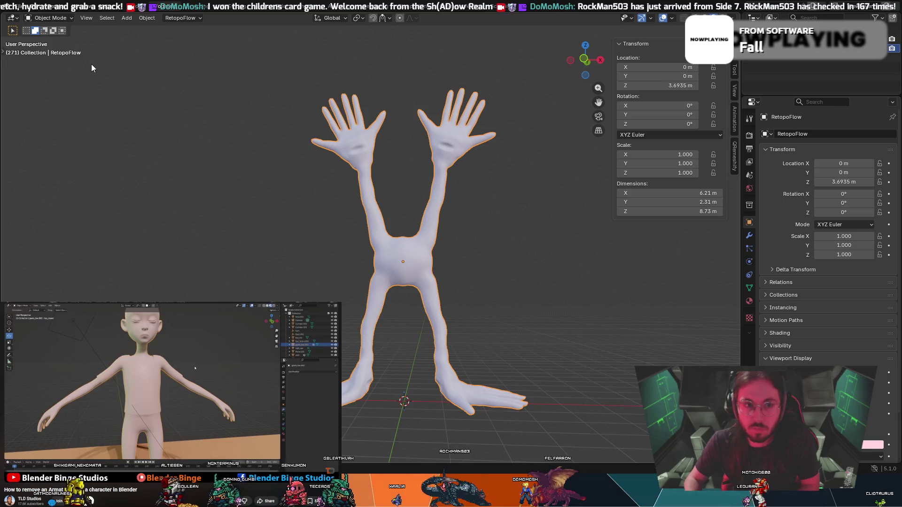
left_click(49, 18)
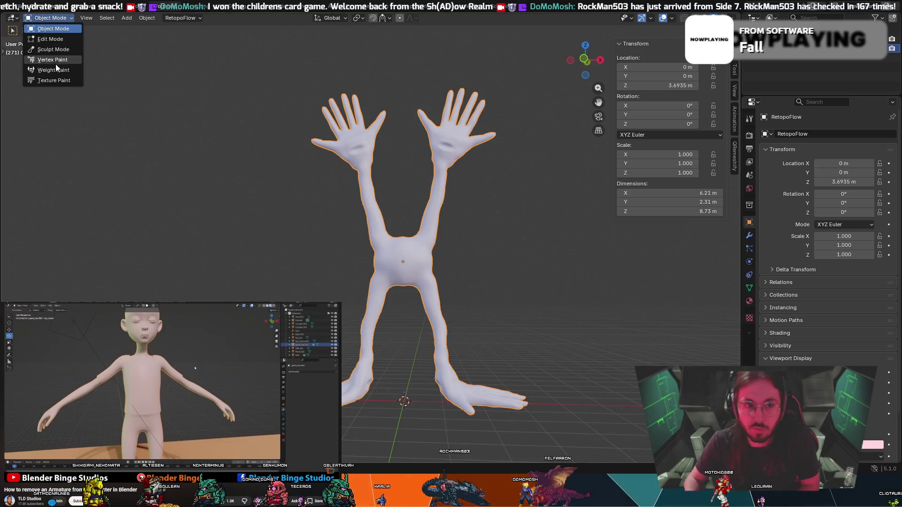
left_click(46, 25)
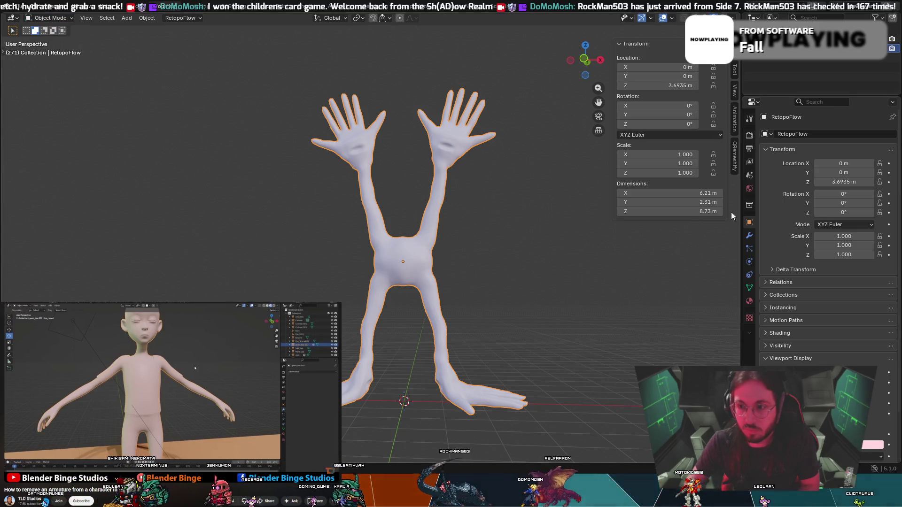
Look through the mesh's particle, data, material and object properties tabs.
left_click(749, 248)
left_click(749, 262)
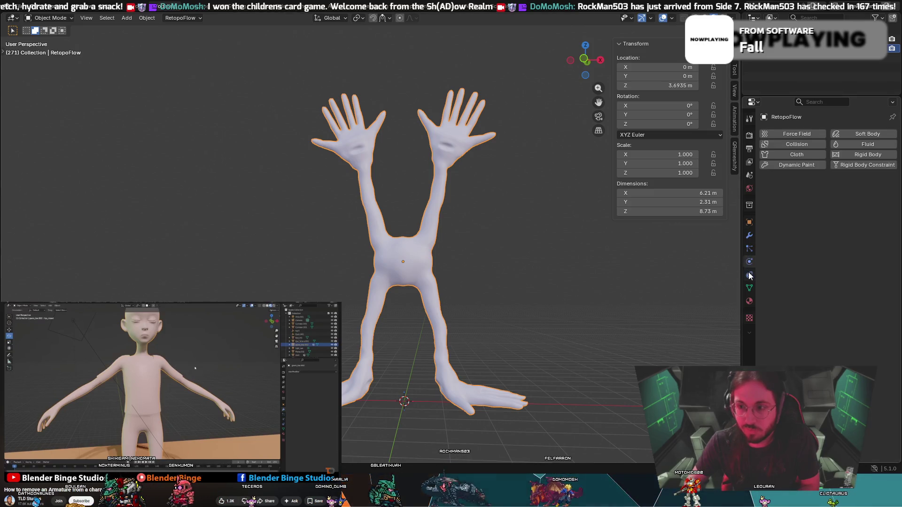
left_click(750, 275)
left_click(750, 287)
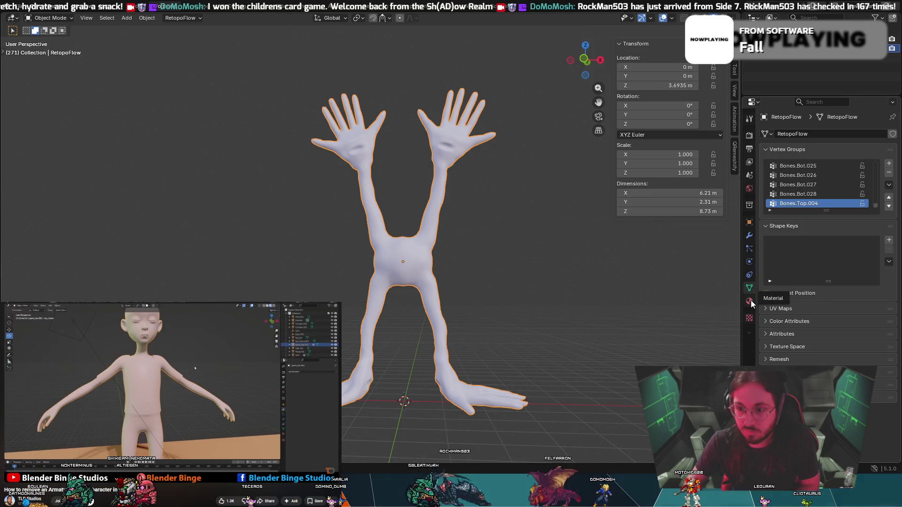
left_click(750, 301)
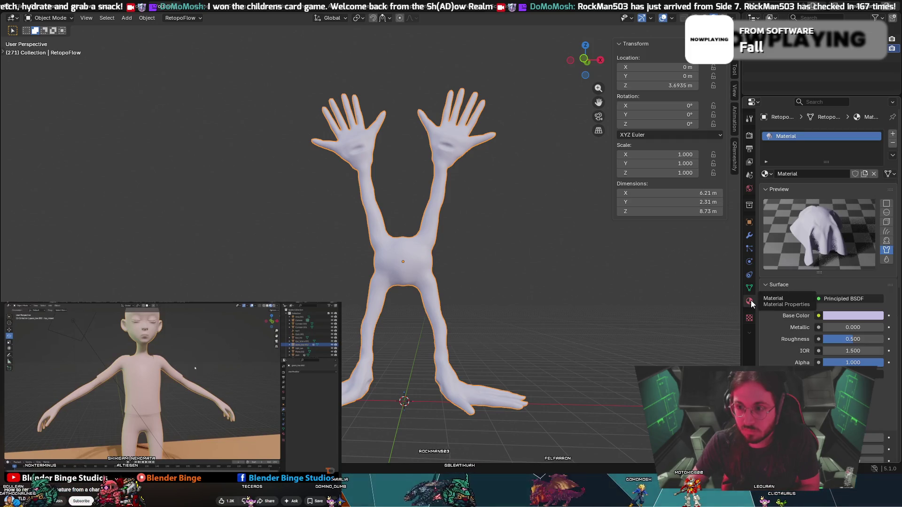
left_click(749, 288)
left_click(750, 275)
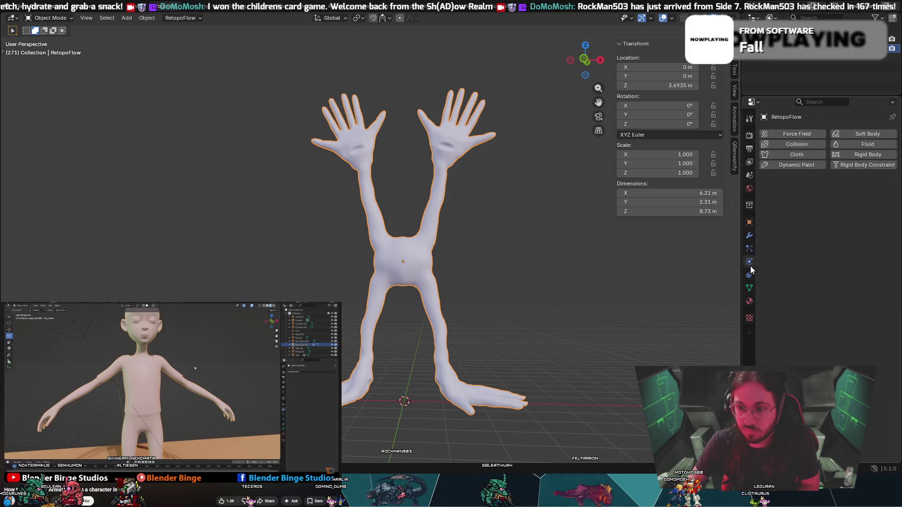
left_click(749, 249)
left_click(749, 235)
left_click(749, 221)
Browse the collection, scene, view layer and tool tabs, then unhide the armature with Alt+H.
left_click(749, 207)
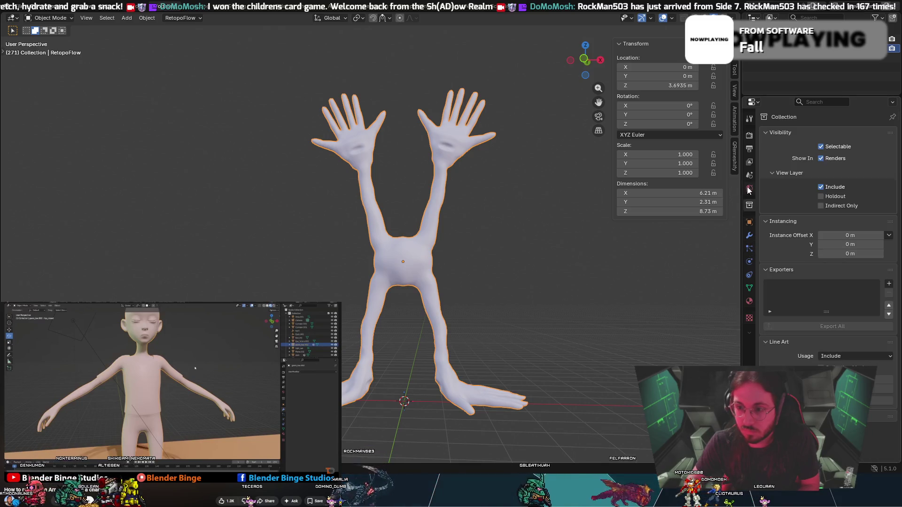
left_click(749, 189)
left_click(749, 177)
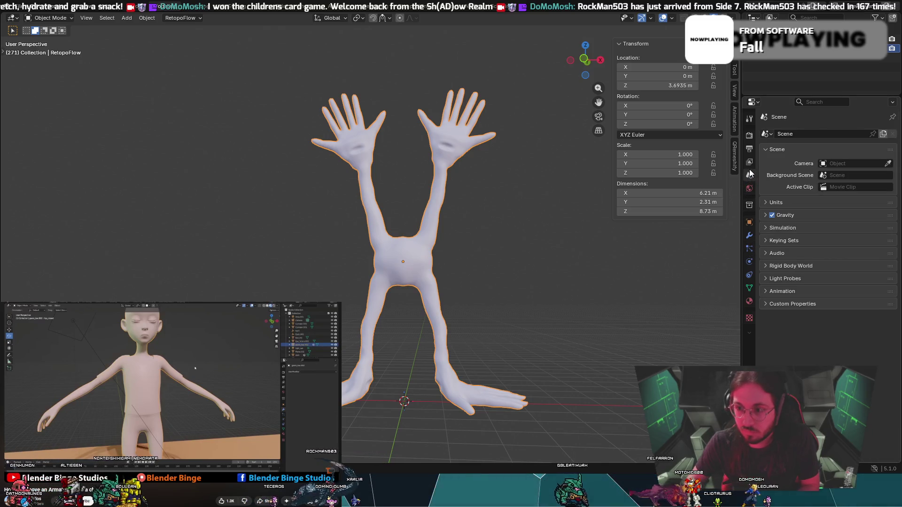
left_click(749, 162)
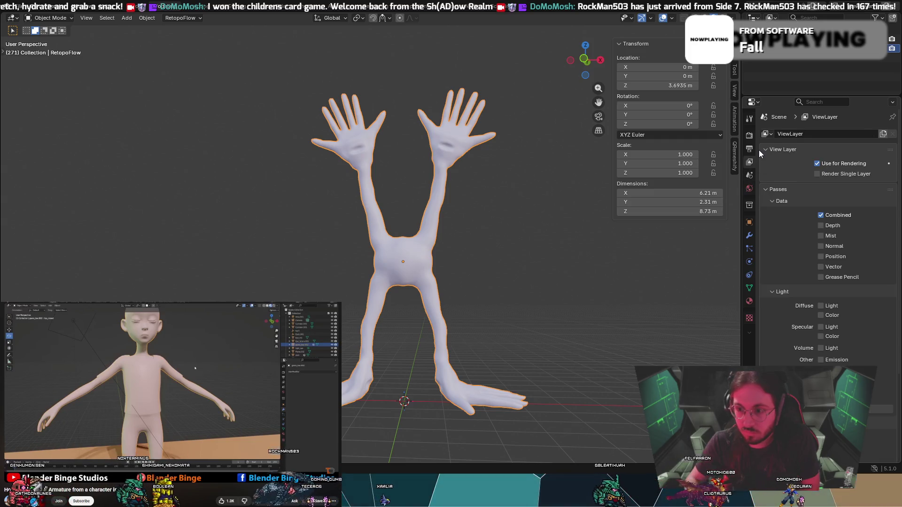
left_click(749, 149)
left_click(749, 136)
left_click(749, 118)
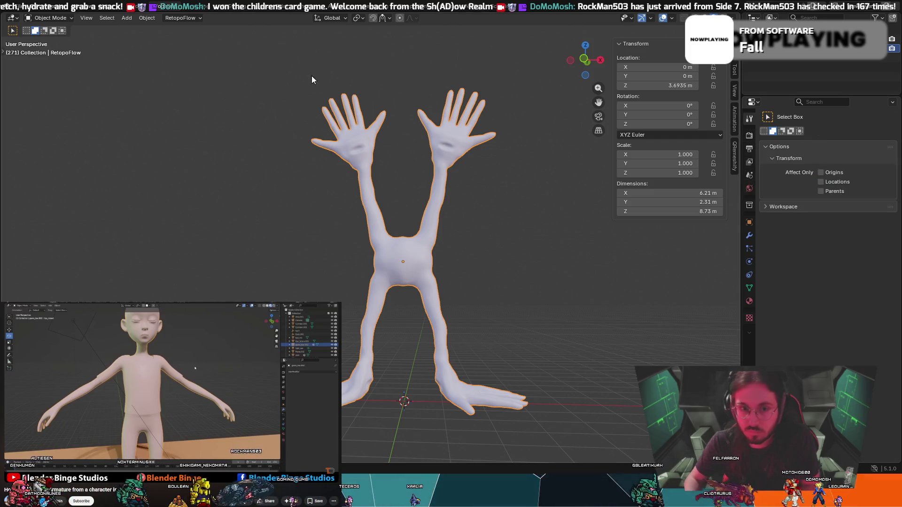
key("alt+h")
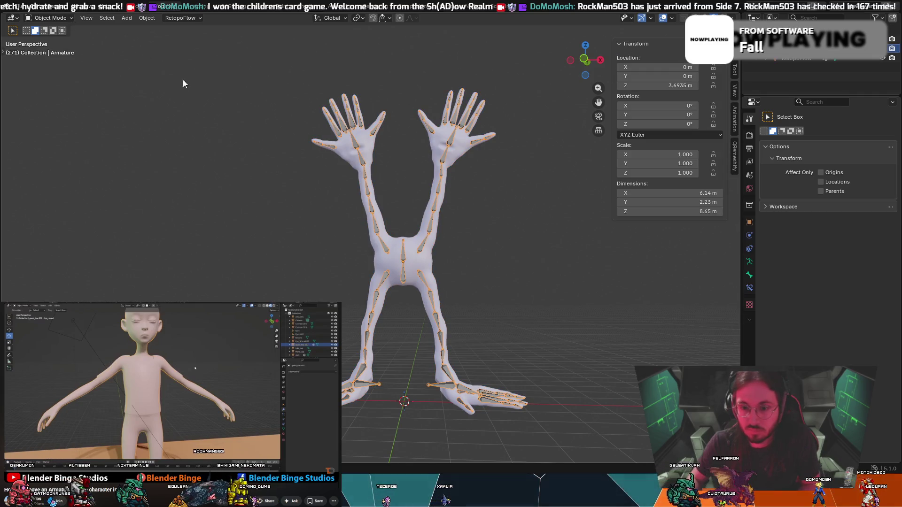
left_click(64, 16)
left_click(60, 52)
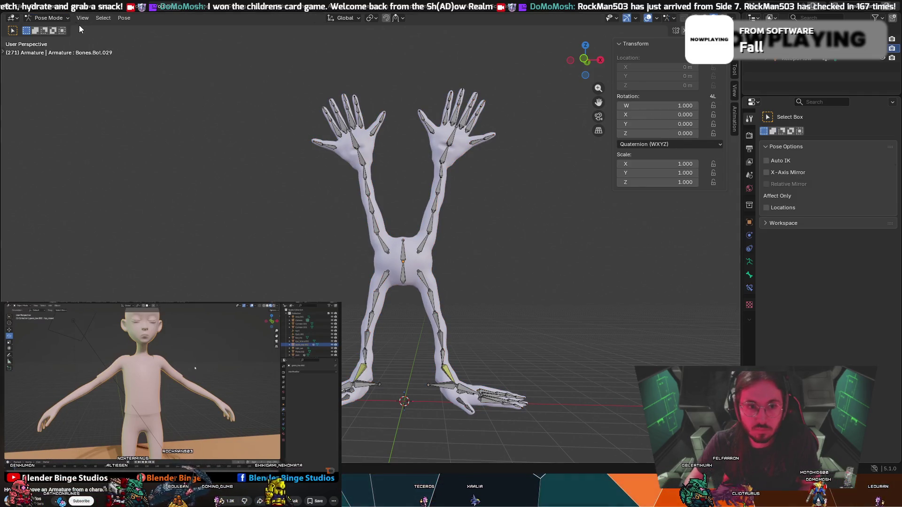
left_click(124, 19)
mouse_move(133, 45)
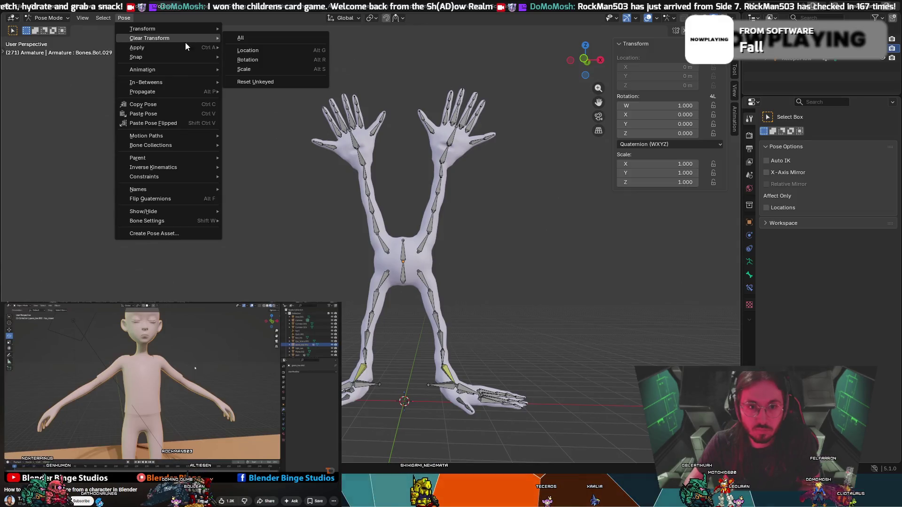
mouse_move(176, 57)
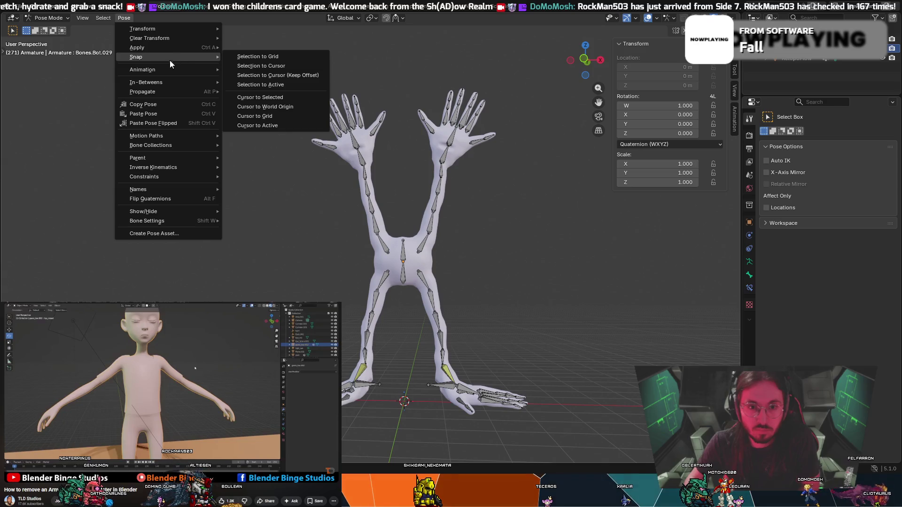
mouse_move(148, 84)
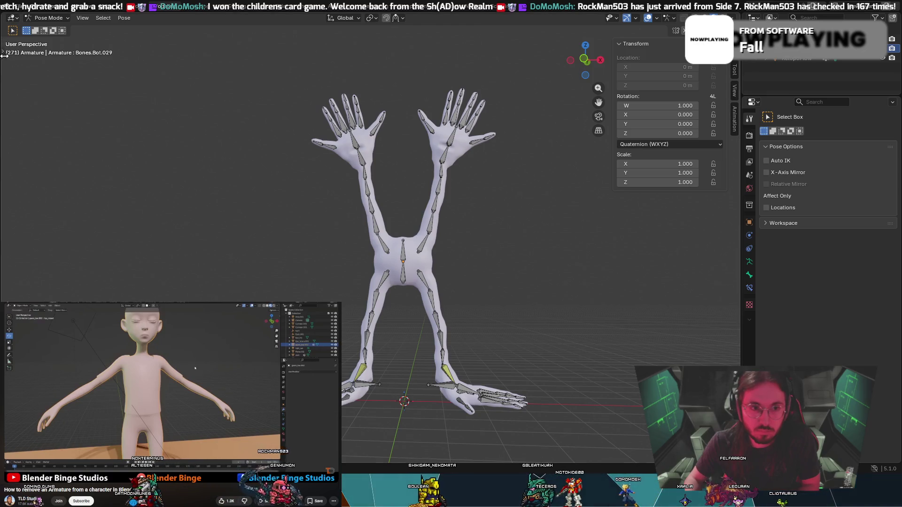
mouse_move(524, 342)
middle_mouse_down()
mouse_move(513, 324)
mouse_move(590, 318)
mouse_move(499, 334)
mouse_move(510, 339)
middle_mouse_up()
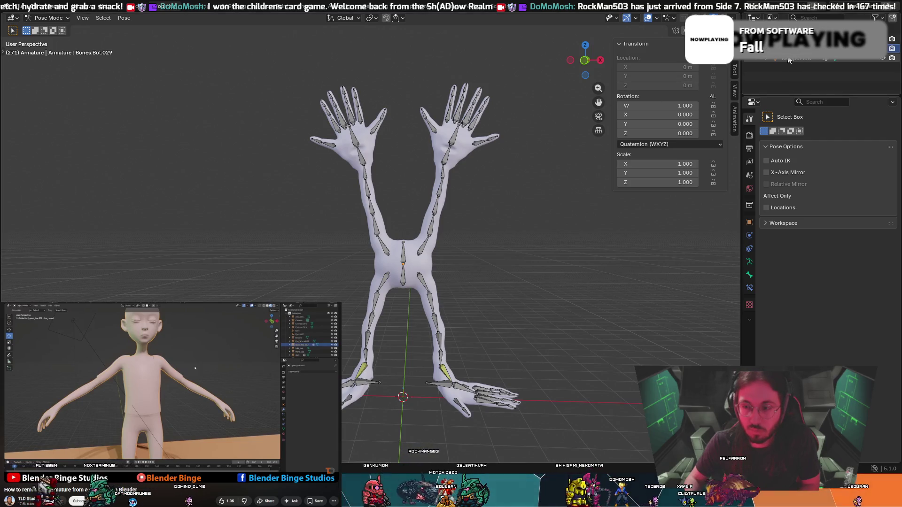
left_click(774, 66)
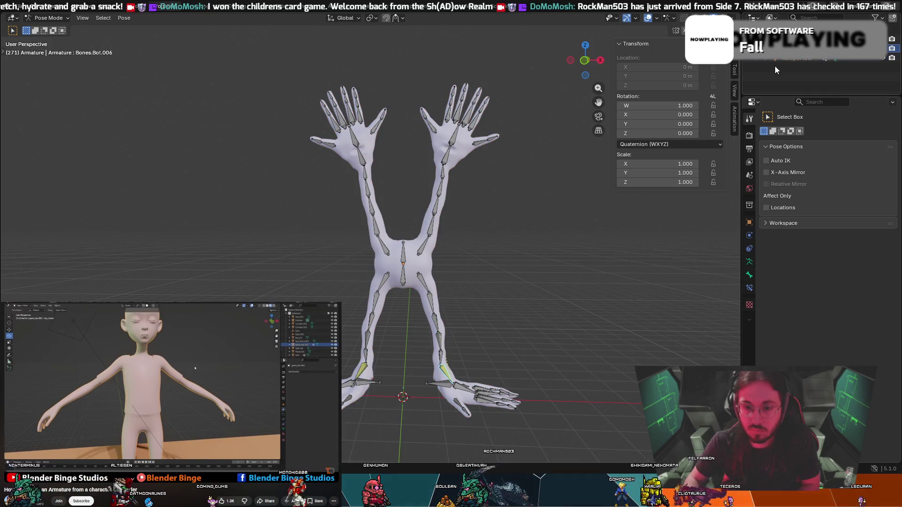
key("ctrl+Tab")
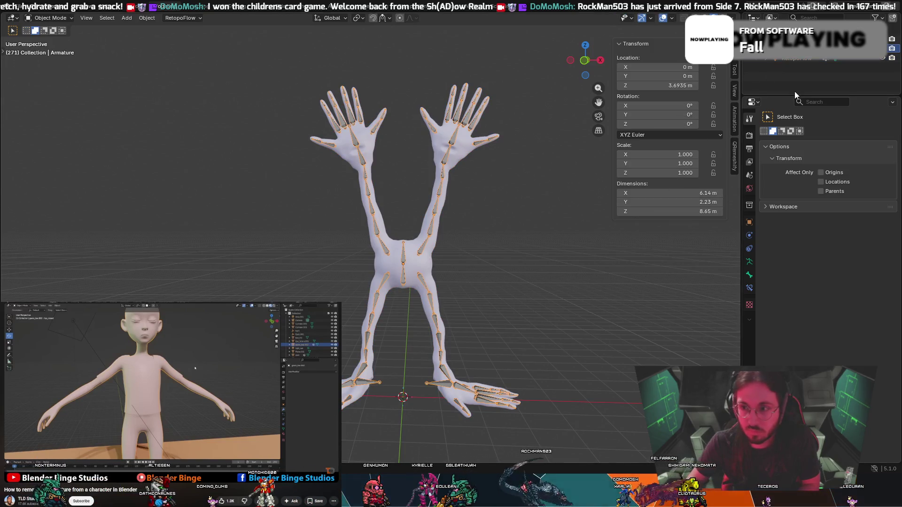
Clear RetopoFlow's parent keeping its transform, then delete the armature.
left_click(798, 58)
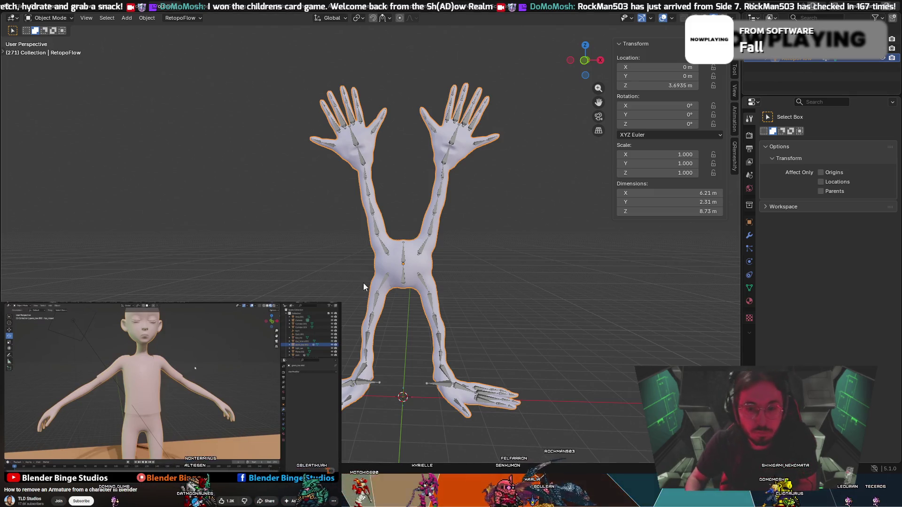
key("alt+p")
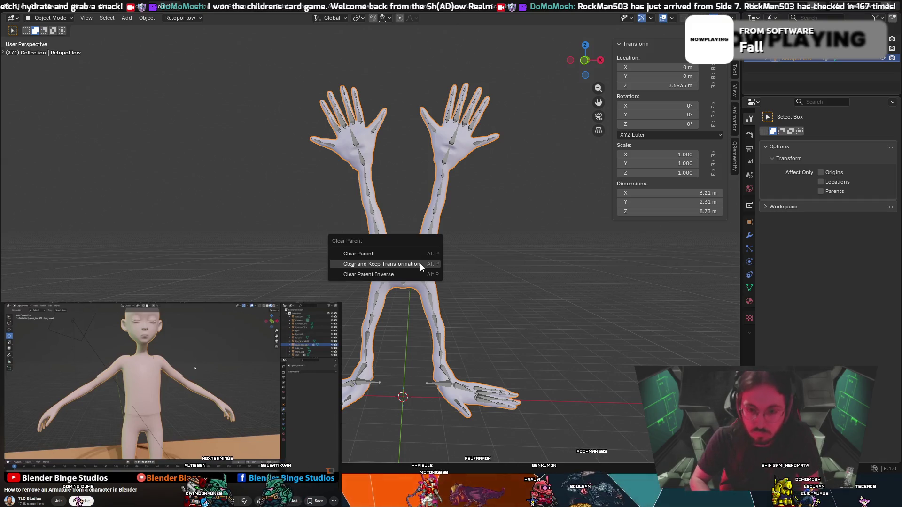
left_click(421, 263)
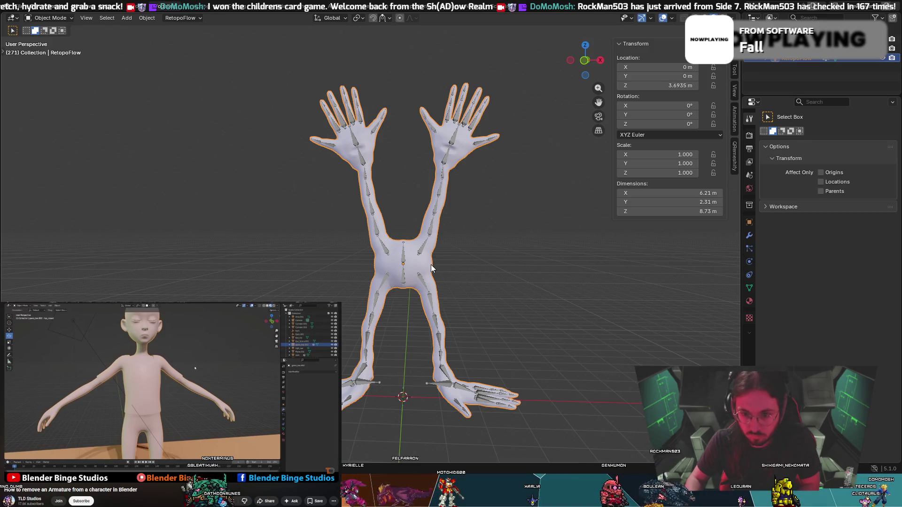
key("alt+p")
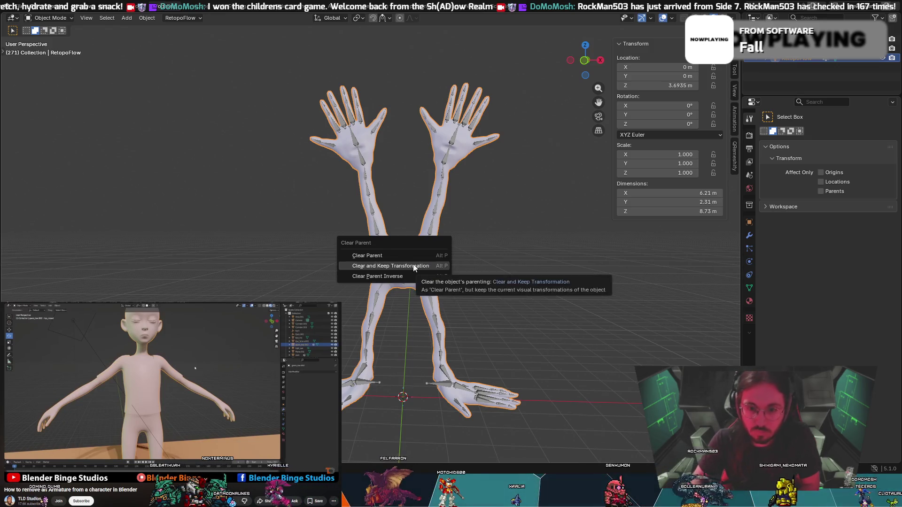
left_click(413, 266)
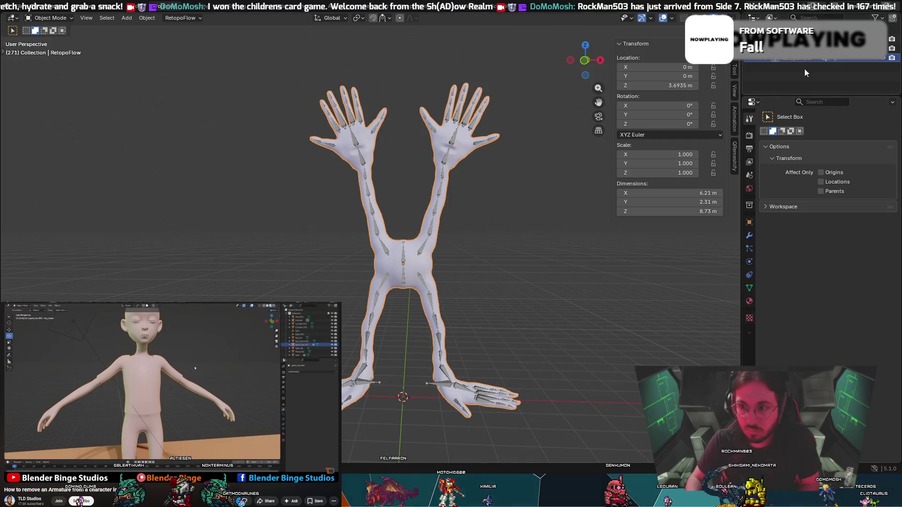
key("x")
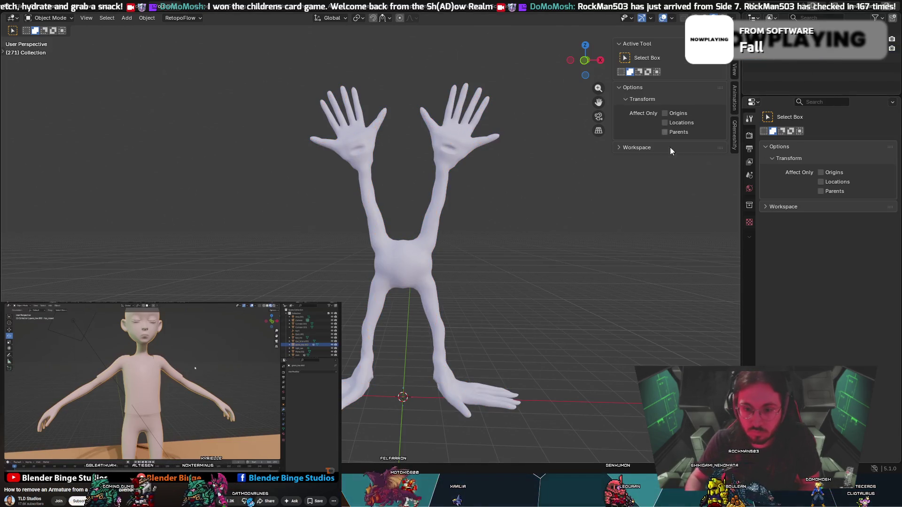
Select the creature mesh and view it in Front Orthographic.
left_click(408, 273)
scroll(414, 257, "up", 2)
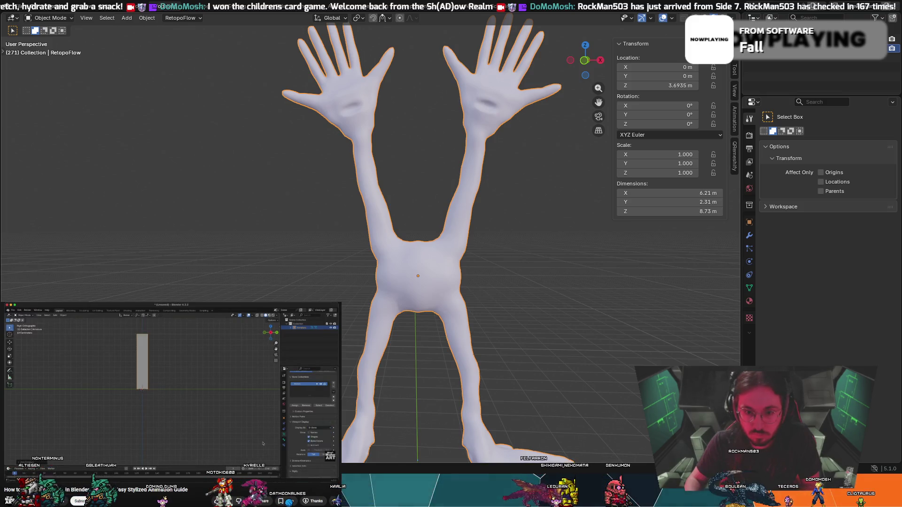
middle_click_drag(437, 328, 450, 327)
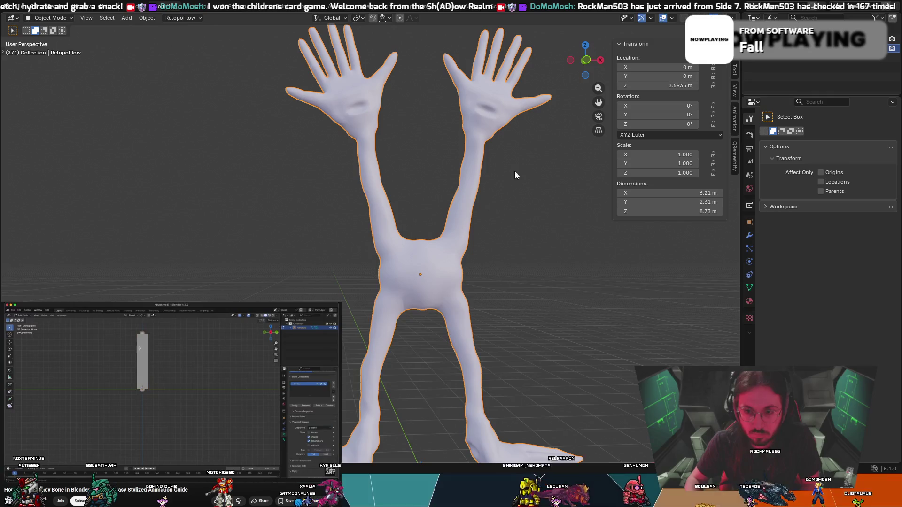
left_click(586, 61)
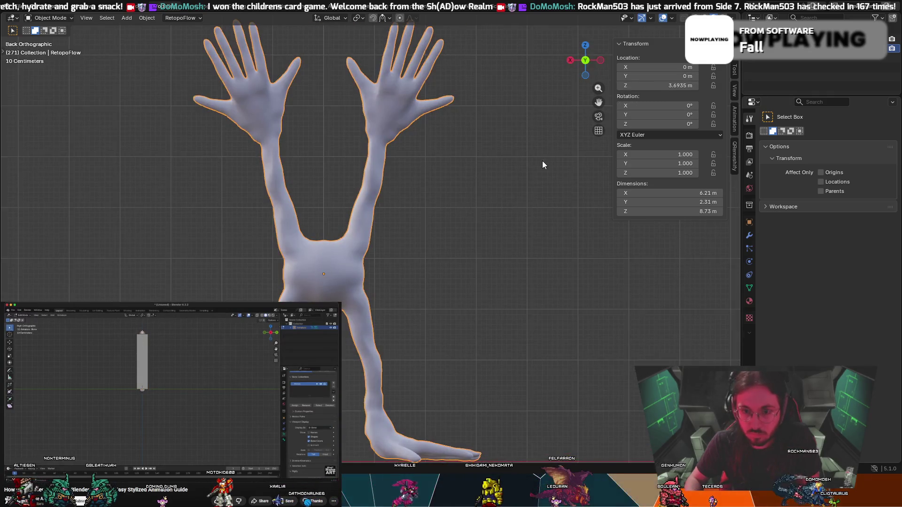
left_click_drag(586, 66, 535, 123)
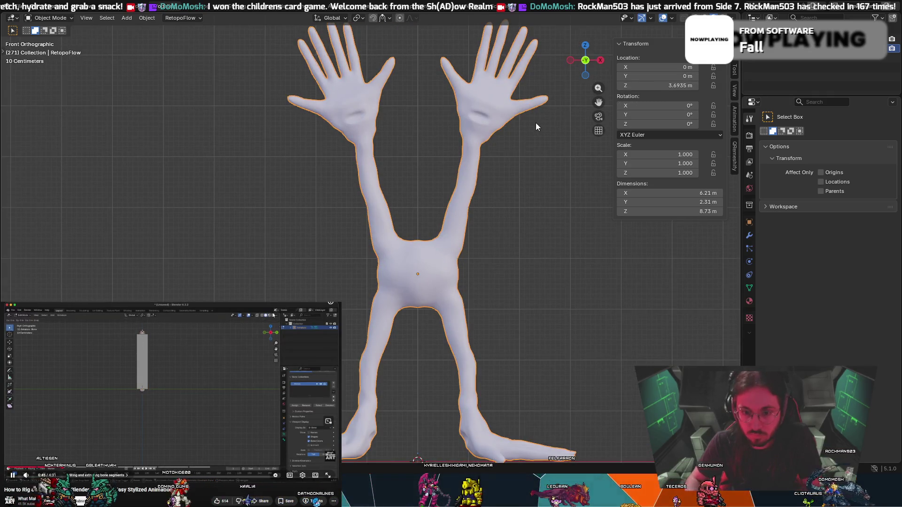
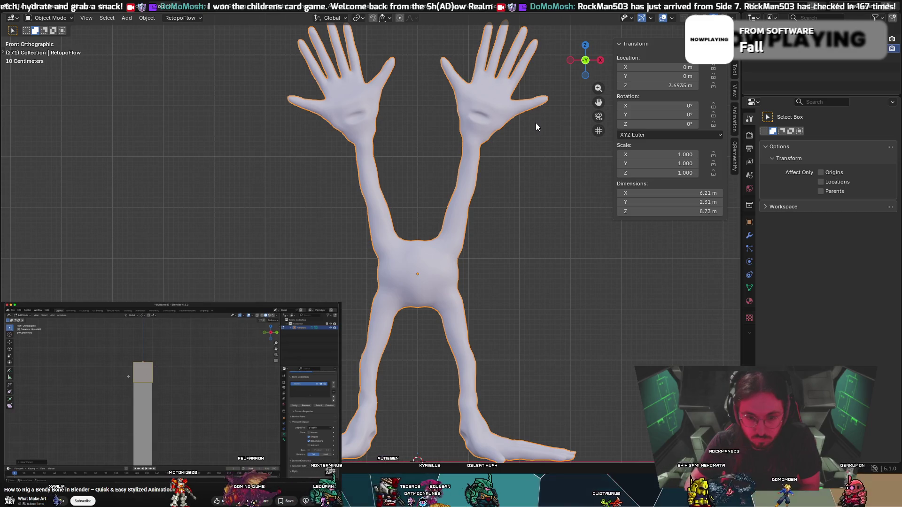
Pause the tutorial, deselect the creature mesh, and bring up the Add menu.
left_click(172, 385)
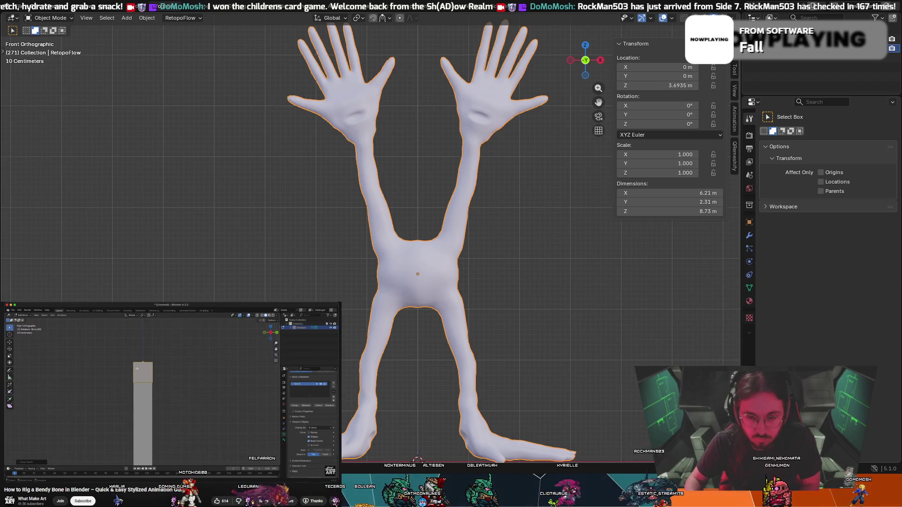
key("alt+a")
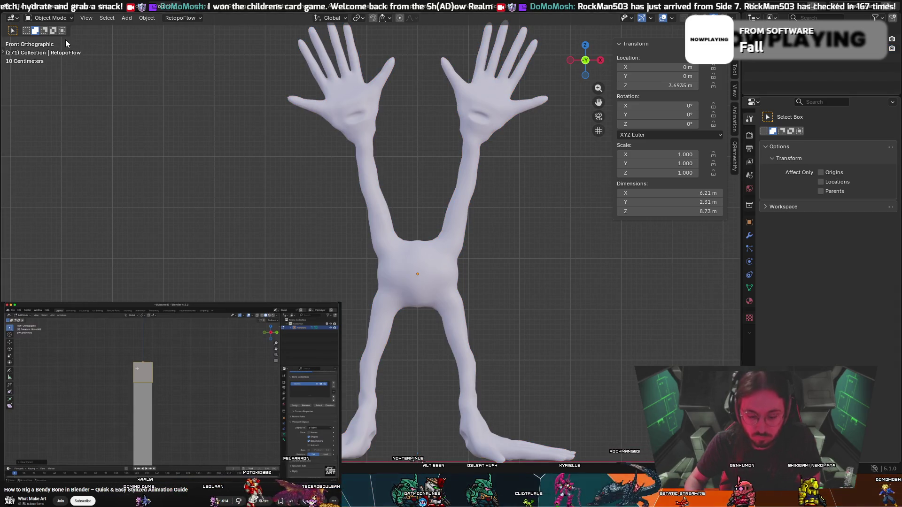
key("shift+a")
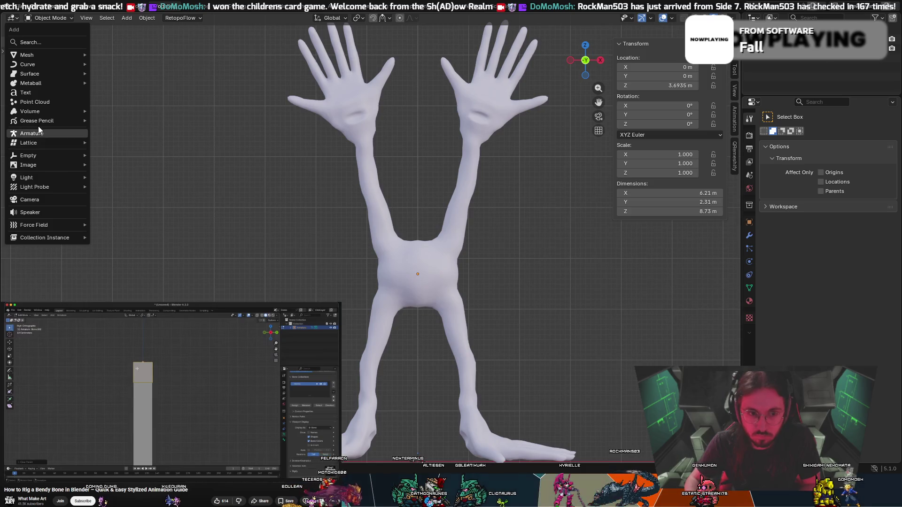
Add a single-bone armature and set its display to B-Bone.
left_click(38, 133)
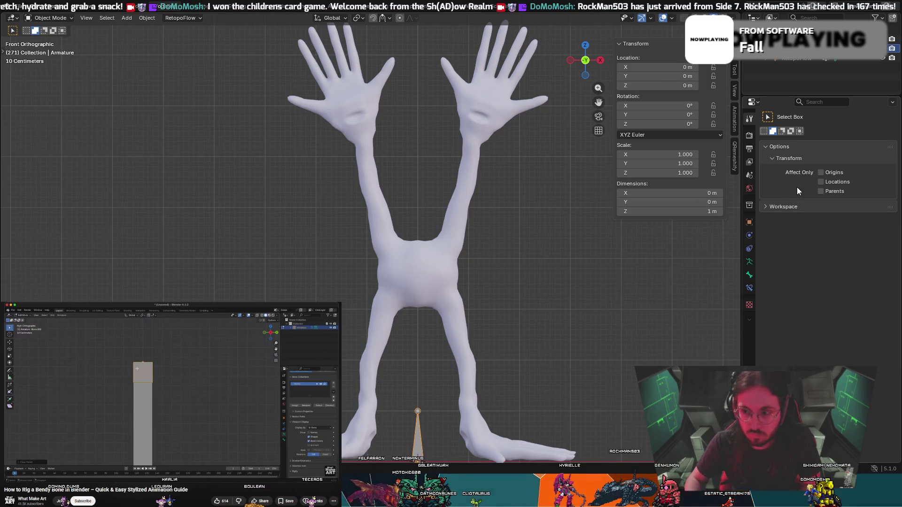
scroll(626, 360, "down", 2)
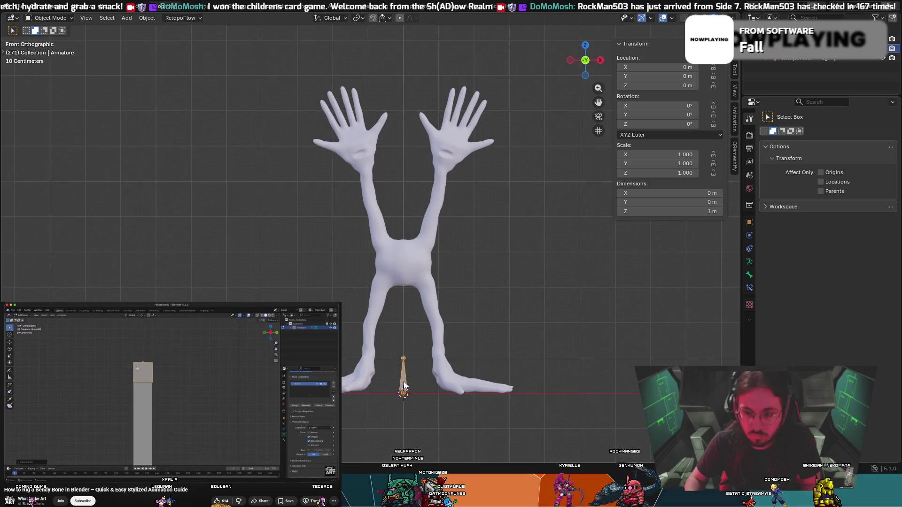
left_click(750, 279)
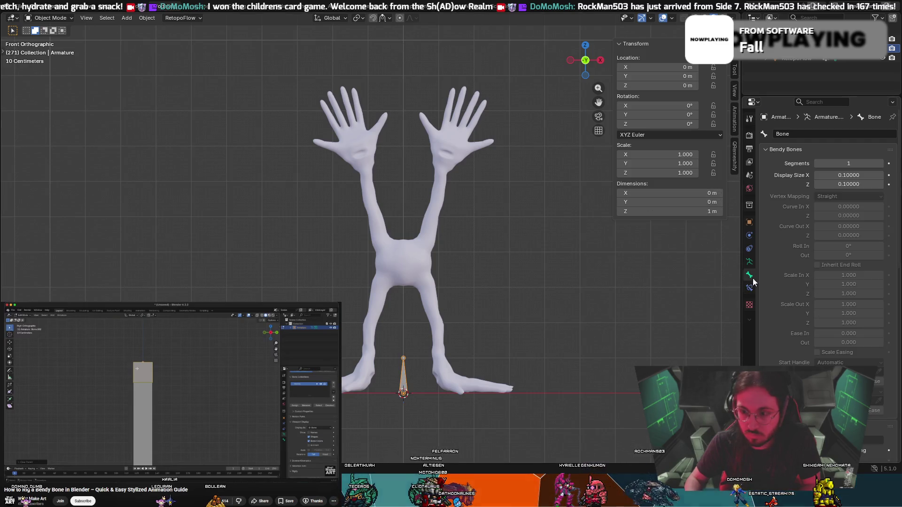
left_click(750, 262)
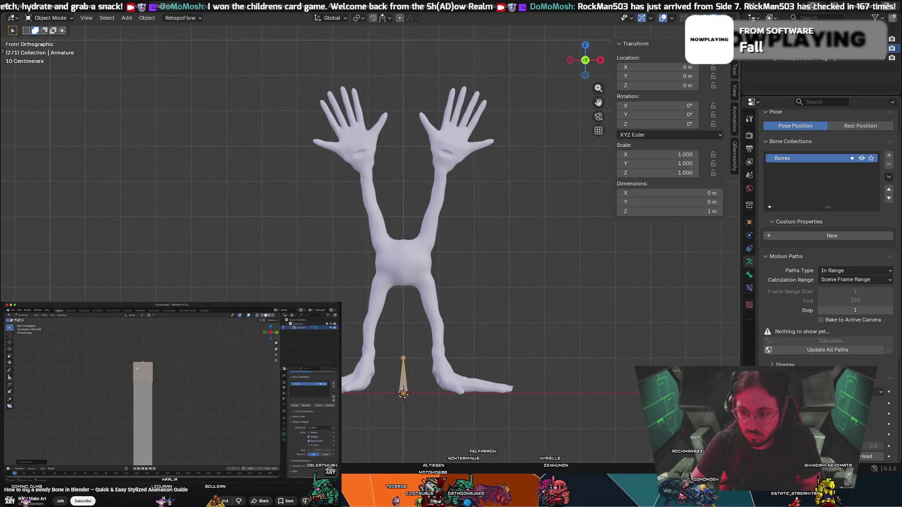
left_click(869, 392)
left_click(875, 402)
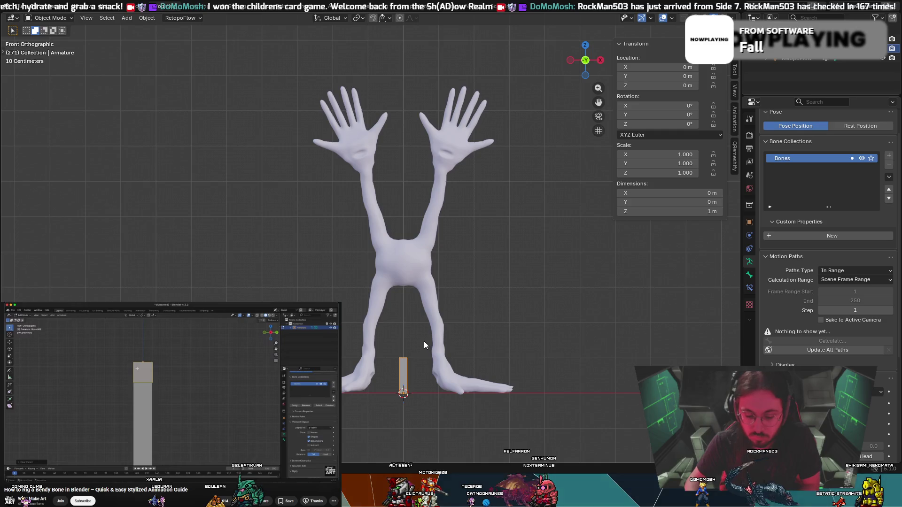
Raise the armature along Z to 3.0445 m and enable In Front.
key("g")
key("z")
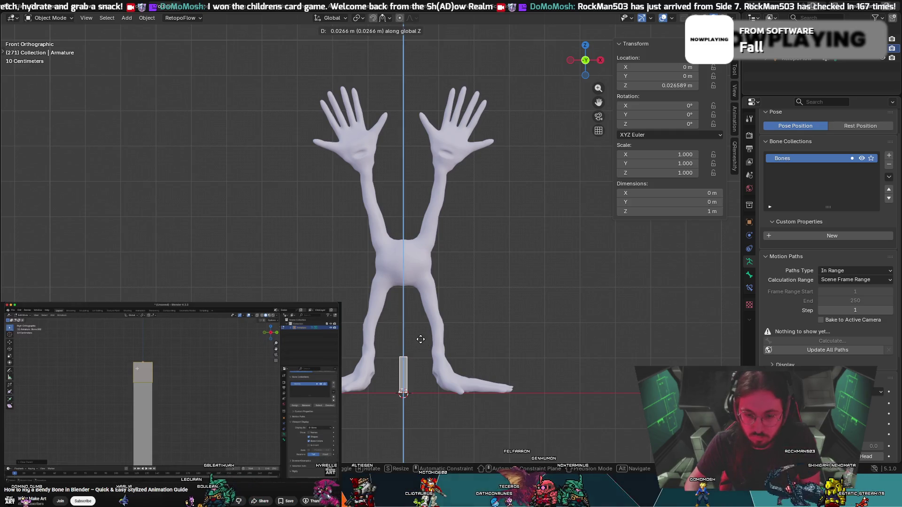
left_click(446, 233)
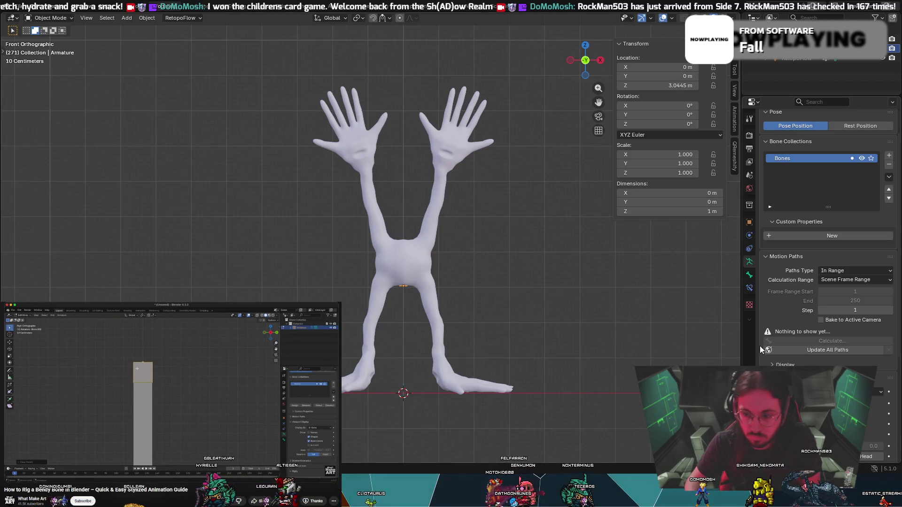
left_click(822, 434)
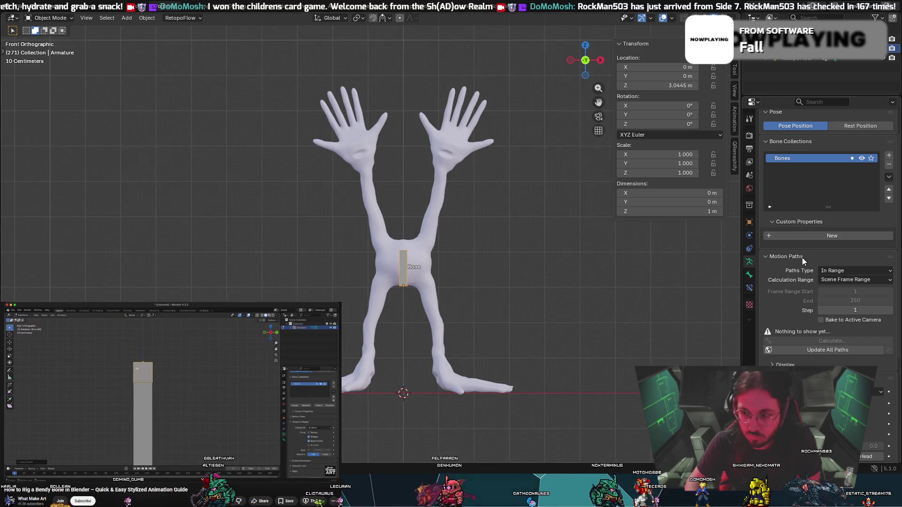
In front orthographic view, scale the torso bone along Z to 0.190.
scroll(293, 256, "up", 2)
scroll(460, 252, "up", 2)
scroll(460, 272, "up", 3)
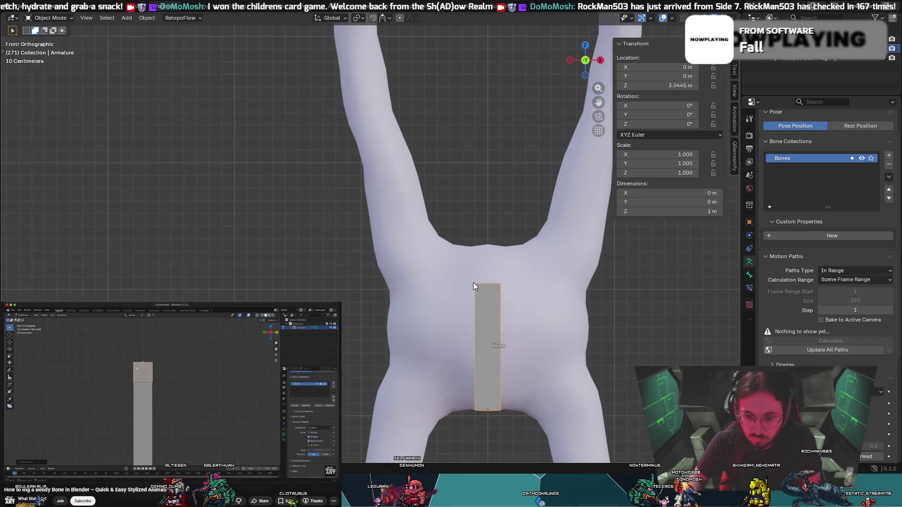
middle_click_drag(574, 328, 626, 347)
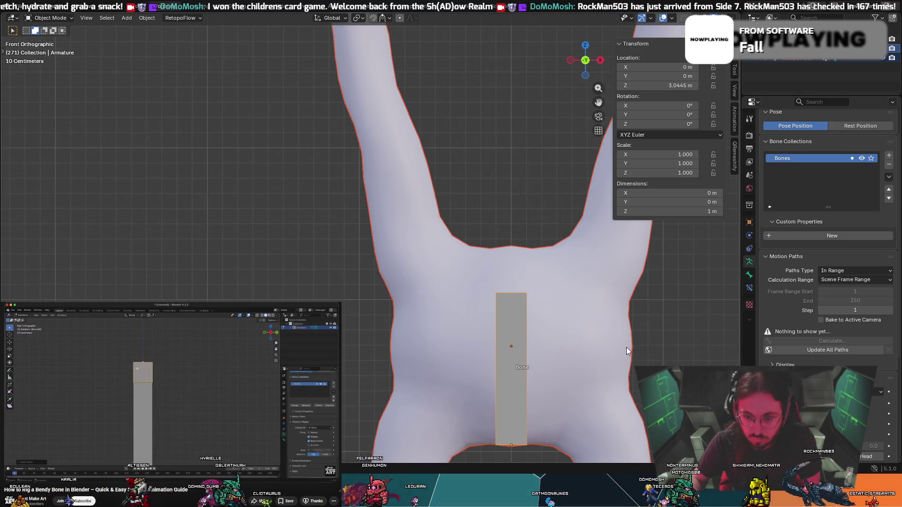
mouse_move(514, 322)
middle_mouse_down()
mouse_move(695, 350)
mouse_move(690, 332)
middle_mouse_up()
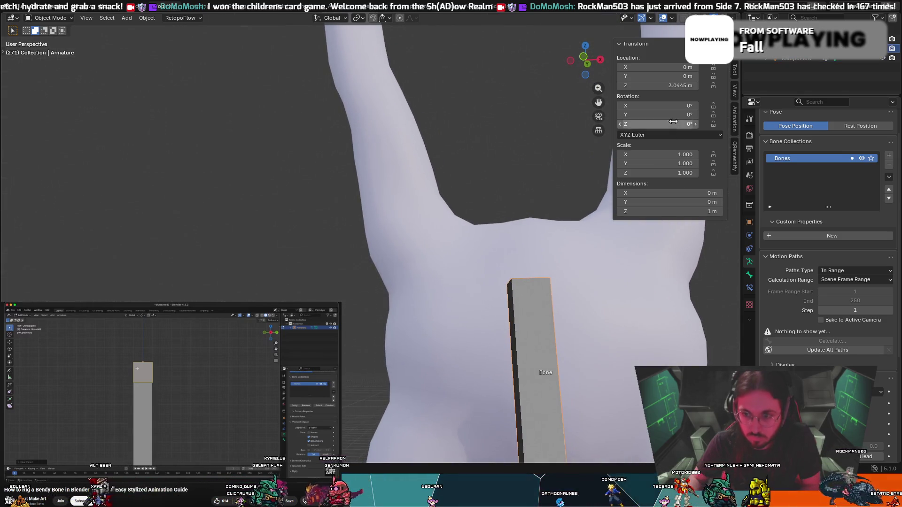
left_click(582, 61)
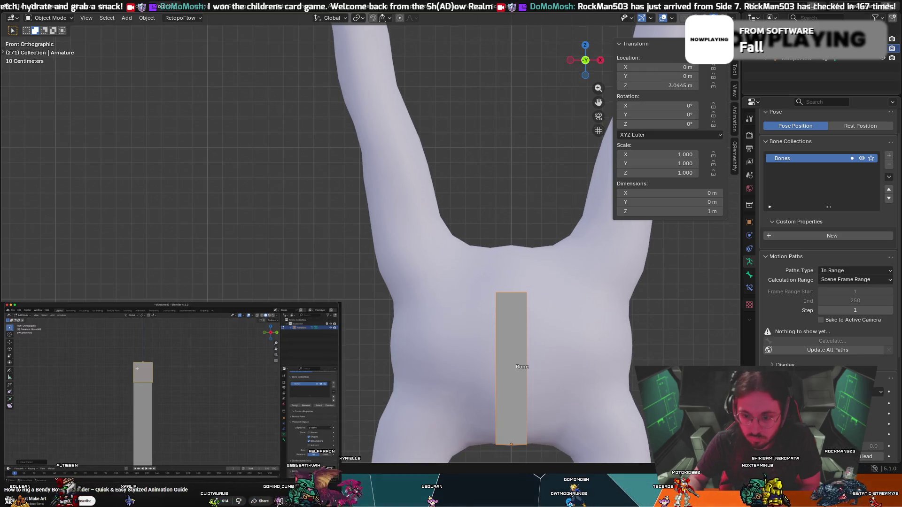
mouse_move(704, 374)
middle_mouse_down("shift")
mouse_move(658, 314)
mouse_move(618, 309)
middle_mouse_up("shift")
key("s")
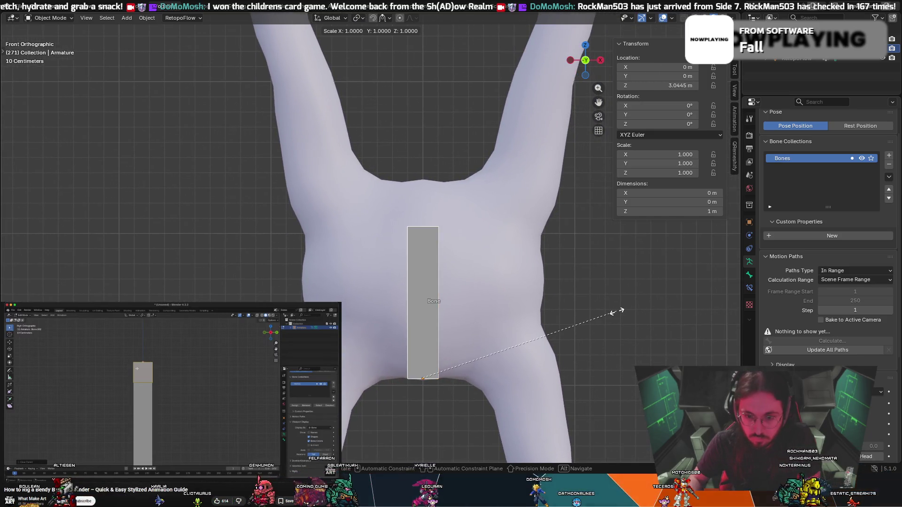
key("z")
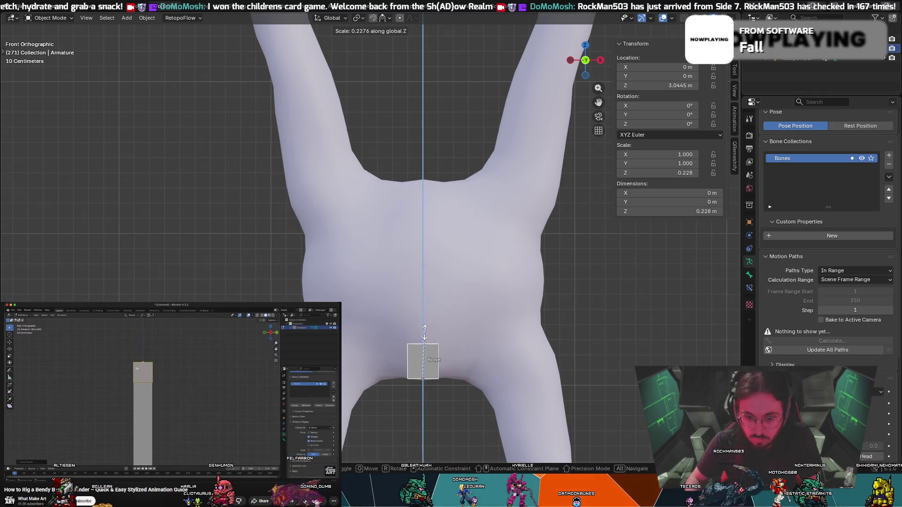
left_click(428, 341)
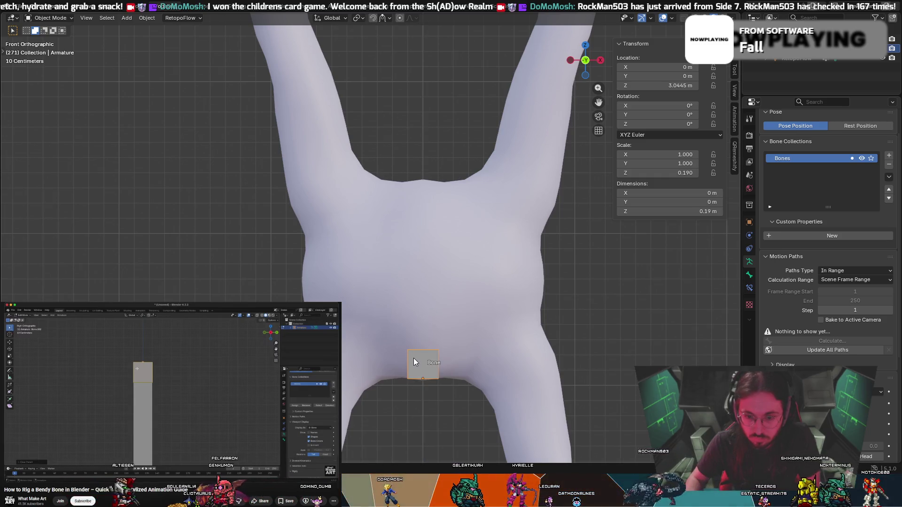
left_click(50, 18)
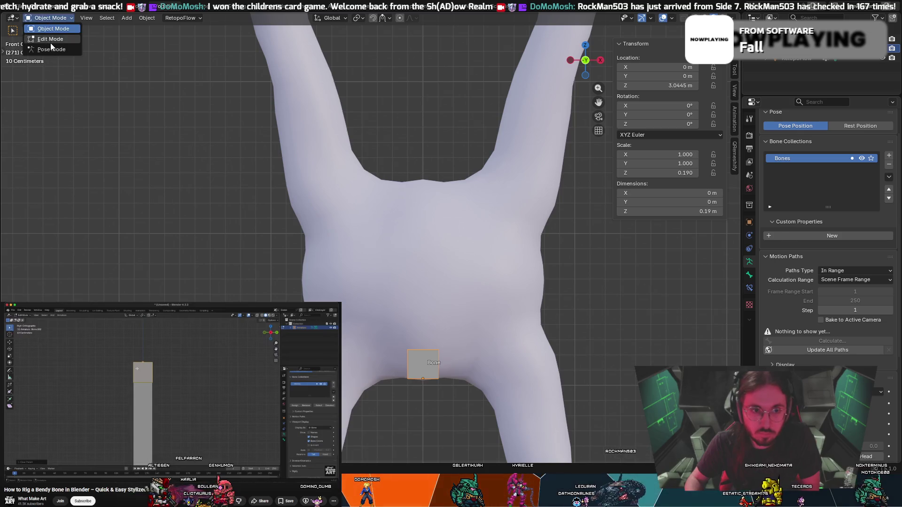
Cancel a trial bone extrusion in Edit Mode, then clear the armature's scale back to 1.000.
left_click(47, 39)
key("e")
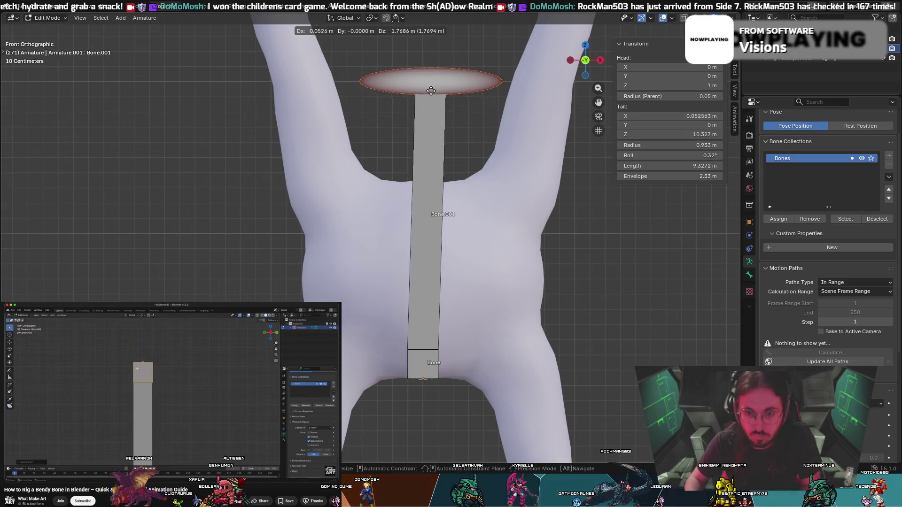
key("Escape")
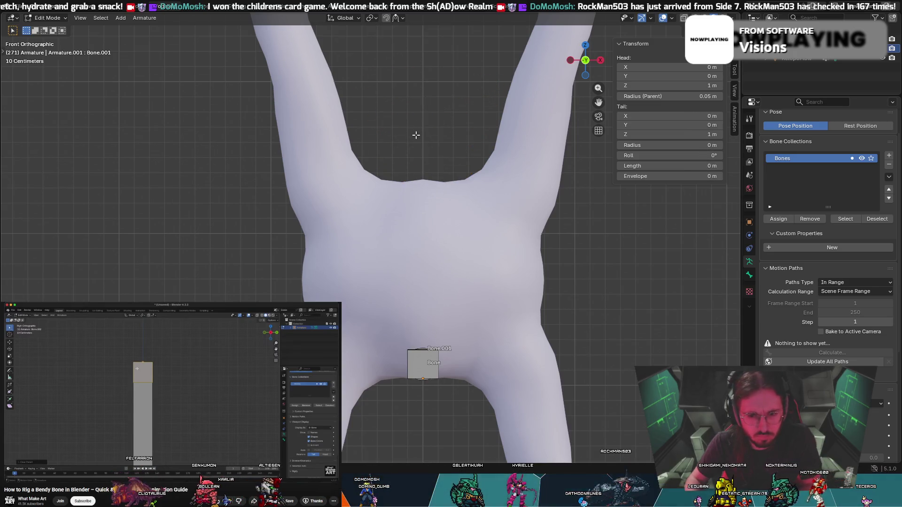
key("Tab")
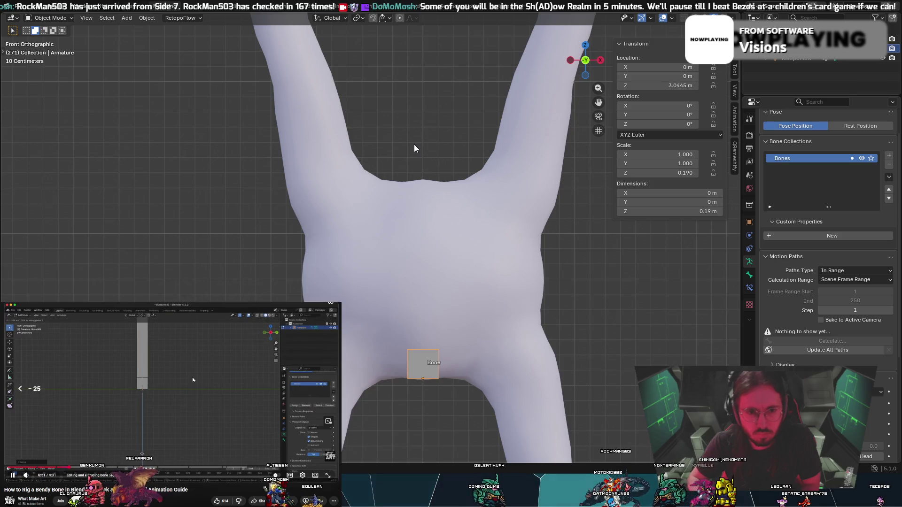
key("Left")
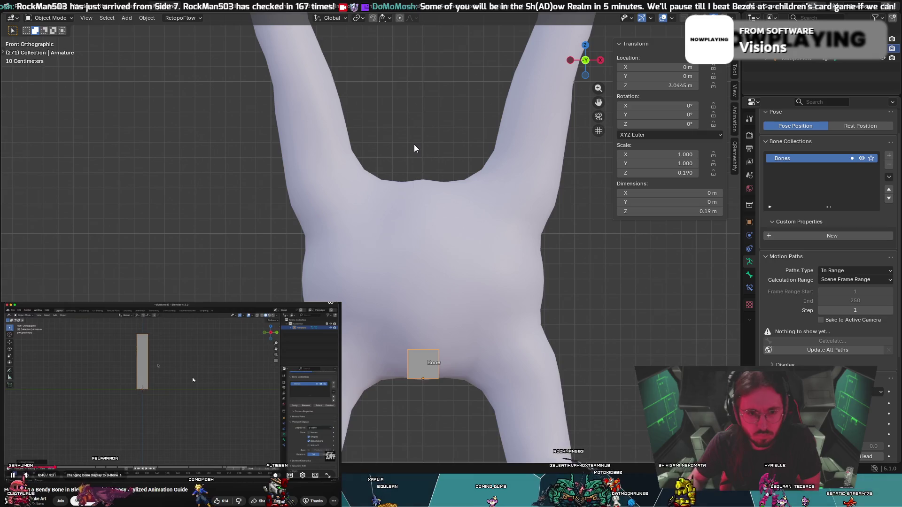
key("space")
key("space")
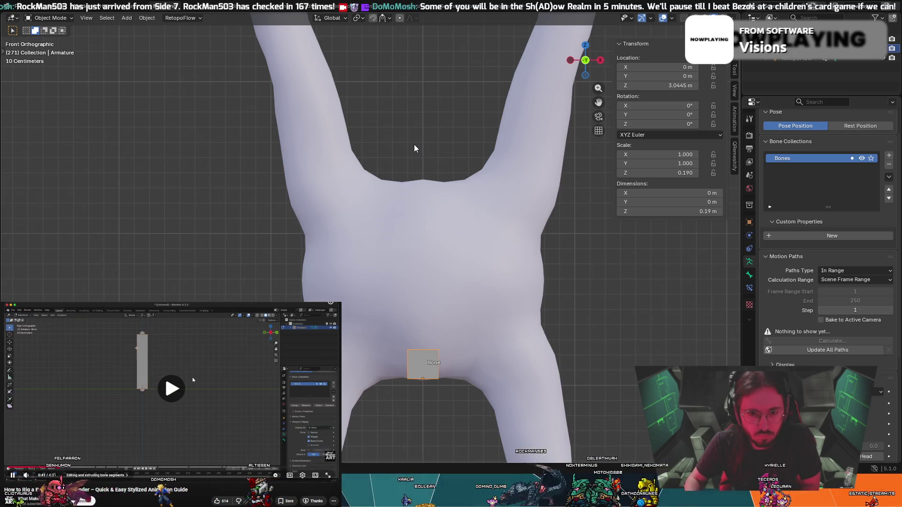
key("space")
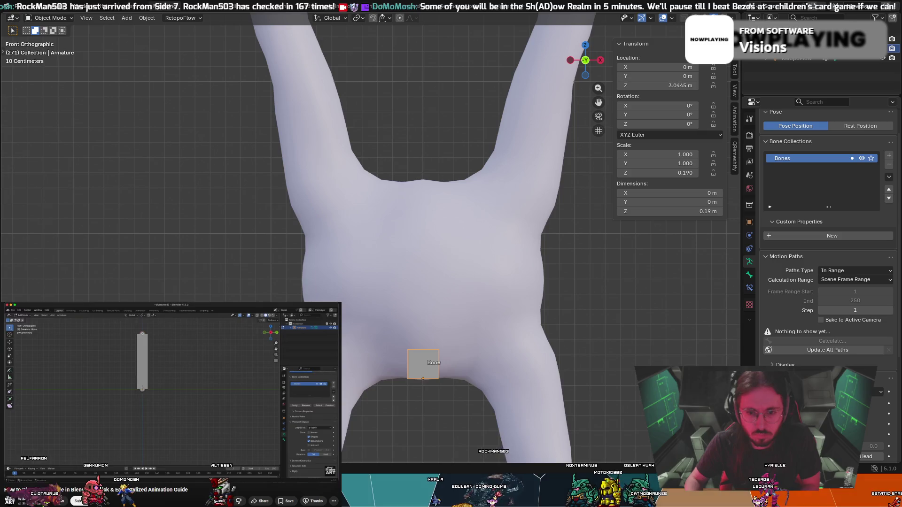
key("alt+s")
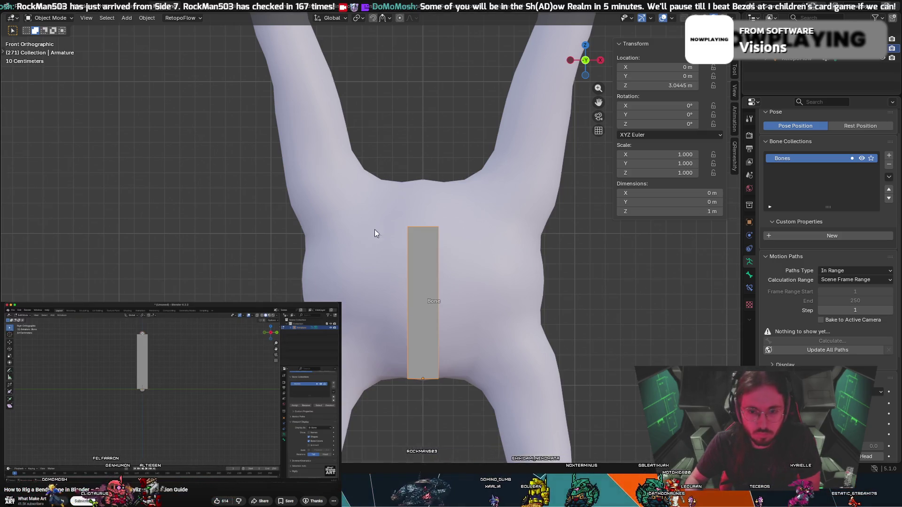
Select the creature mesh and enter its Edit Mode.
left_click(495, 263)
key("Tab")
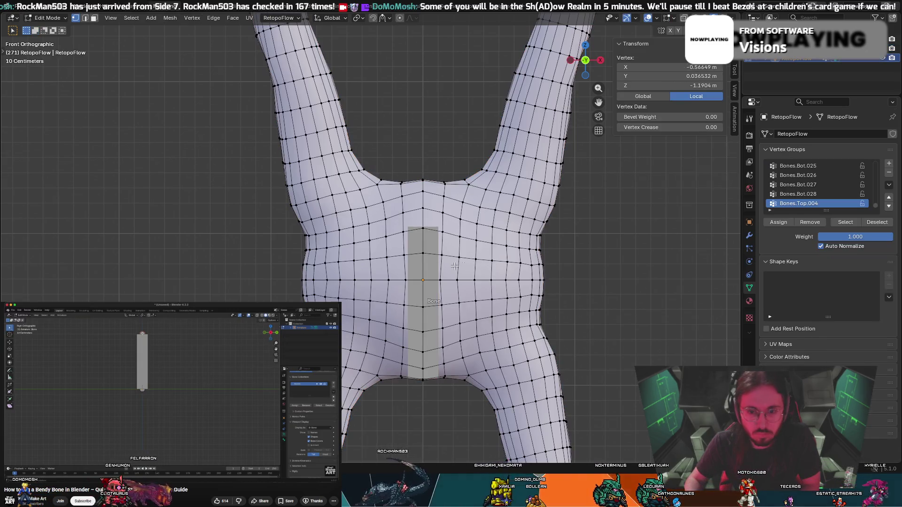
scroll(585, 263, "down", 5)
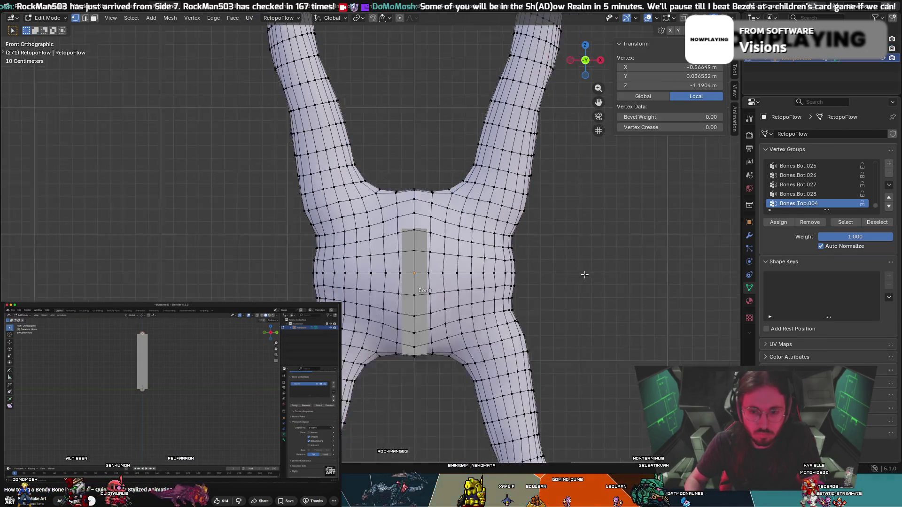
middle_click_drag(511, 353, 520, 339)
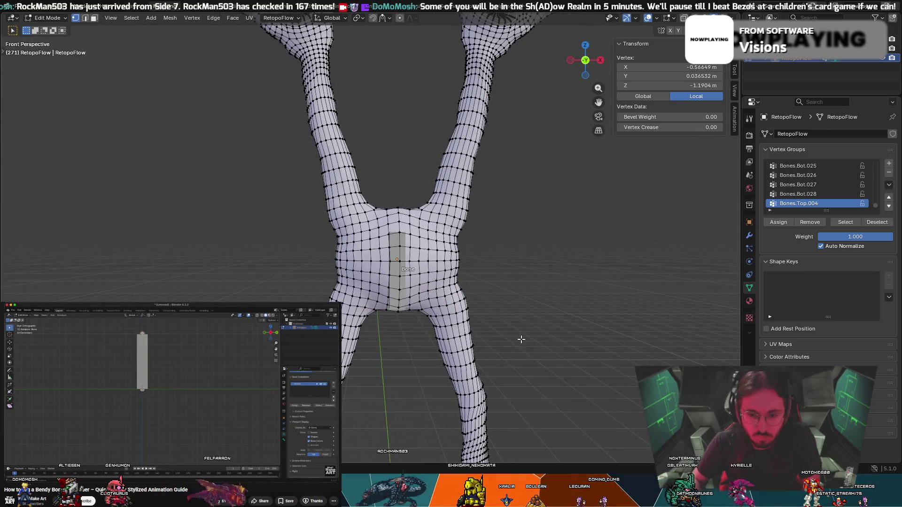
scroll(542, 344, "down", 4)
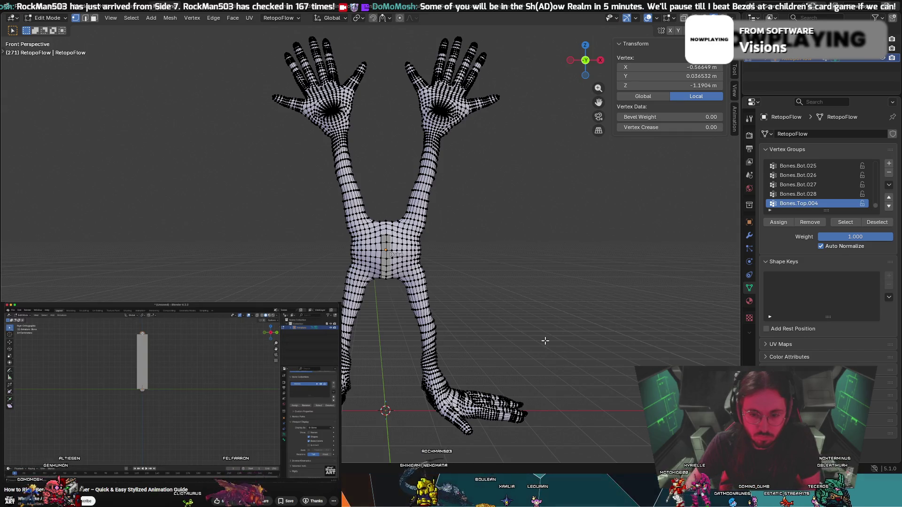
scroll(544, 340, "up", 4)
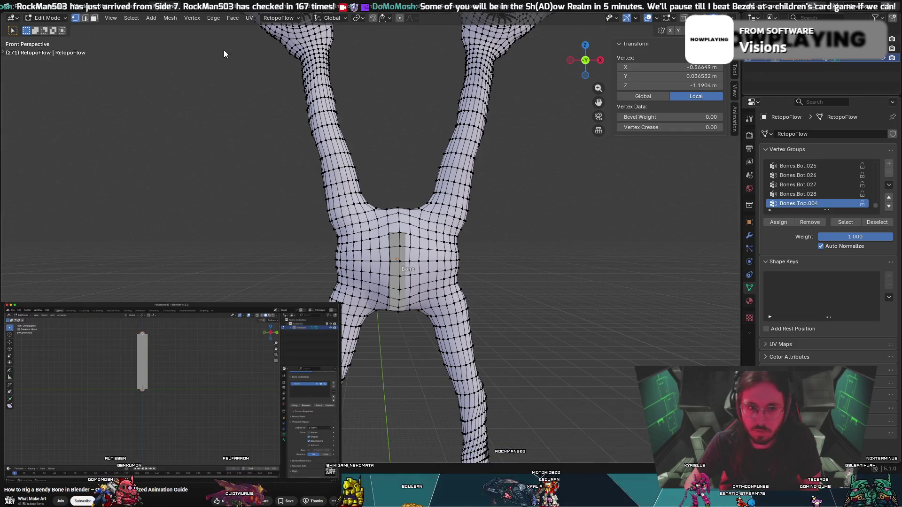
Check the RetopoFlow menu, return to Object Mode, and select the torso armature bone.
left_click(280, 17)
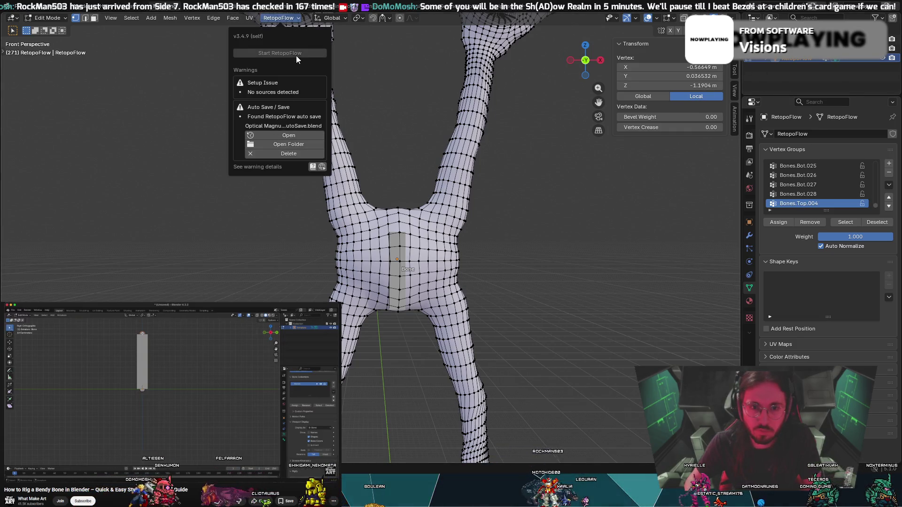
mouse_move(591, 301)
middle_mouse_down()
mouse_move(582, 352)
mouse_move(595, 350)
mouse_move(459, 340)
mouse_move(483, 288)
mouse_move(547, 280)
mouse_move(578, 298)
mouse_move(245, 308)
middle_mouse_up()
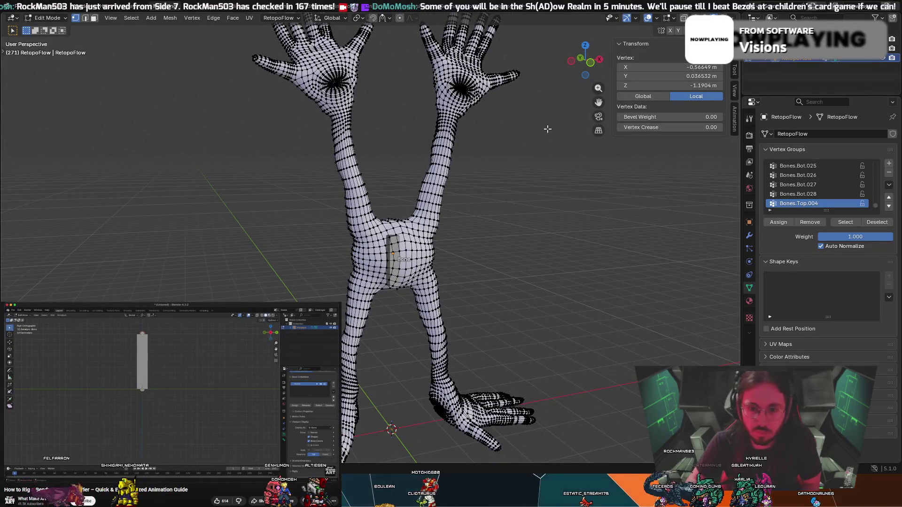
key("Tab")
left_click(392, 239)
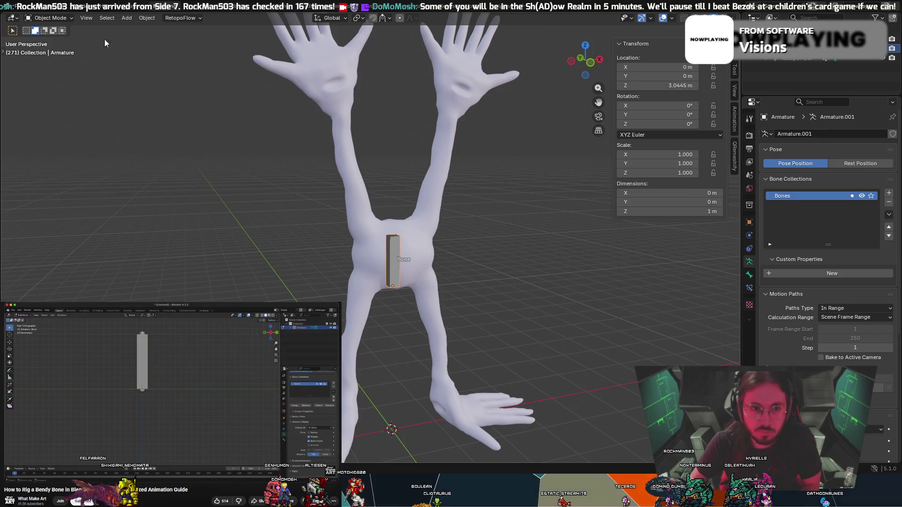
Enter armature Edit Mode and switch to a front orthographic view of the torso bone.
left_click(49, 18)
left_click(63, 40)
middle_click_drag(317, 203, 326, 204)
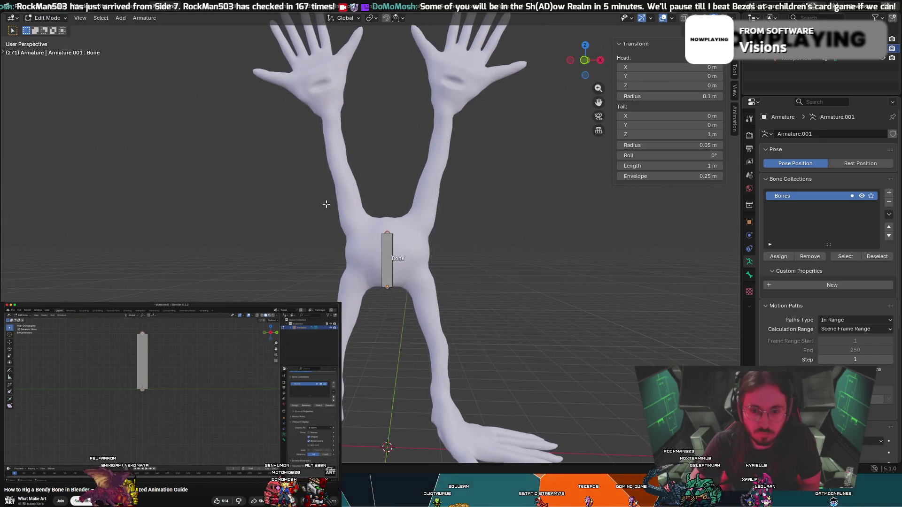
key("e")
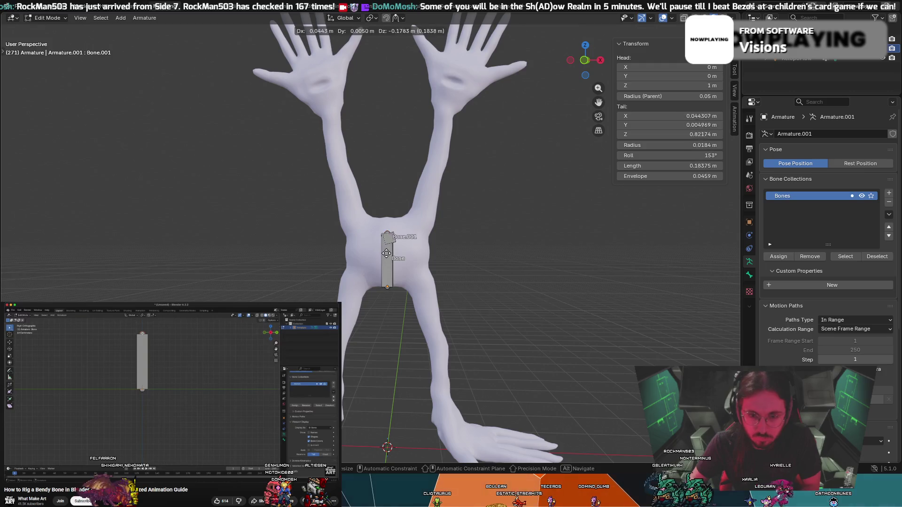
key("Escape")
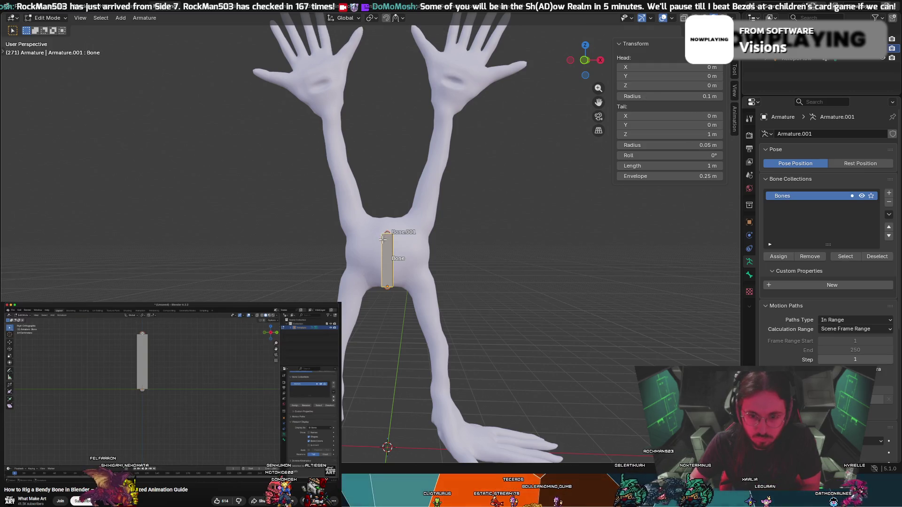
scroll(383, 239, "up", 3)
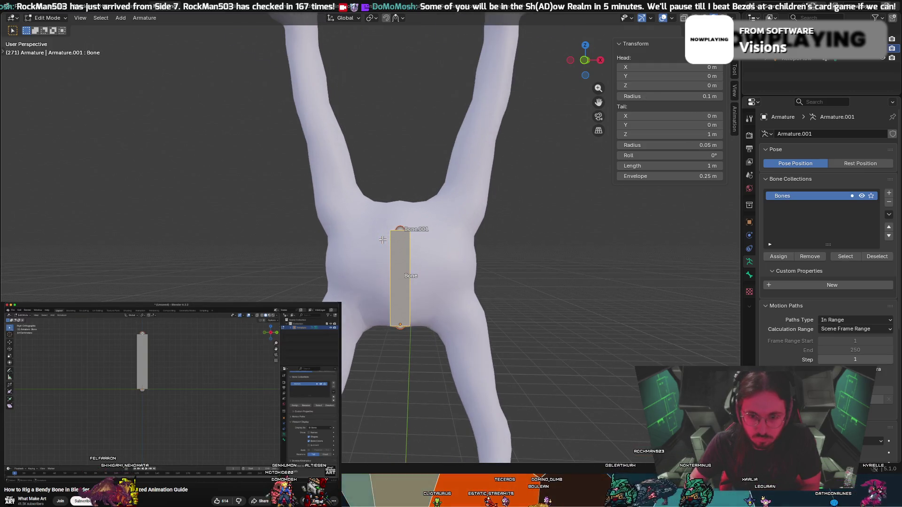
left_click(584, 60)
left_click(180, 366)
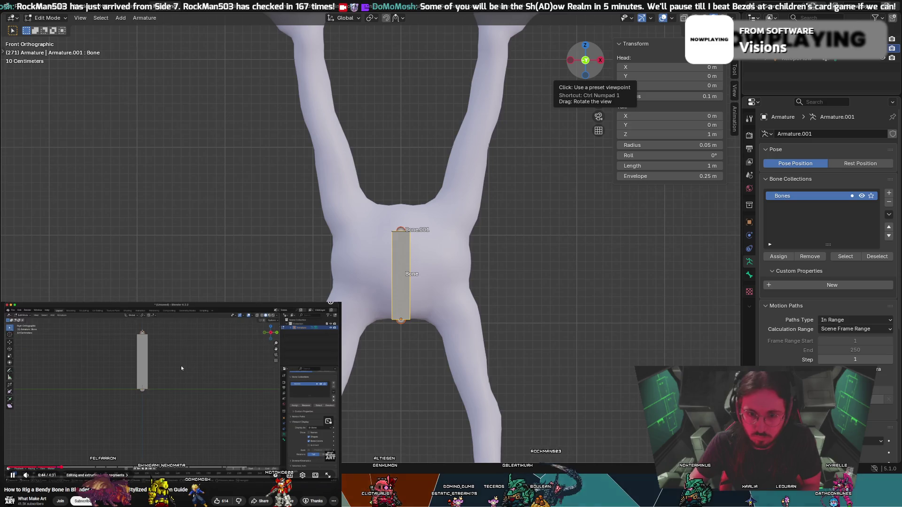
left_click(180, 368)
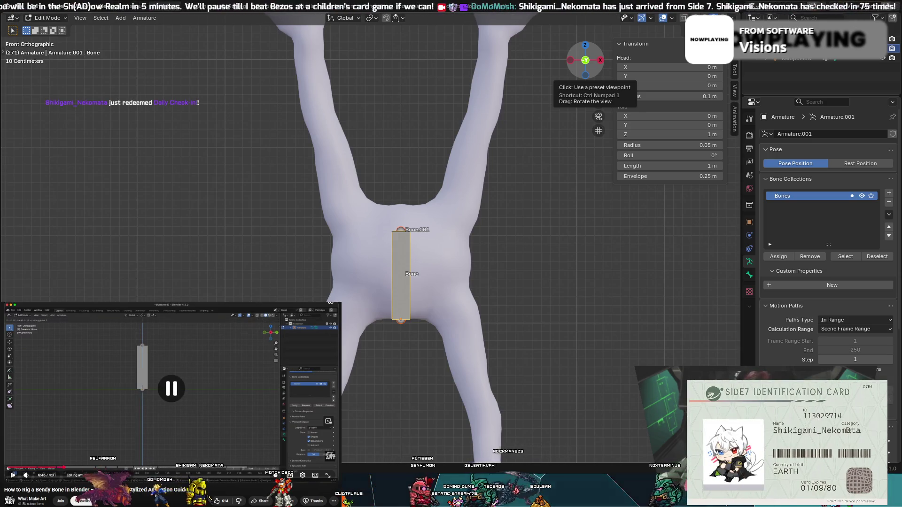
Shorten the torso bone by moving its top end down along Z.
left_click(412, 227)
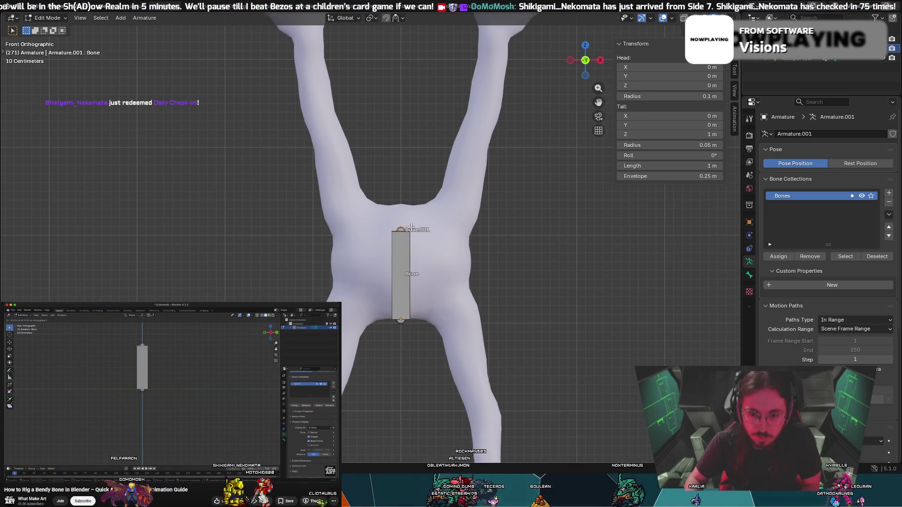
key("g")
key("z")
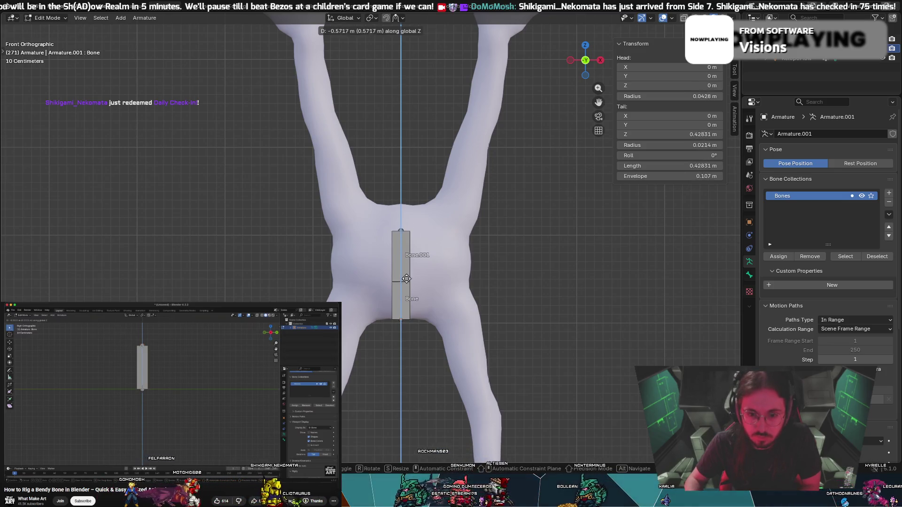
key("Escape")
key("ctrl+z")
key("ctrl+z")
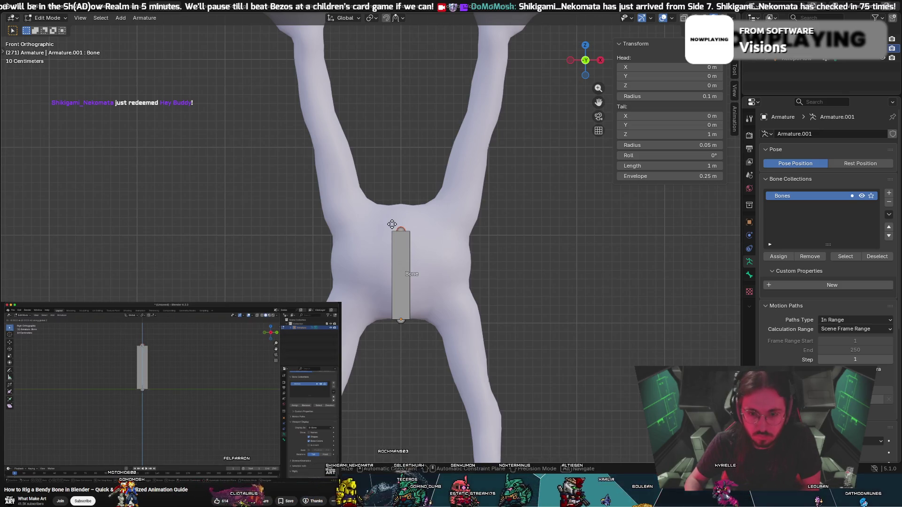
key("g")
key("z")
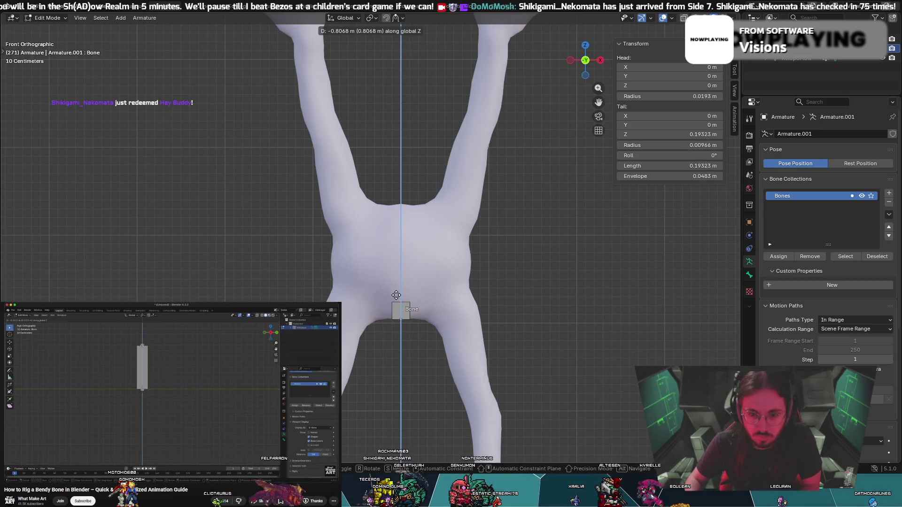
left_click(396, 295)
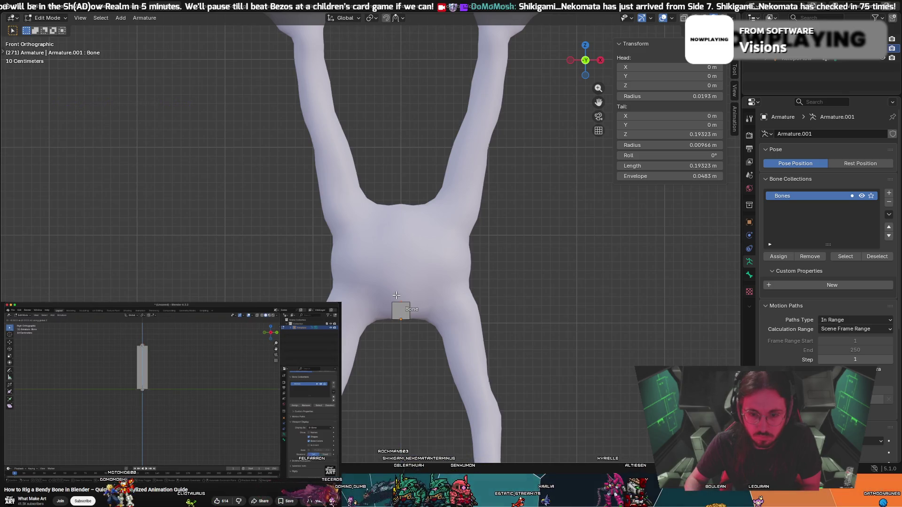
Undo a stray extrusion and restore the bone to about 0.19 m long.
key("e")
key("shift+z")
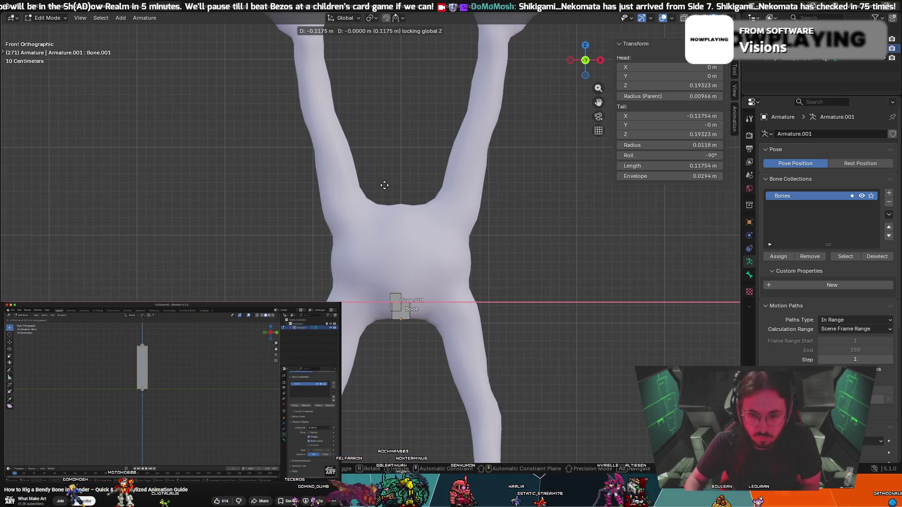
right_click(385, 187)
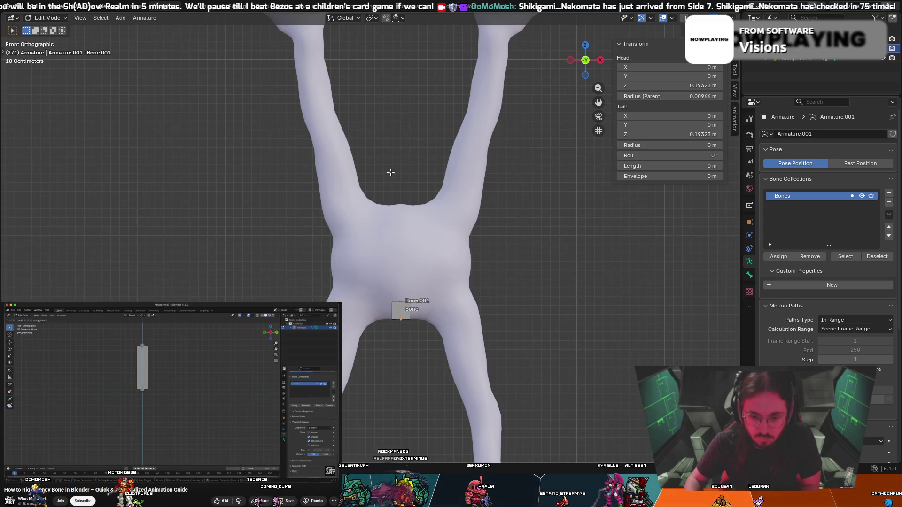
key("ctrl+z")
key("ctrl+z")
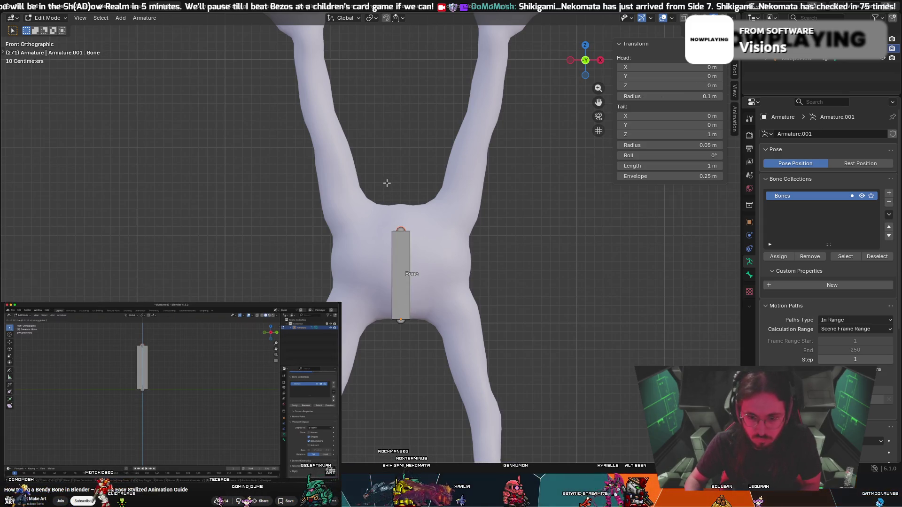
key("ctrl+shift+z")
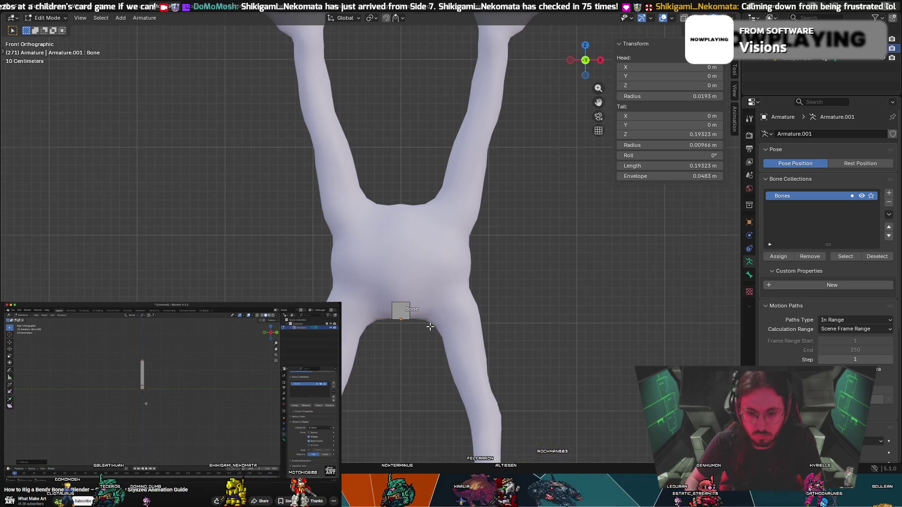
Extrude Bone.001 straight up along Z to about 0.78 m.
key("g")
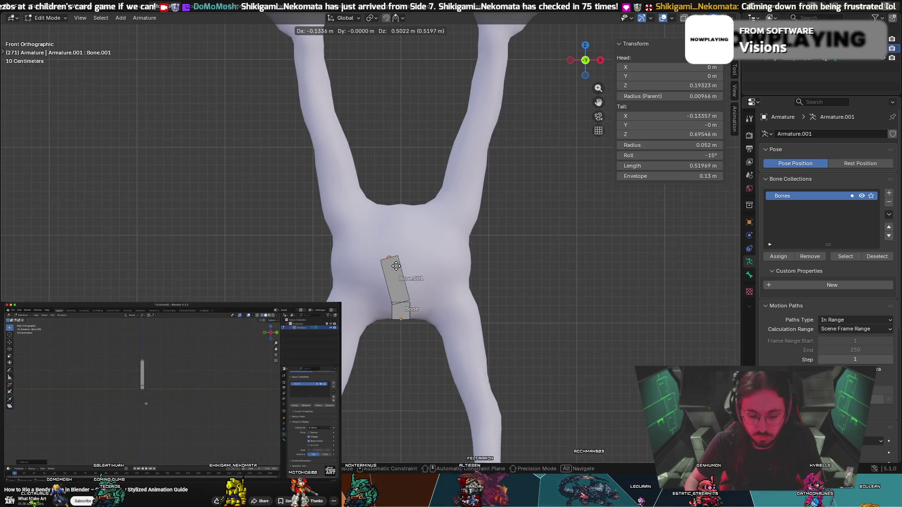
key("z")
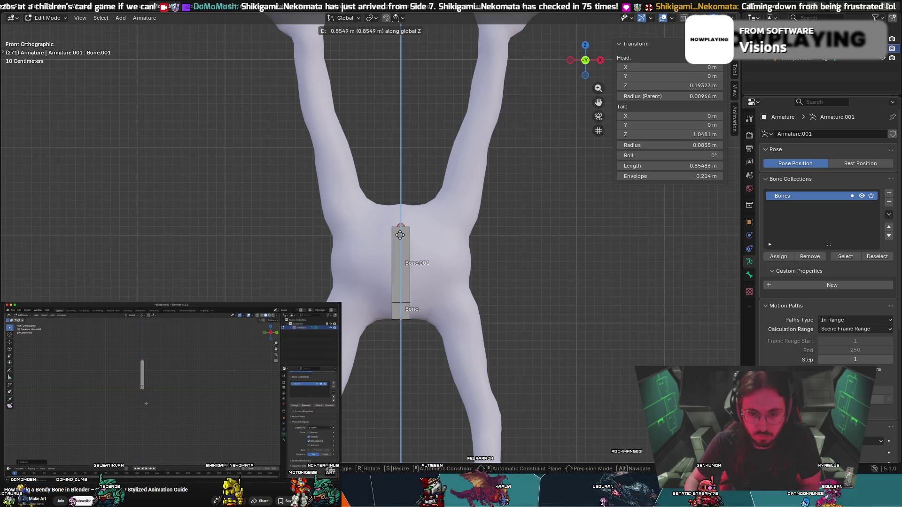
left_click(402, 241)
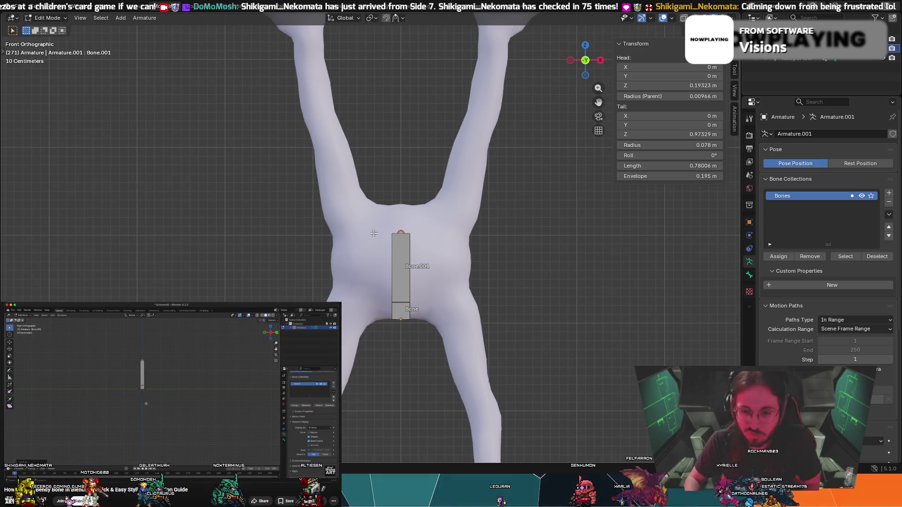
scroll(374, 233, "down", 2)
scroll(387, 286, "down", 1)
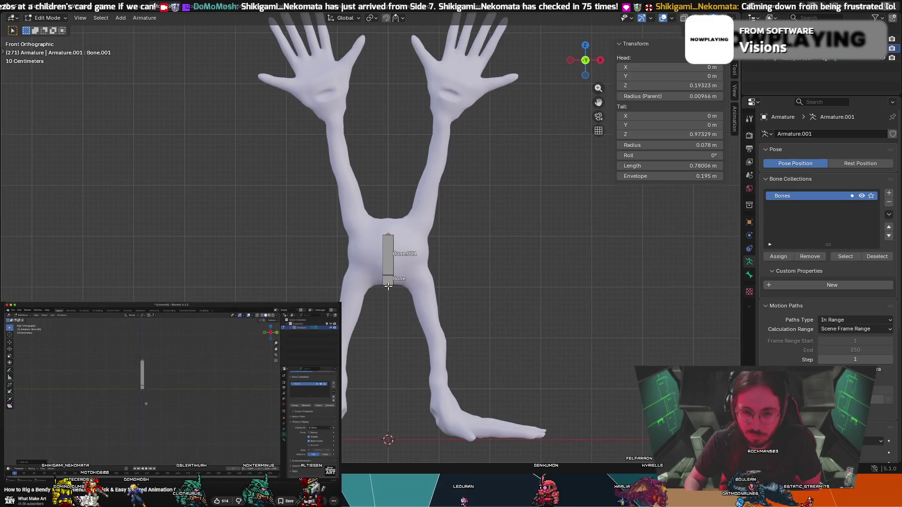
scroll(388, 286, "up", 5)
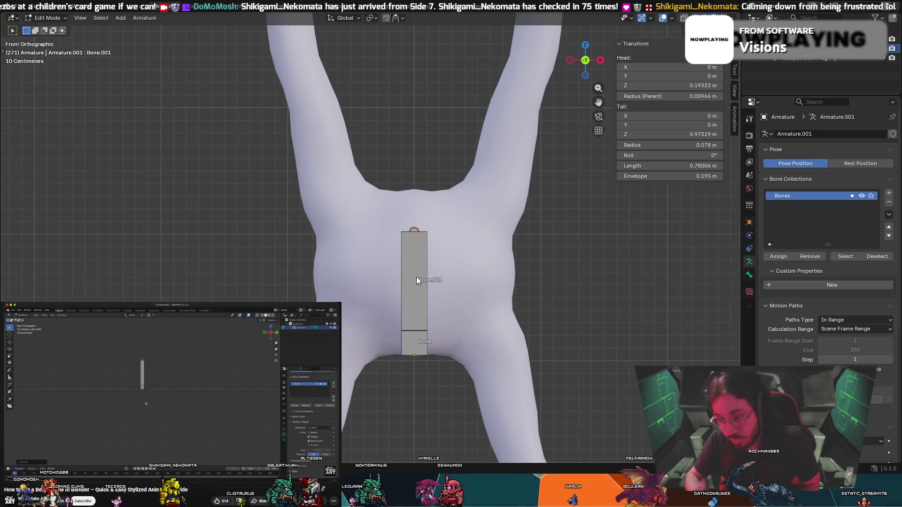
key("space")
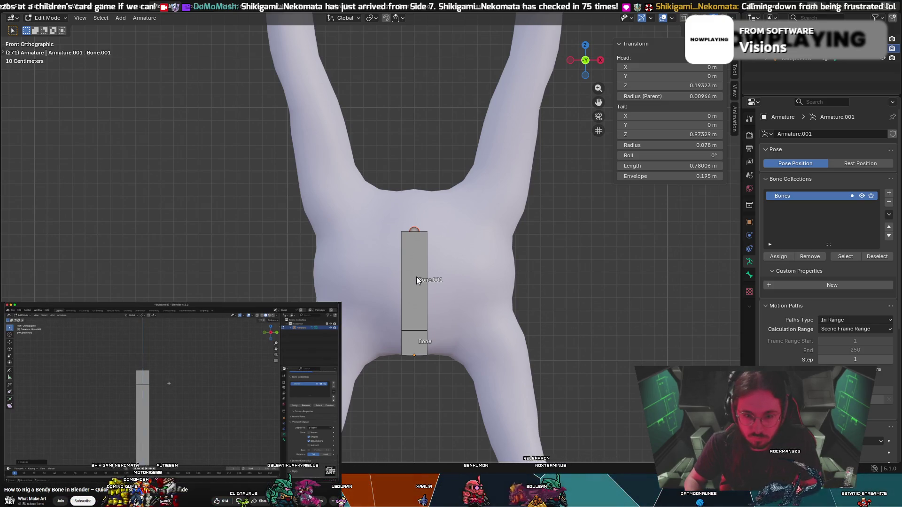
left_click(223, 392)
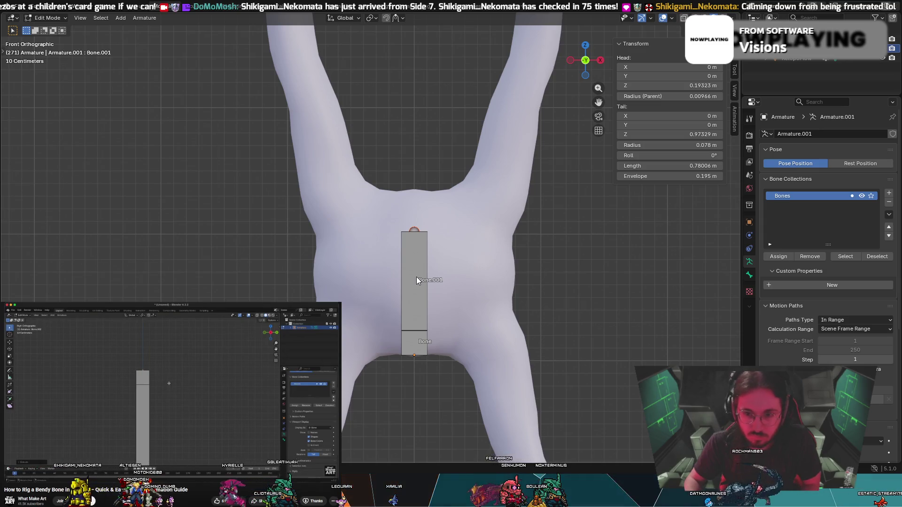
Extrude Bone.002 vertically above Bone.001, about 0.211 m long.
key("e")
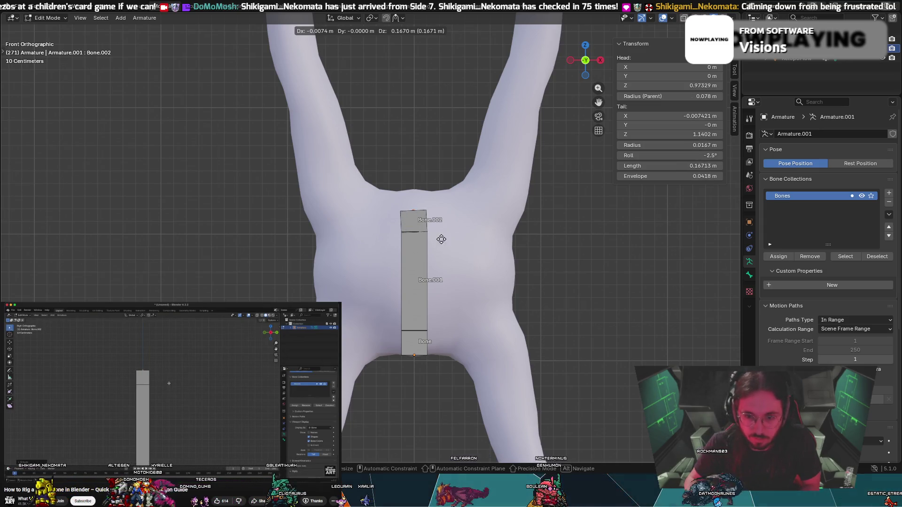
key("z")
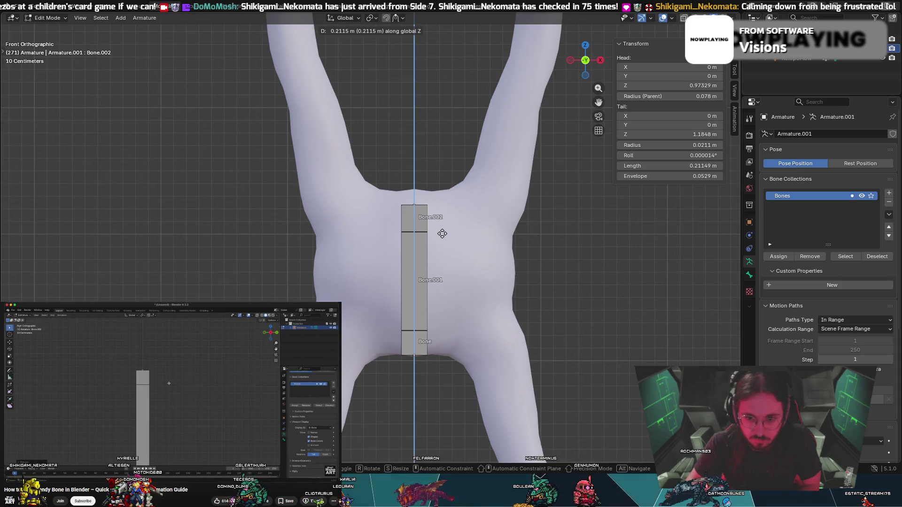
left_click(441, 234)
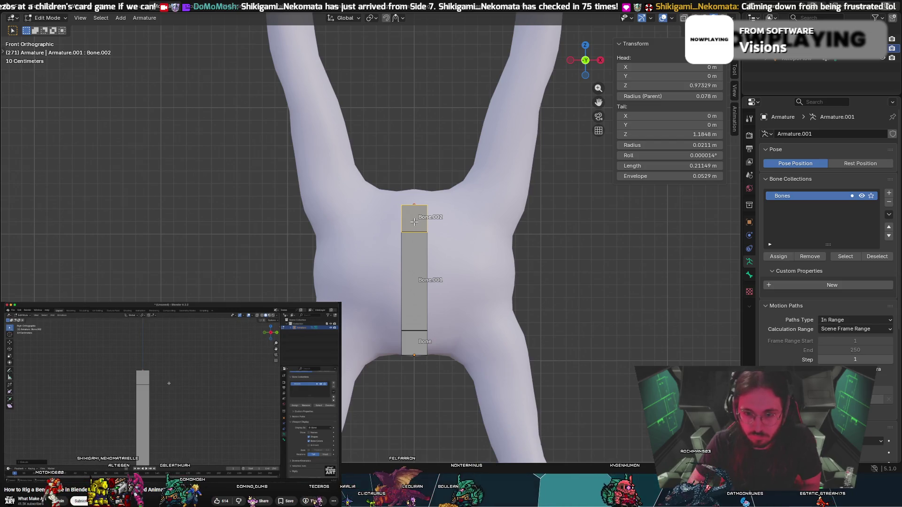
key("ctrl+p")
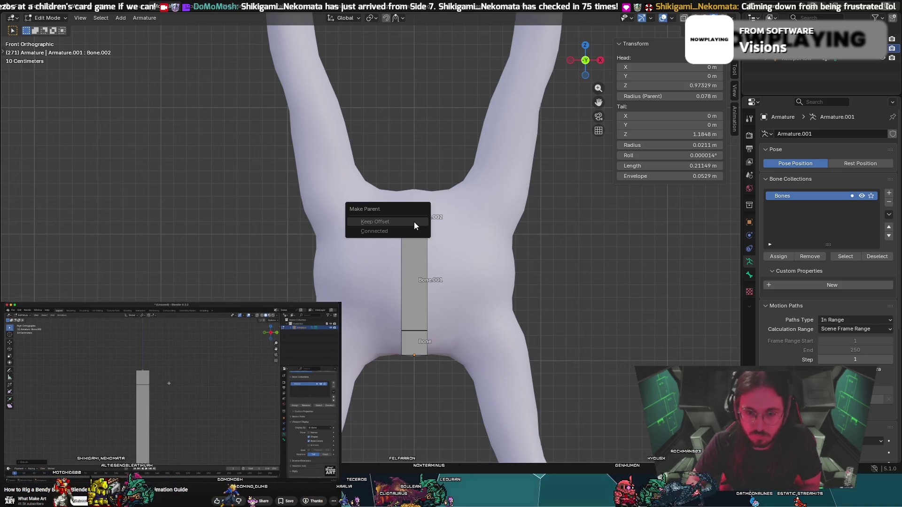
key("Escape")
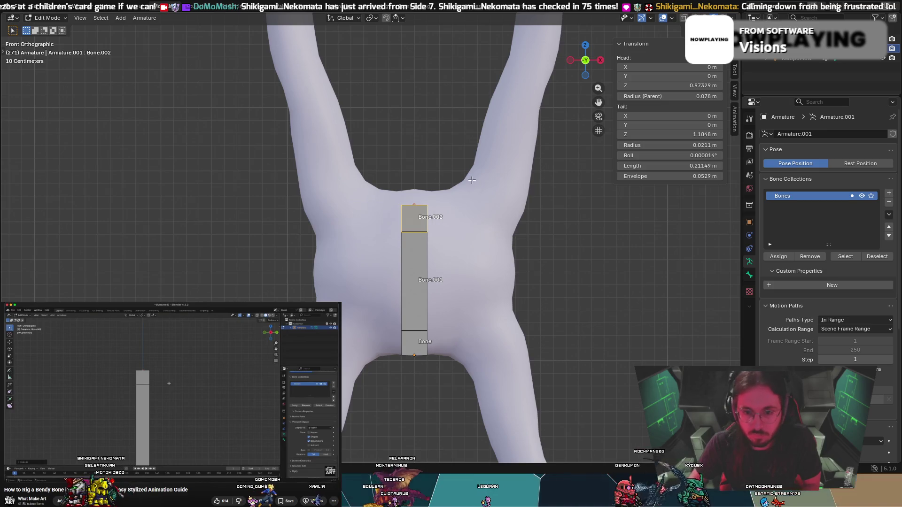
left_click(223, 349)
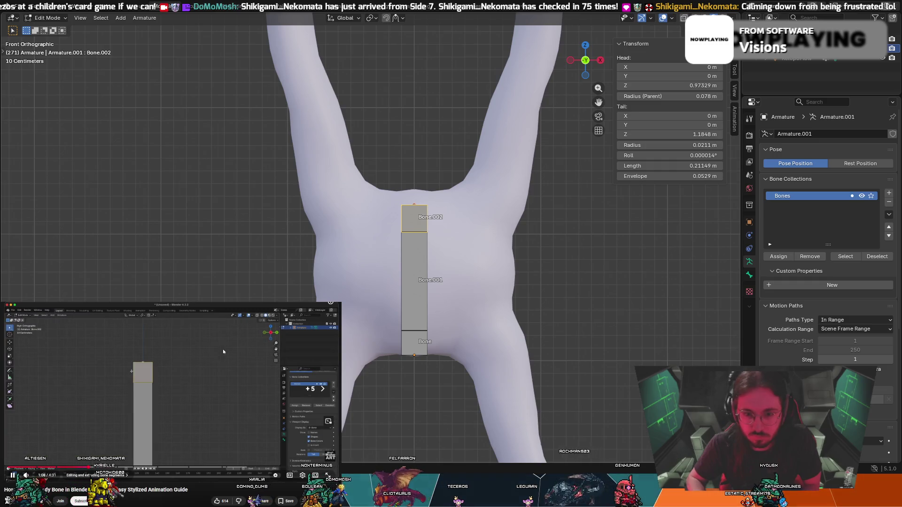
key("Left")
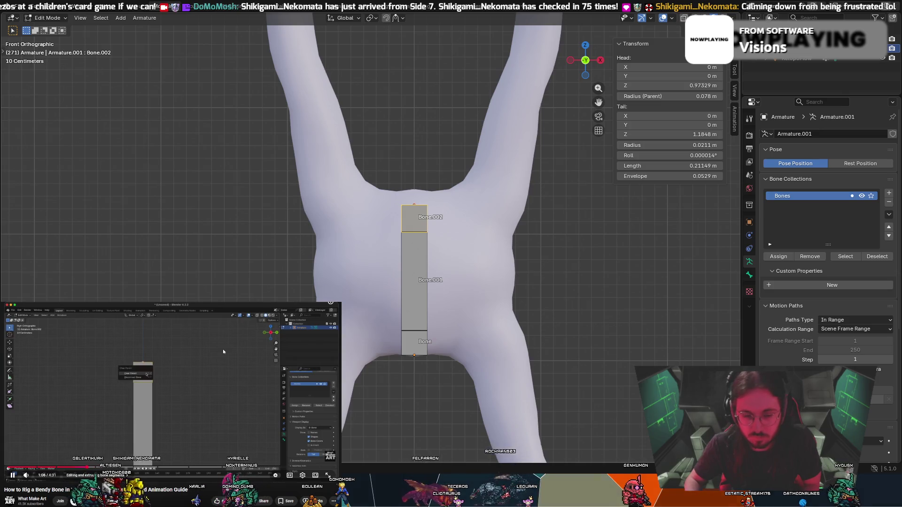
left_click(219, 359)
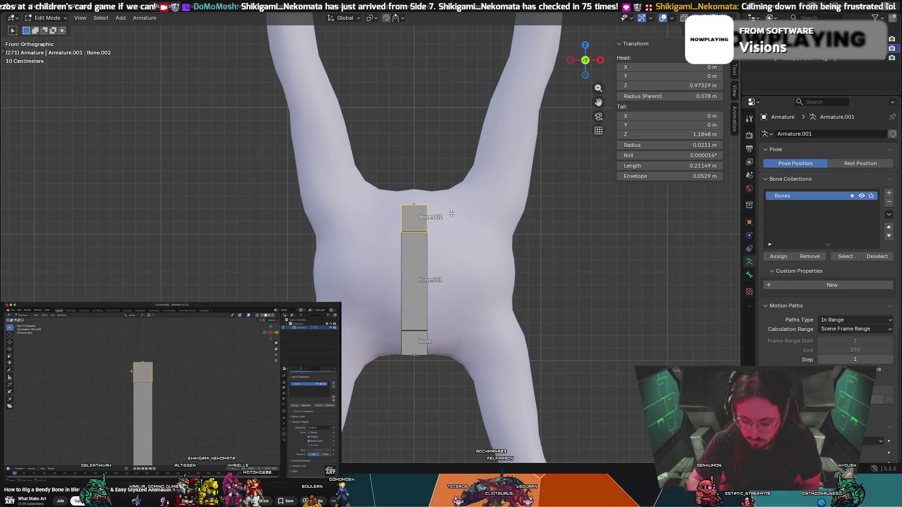
Disconnect Bone.002 from its parent using Alt+P > Disconnect Bone.
key("alt+p")
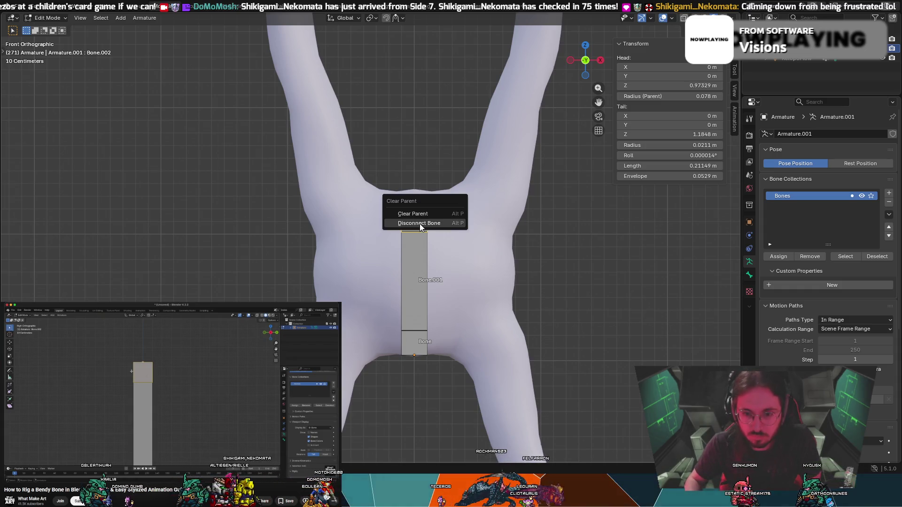
left_click(418, 223)
key("alt+p")
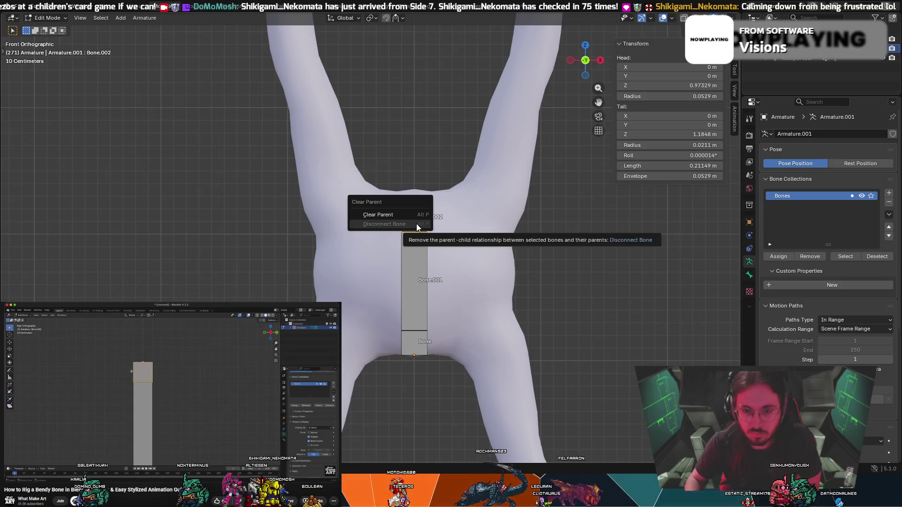
left_click(416, 224)
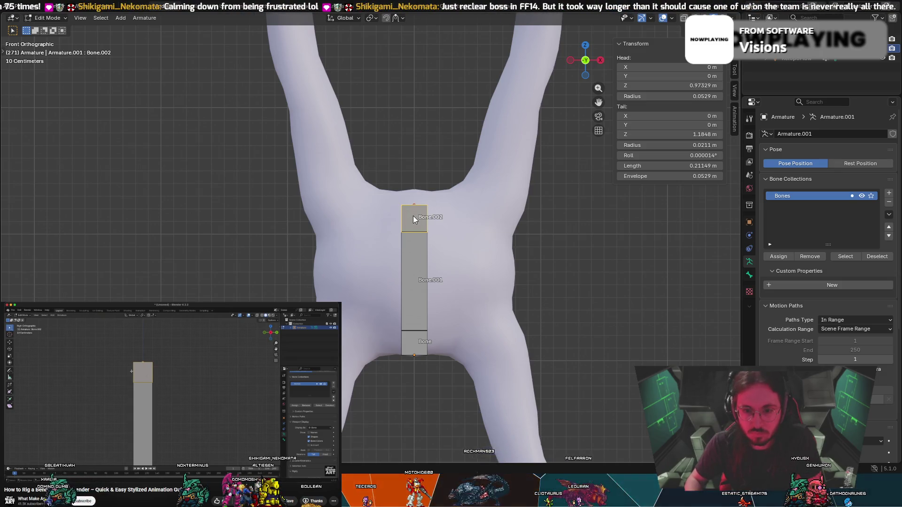
left_click(204, 361)
key("Right")
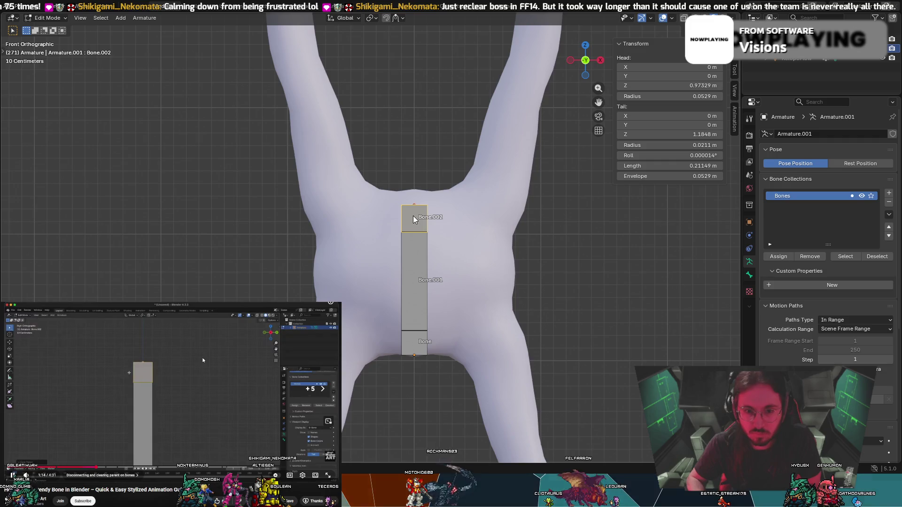
key("Right")
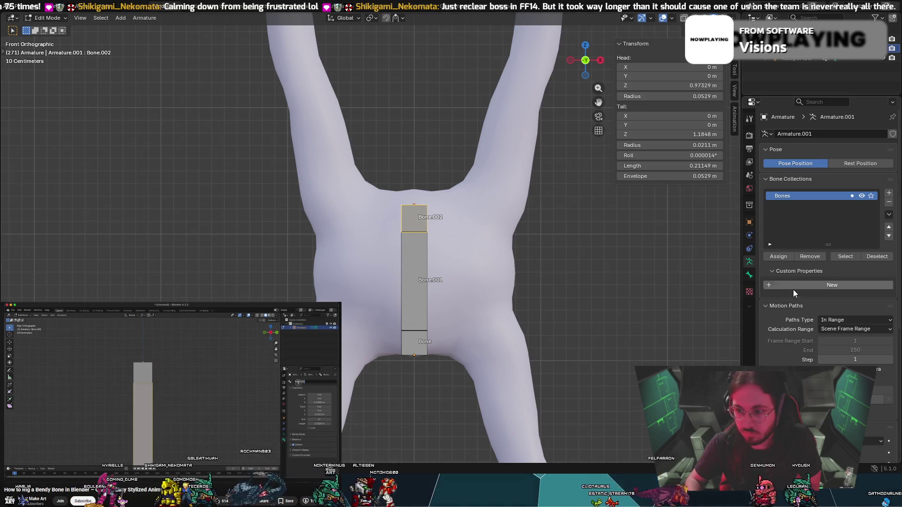
Rename the bones End, Start and Middle from top to bottom order.
left_click(748, 275)
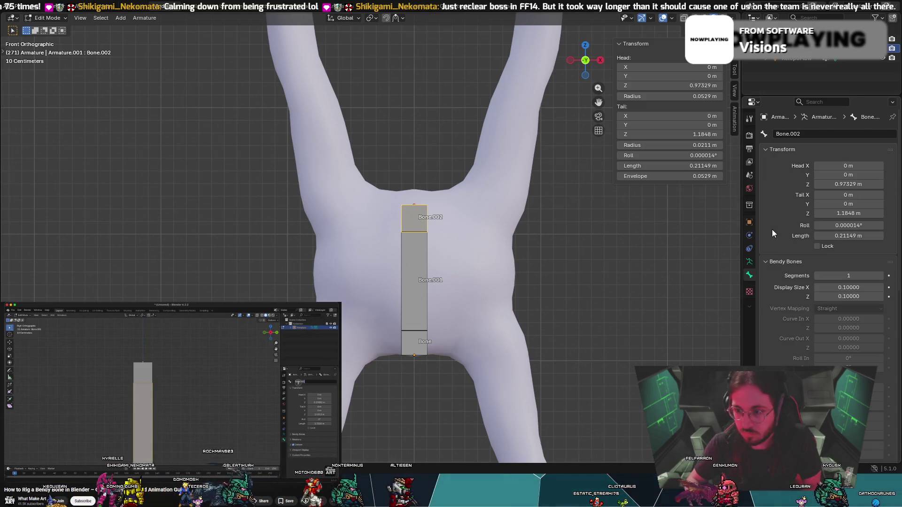
left_click(798, 134)
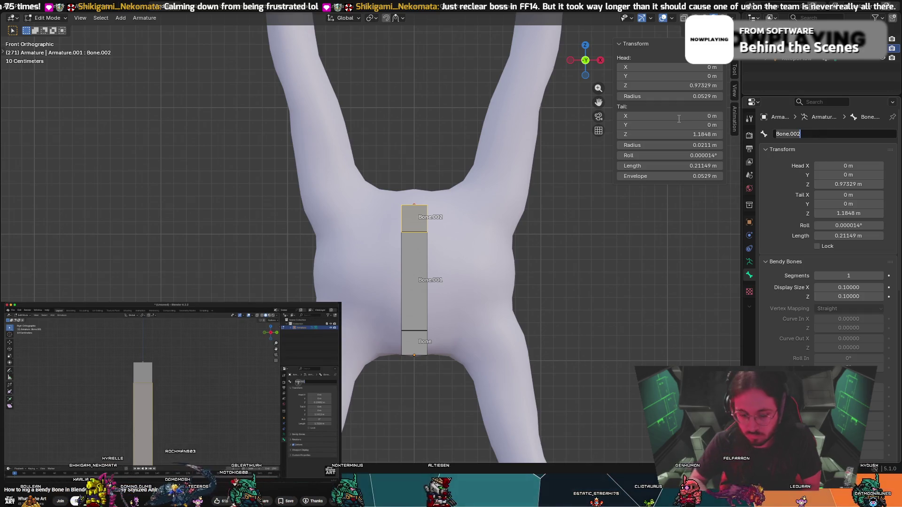
type("End")
key("Return")
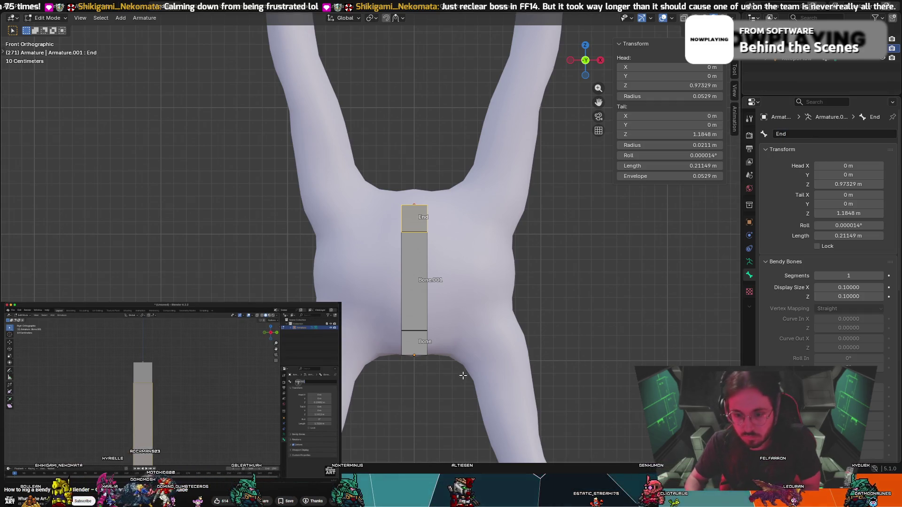
left_click(423, 347)
left_click(819, 134)
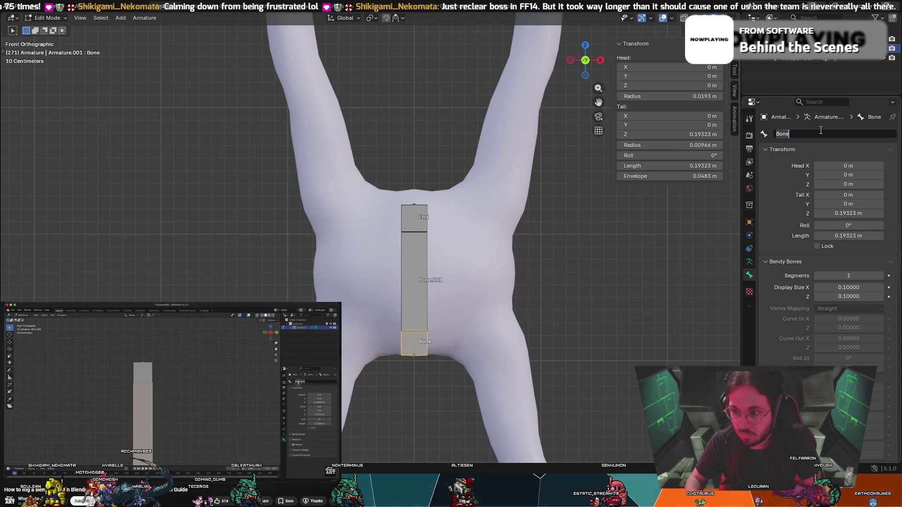
type("Start")
key("Return")
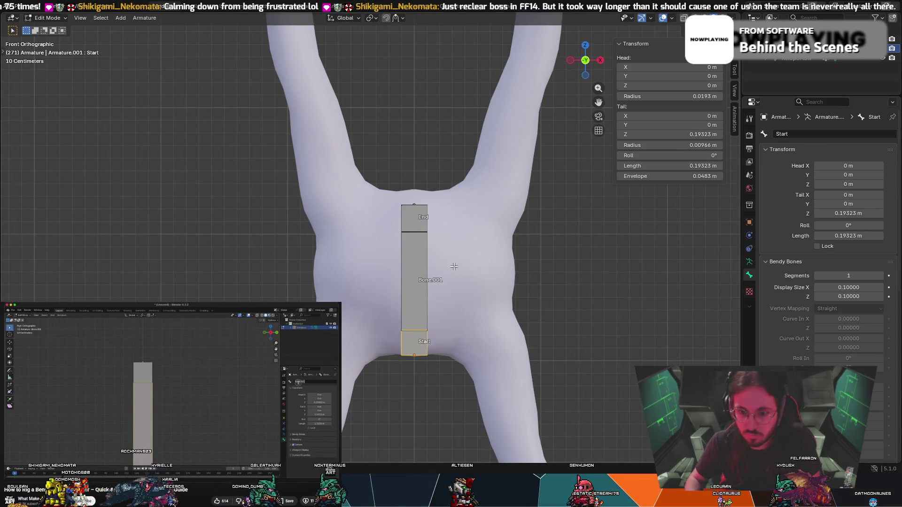
left_click(427, 259)
left_click(817, 133)
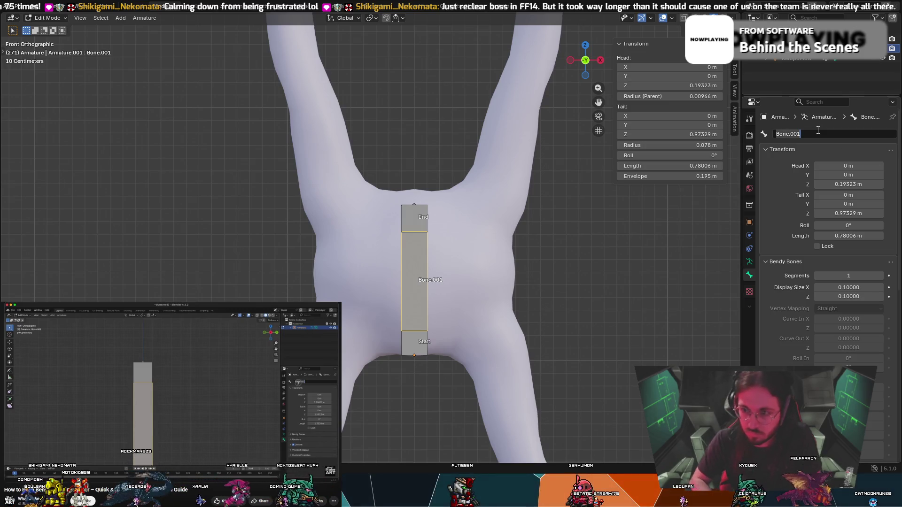
type("Middle")
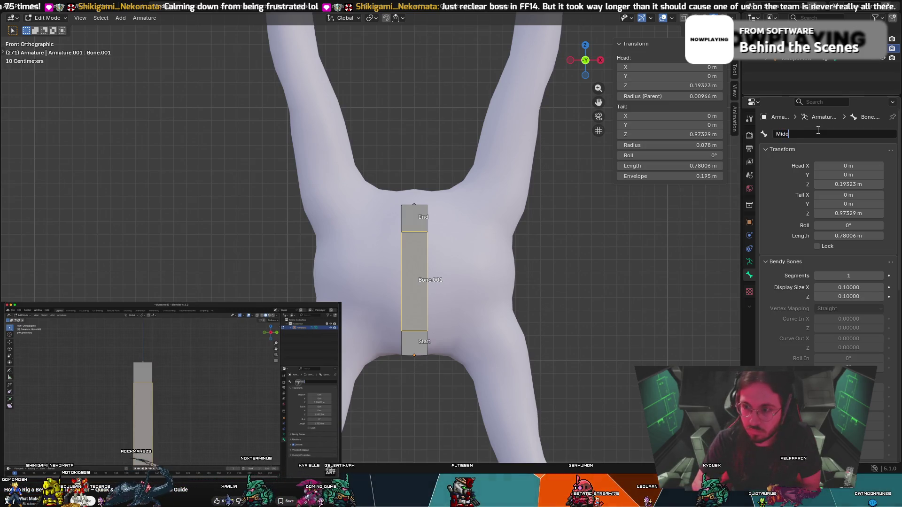
key("Return")
Rename the middle bone Middle.Core and the top bone Core.End.
left_click(816, 130)
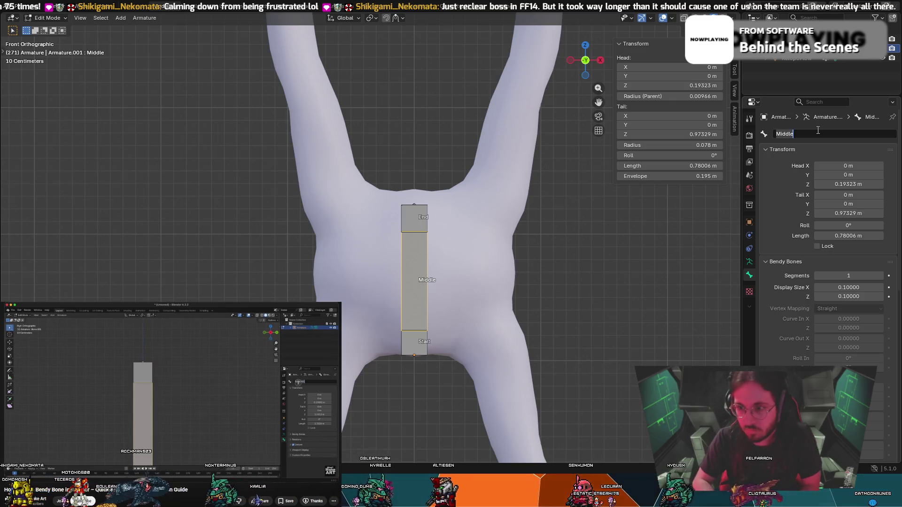
left_click(818, 131)
type(".Core")
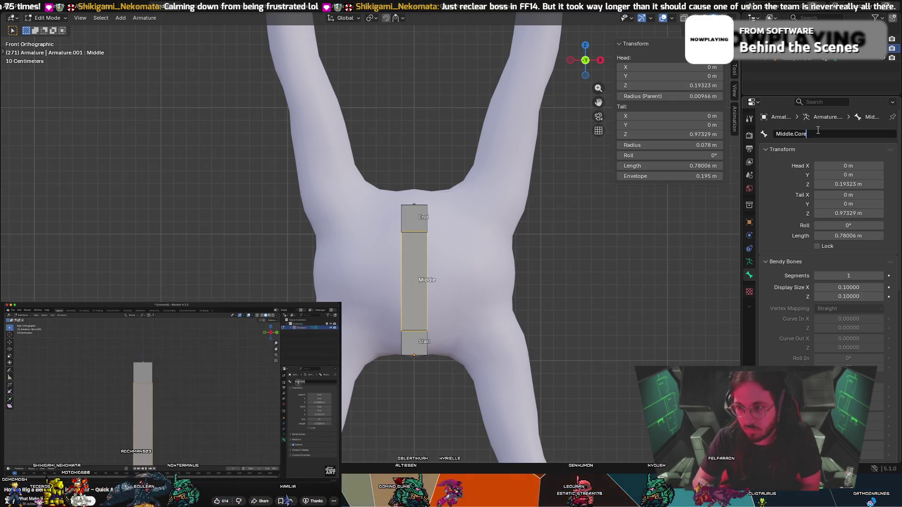
key("Return")
left_click(412, 221)
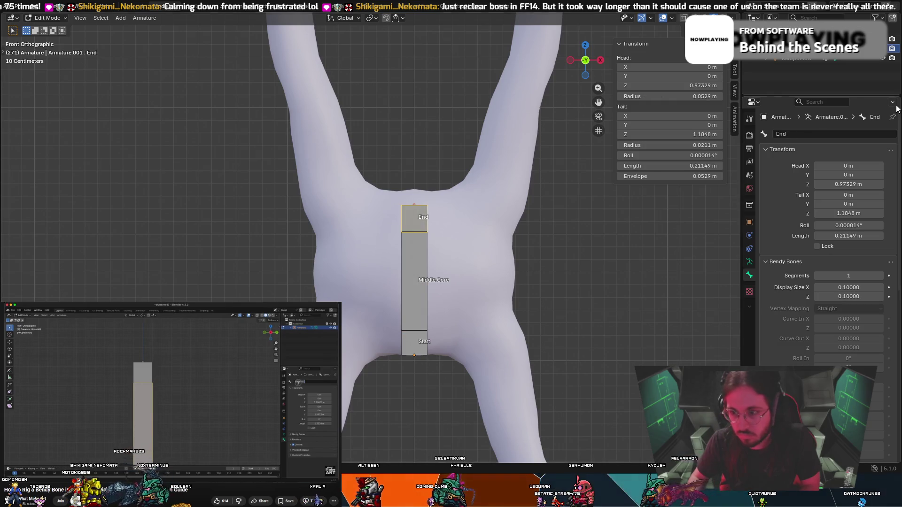
left_click(822, 134)
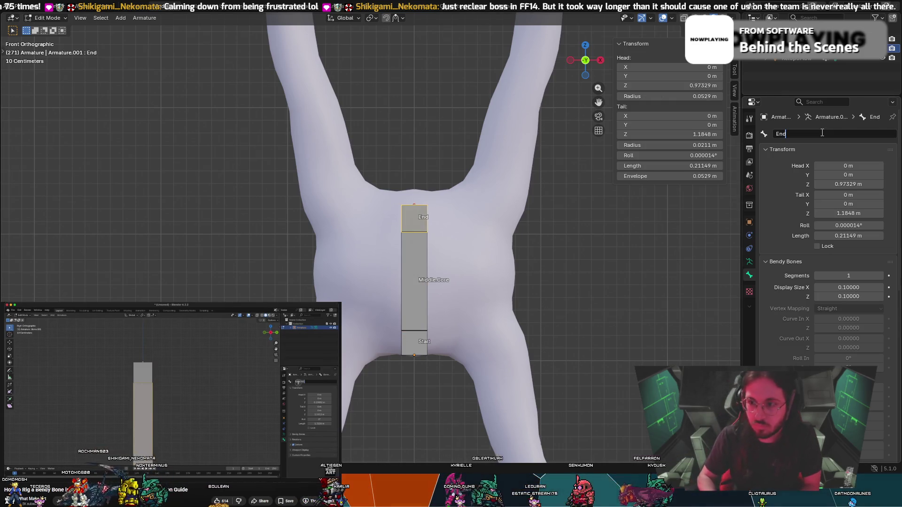
type("Core")
key("Return")
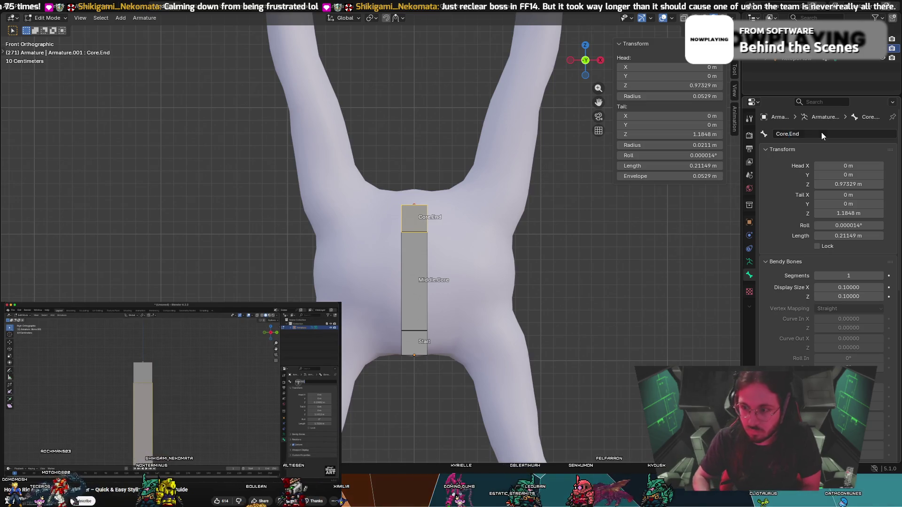
Rename the middle bone Core.Middle and the bottom bone Core.Start.
left_click(410, 270)
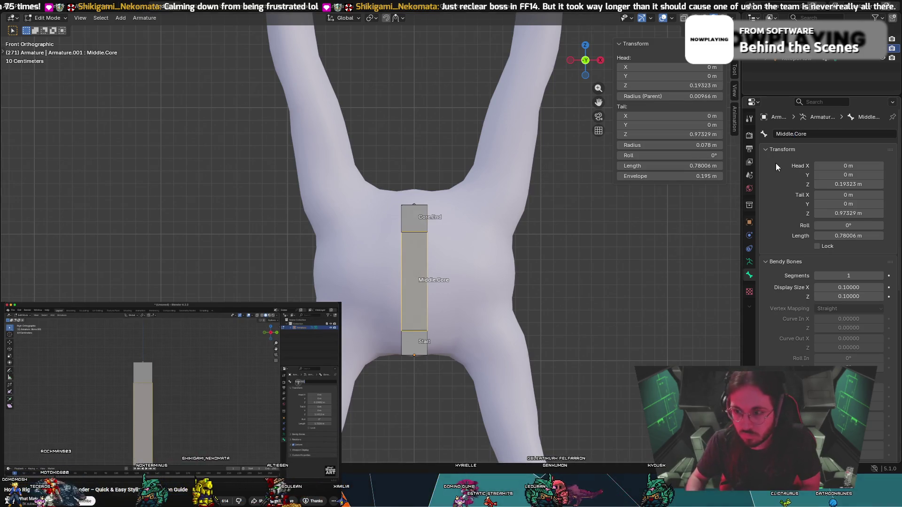
left_click(818, 134)
key("BackSpace")
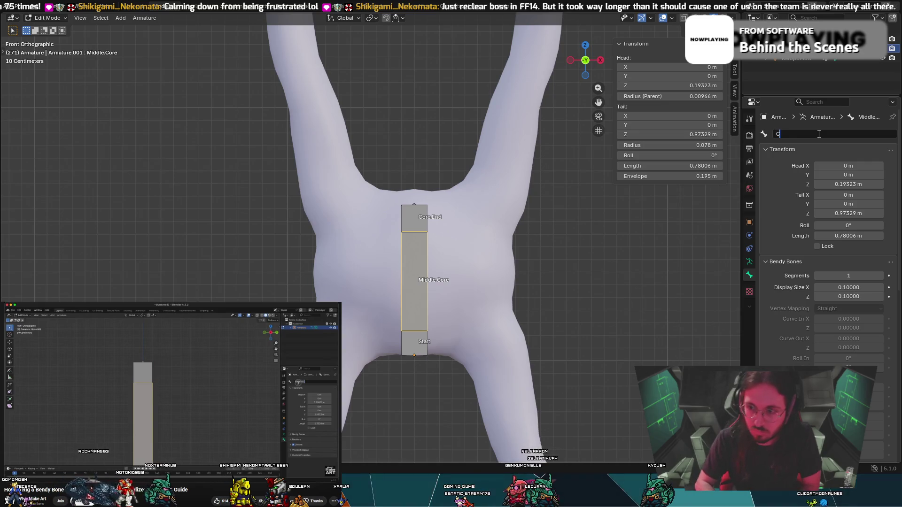
type("ore.Middle")
key("Return")
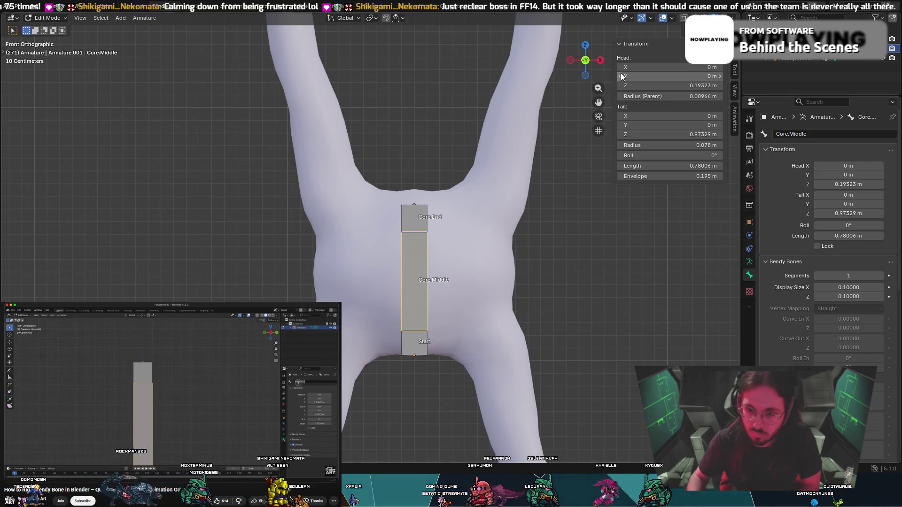
left_click(412, 349)
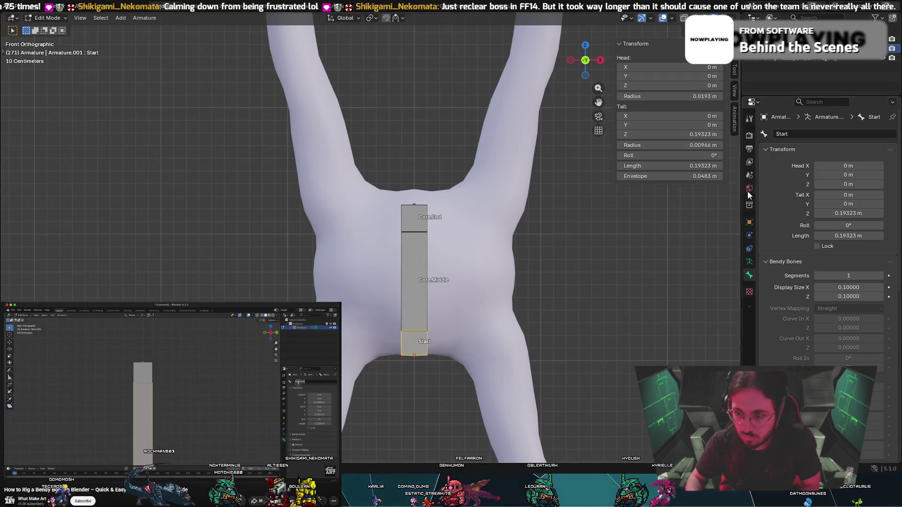
left_click(783, 135)
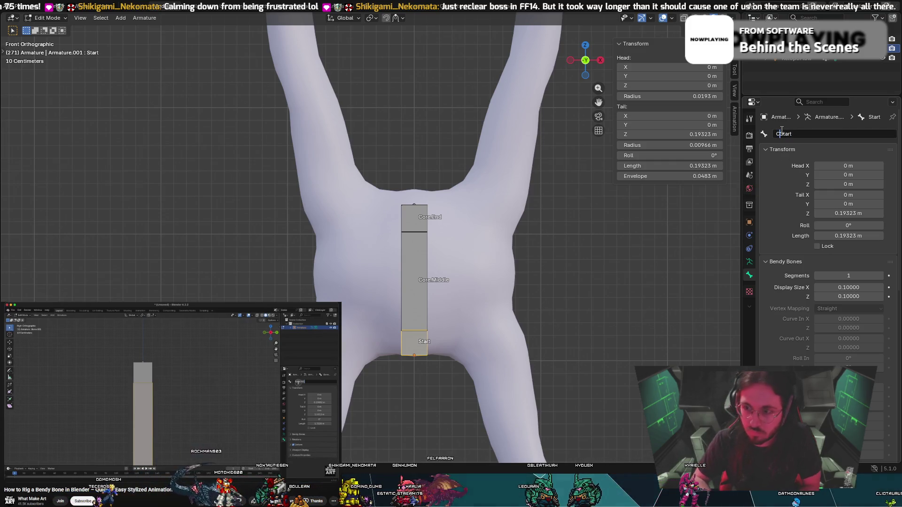
type("Core")
key("Return")
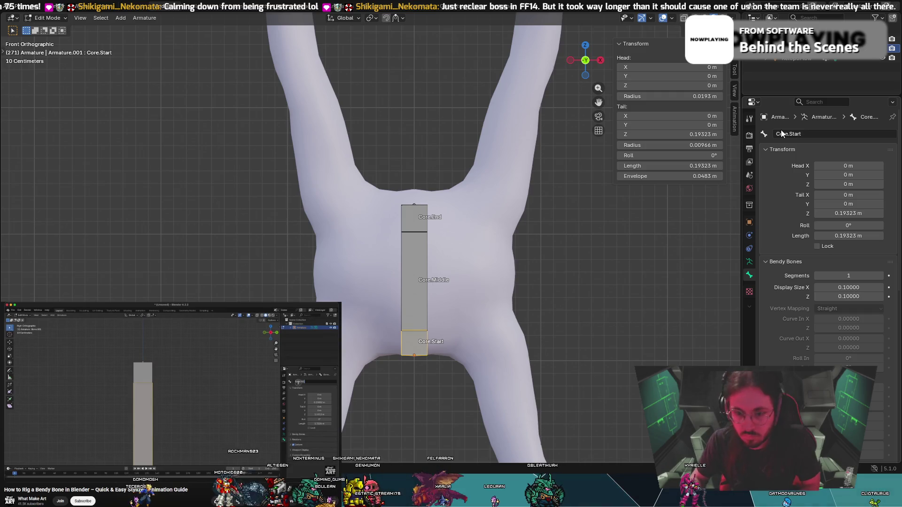
Select the Core.Middle bone and begin scaling it uniformly.
left_click(264, 369)
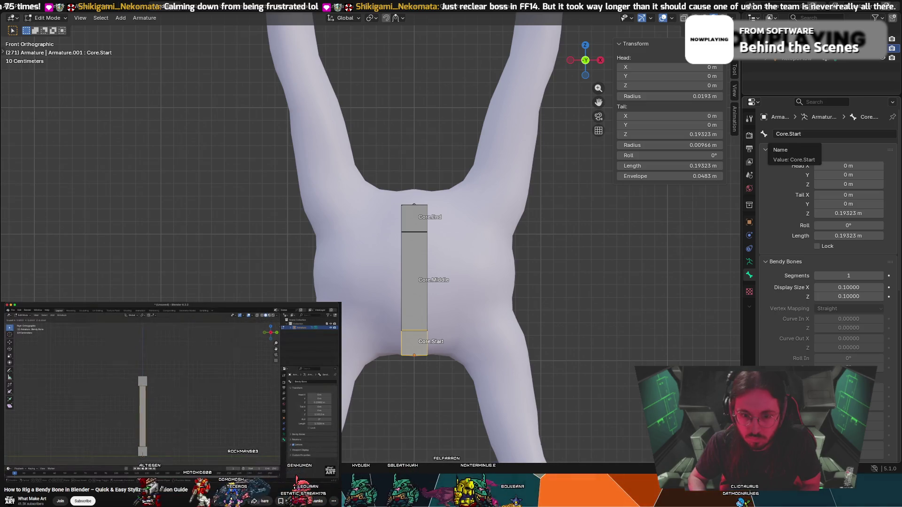
left_click(228, 396)
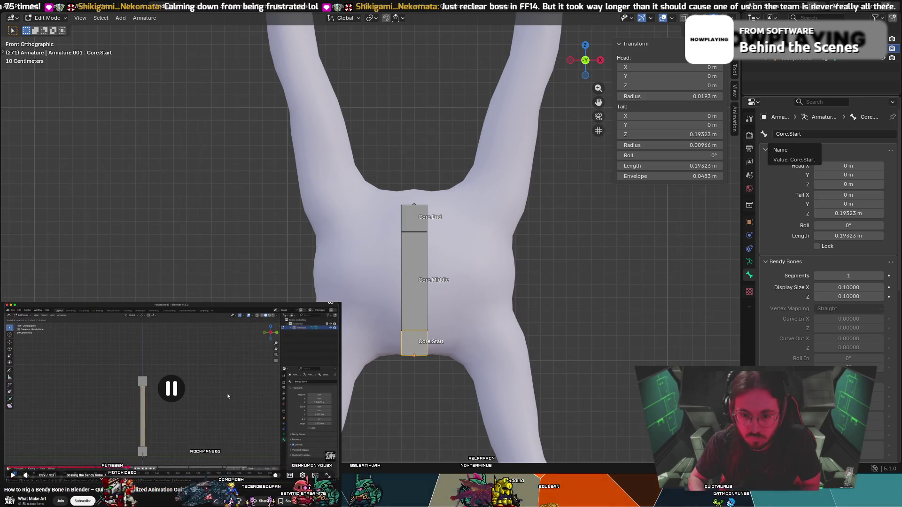
key("Left")
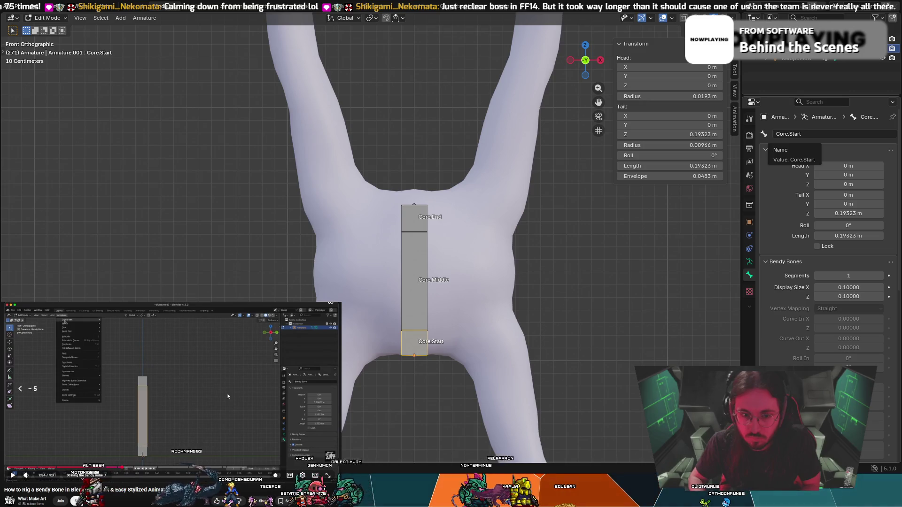
key("Right")
left_click(227, 395)
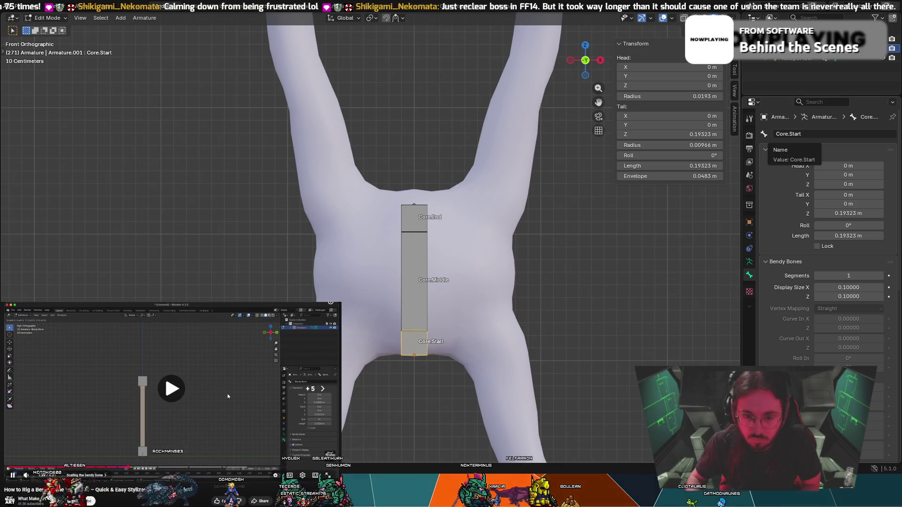
left_click(227, 396)
left_click(228, 396)
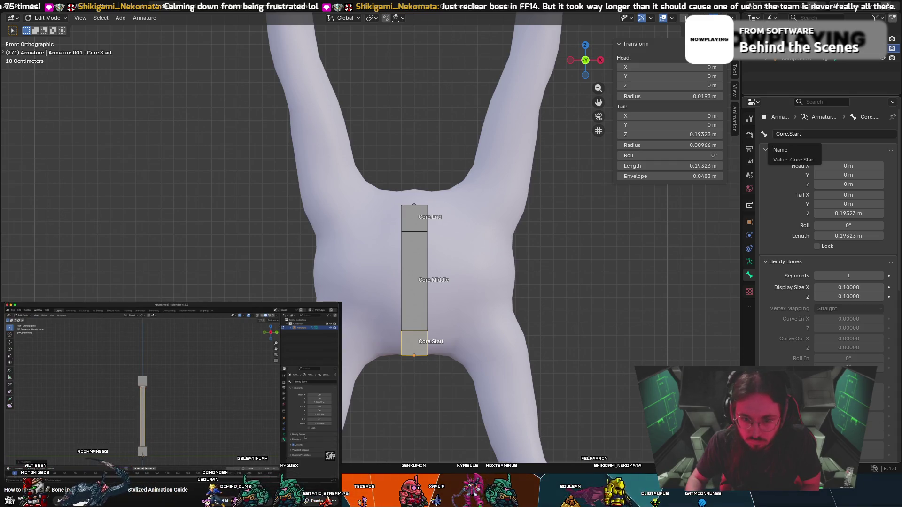
left_click(117, 390)
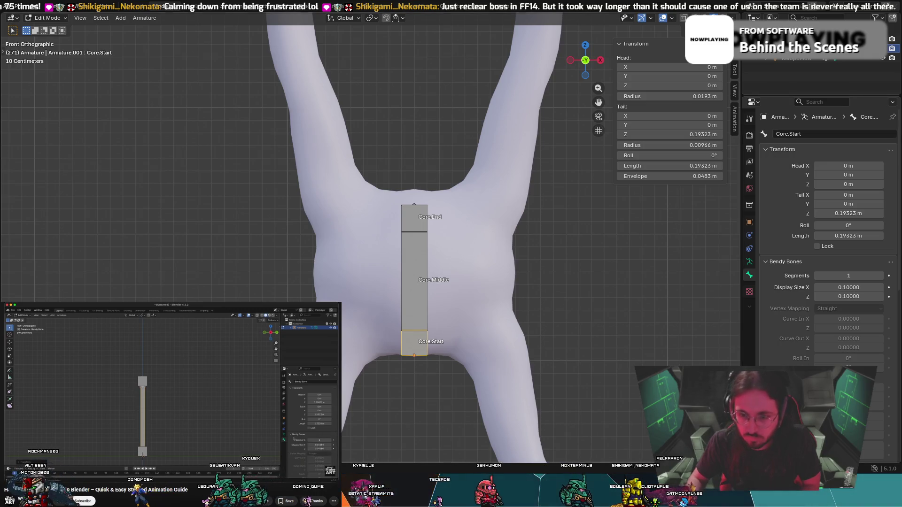
left_click(415, 272)
key("s")
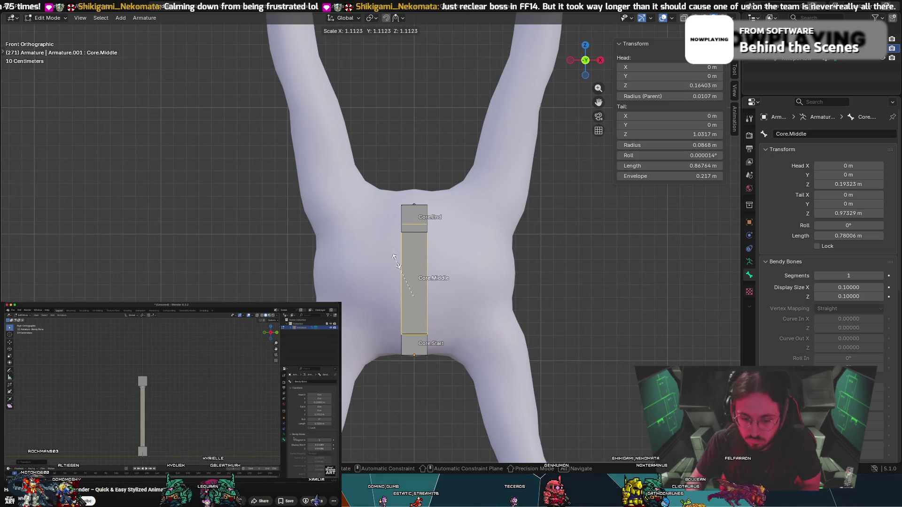
Cancel the X-axis scale on Core.Middle and step through the reference tutorial.
key("x")
key("Escape")
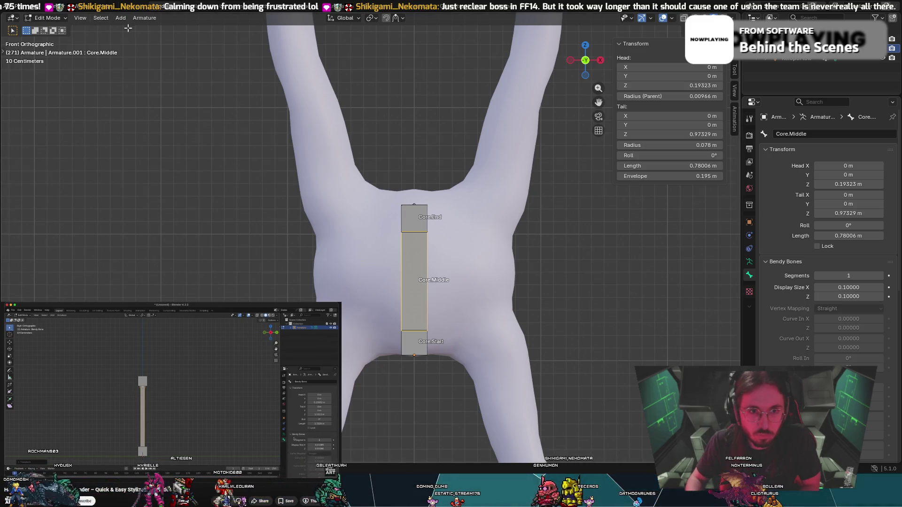
left_click(97, 20)
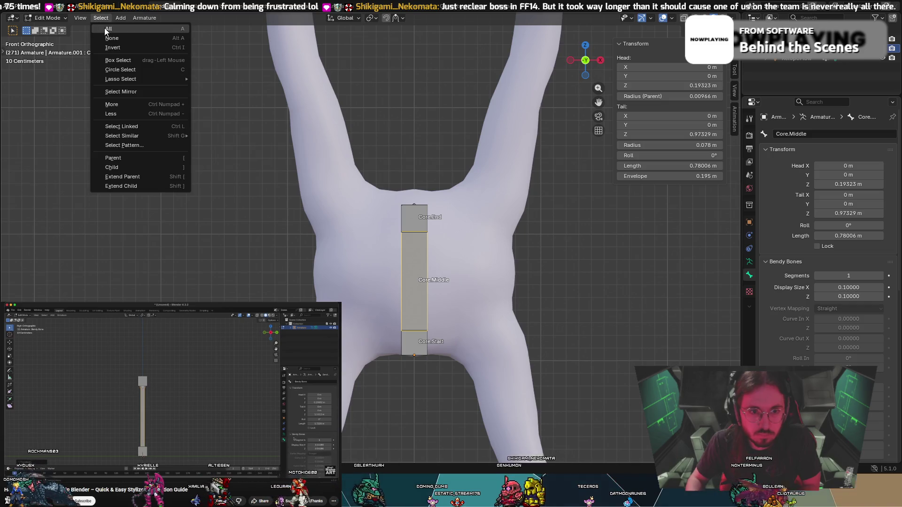
left_click(99, 19)
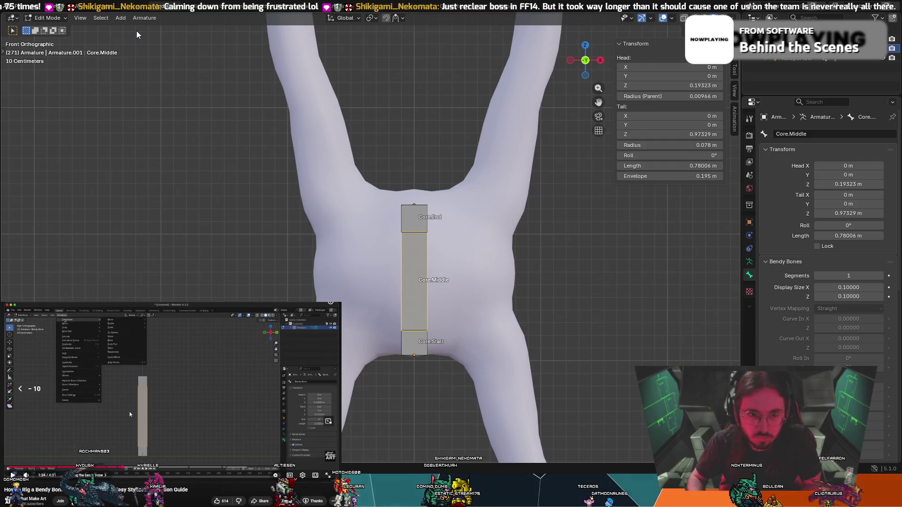
key("Left")
key("space")
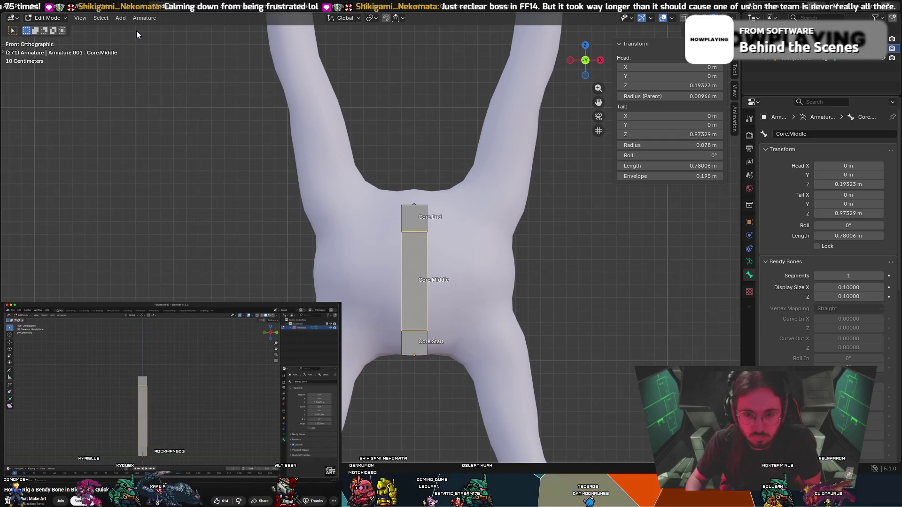
key("Right")
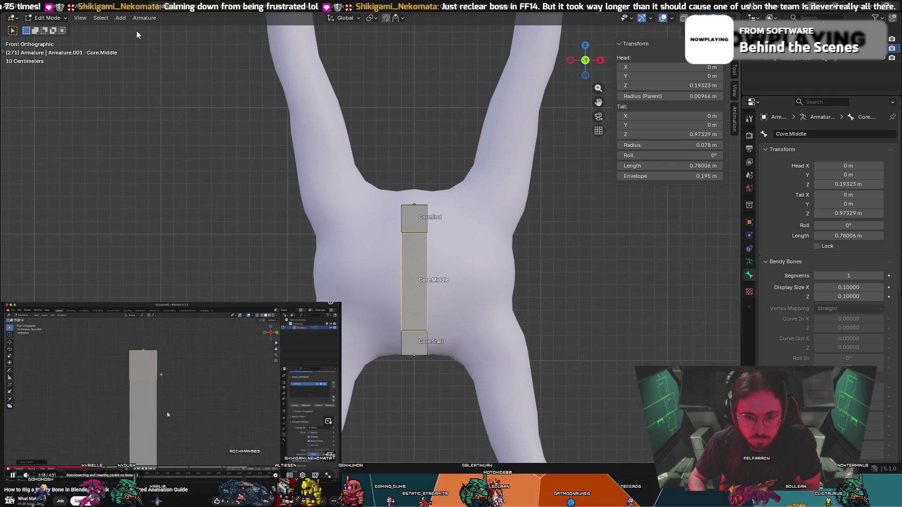
key("Right")
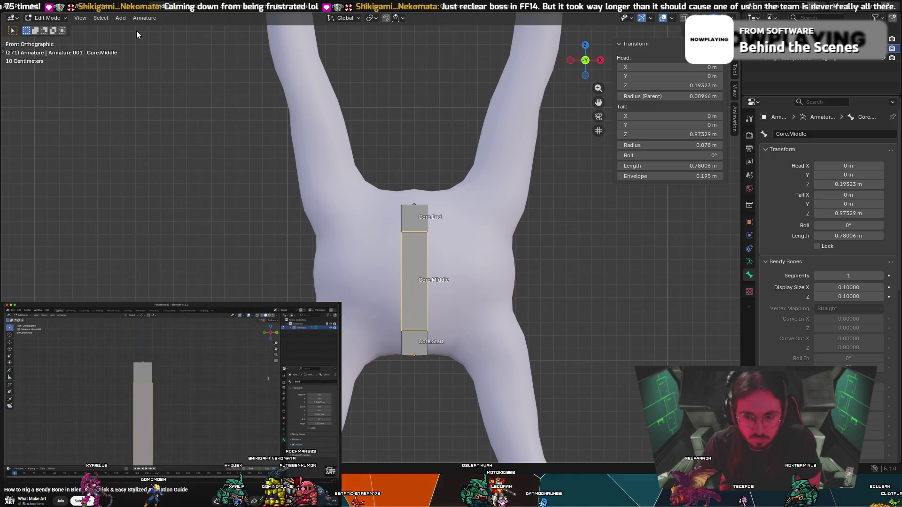
key("Right")
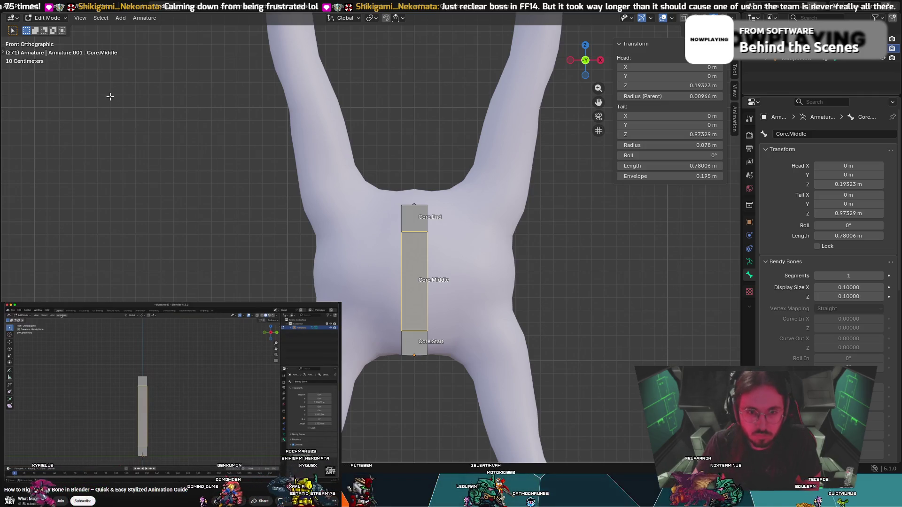
Try scaling Core.Middle from the Armature Transform menu, then cancel it.
left_click(145, 19)
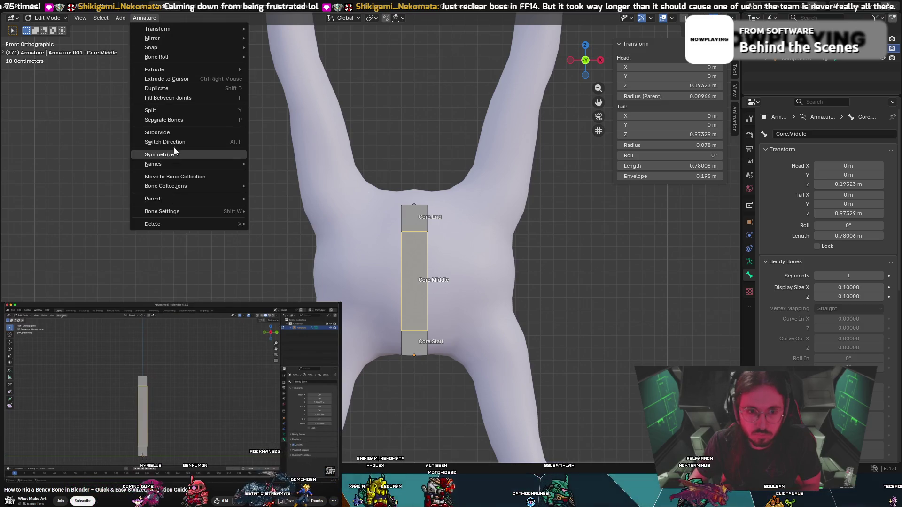
mouse_move(153, 30)
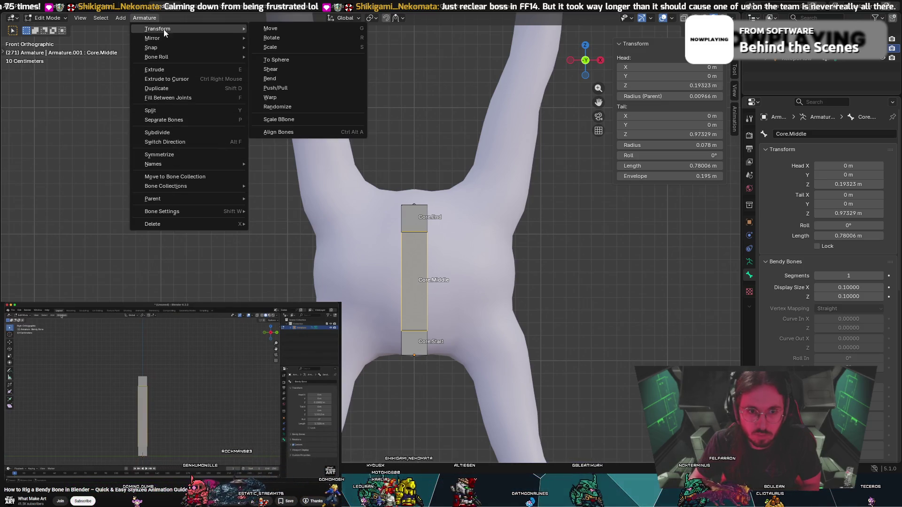
left_click(284, 46)
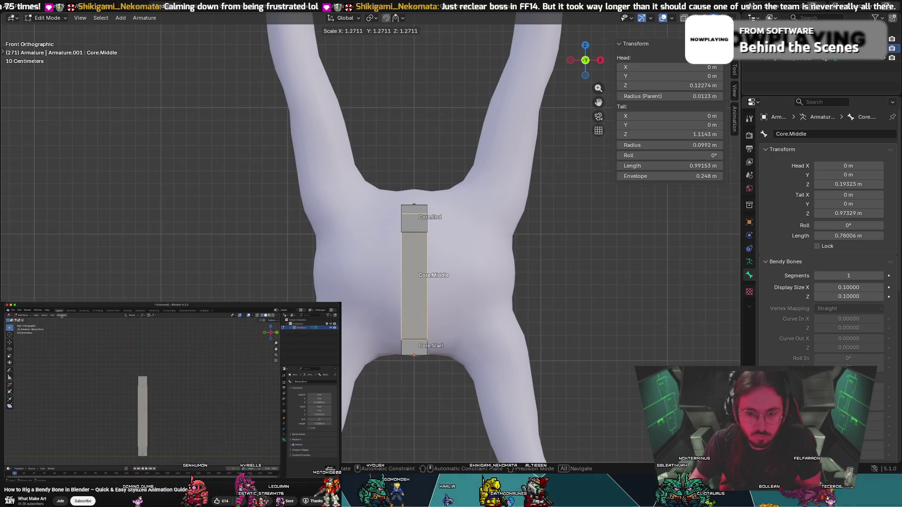
key("x")
key("Escape")
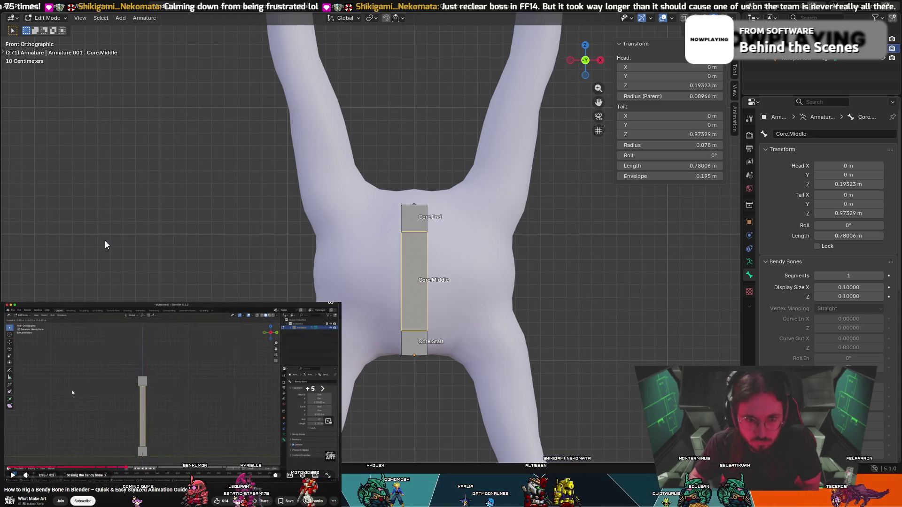
Recheck the tutorial, then use Scale BBone to shrink Core.Middle's thickness to about 0.46.
left_click(72, 393)
key("Left")
left_click(73, 392)
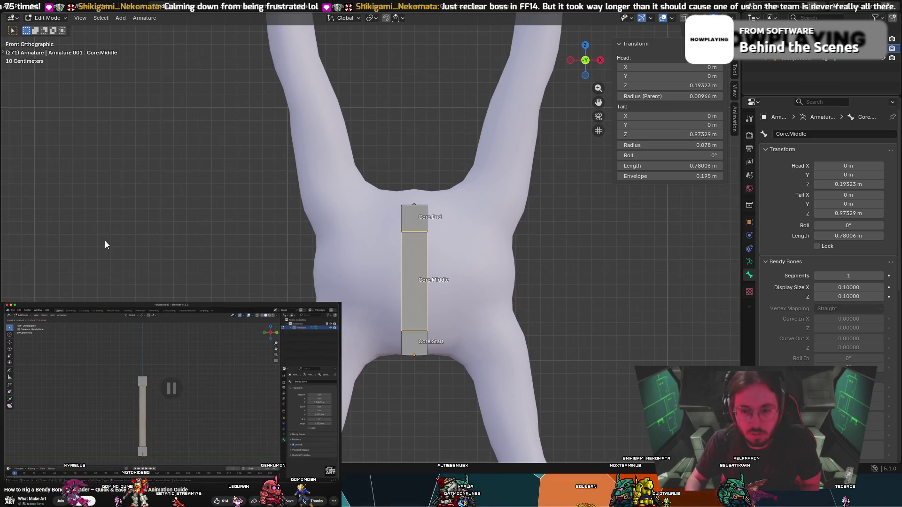
left_click(148, 19)
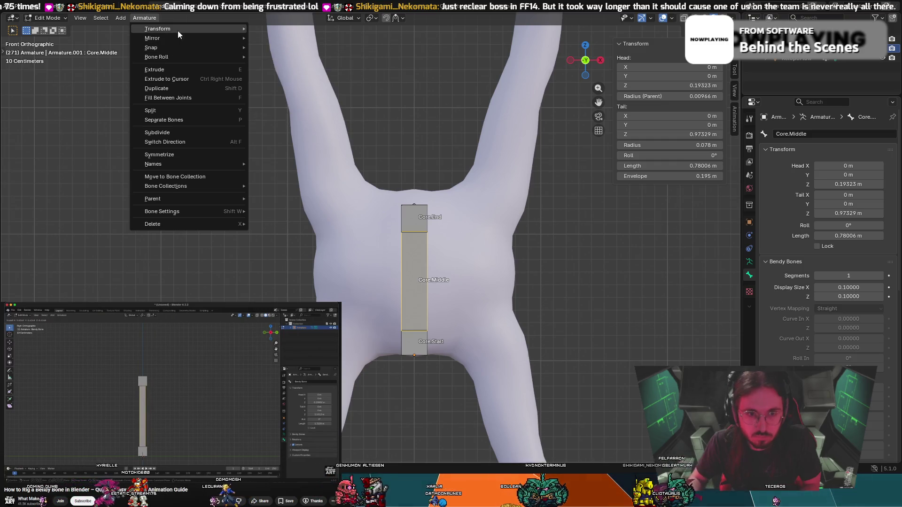
mouse_move(178, 29)
left_click(325, 119)
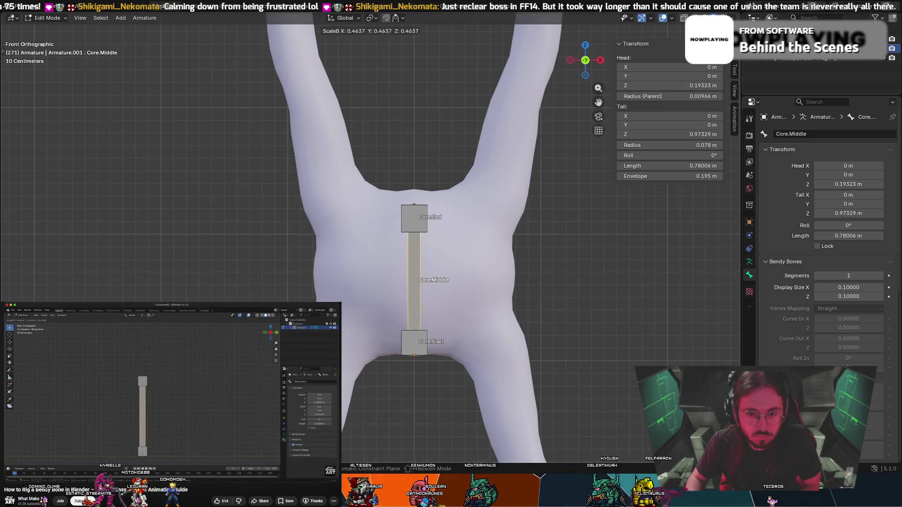
Confirm Core.Middle's thinner 0.0395 bendy size and raise its segments to 2.
key("Return")
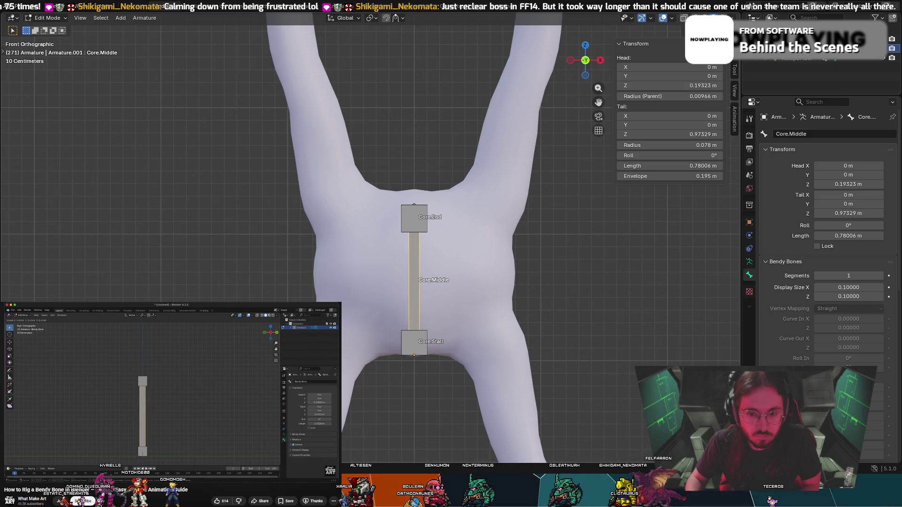
left_click(157, 448)
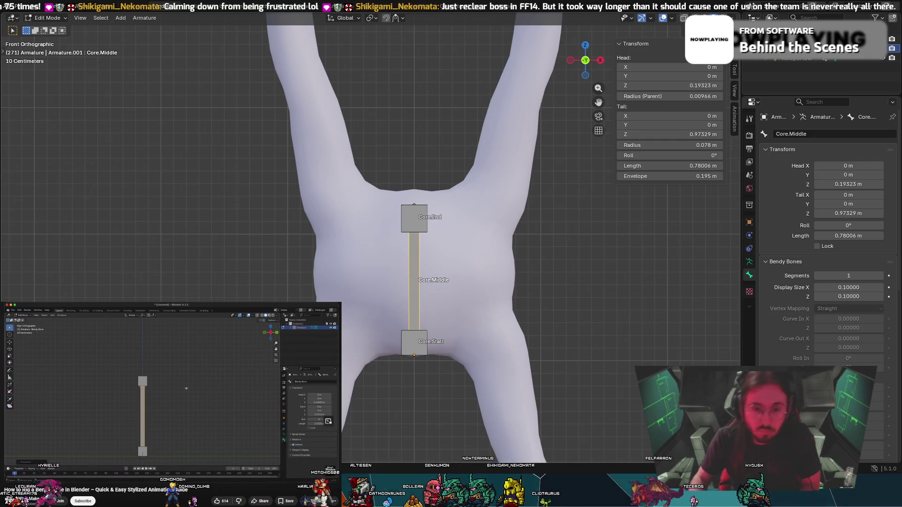
mouse_move(182, 371)
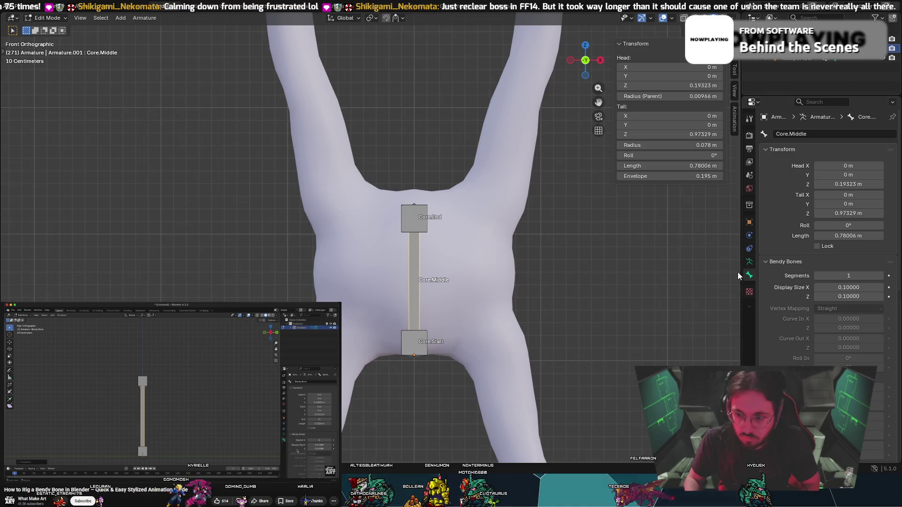
left_click(880, 276)
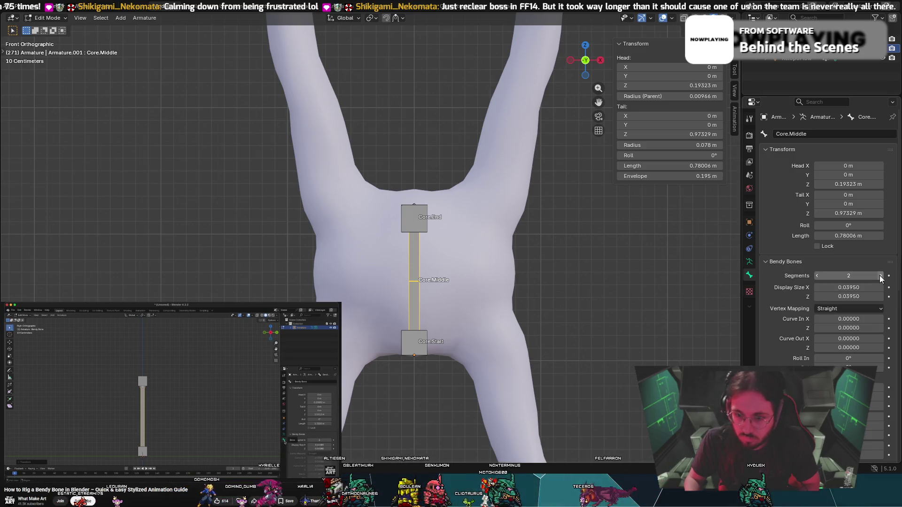
Raise Core.Middle's Bendy Bones Segments from 8 up to 25.
left_click(880, 275)
left_click(880, 275)
left_click(880, 276)
left_click(880, 276)
left_click(880, 276)
left_click(880, 276)
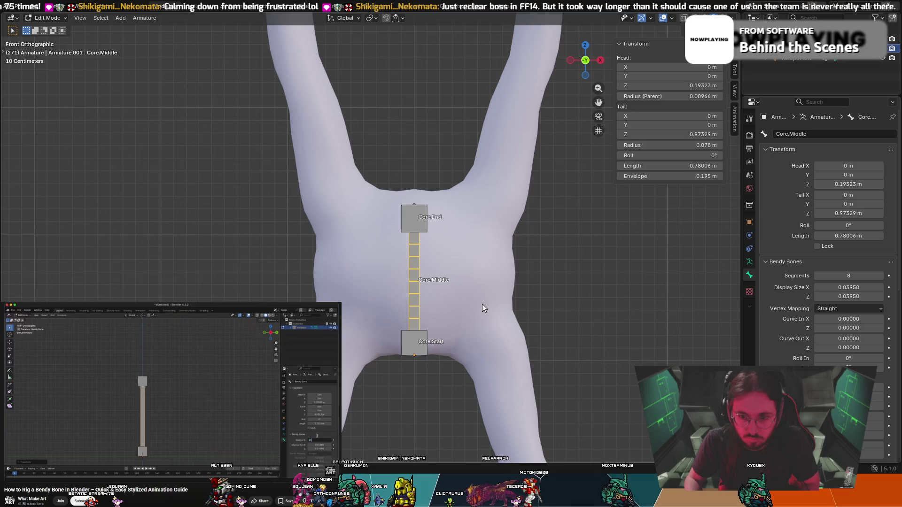
left_click(855, 276)
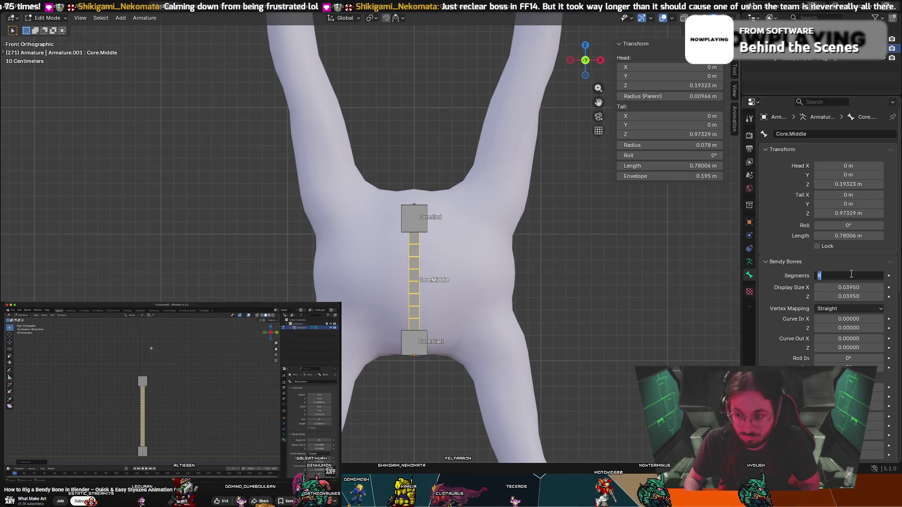
type("6")
key("Return")
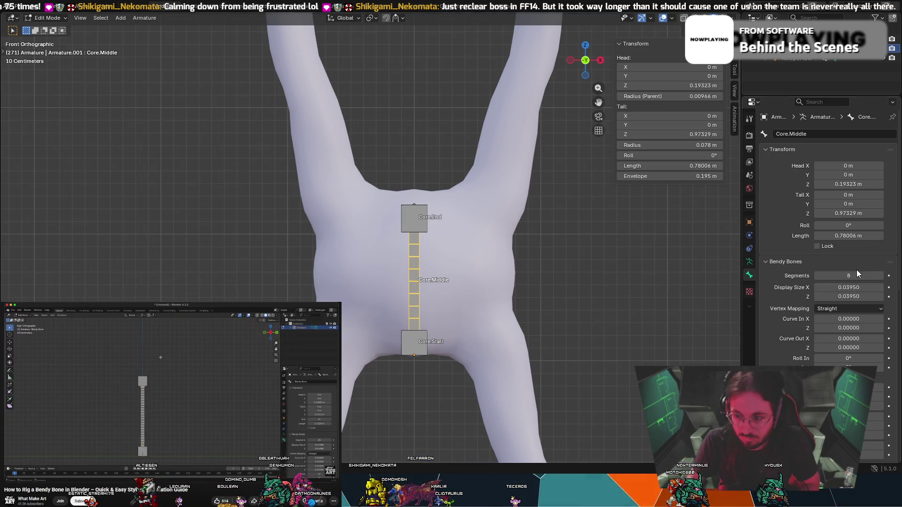
left_click(880, 277)
left_click(880, 277)
left_click(880, 276)
left_click(880, 277)
left_click(881, 276)
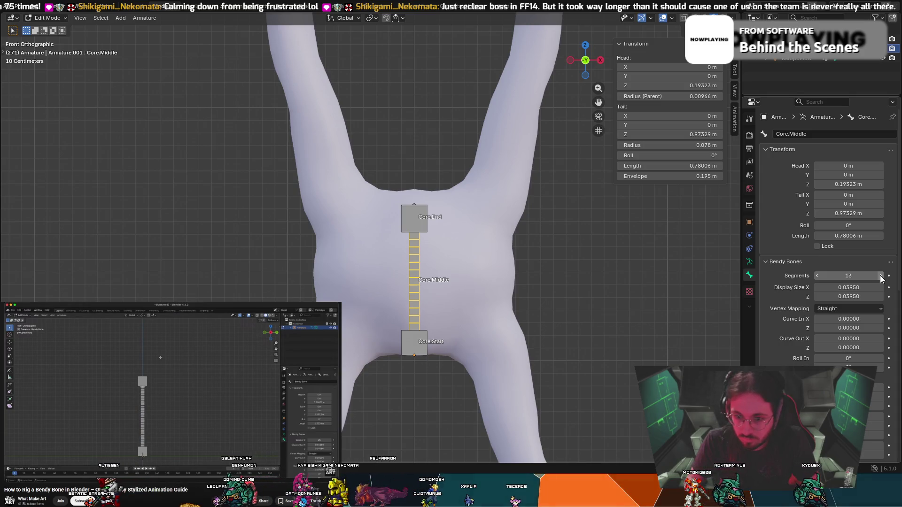
left_click(880, 277)
left_click(880, 277)
left_click(880, 276)
left_click(880, 277)
left_click(880, 276)
left_click(880, 276)
left_click(880, 276)
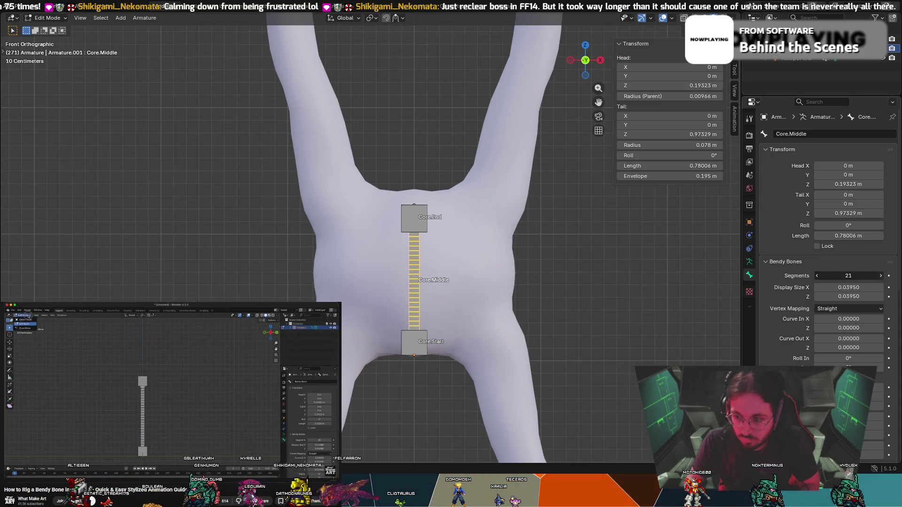
left_click(880, 276)
left_click(880, 276)
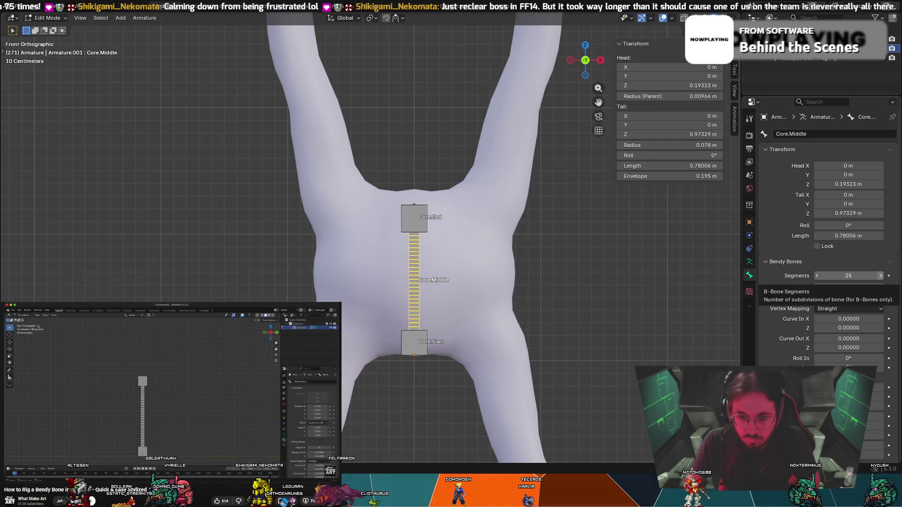
Switch the armature to Pose Mode and select the Core.End bone.
left_click(47, 18)
left_click(45, 51)
left_click(404, 223)
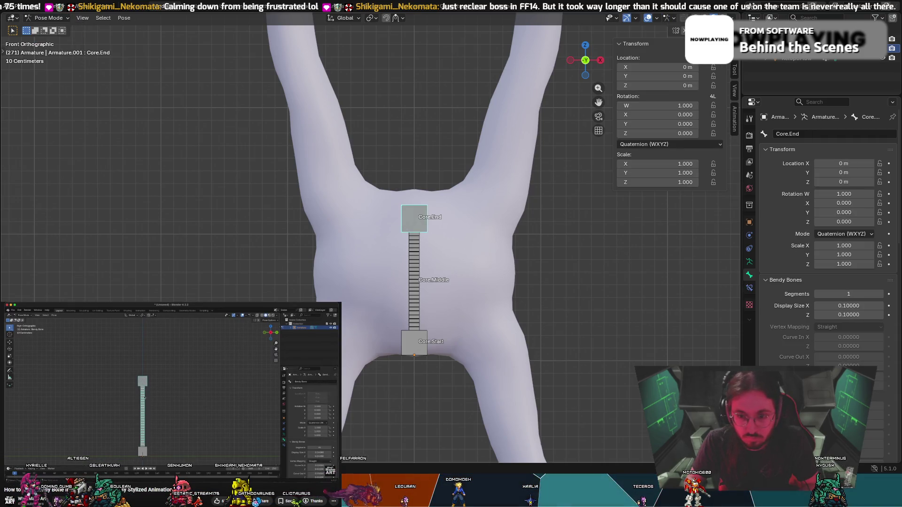
Give Core.Middle a Stretch To constraint toward Core.End and test it by moving Core.End.
left_click(414, 257)
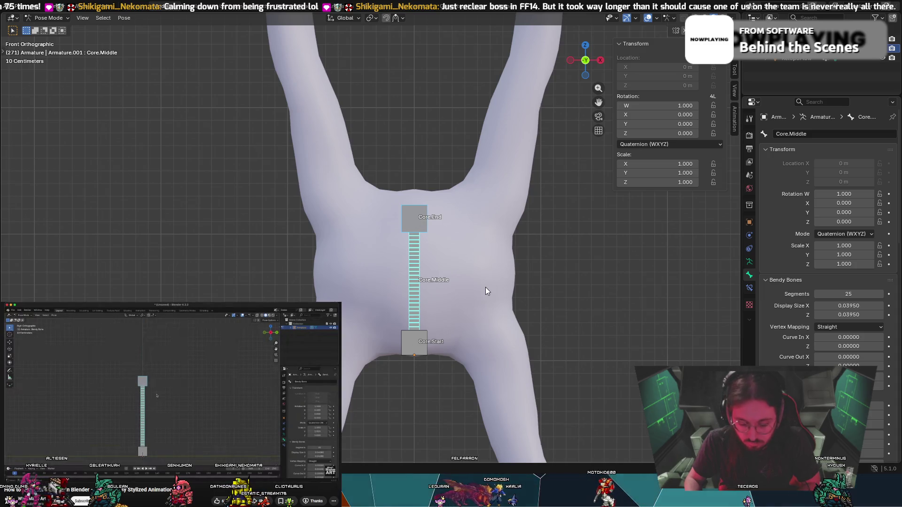
key("shift+ctrl+c")
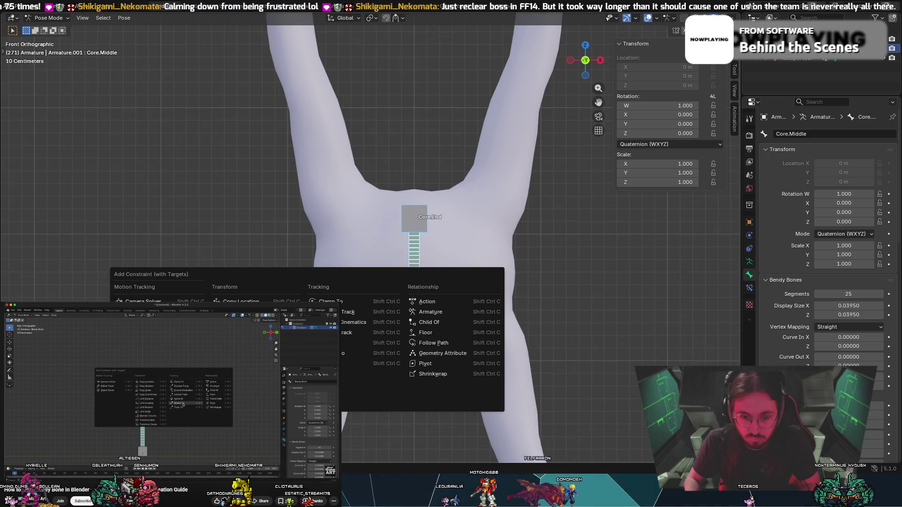
left_click(351, 356)
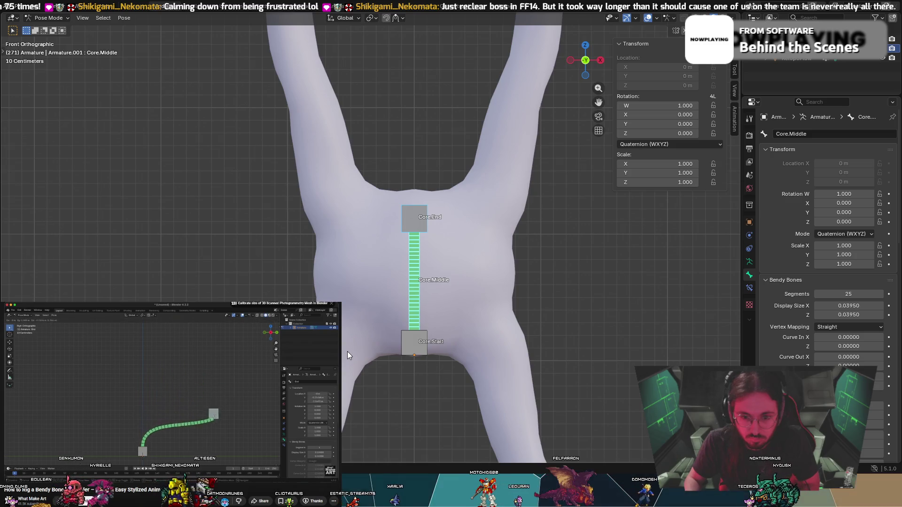
left_click(415, 216)
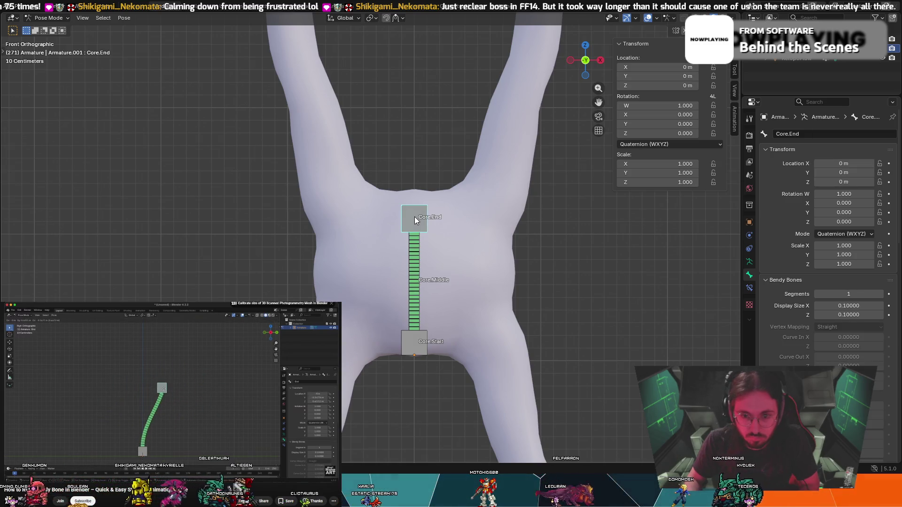
key("g")
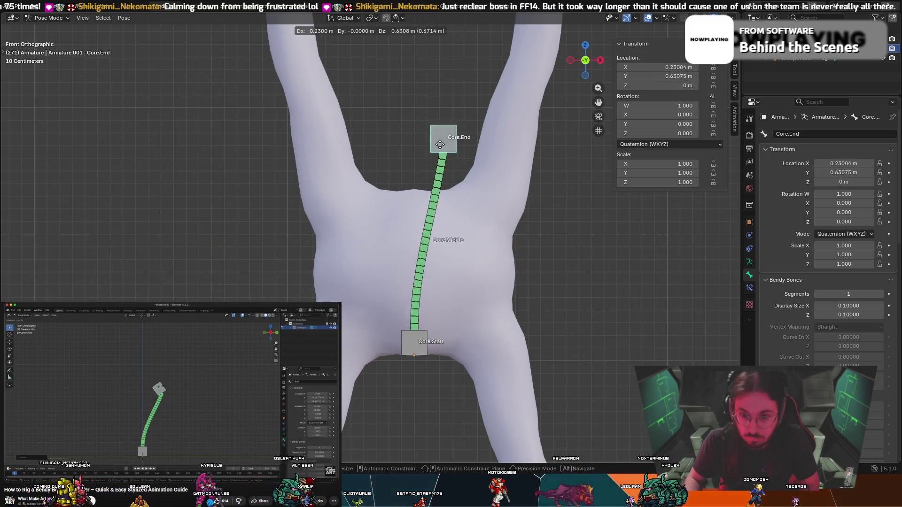
right_click(427, 134)
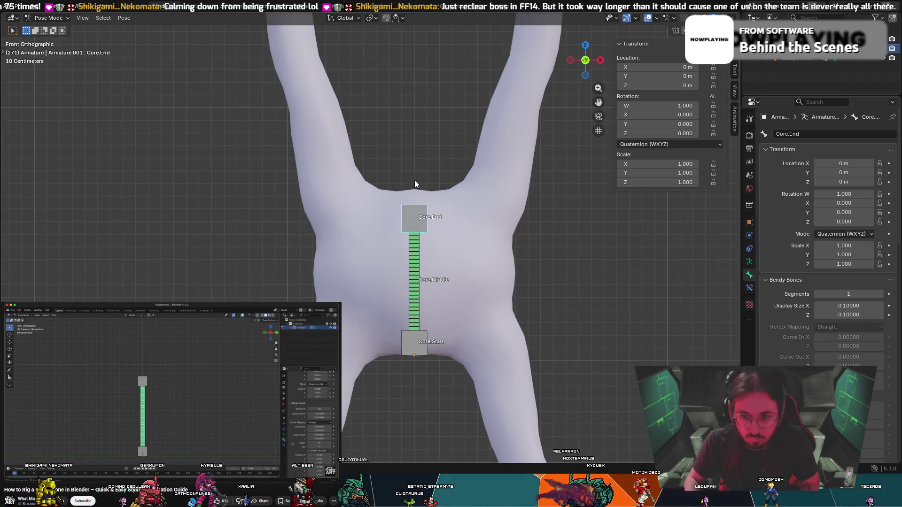
left_click(421, 266)
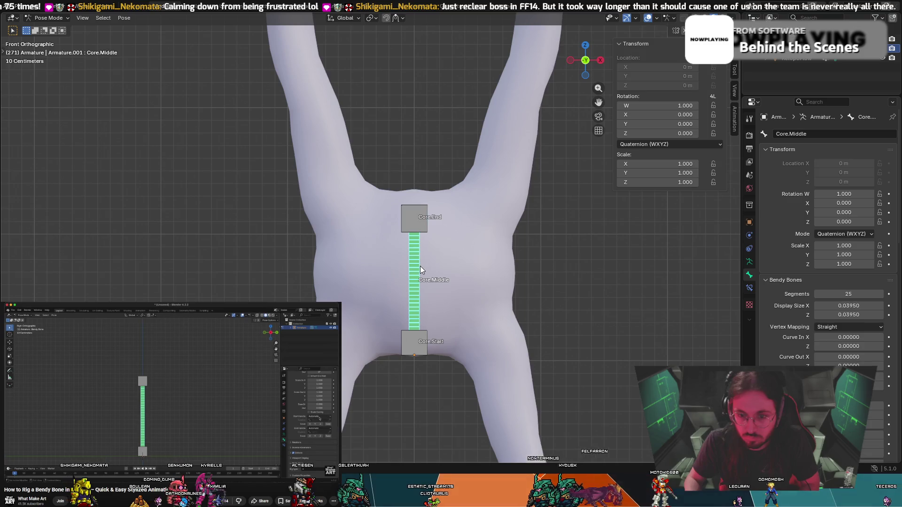
Set Core.Middle's bendy Start Handle to Absolute with Core.Start as its custom bone.
scroll(789, 326, "down", 5)
scroll(787, 322, "down", 5)
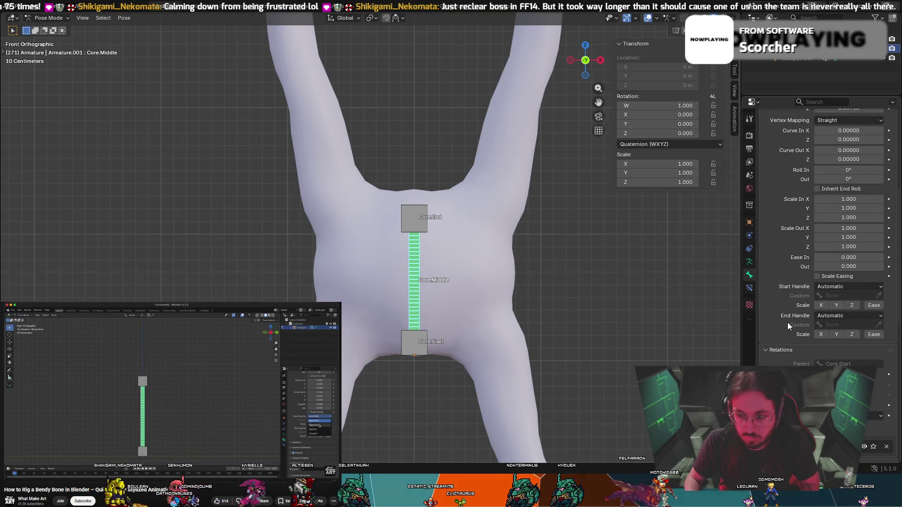
left_click(827, 287)
left_click(826, 307)
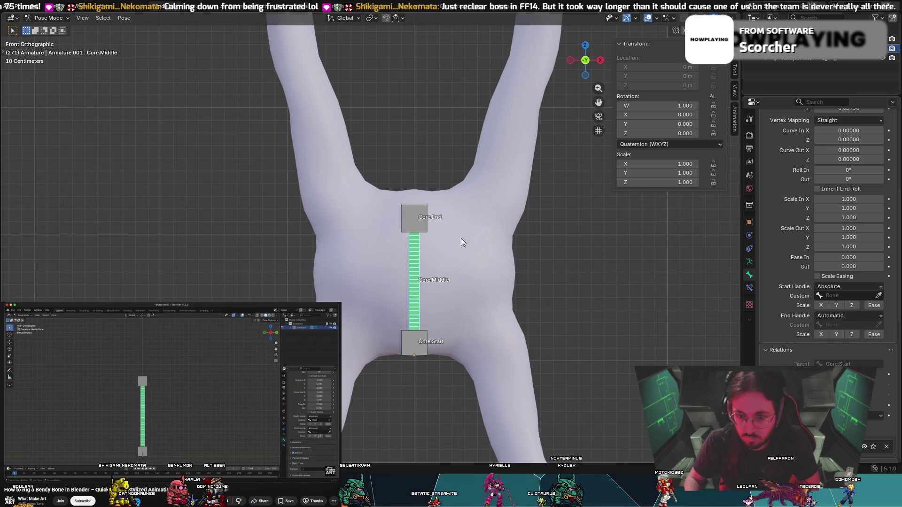
left_click(415, 221)
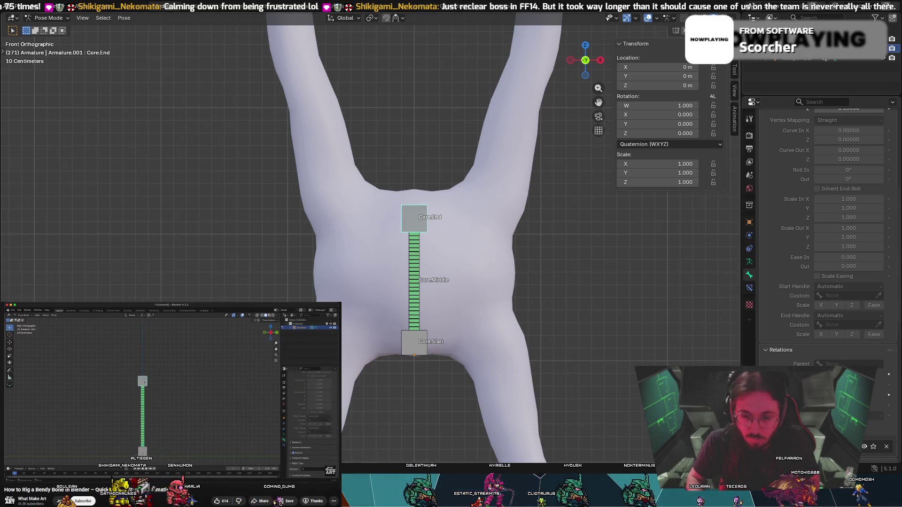
key("j")
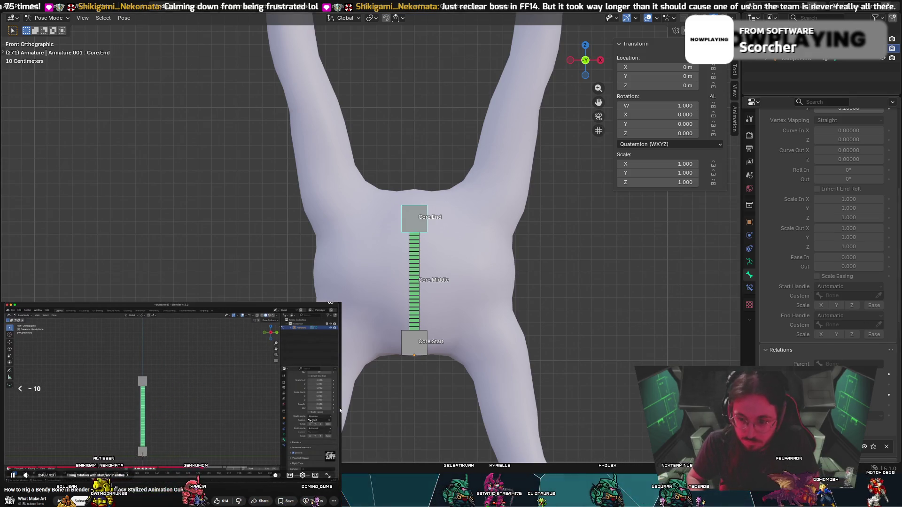
key("j")
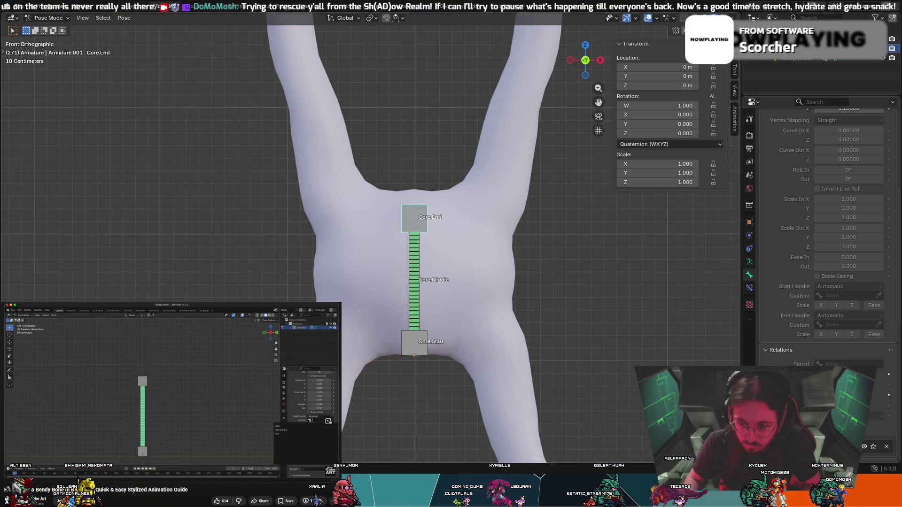
left_click(305, 421)
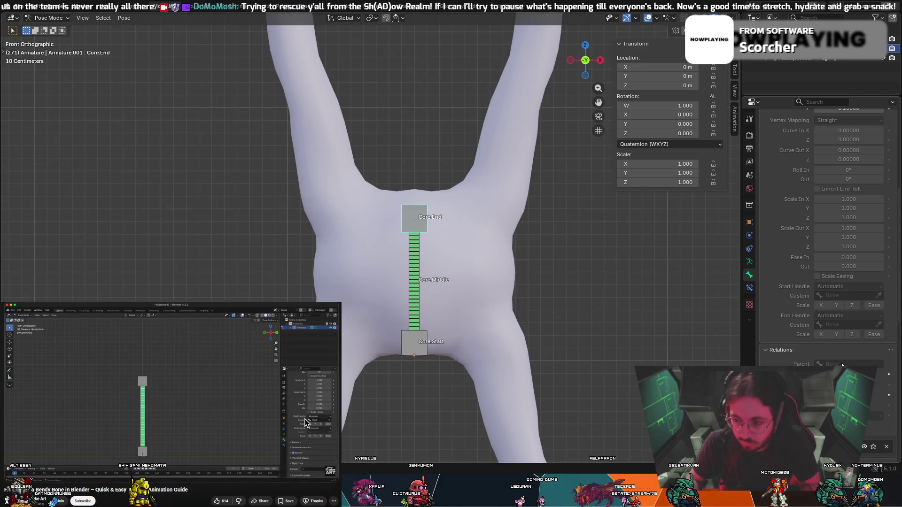
left_click(418, 280)
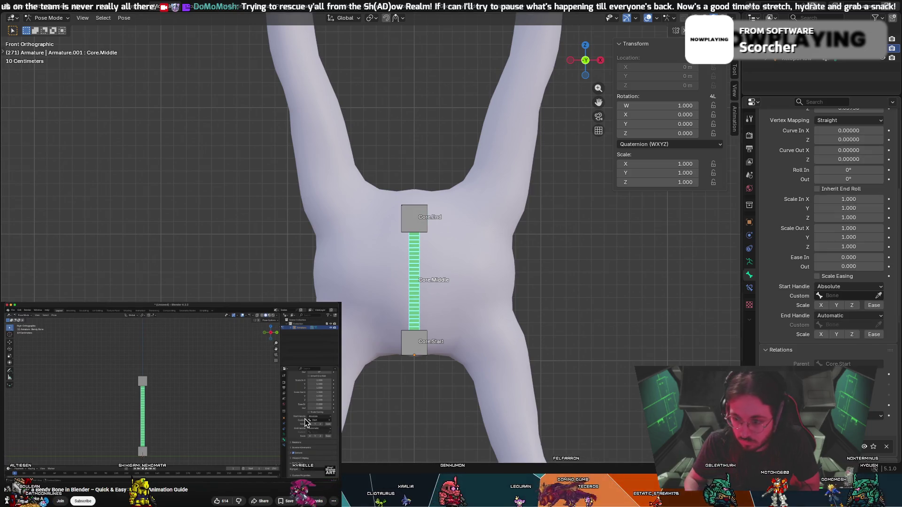
left_click(845, 296)
left_click(823, 314)
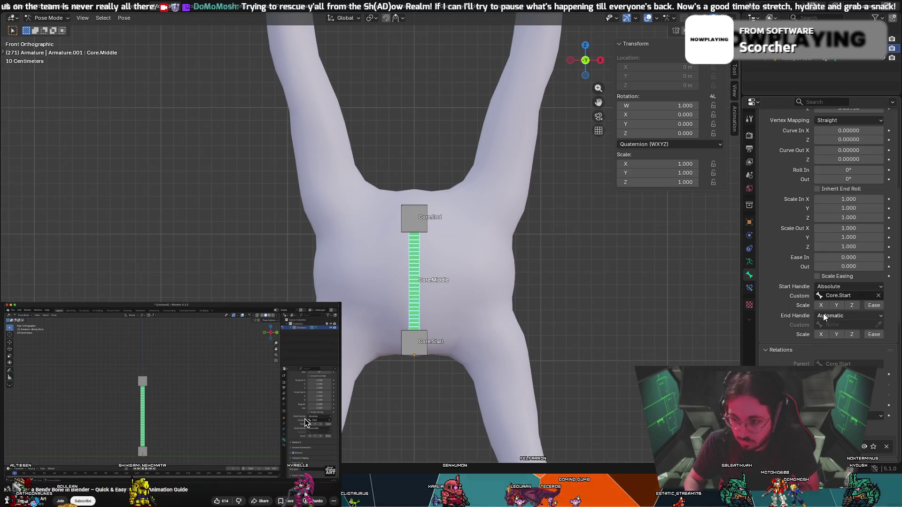
Set the End Handle to Absolute with Core.End as its custom bone.
left_click(247, 373)
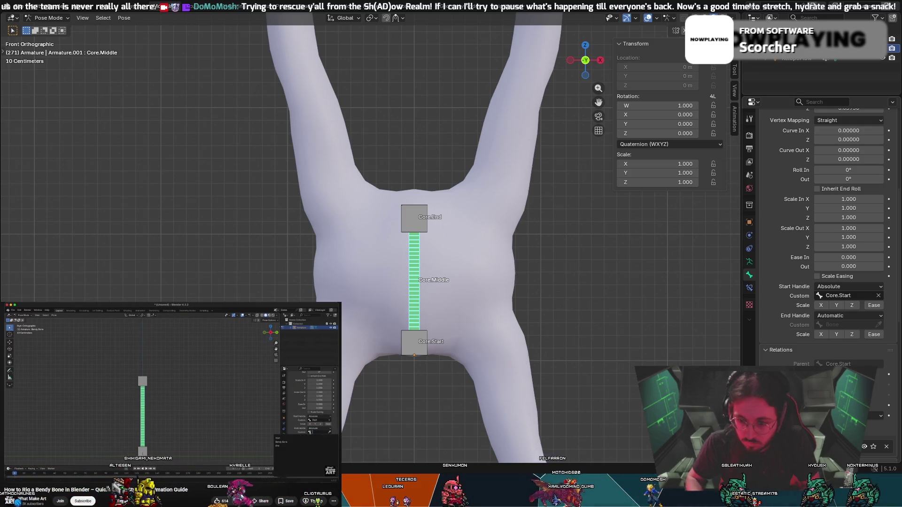
left_click(220, 356)
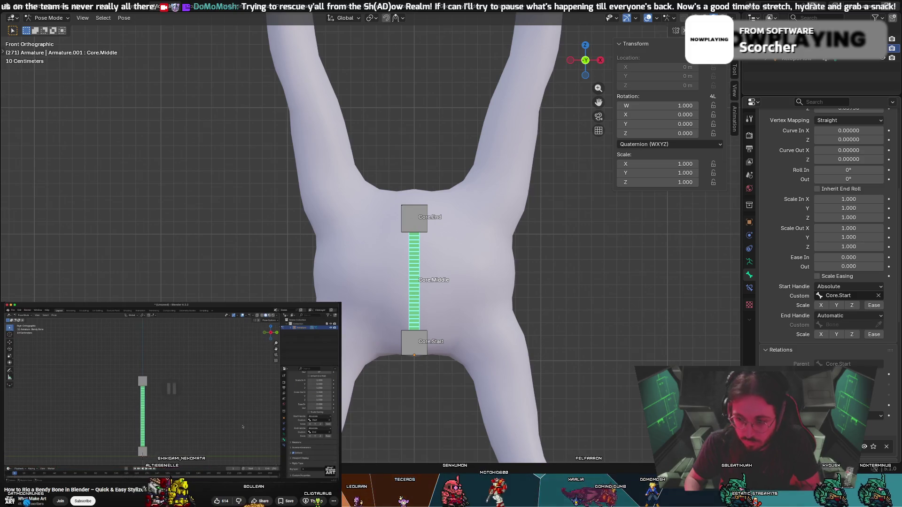
left_click(855, 316)
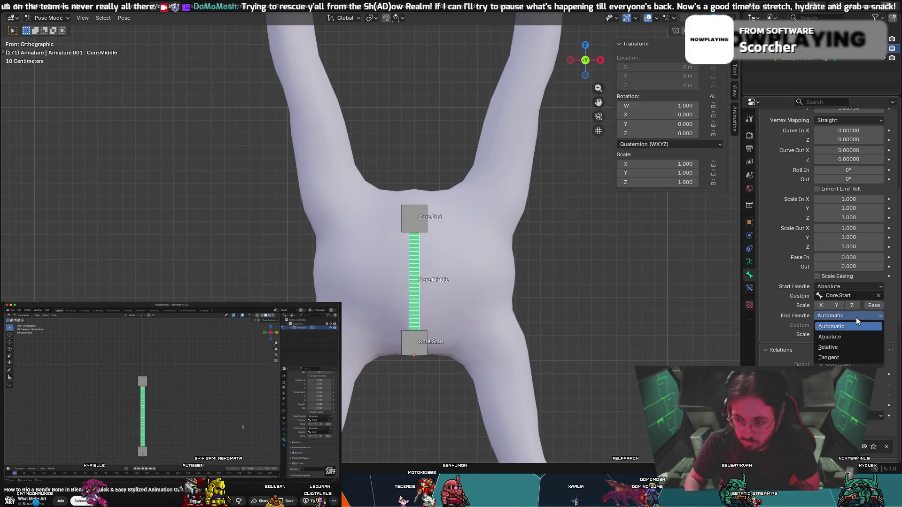
left_click(847, 337)
left_click(845, 325)
left_click(819, 349)
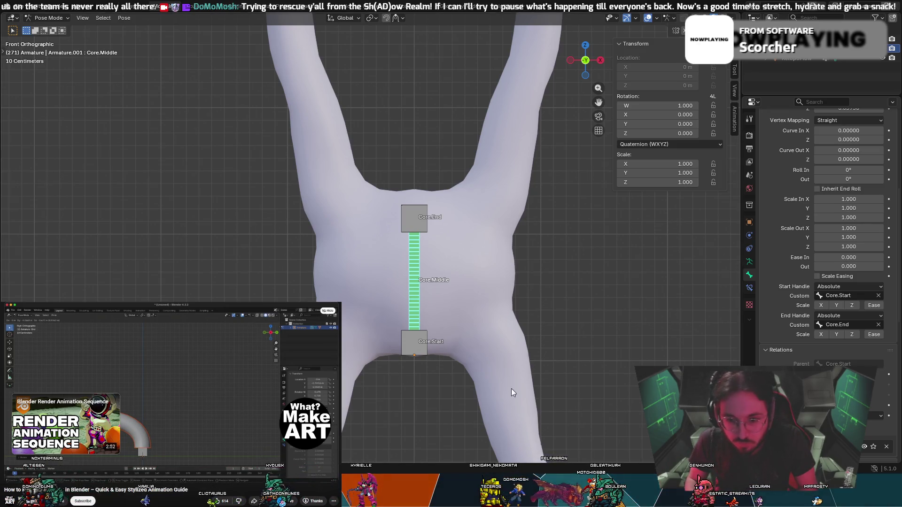
Test-stretch the chain by moving Core.End and cancelling, then reselect the Core bones.
left_click(414, 214)
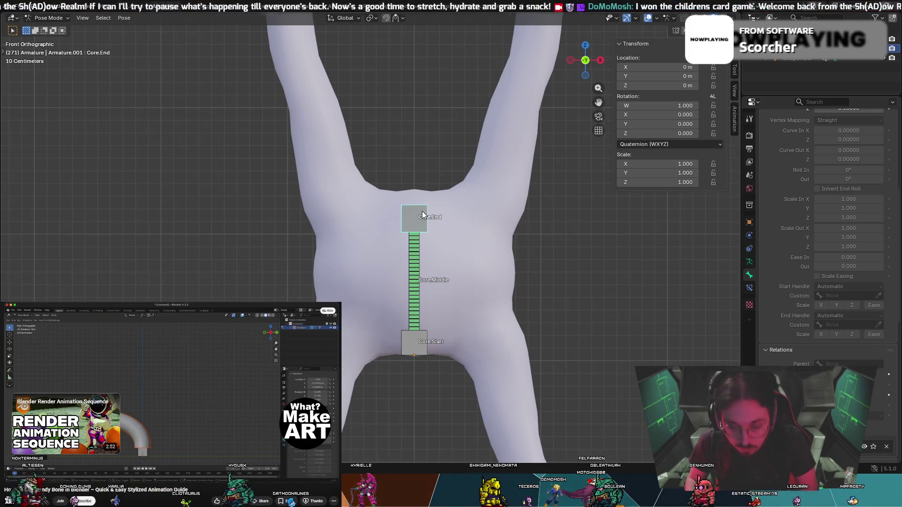
key("g")
right_click(416, 105)
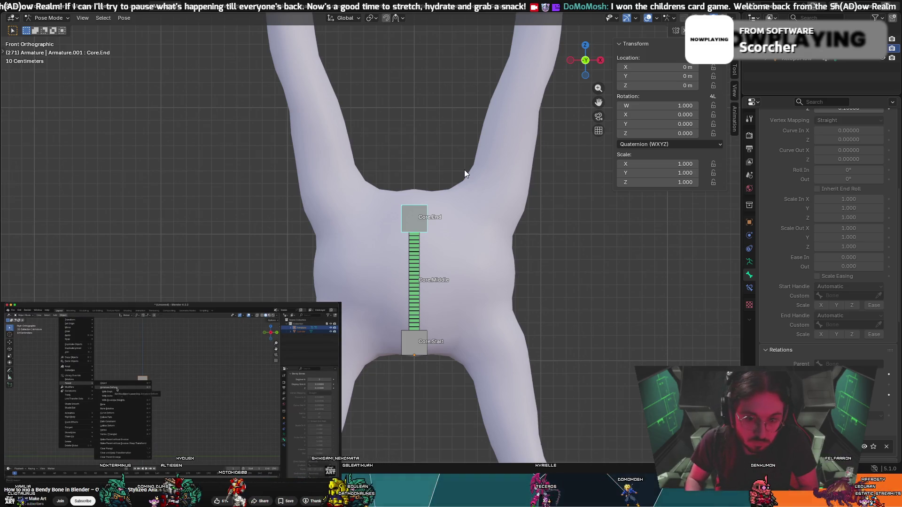
key("space")
left_click(414, 241)
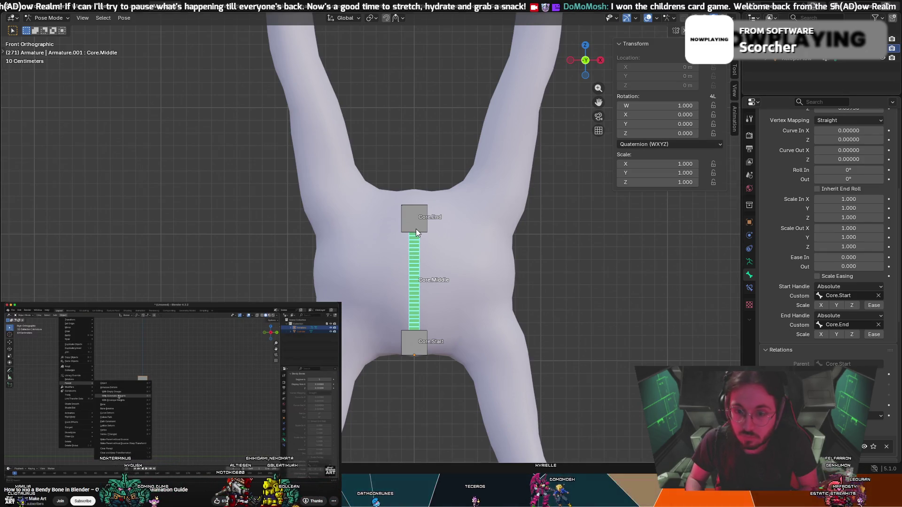
left_click(463, 244)
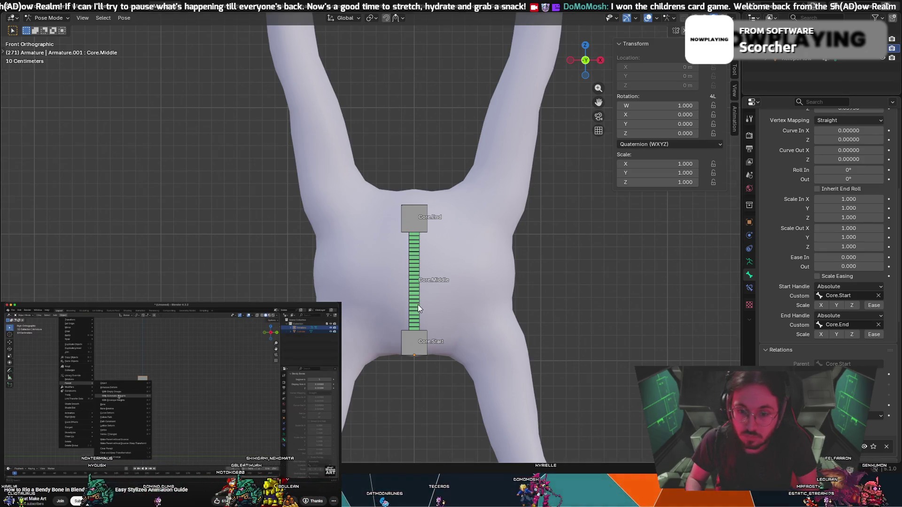
left_click(431, 288)
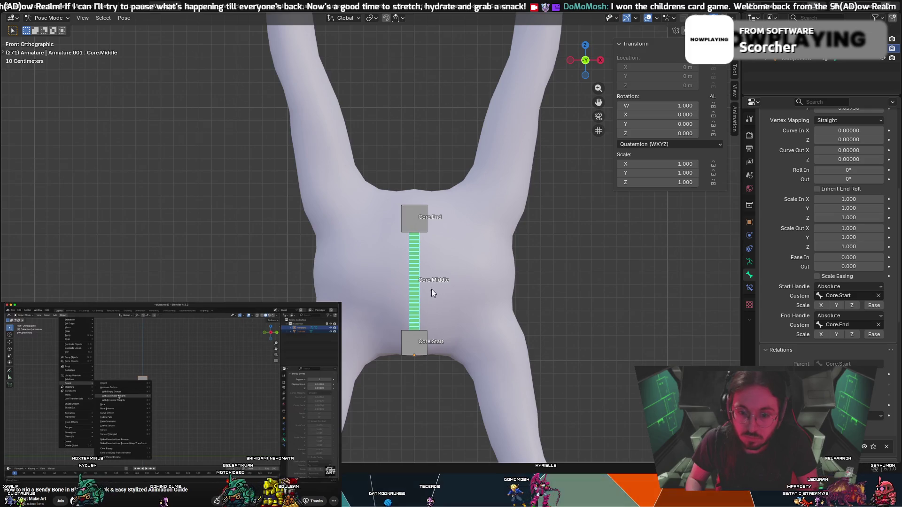
left_click(415, 341)
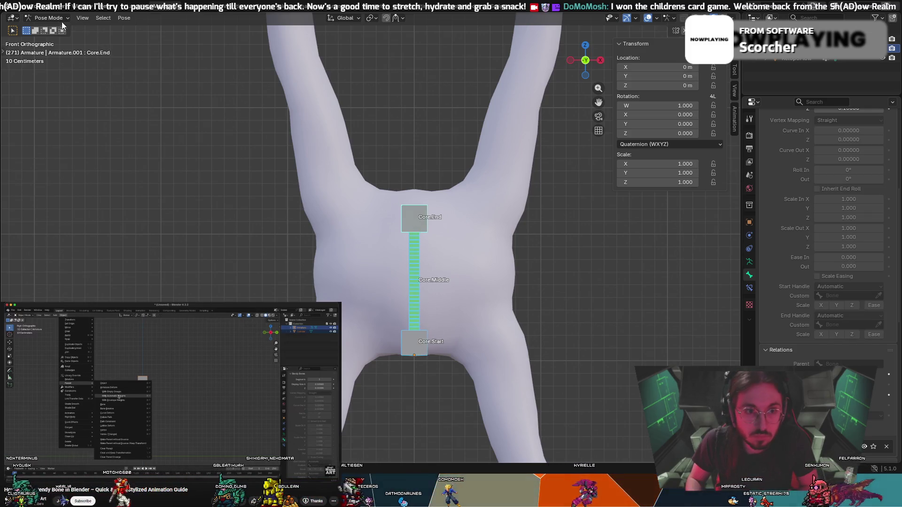
Switch the armature from Pose Mode to Object Mode and select it.
left_click(59, 29)
left_click(512, 325)
left_click(417, 277)
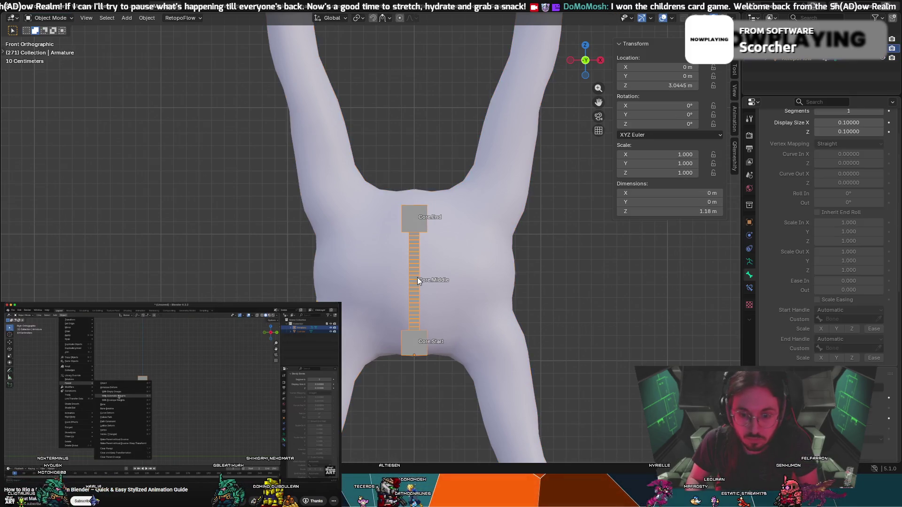
Clear the torso mesh's old parent, then select the mesh with the armature active.
left_click(458, 277, "shift")
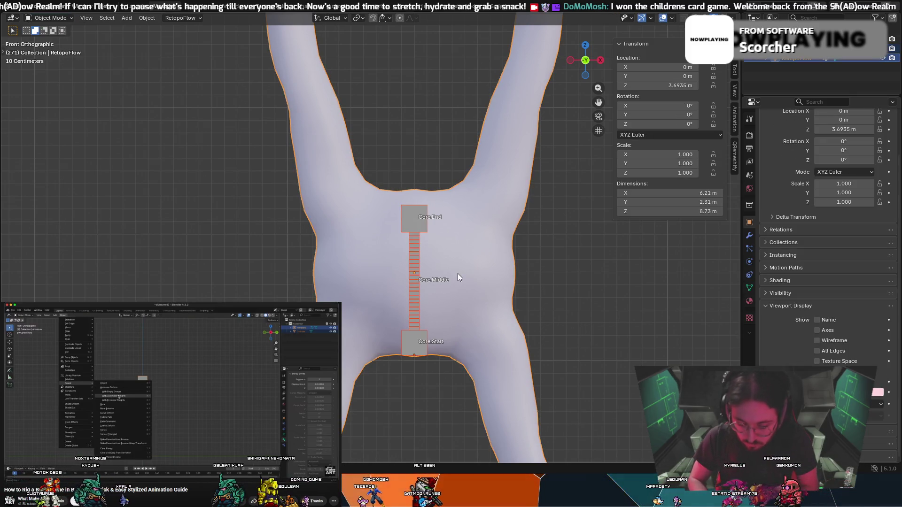
key("alt+p")
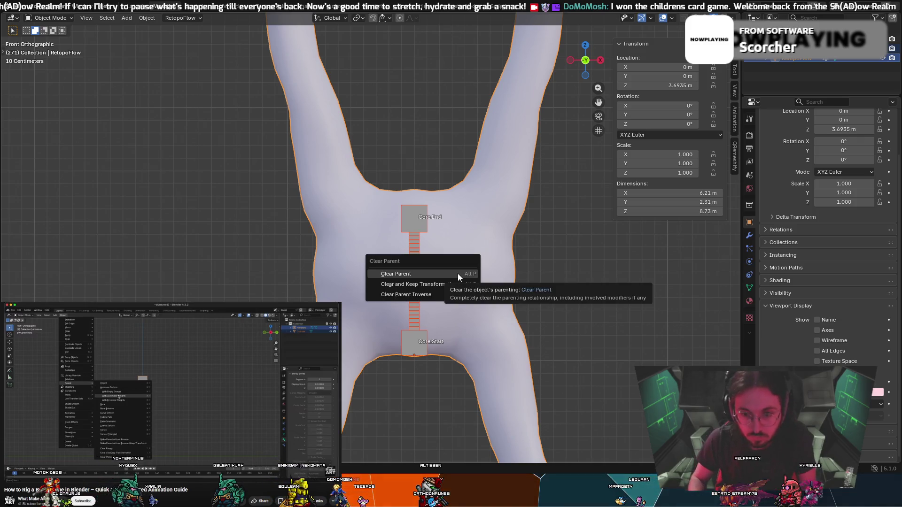
left_click(457, 274)
key("ctrl+p")
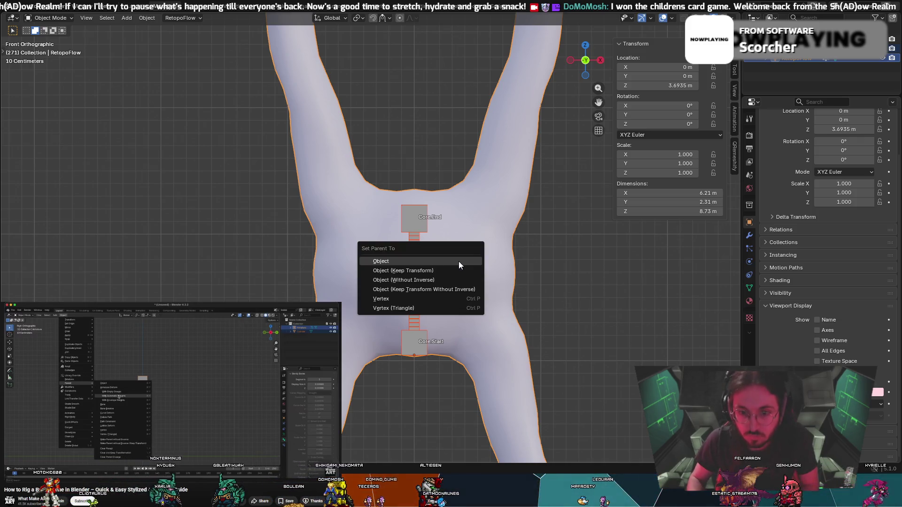
left_click(469, 272)
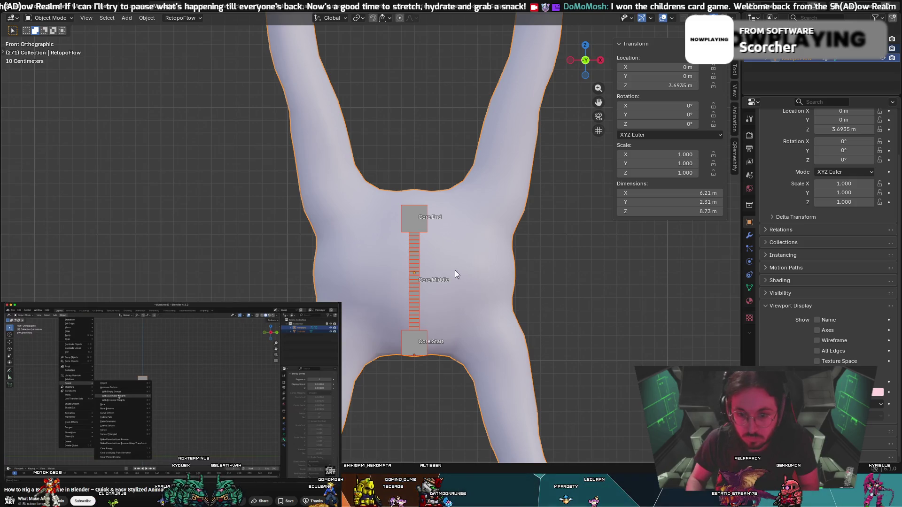
left_click(500, 256)
left_click(413, 214, "shift")
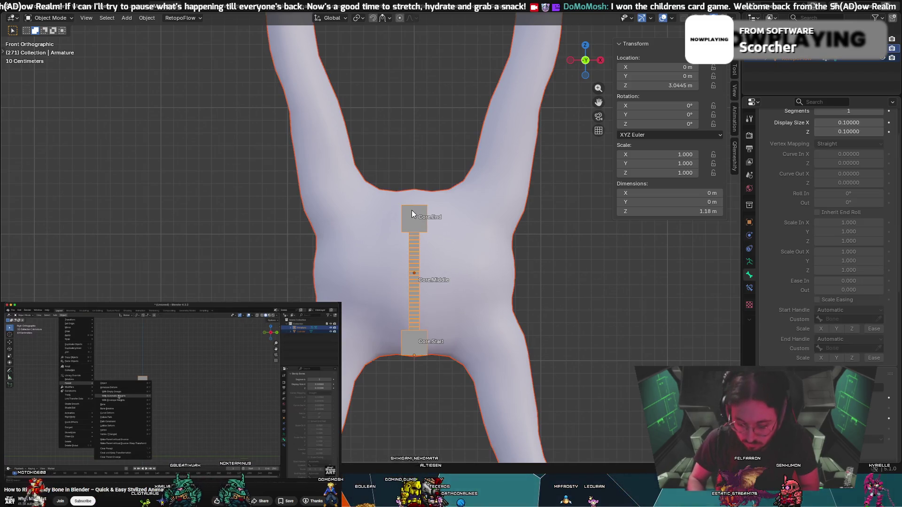
Parent the mesh With Automatic Weights and test-bend the torso by moving Core.End in Pose Mode.
key("ctrl+p")
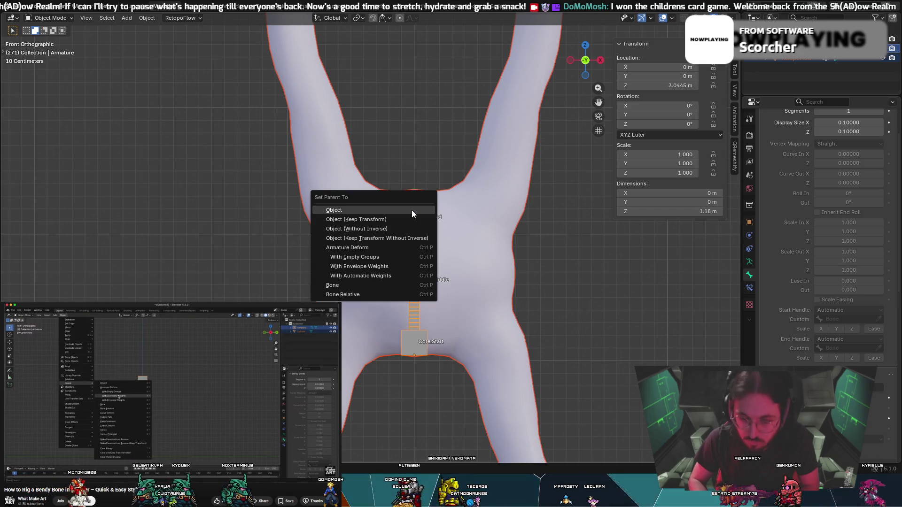
left_click(368, 276)
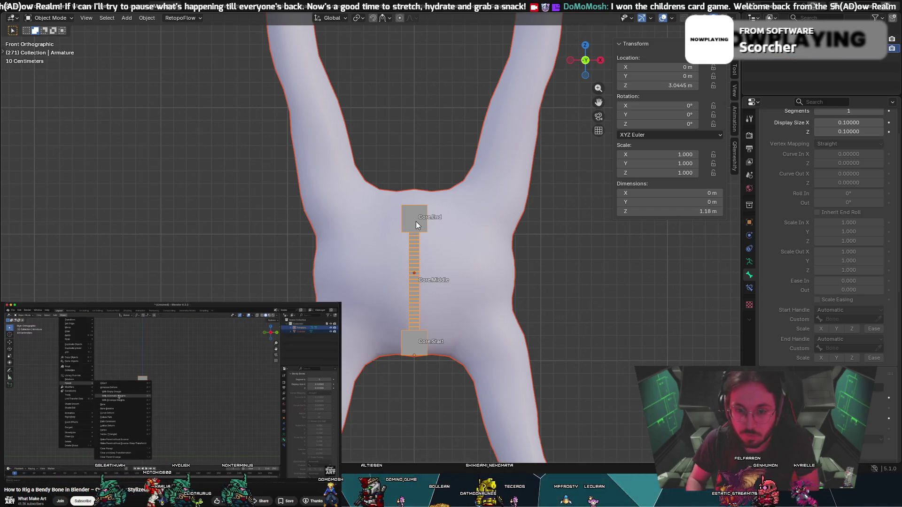
left_click(416, 224)
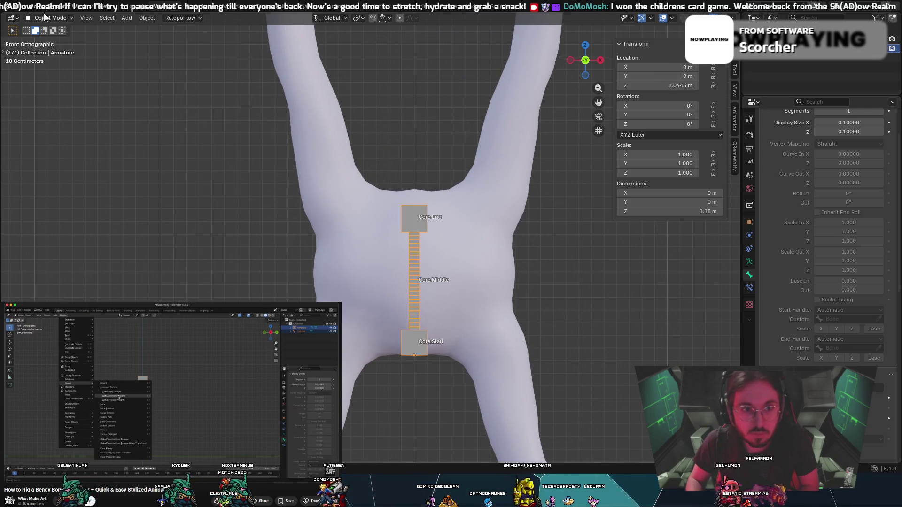
key("ctrl+Tab")
left_click(413, 228)
key("g")
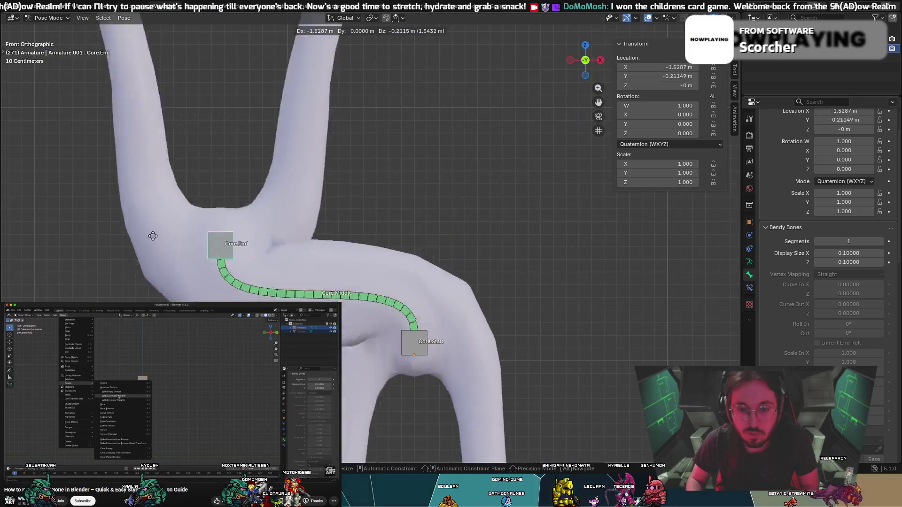
right_click(333, 246)
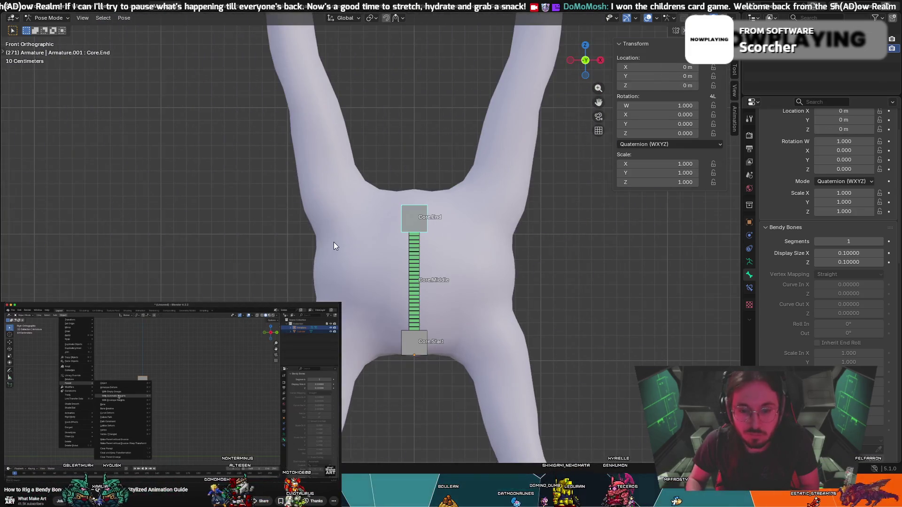
scroll(573, 260, "down", 8)
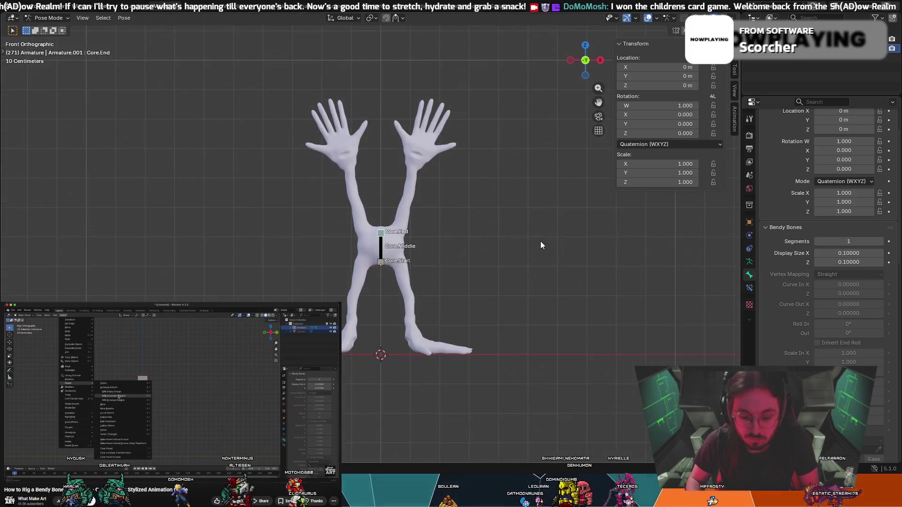
key("g")
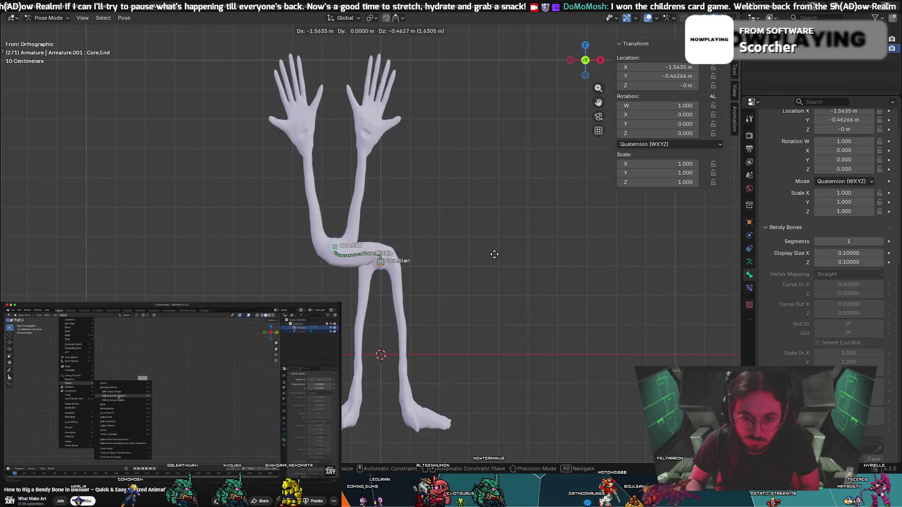
key("Escape")
key("Home")
key("KP_Decimal")
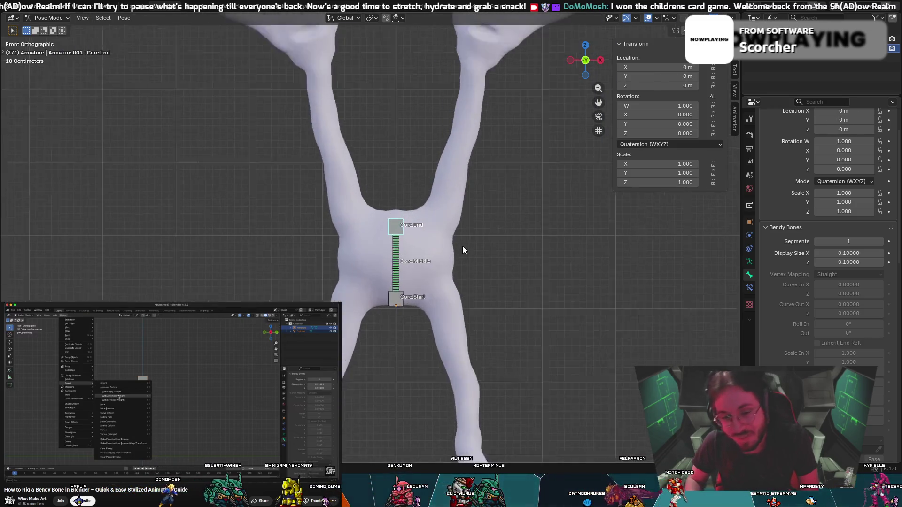
key("ctrl+Tab")
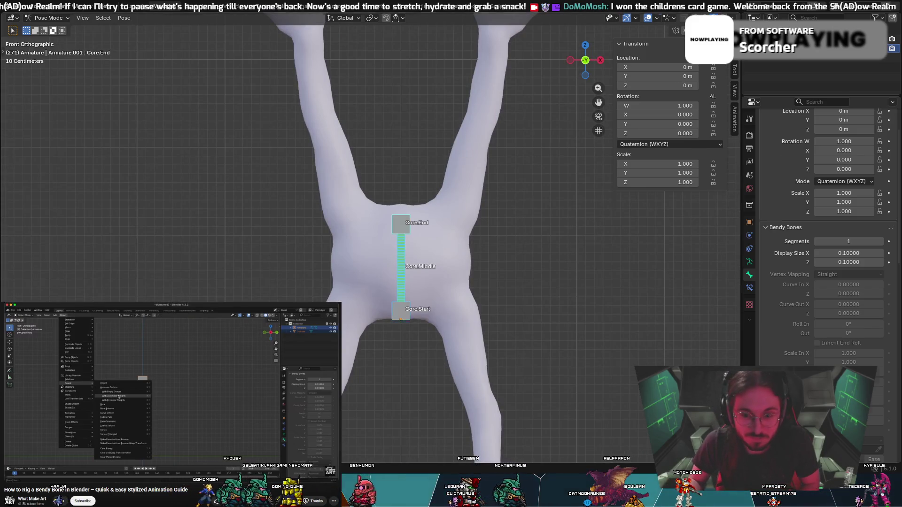
left_click(401, 221)
left_click(402, 242)
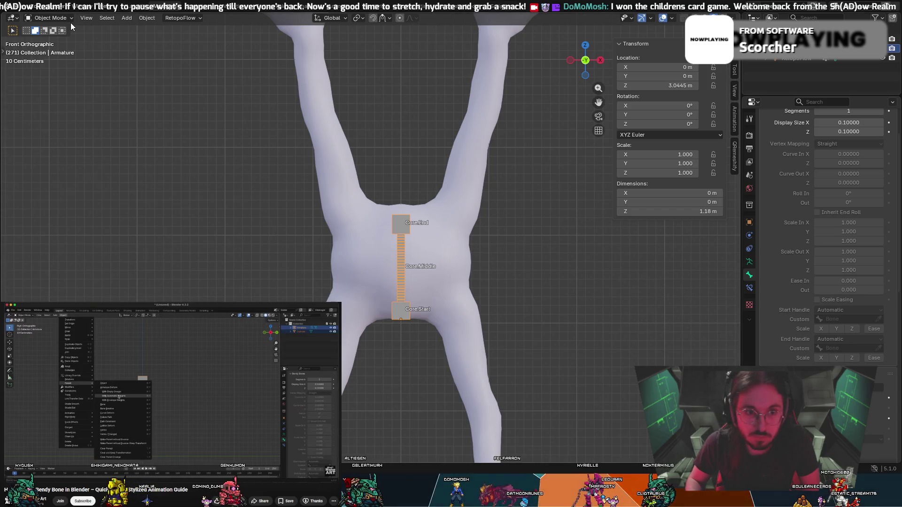
left_click(52, 17)
left_click(56, 40)
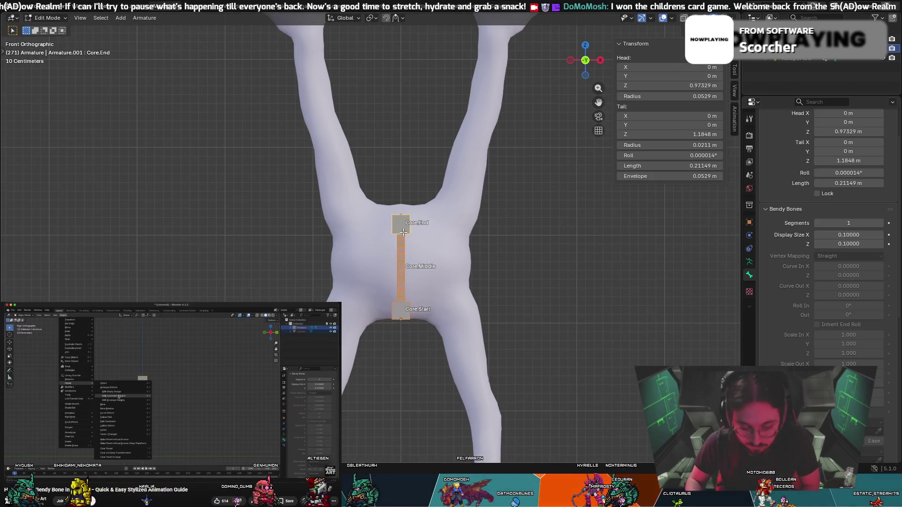
key("shift+d")
left_click(459, 129)
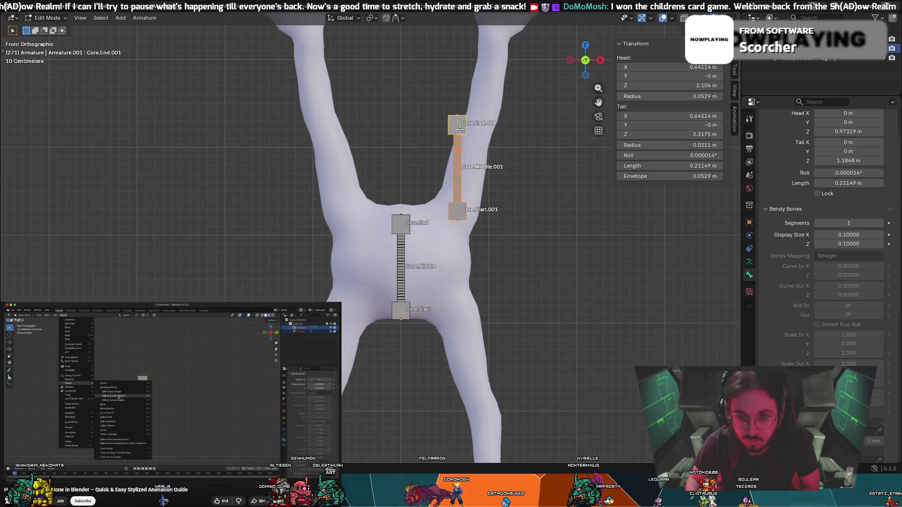
left_click(459, 128)
key("g")
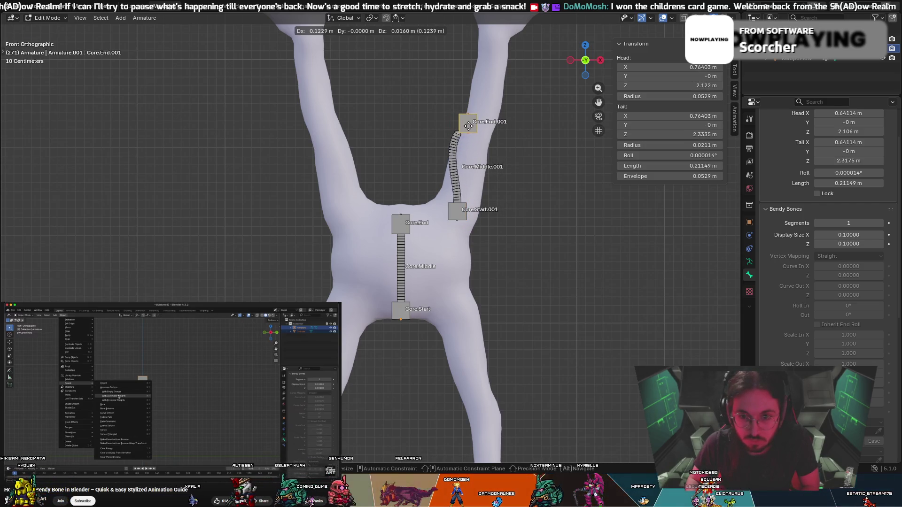
key("Escape")
left_click(459, 128)
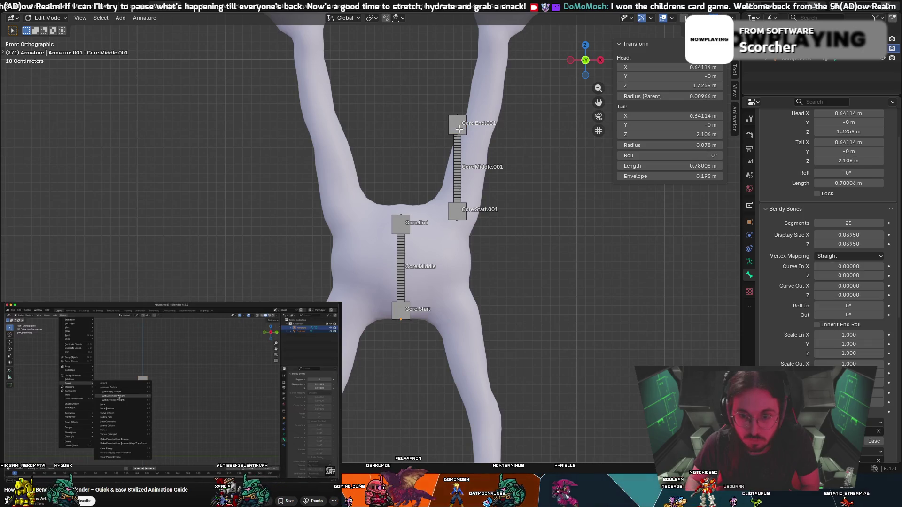
left_click(459, 131, "shift")
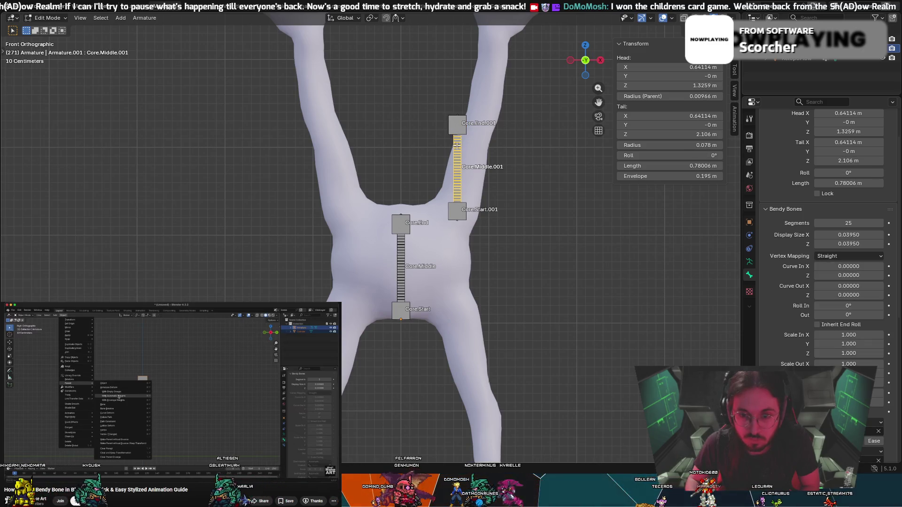
key("g")
left_click(465, 122)
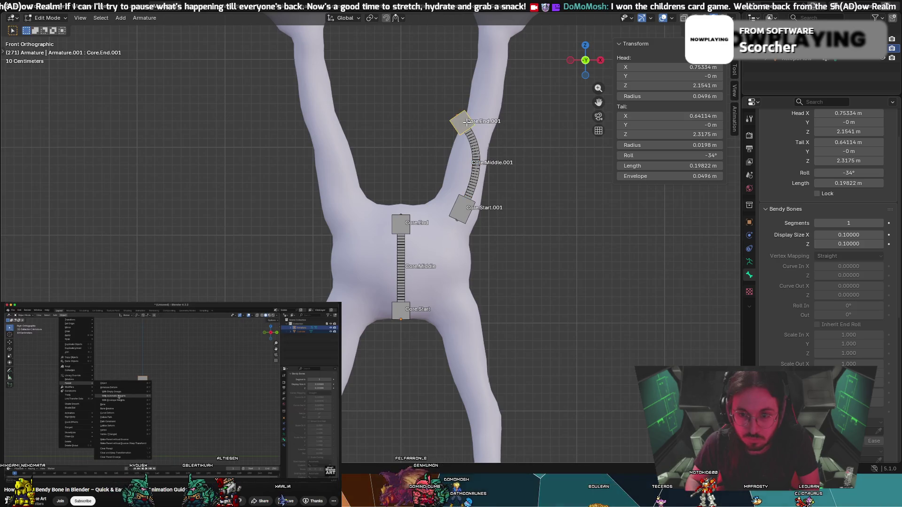
key("g")
key("Escape")
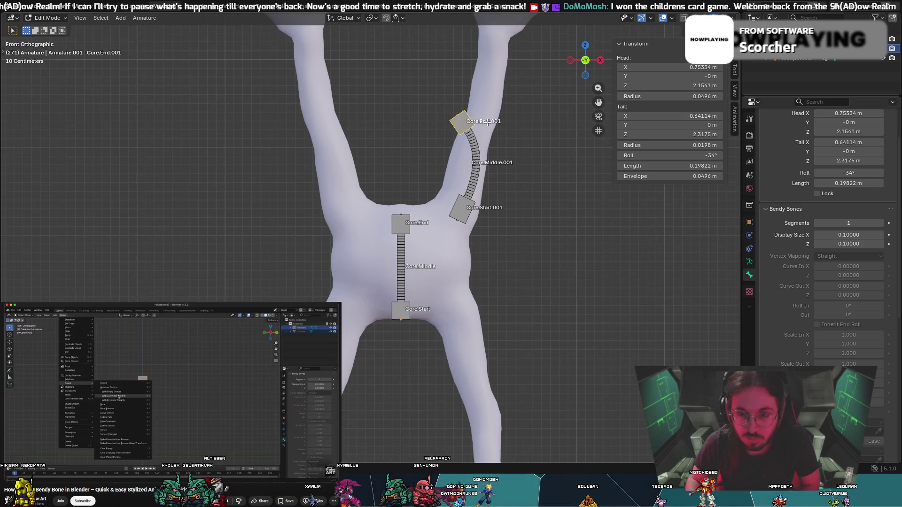
scroll(490, 122, "down", 1)
scroll(480, 125, "up", 3)
key("ctrl+z")
key("ctrl+z")
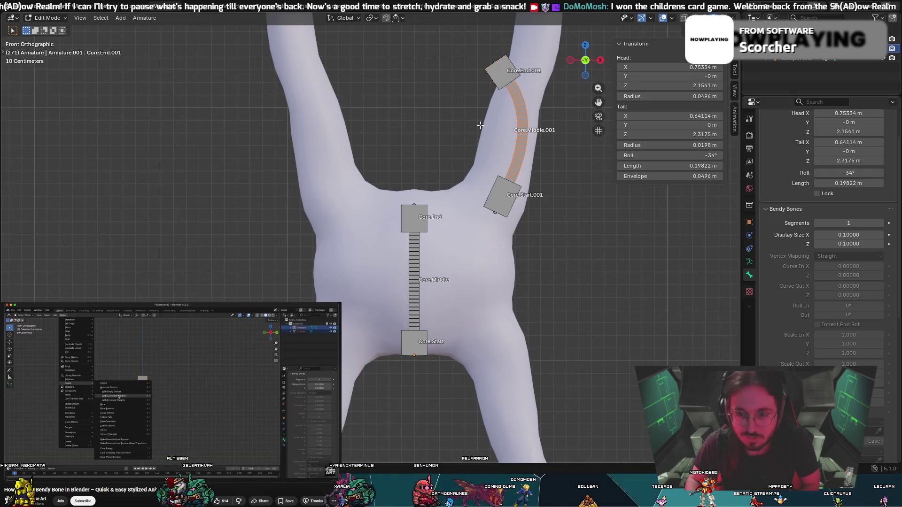
key("ctrl+z")
key("ctrl+z")
key("ctrl+z")
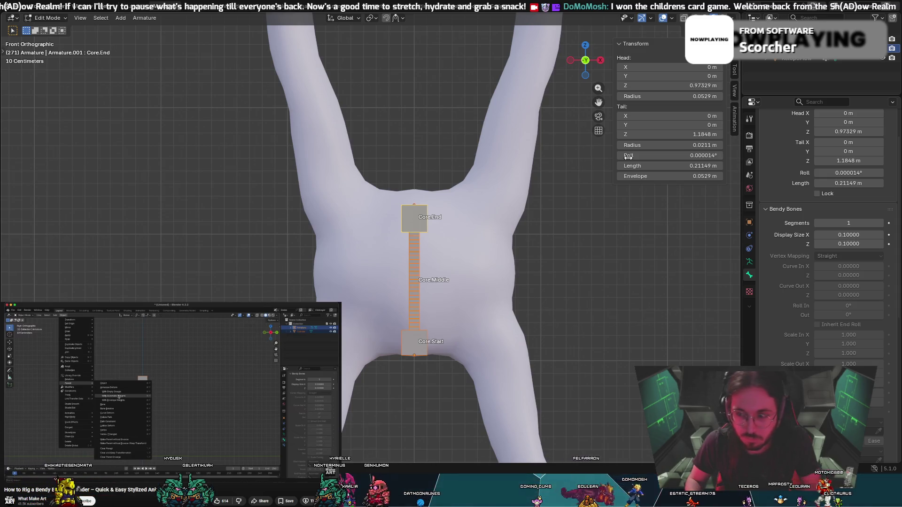
key("Tab")
key("ctrl+Tab")
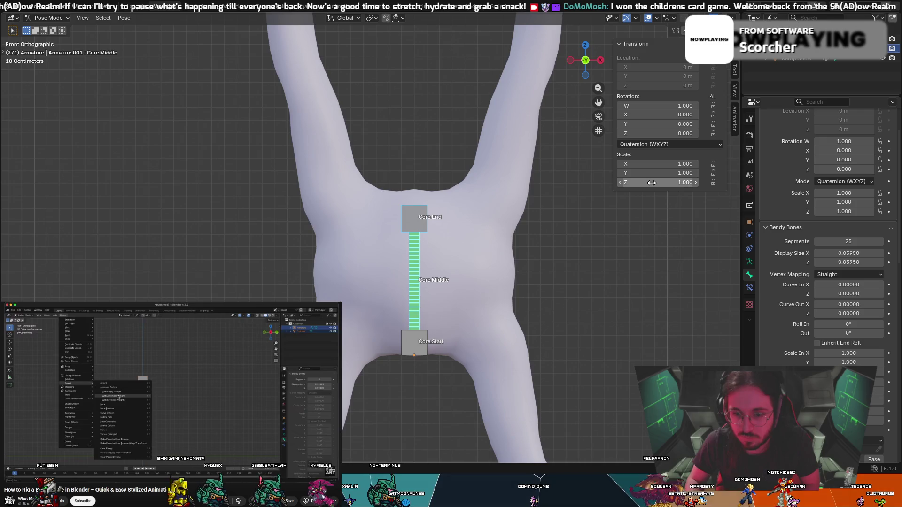
Enter Edit Mode and undo Core.Middle back to 1 bendy-bone segment.
key("Tab")
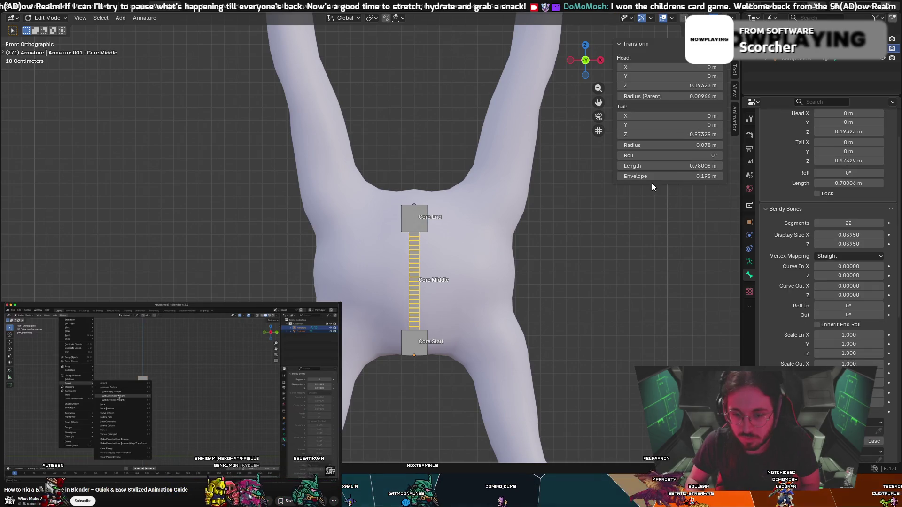
key("ctrl+z")
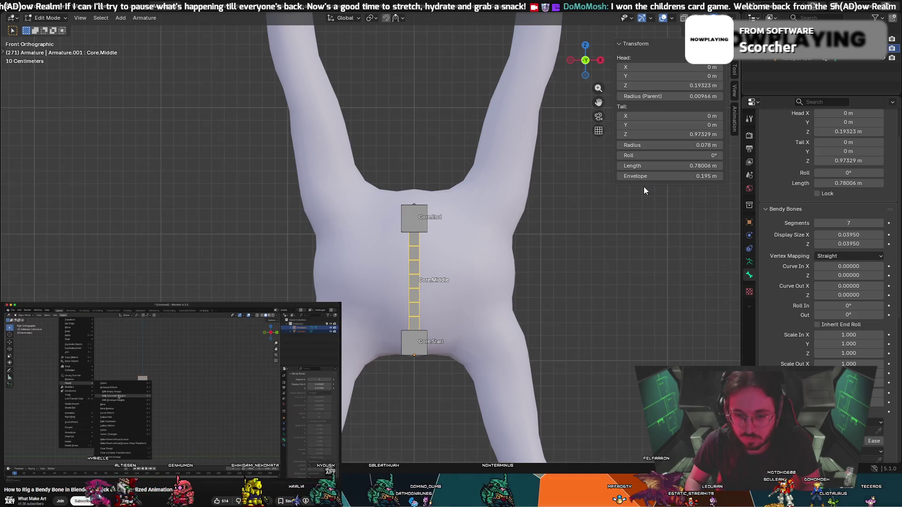
key("ctrl+z")
key("ctrl+z")
key("ctrl+z")
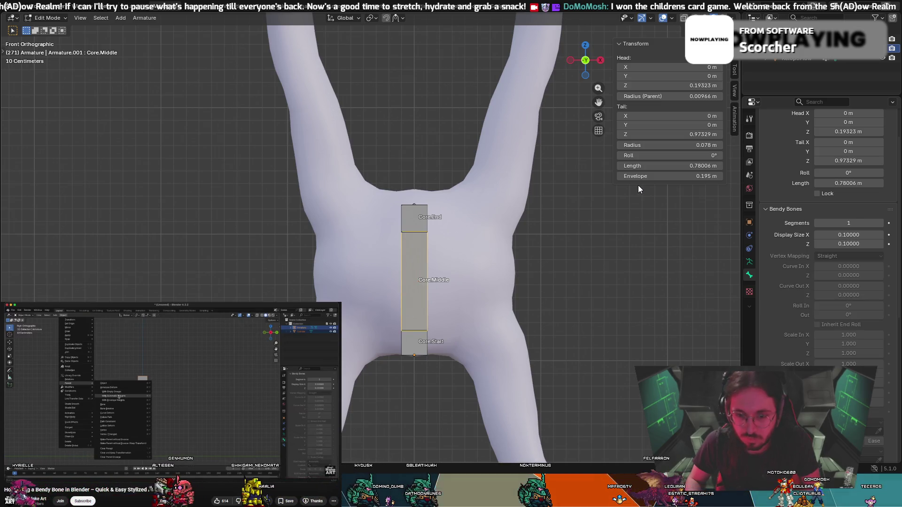
key("ctrl+z")
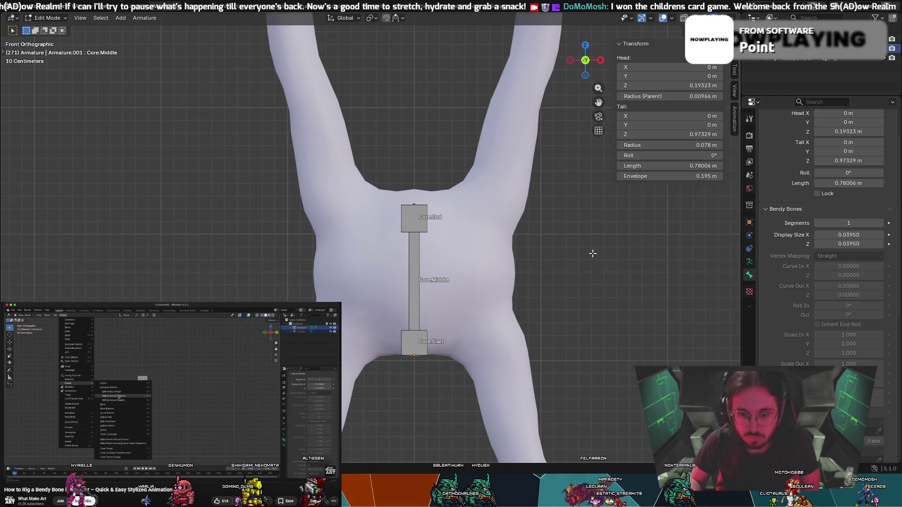
Toggle between Object and Edit Mode, select Core.Middle, and raise its bendy segment count again.
left_click(47, 17)
left_click(55, 22)
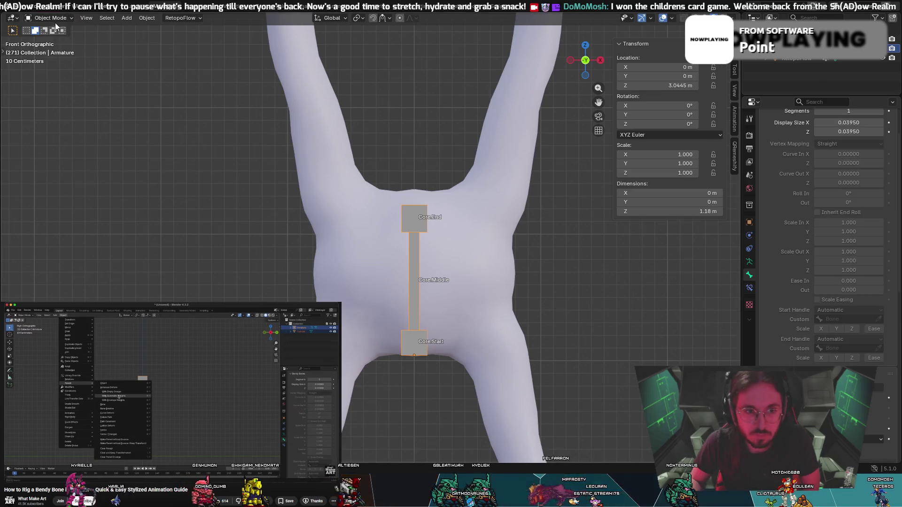
left_click(56, 20)
left_click(52, 39)
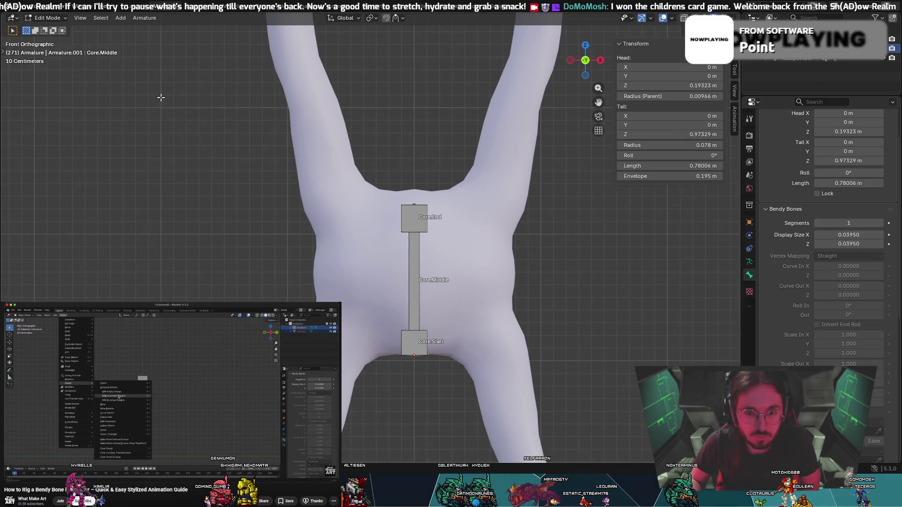
left_click(417, 252)
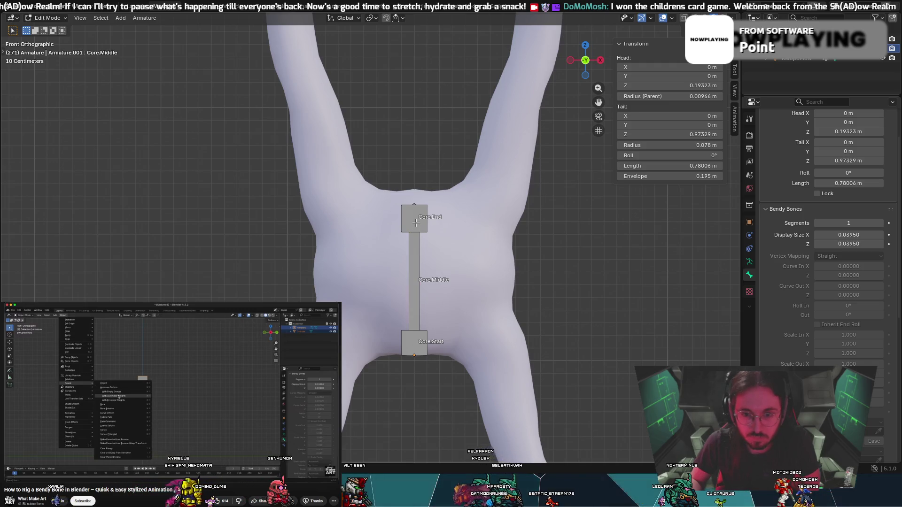
key("Tab")
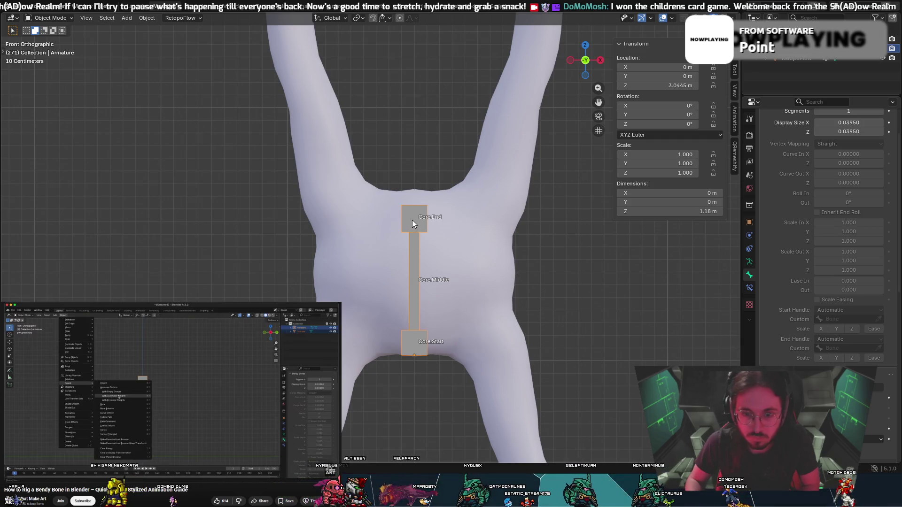
key("g")
key("Escape")
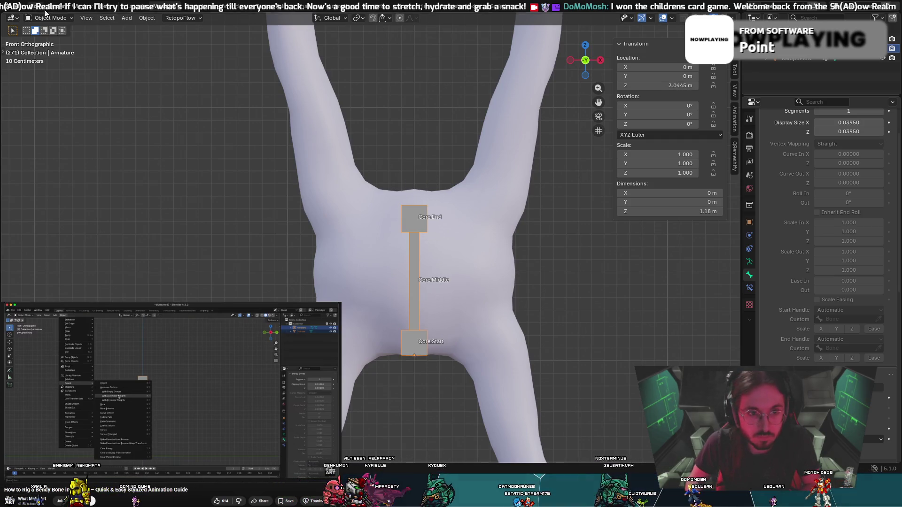
left_click(50, 39)
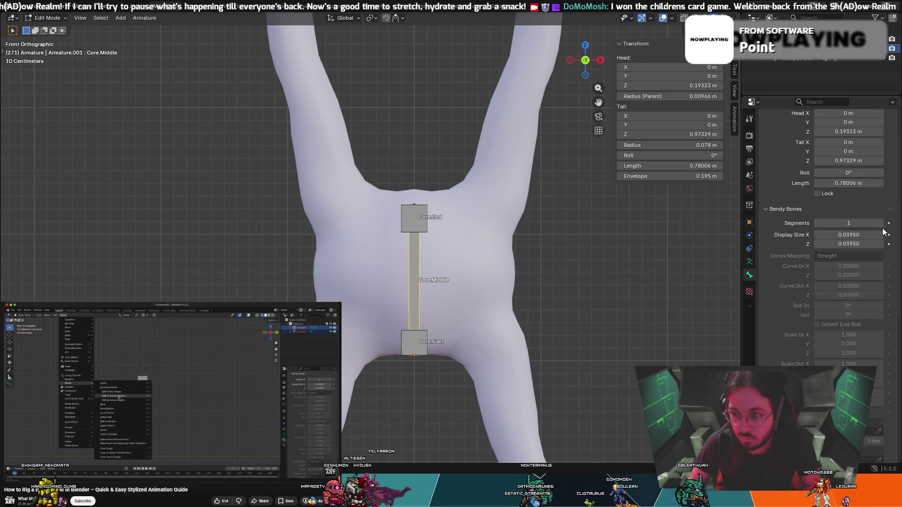
left_click_drag(881, 223, 894, 223)
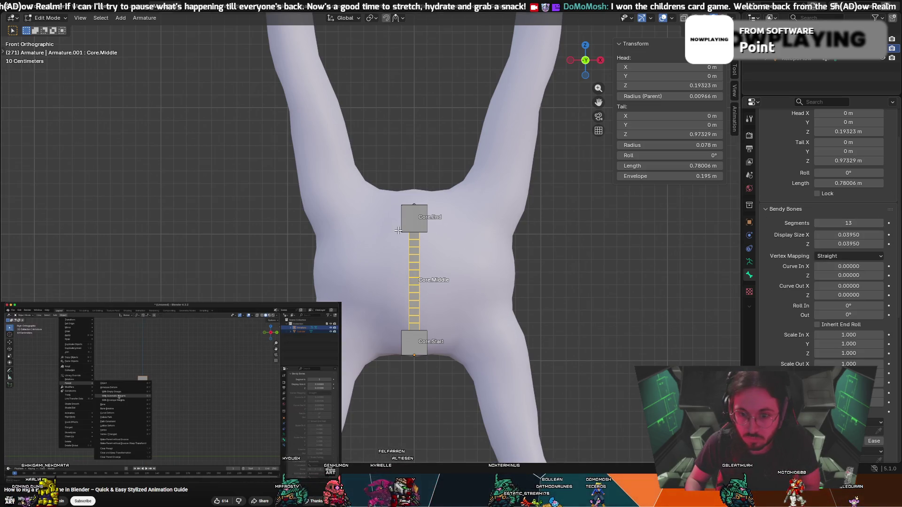
left_click(411, 223)
key("g")
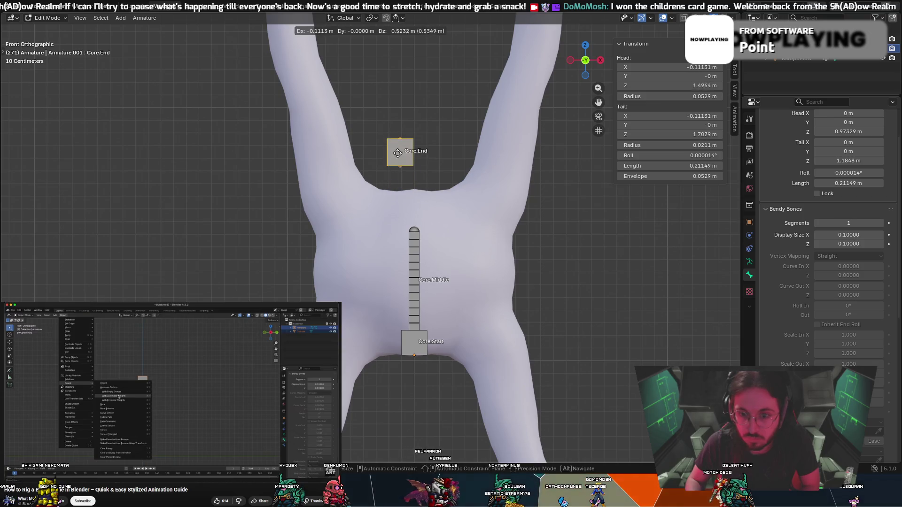
key("Escape")
left_click(413, 248)
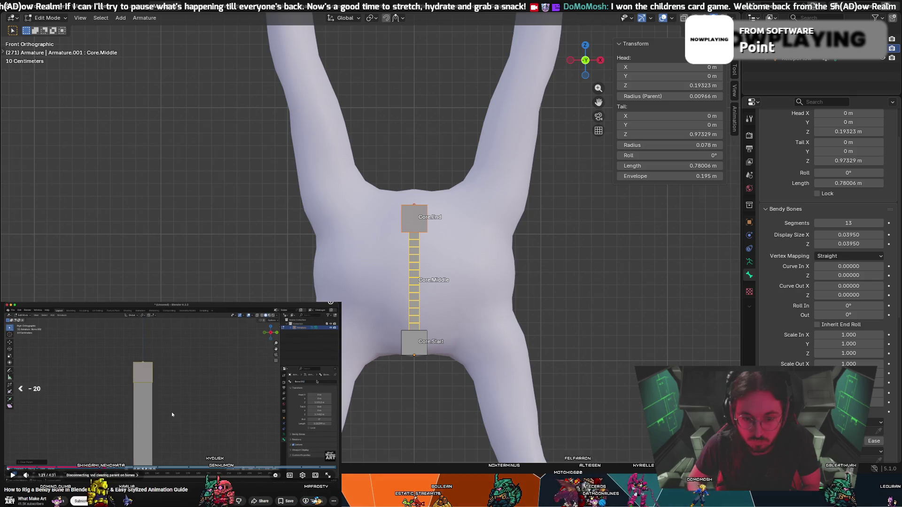
key("Left")
key("Left")
key("Left")
key("Right")
key("Right")
key("Right")
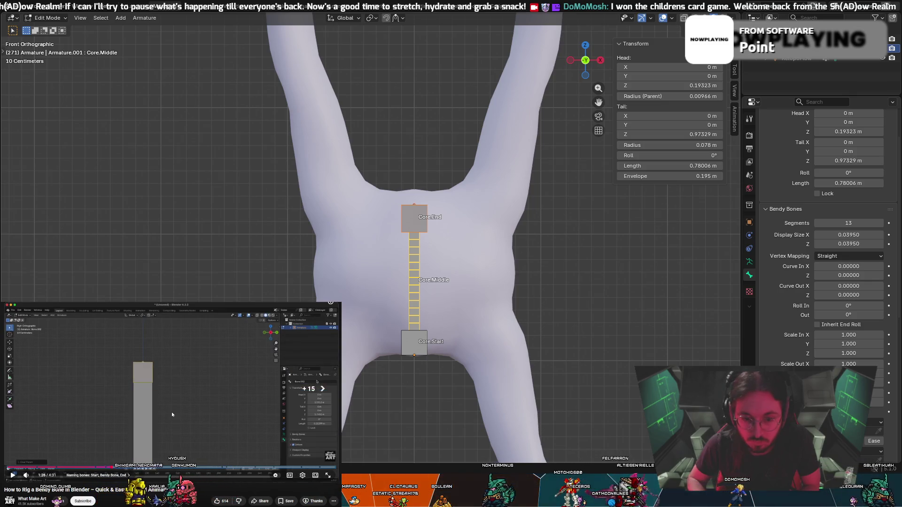
key("space")
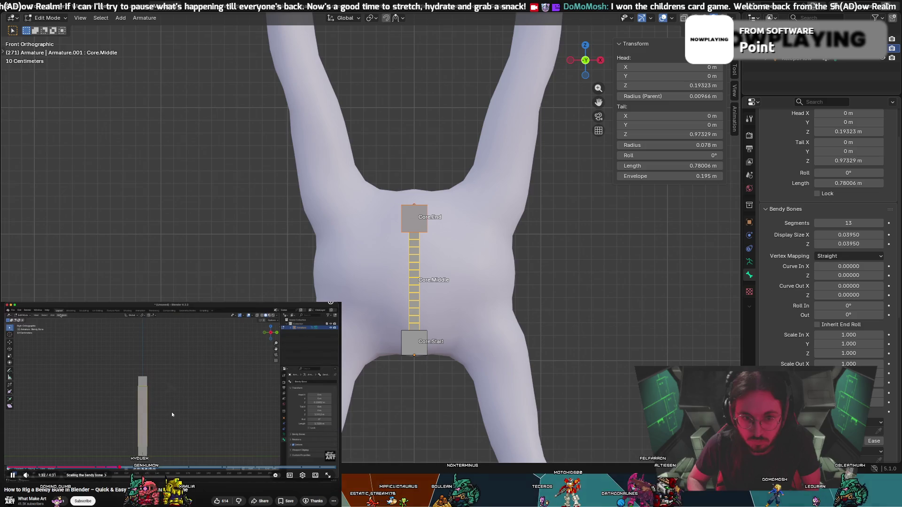
key("Right")
key("Right")
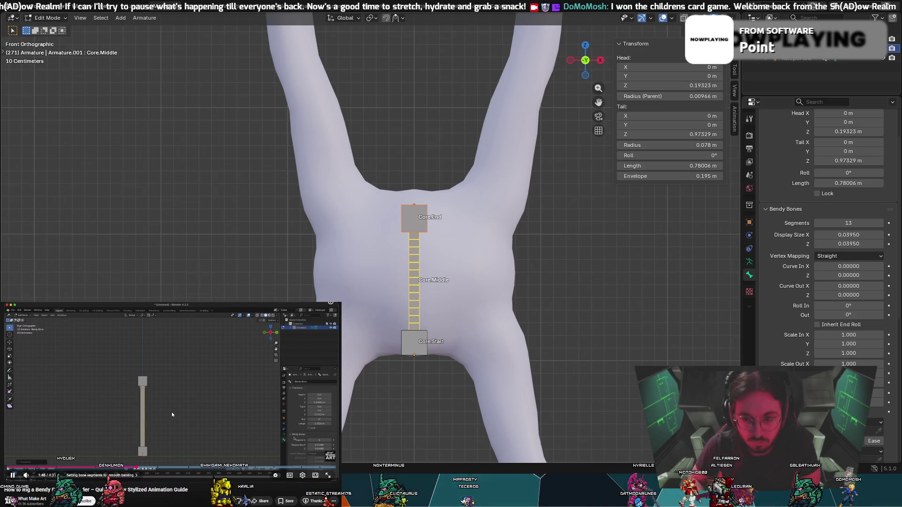
key("Left")
key("Left")
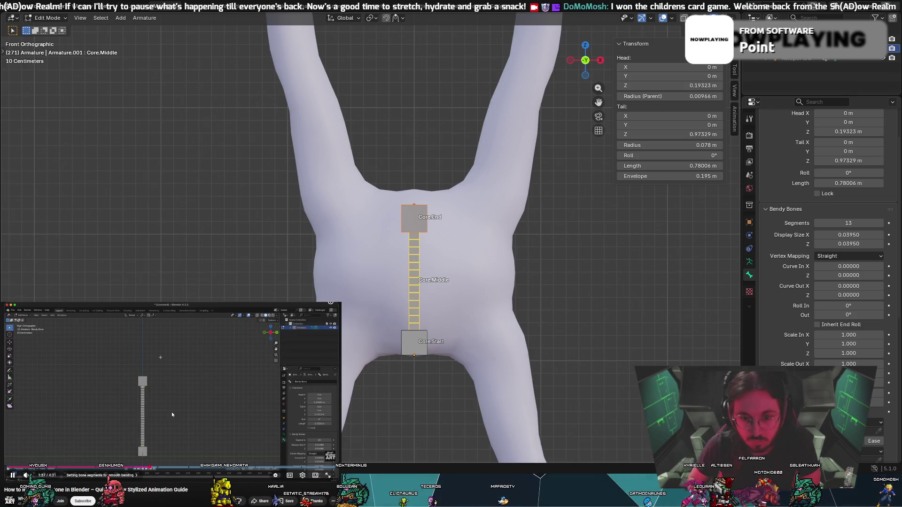
key("Right")
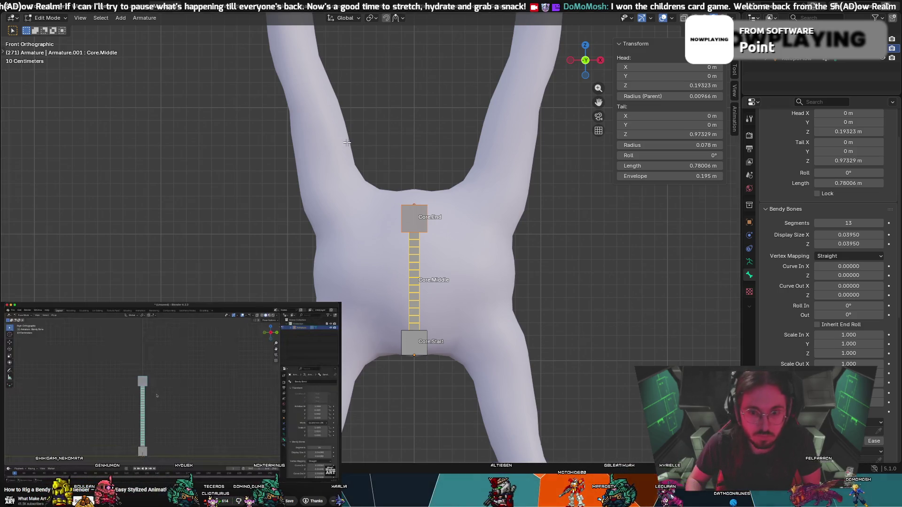
left_click(400, 217)
left_click(419, 260)
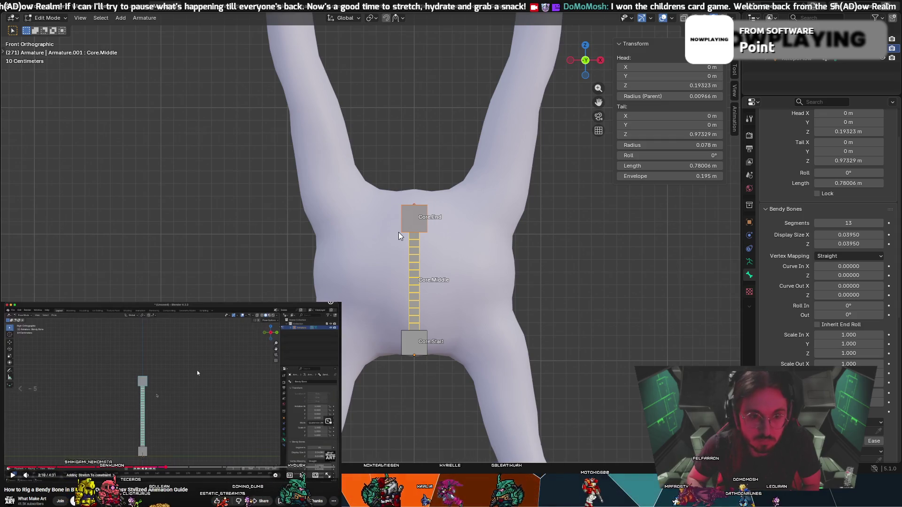
In Pose Mode add a Stretch To constraint aimed at Core.End, test it, and return to Edit Mode.
left_click(55, 19)
left_click(49, 51)
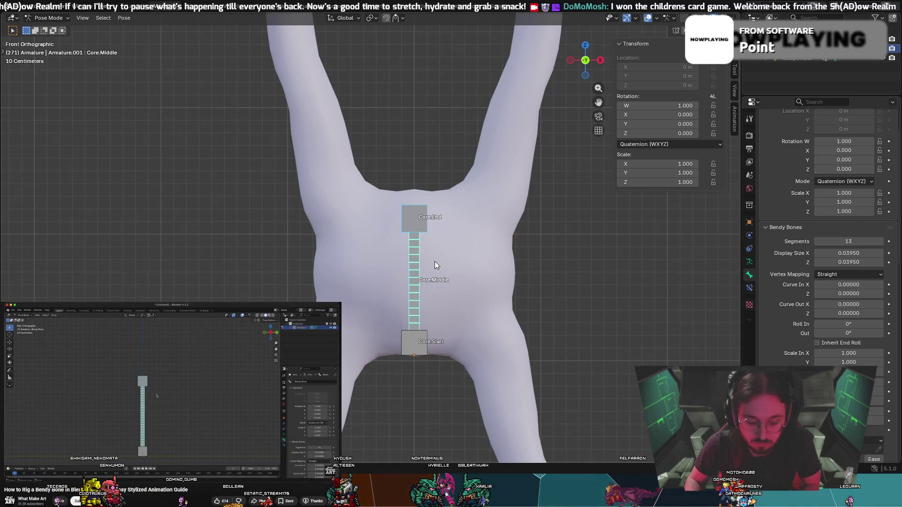
key("shift+ctrl+c")
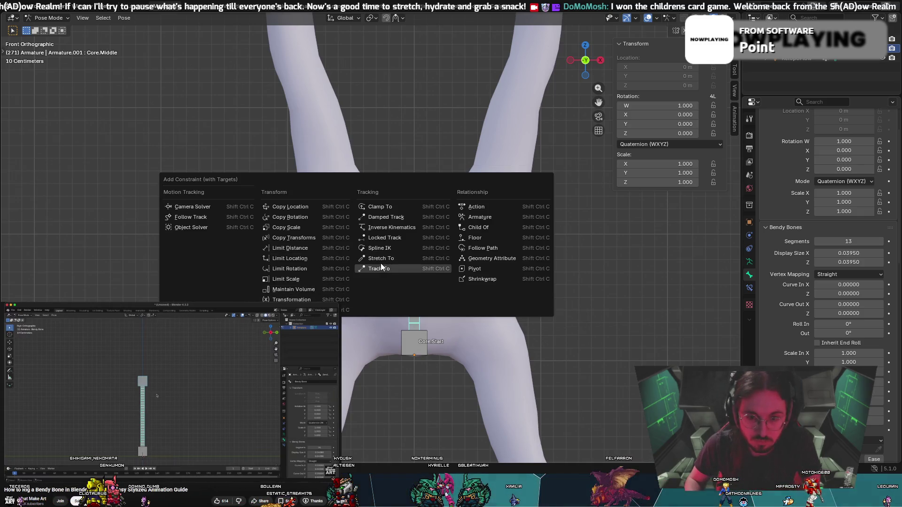
left_click(383, 259)
left_click(427, 229)
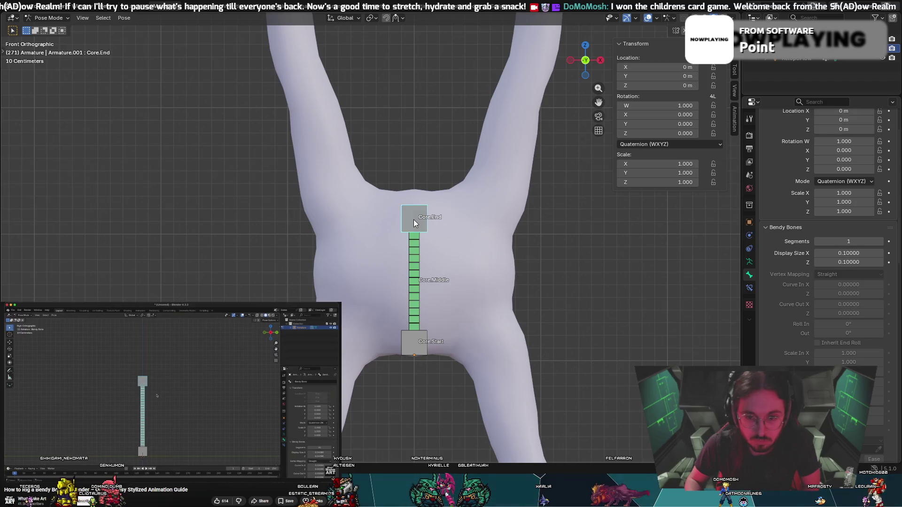
key("g")
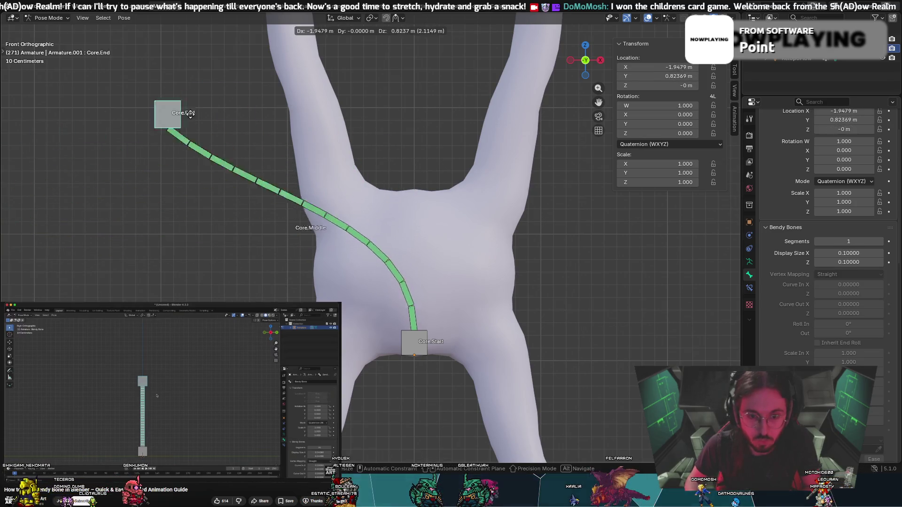
key("Escape")
key("Tab")
key("bracketleft")
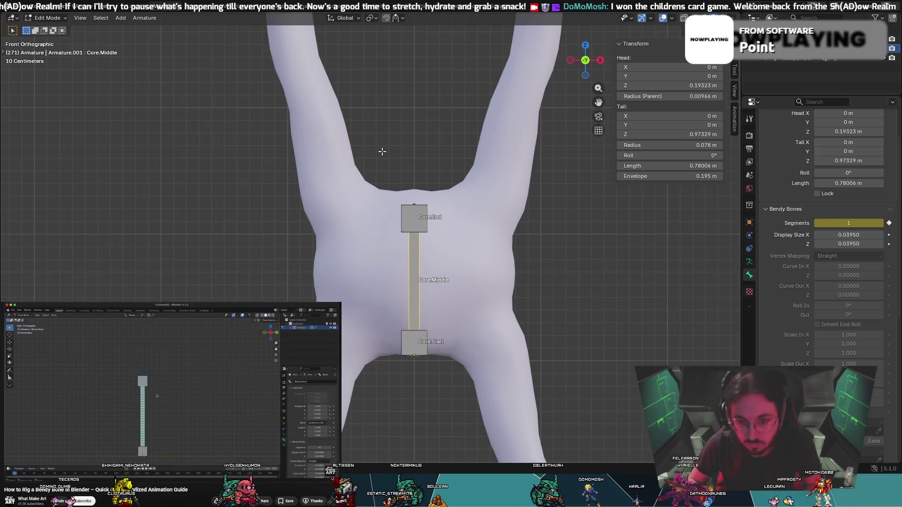
Leave Edit Mode and undo the bone renames and extra bones back to the single default Bone.
key("Tab")
key("Tab")
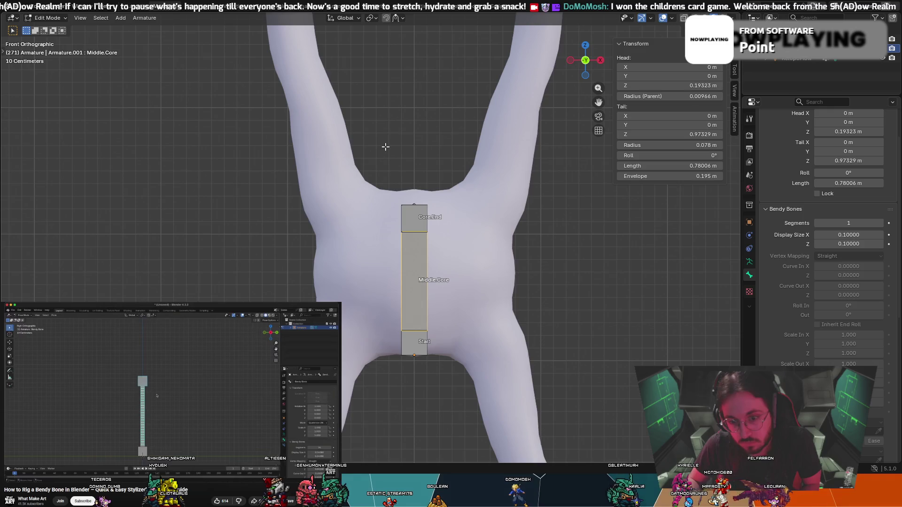
key("ctrl+z")
key("ctrl+z")
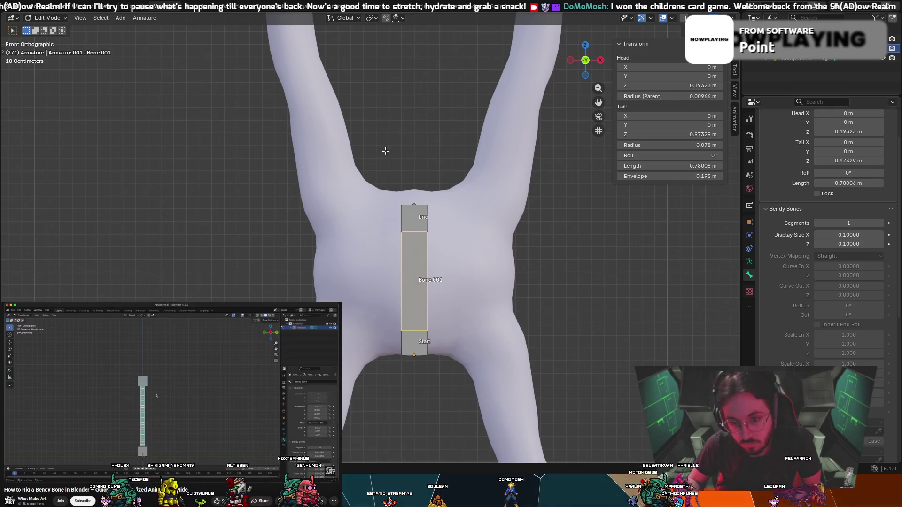
key("ctrl+z")
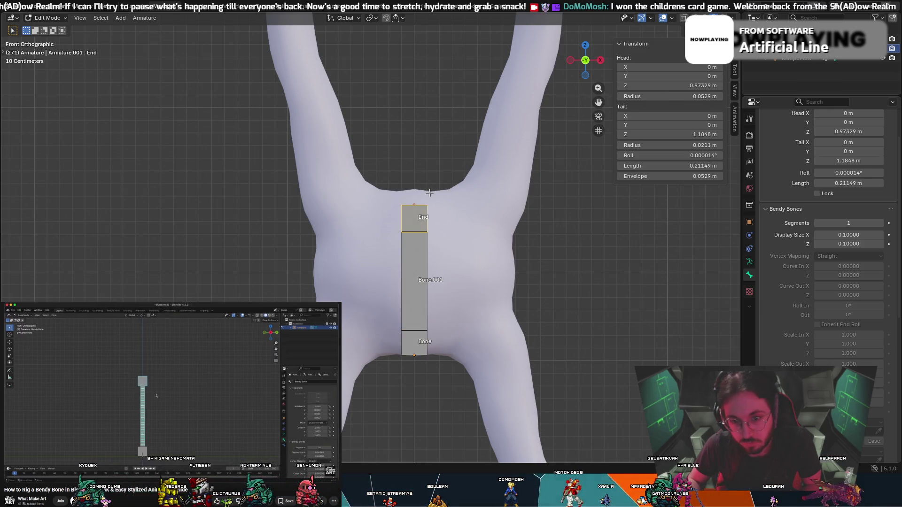
key("ctrl+z")
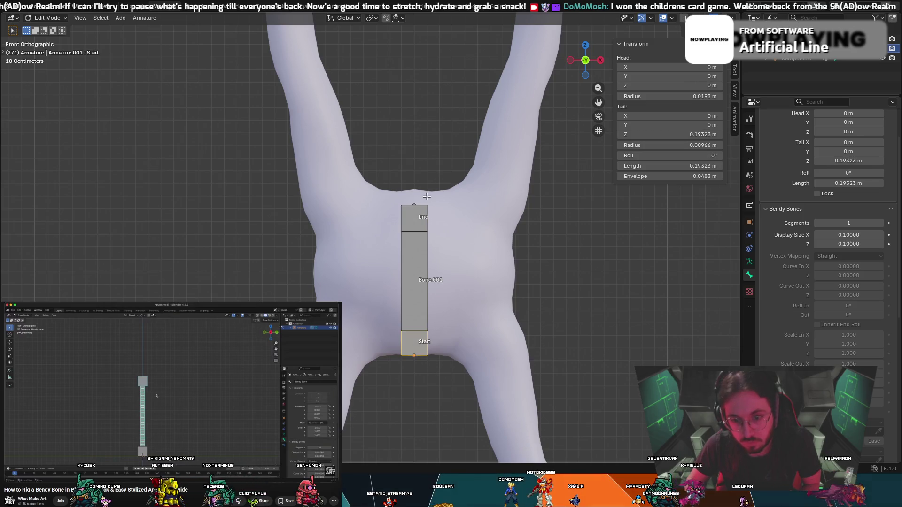
left_click(407, 219)
right_click(410, 142)
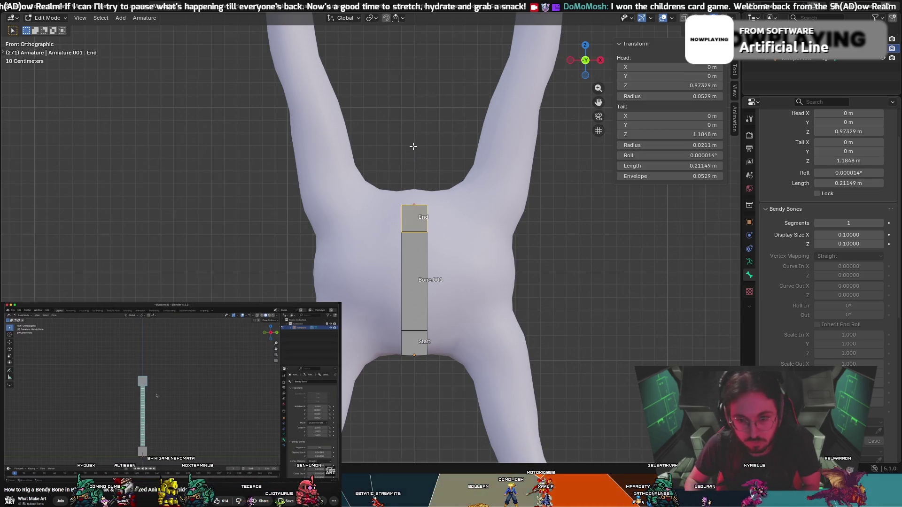
key("ctrl+z")
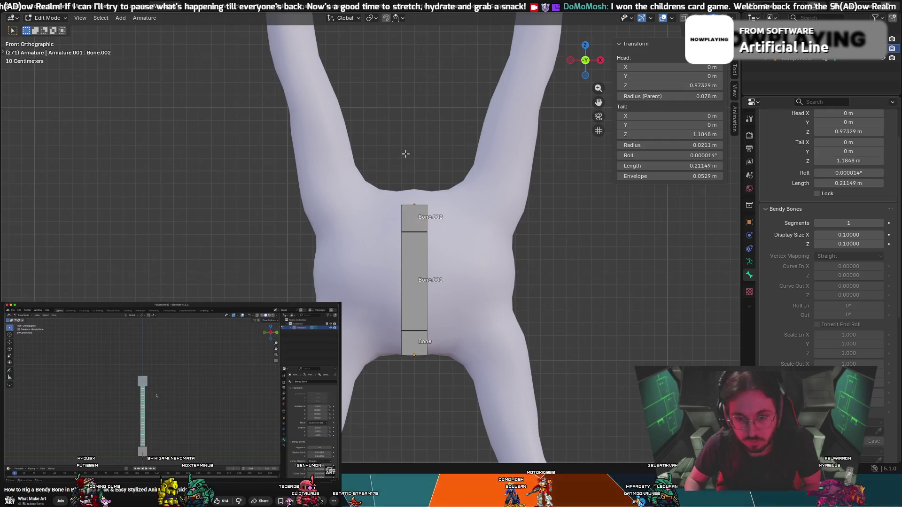
key("ctrl+z")
key("ctrl+z")
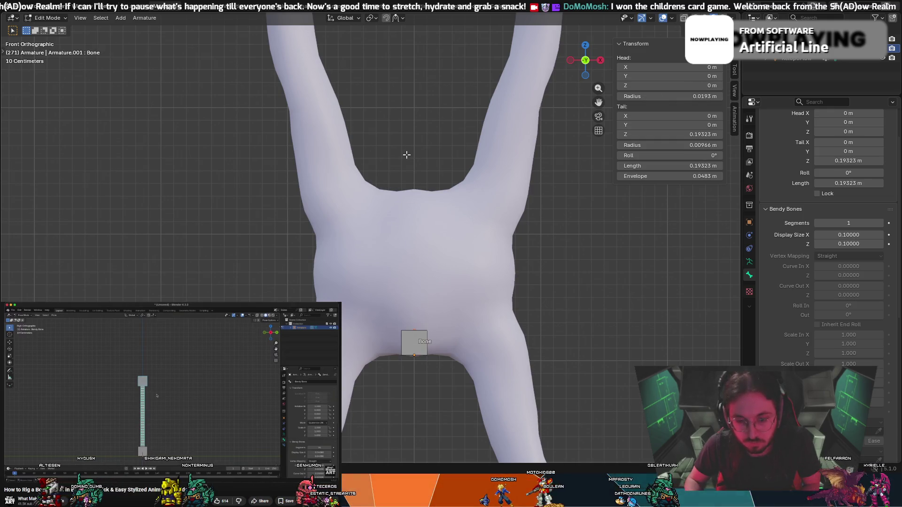
Redo to bring back Bone.001, then try a tip move and a duplicate, cancelling both.
key("ctrl+shift+z")
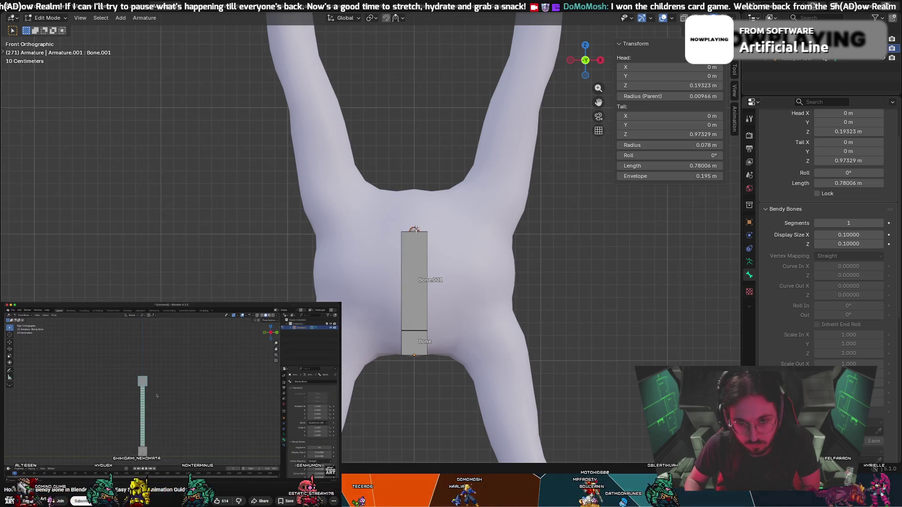
key("g")
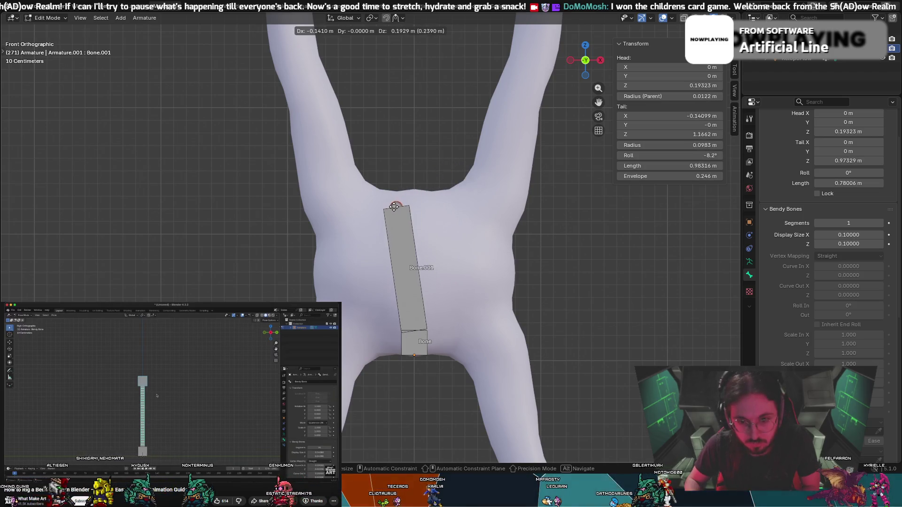
right_click(418, 238)
left_click(420, 249)
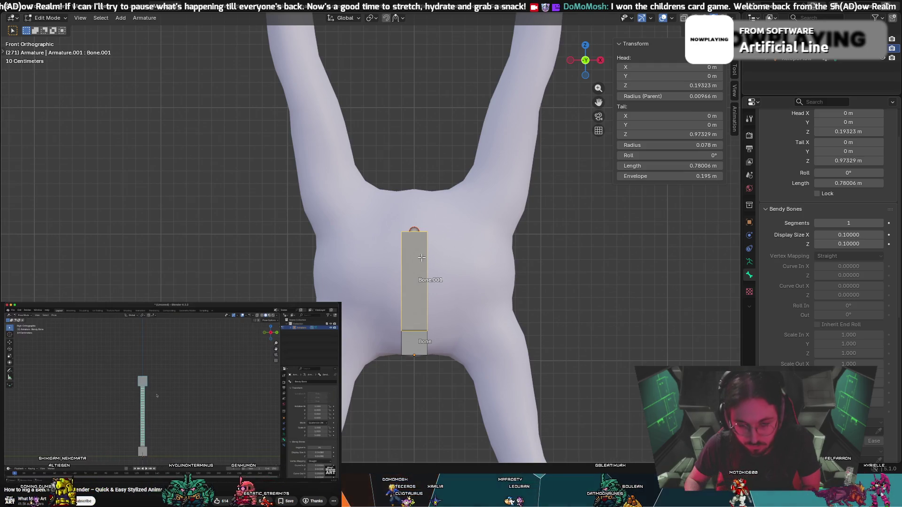
key("shift+d")
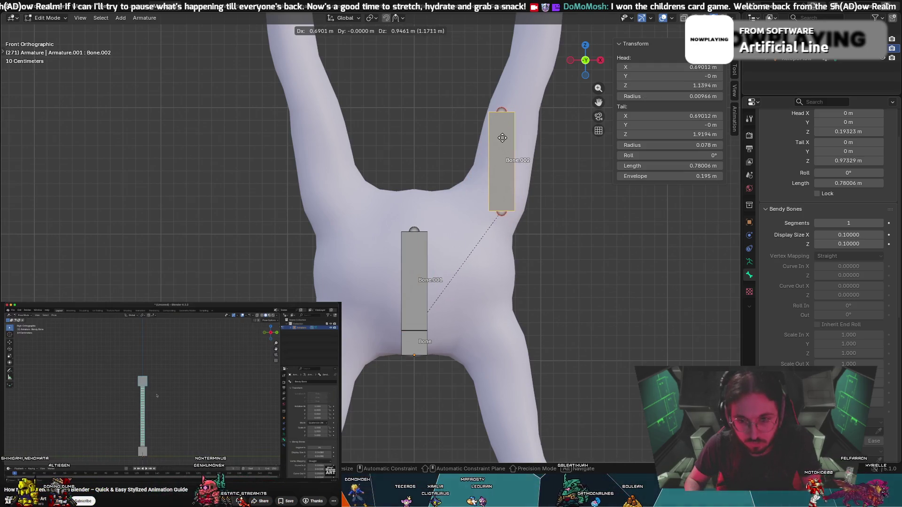
right_click(498, 135)
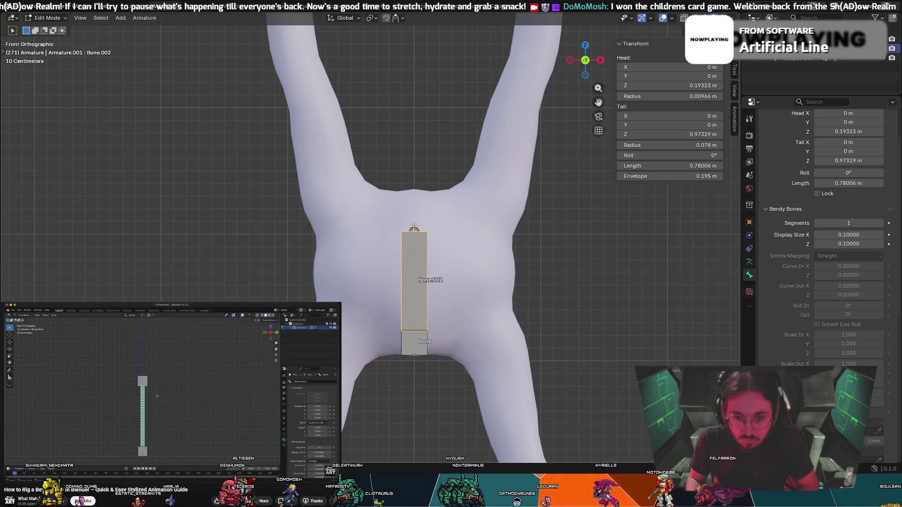
Undo back to the single base bone and start extruding a new bone from Bone's tip.
key("e")
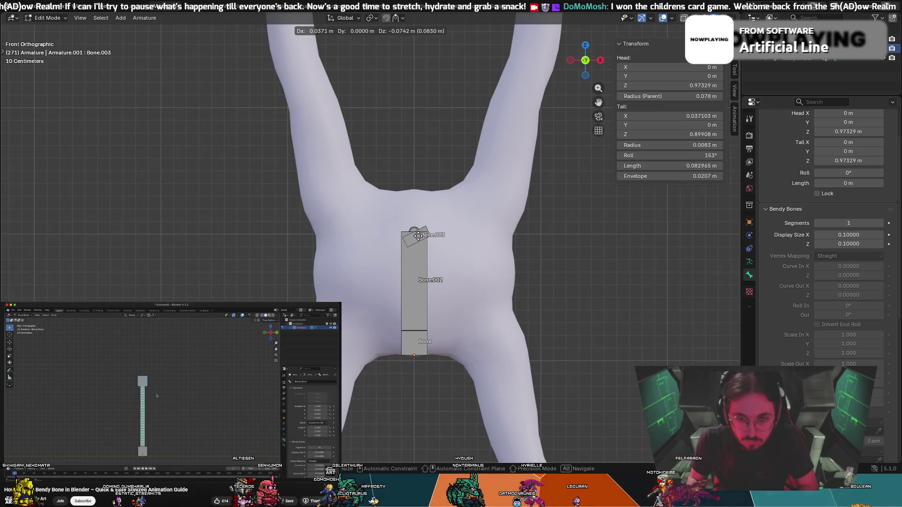
key("ctrl+z")
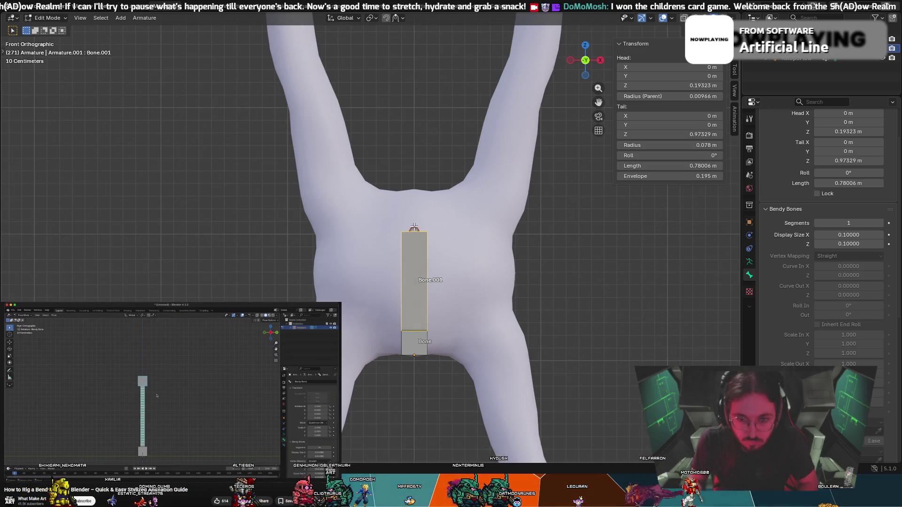
key("ctrl+z")
key("e")
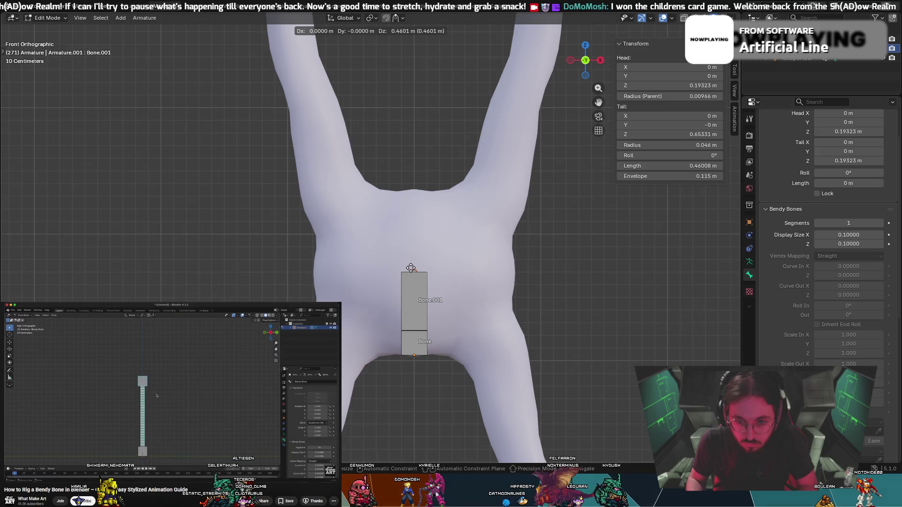
Lock Bone.001 vertical along Z, undo a stray extrusion, and delete the leftover zero-length bone.
key("z")
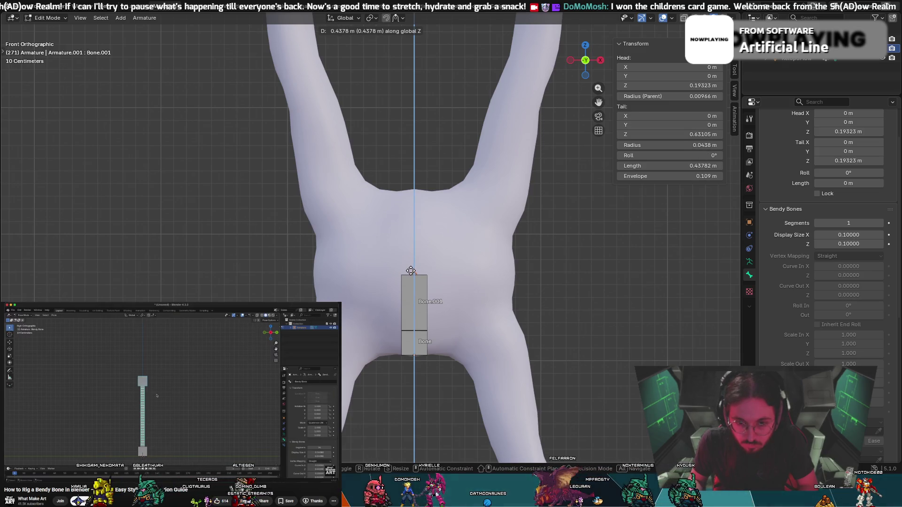
left_click(410, 274)
key("e")
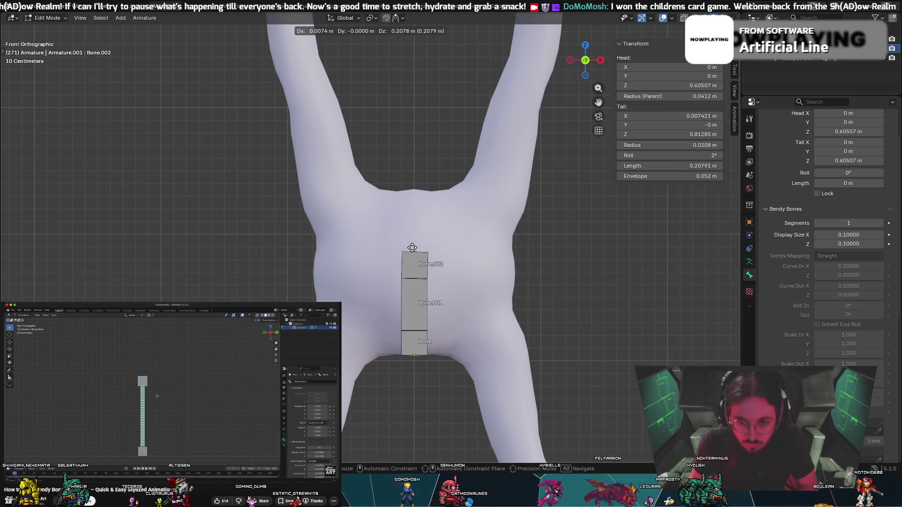
left_click(411, 248)
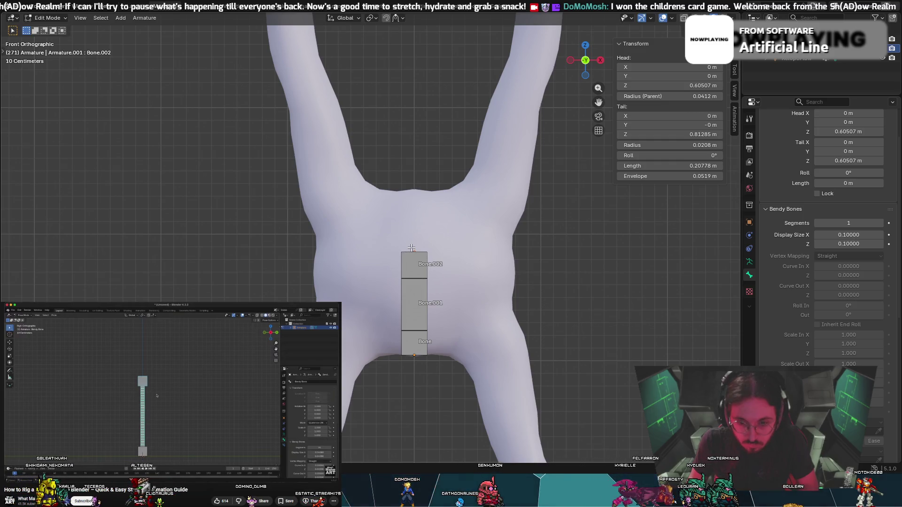
key("e")
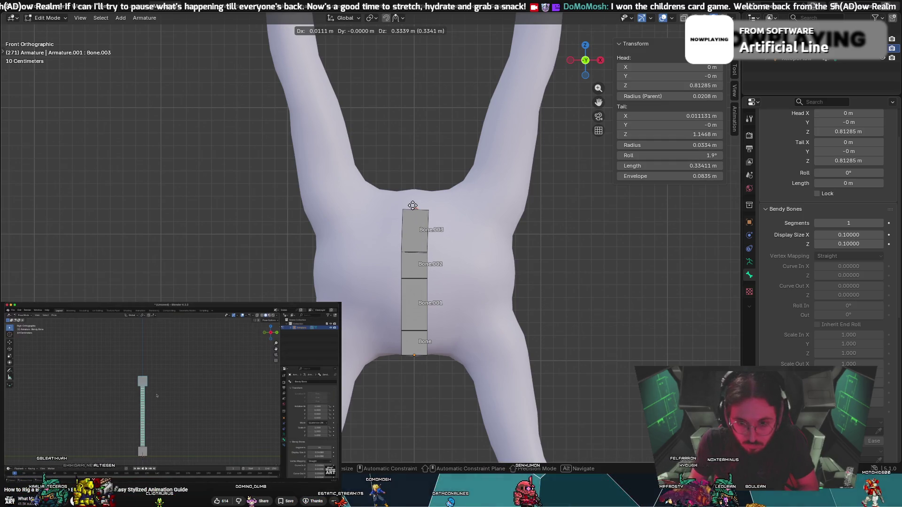
key("Escape")
key("ctrl+z")
key("ctrl+z")
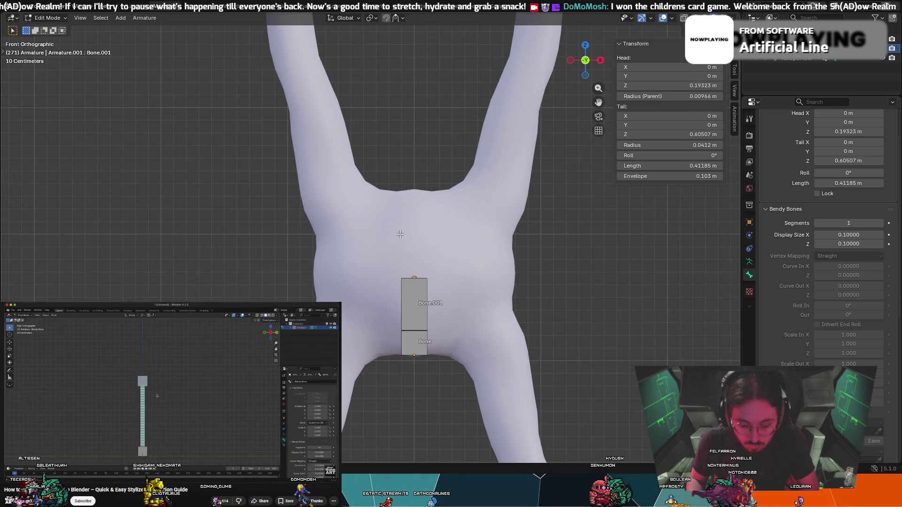
key("e")
key("Escape")
right_click(398, 213)
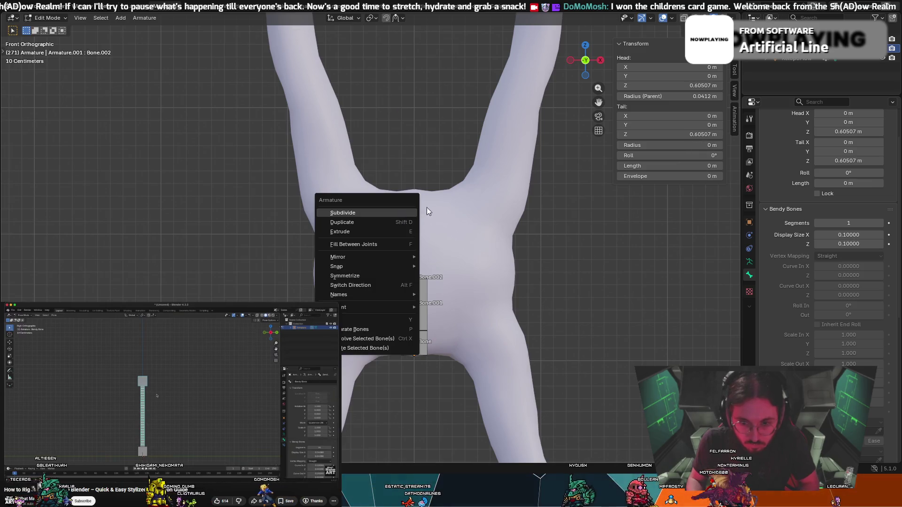
left_click(361, 346)
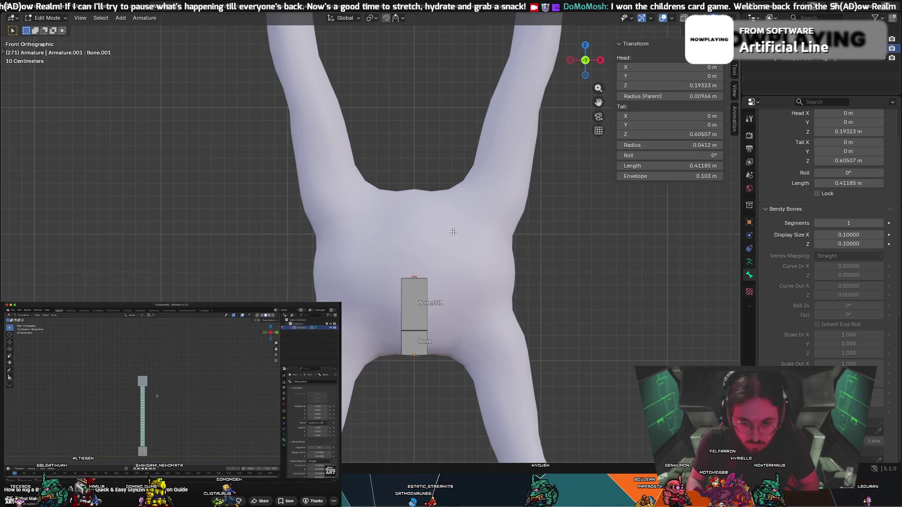
Extrude Bone.002 (about 0.19 m), Bone.003 and Bone.004 straight up along Z to the torso top.
key("e")
key("z")
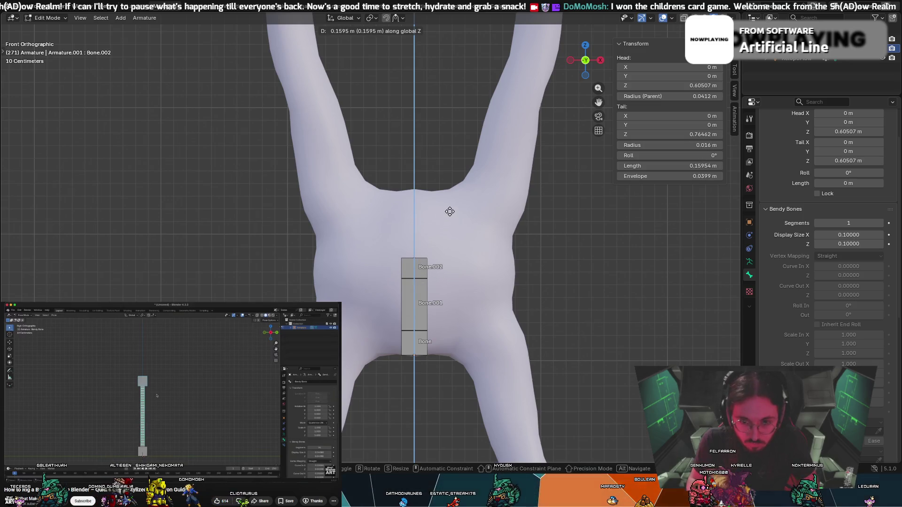
left_click(450, 207)
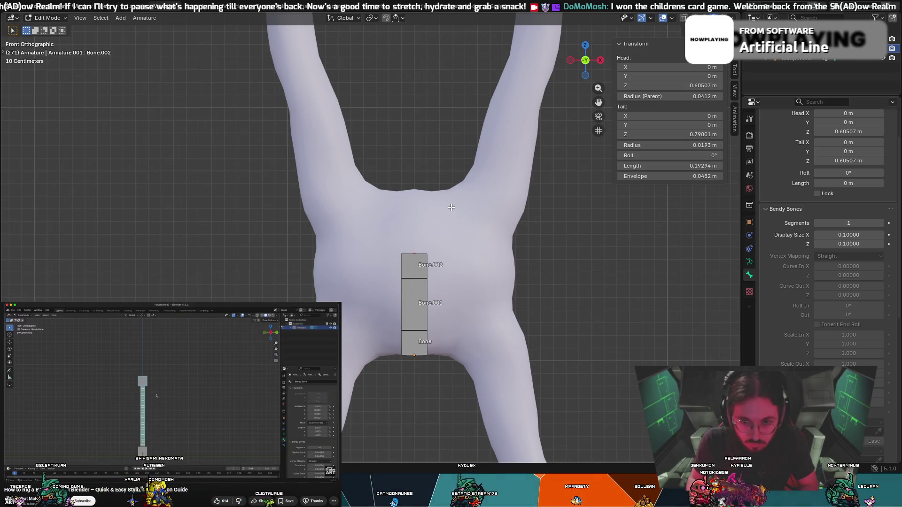
key("e")
key("z")
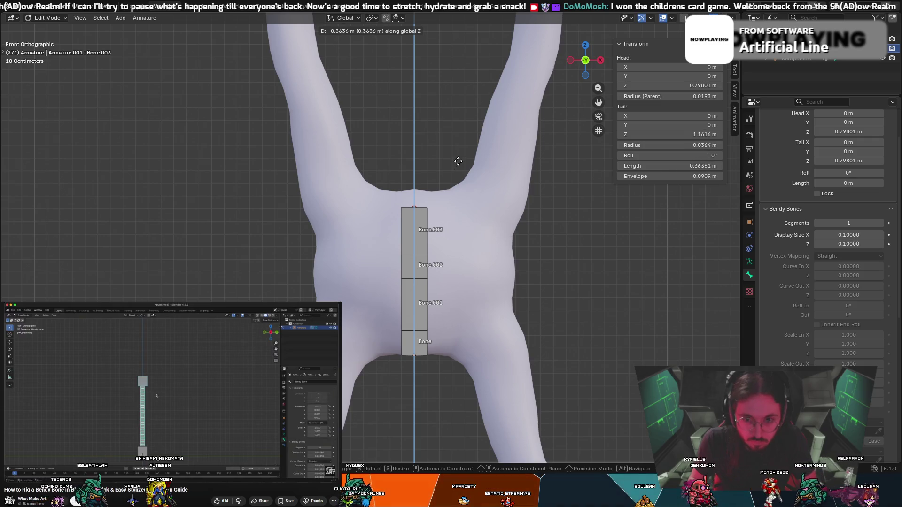
left_click(459, 160)
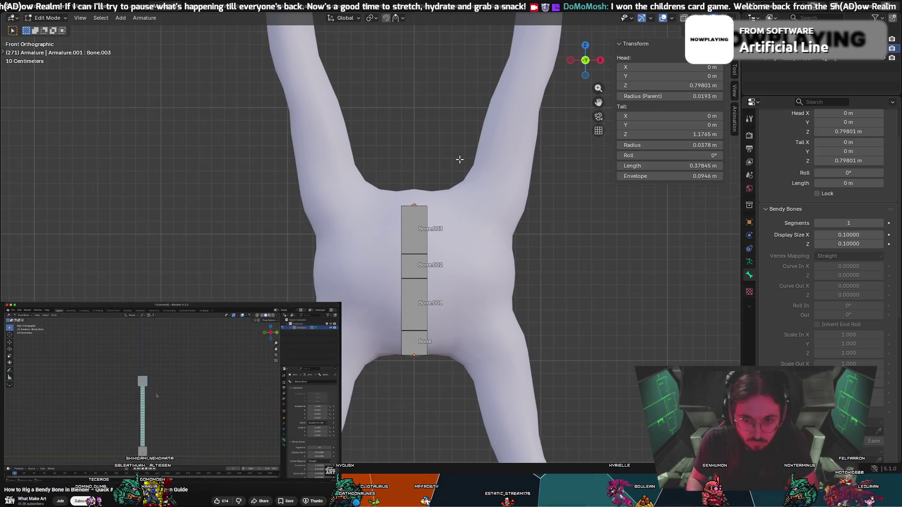
key("e")
key("z")
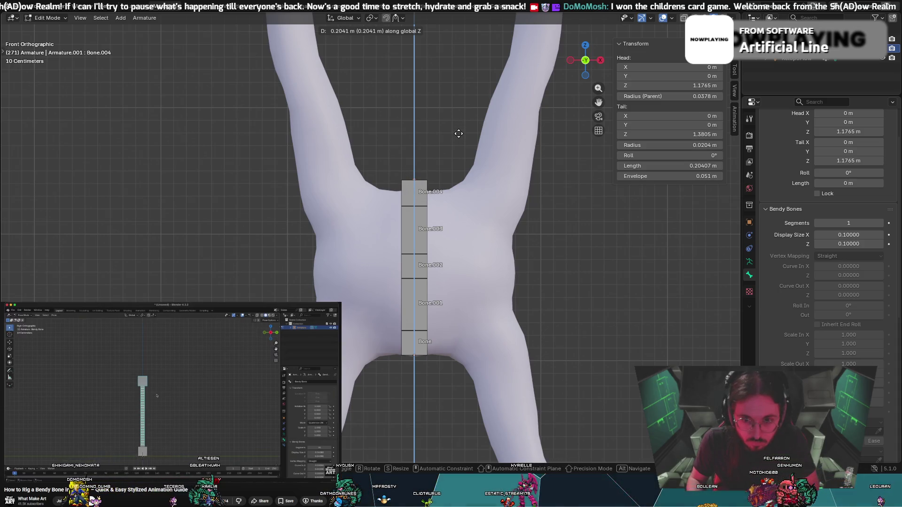
left_click(458, 134)
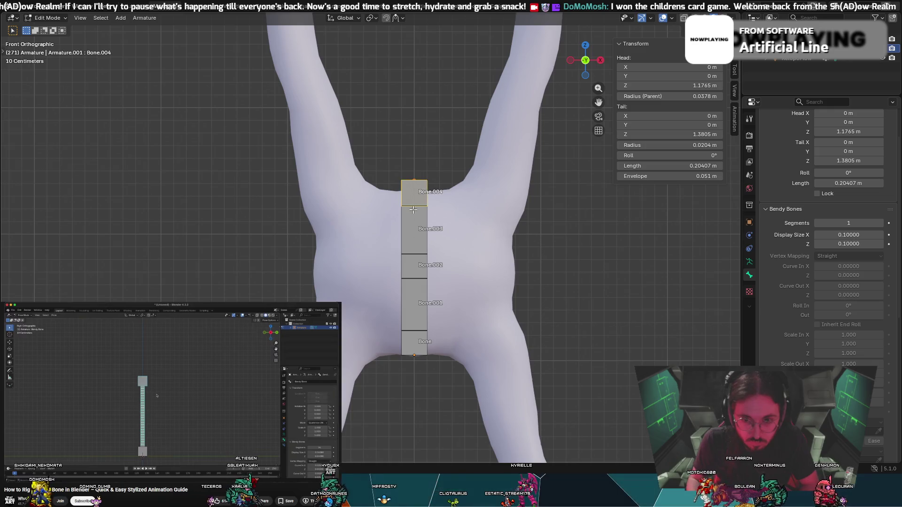
Move all five bones slightly down along Z so Bone starts at -0.0297 m.
left_click_drag(423, 187, 416, 345)
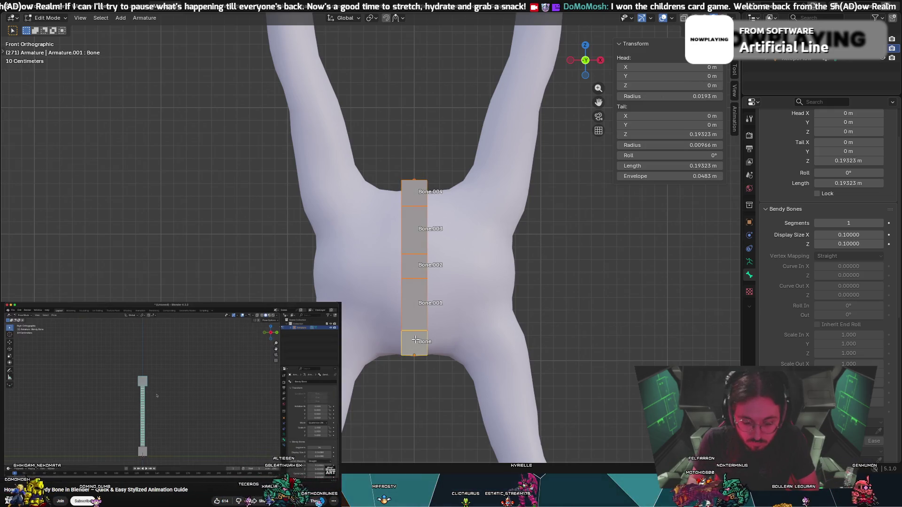
key("g")
key("z")
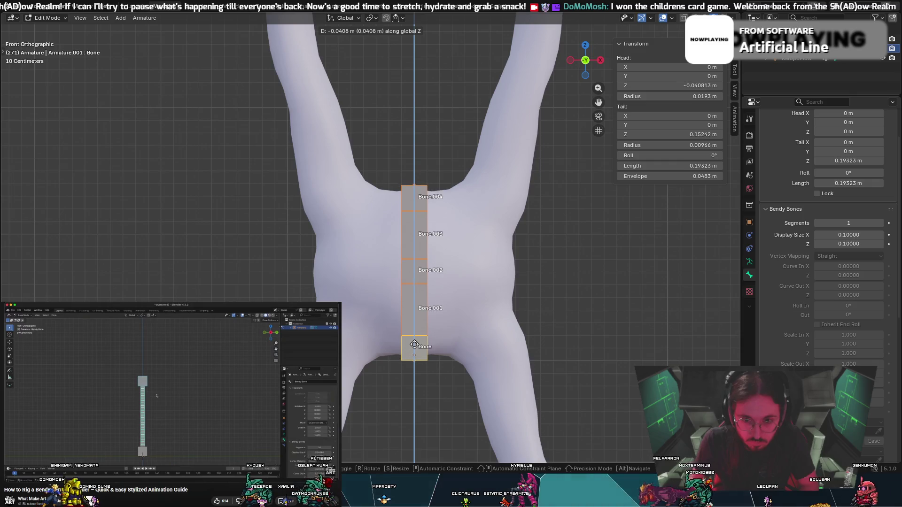
left_click(413, 343)
left_click(457, 314)
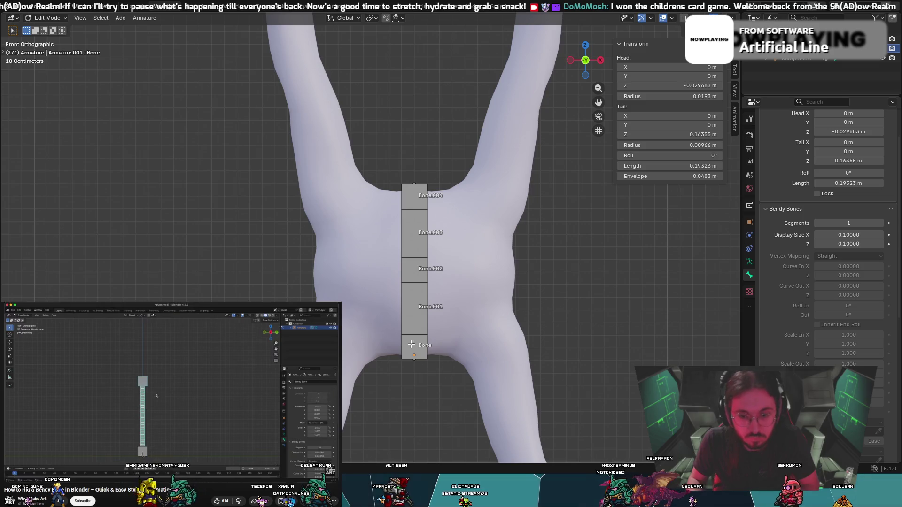
left_click(414, 346)
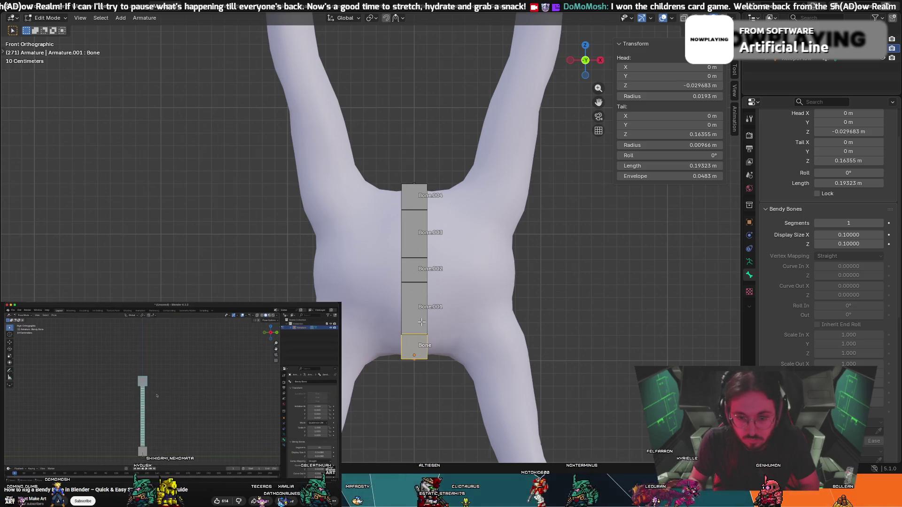
Disconnect Bone.002 from its parent bone with Alt+P.
left_click(418, 275)
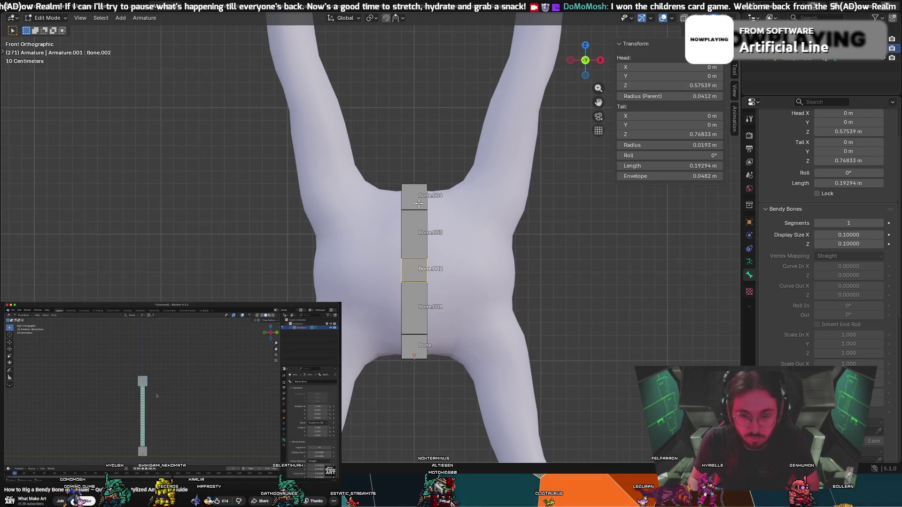
key("alt+p")
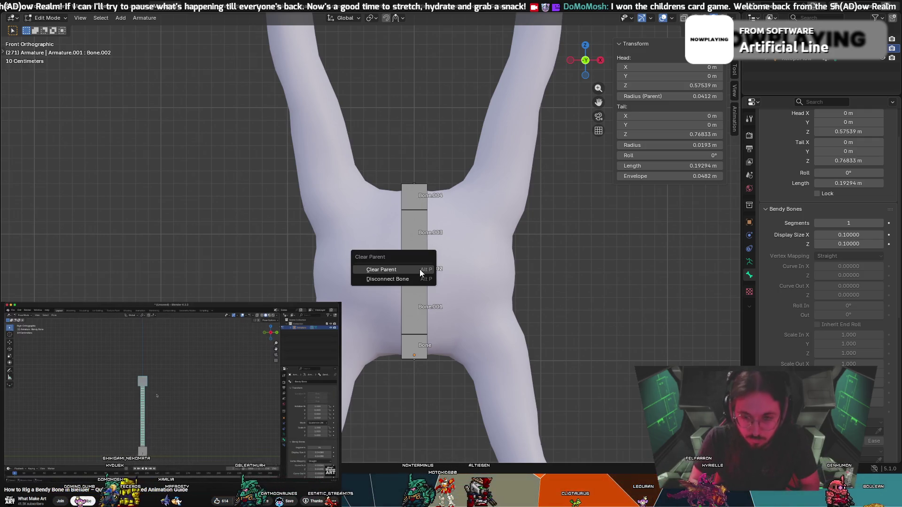
left_click(413, 277)
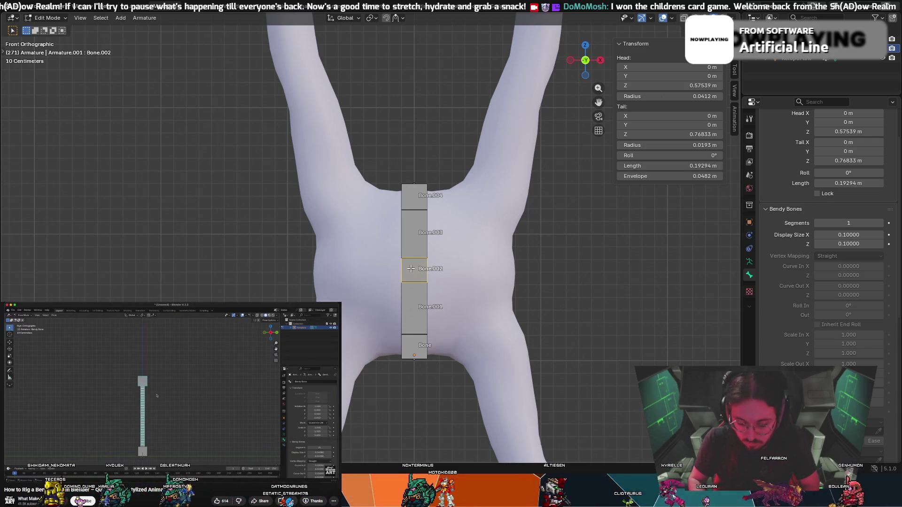
key("ctrl+p")
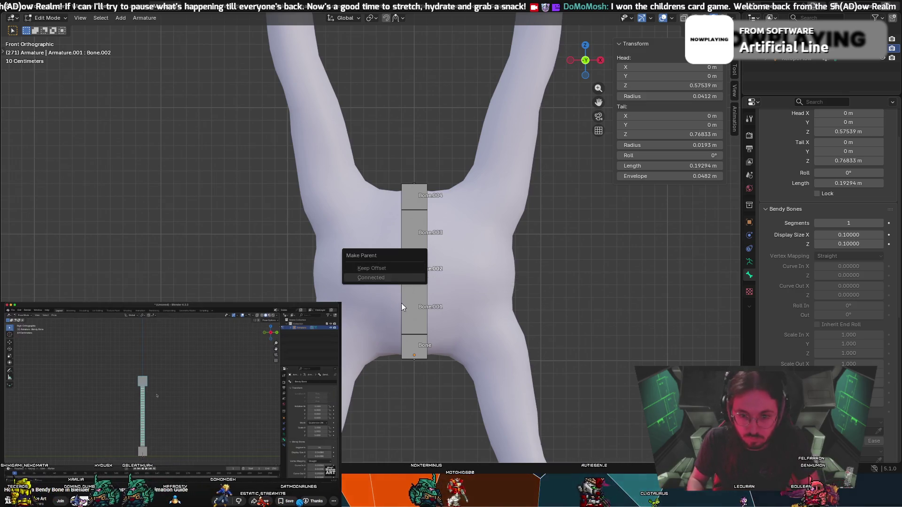
key("ctrl+p")
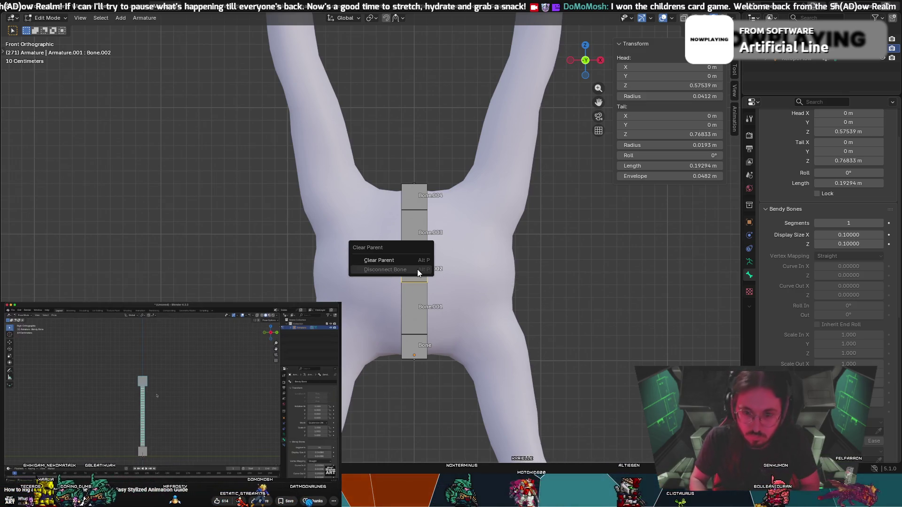
Disconnect Bone.004 from its parent and then clear its parent entirely.
left_click(419, 202)
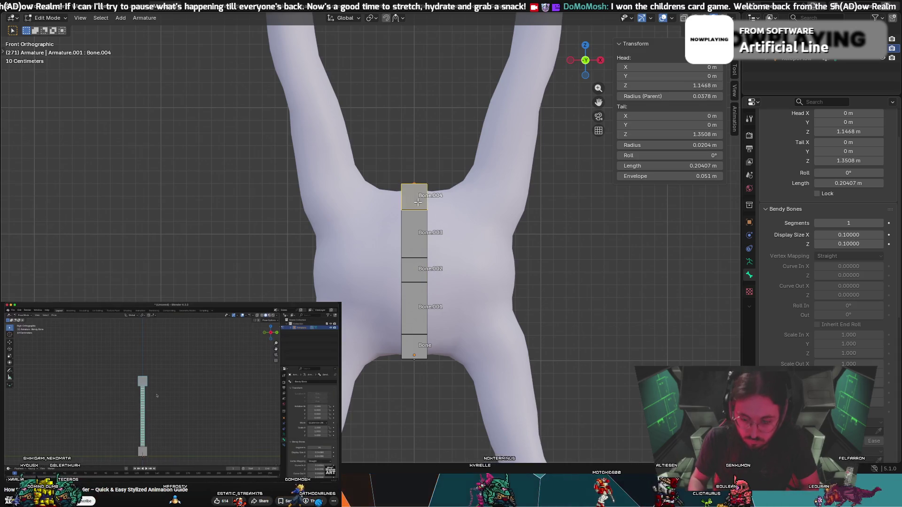
key("alt+p")
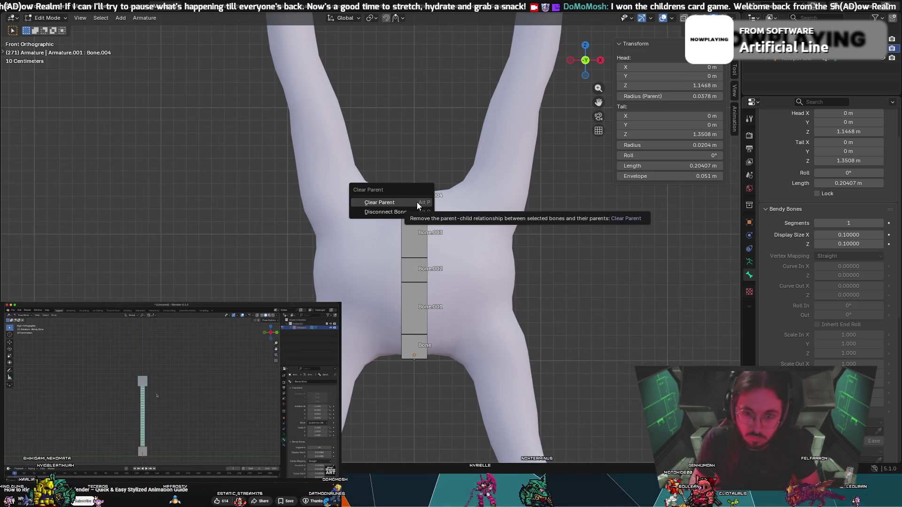
left_click(416, 202)
key("alt+p")
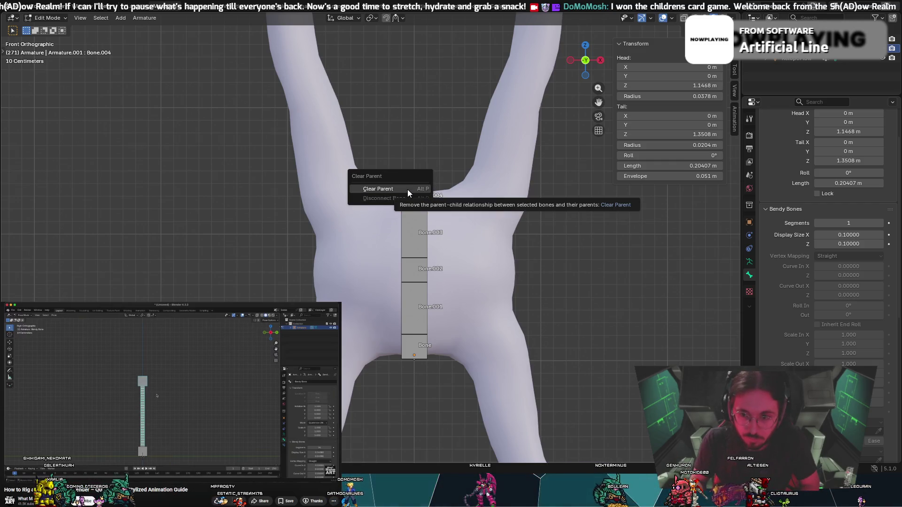
left_click(407, 190)
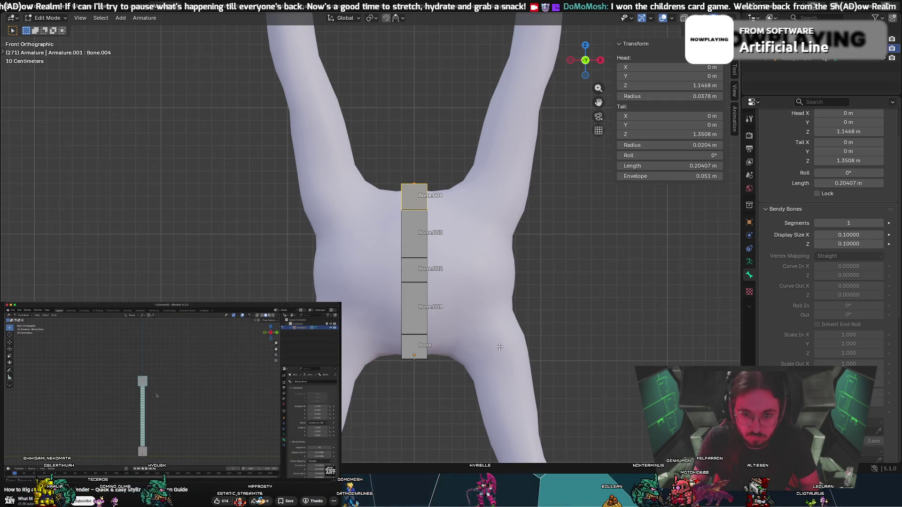
left_click(427, 325)
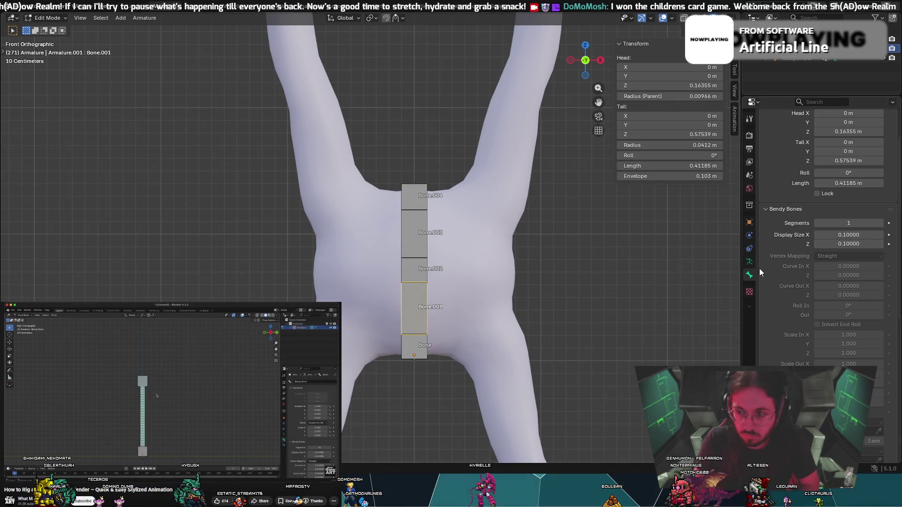
Give Bone.001 7 bendy-bone segments and Bone.003 5 segments.
left_click(881, 224)
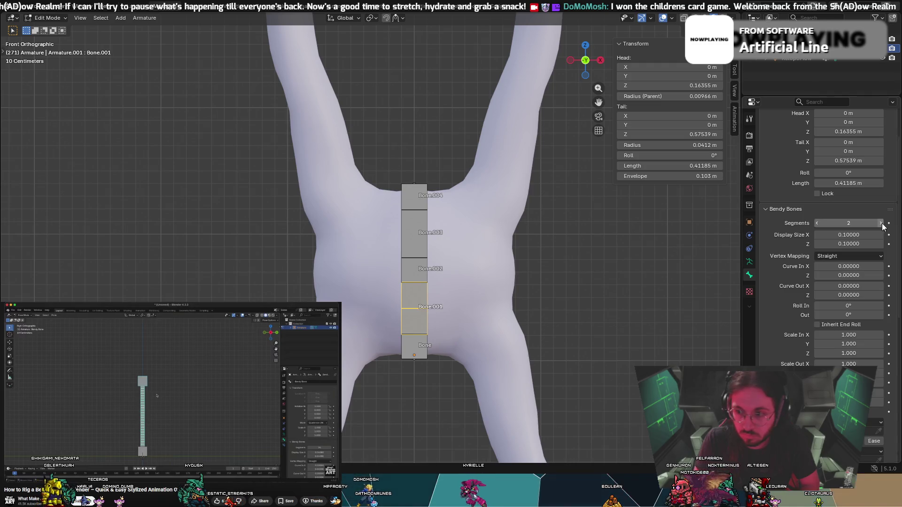
left_click(880, 224)
left_click(881, 224)
left_click(881, 223)
left_click(881, 224)
left_click(881, 224)
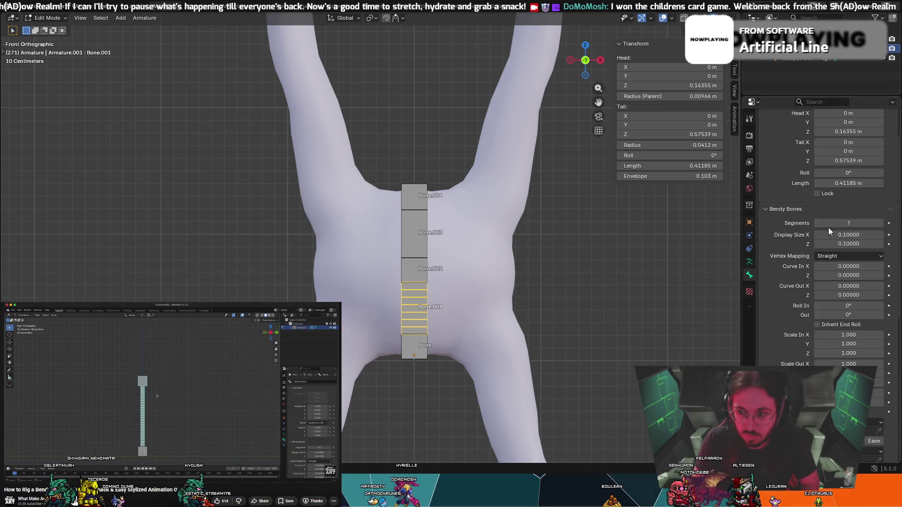
left_click(401, 242)
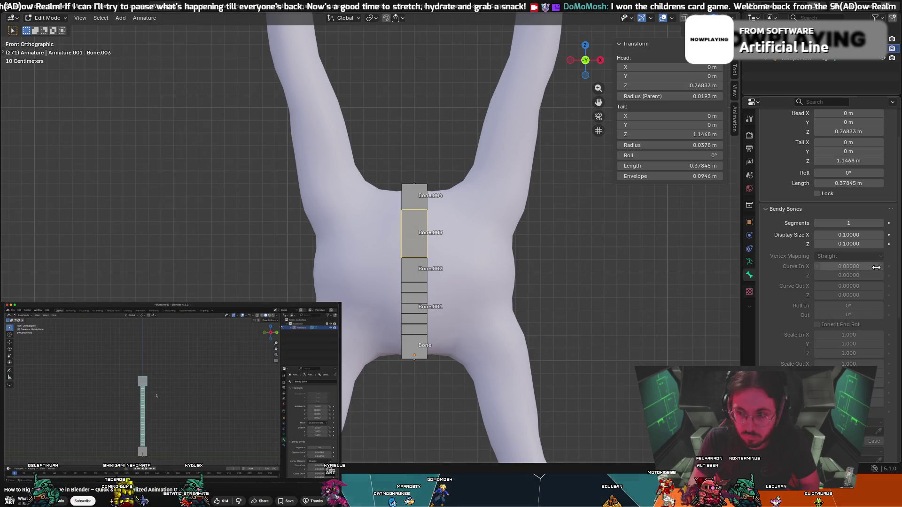
left_click(880, 223)
left_click(880, 224)
left_click(881, 223)
left_click(880, 223)
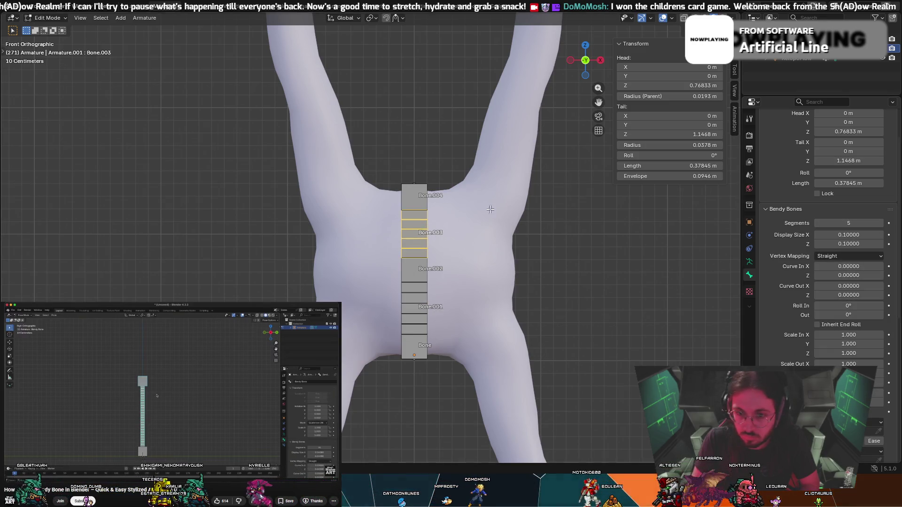
Select Bone.004 and switch the armature into Pose Mode.
left_click(418, 196)
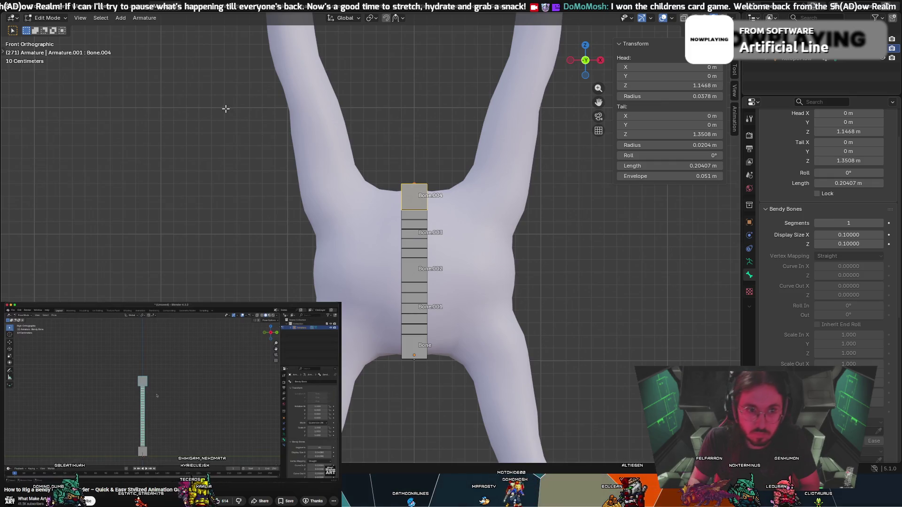
left_click(47, 18)
left_click(47, 49)
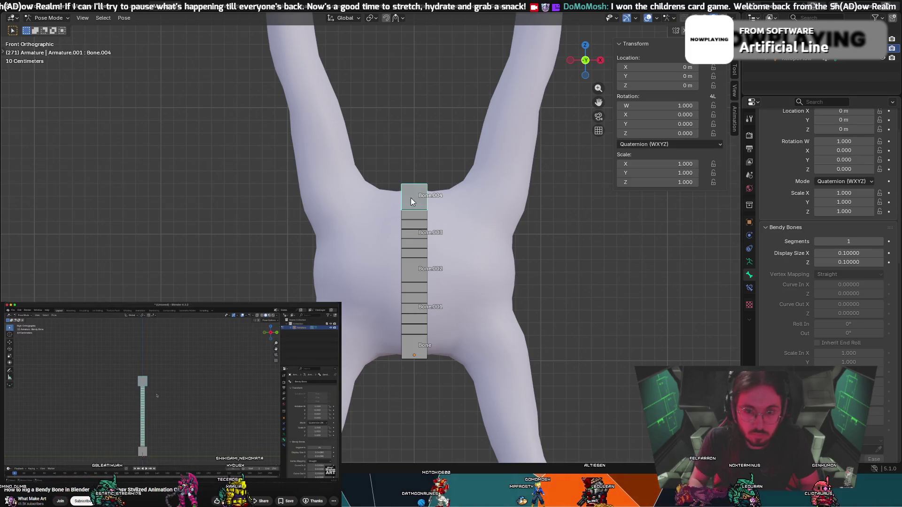
Add a Stretch To constraint on Bone.003 targeting Bone.004.
left_click(413, 221)
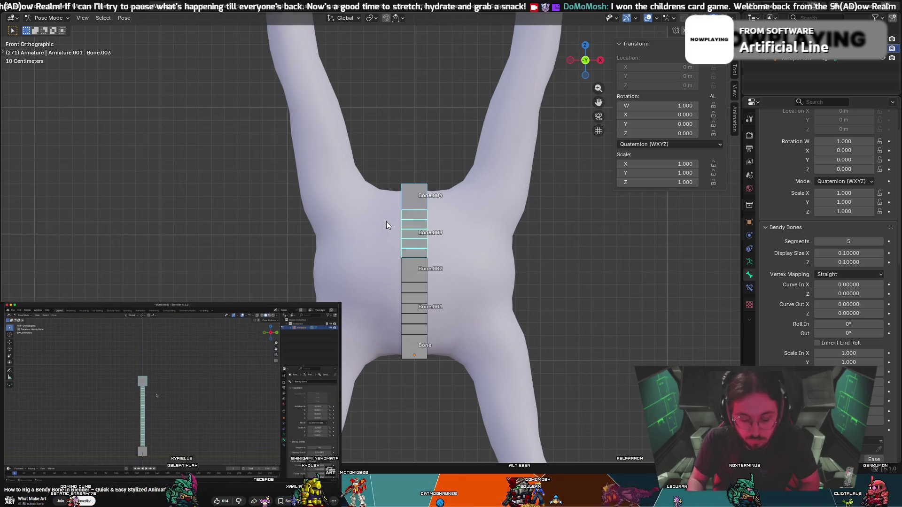
key("shift+ctrl+c")
left_click(356, 224)
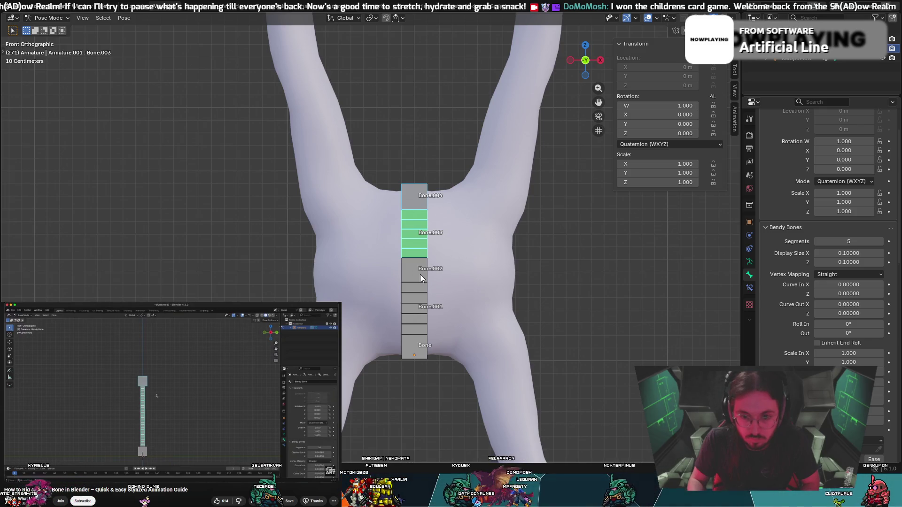
Add a Stretch To constraint on Bone.002 targeting Bone.003.
left_click(420, 274)
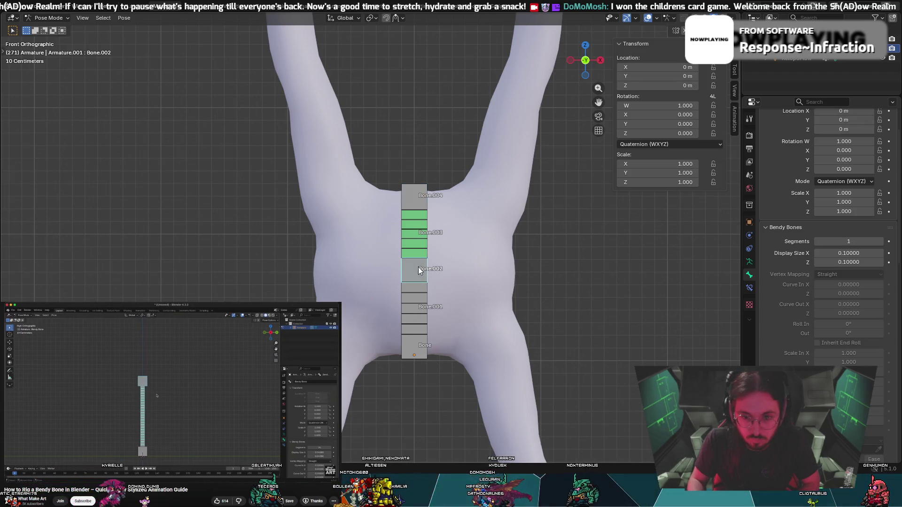
left_click(411, 252, "shift")
key("ctrl+shift+c")
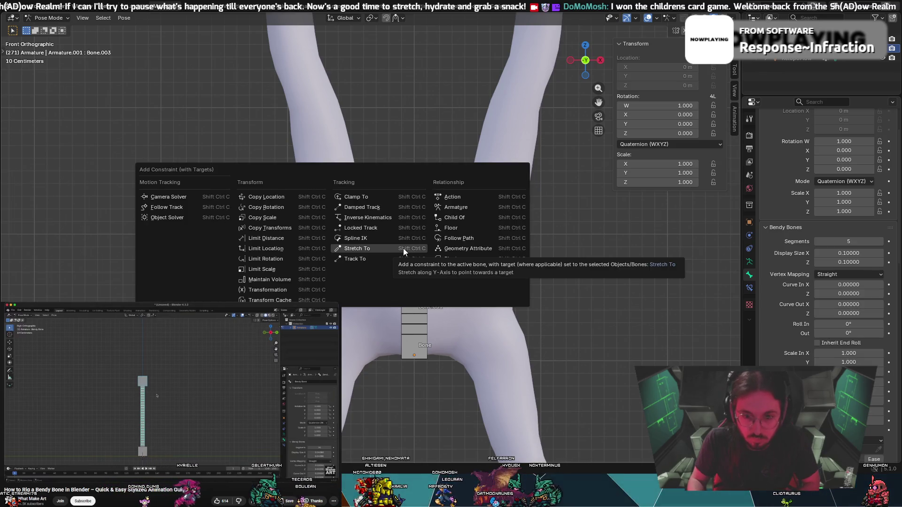
left_click(411, 248)
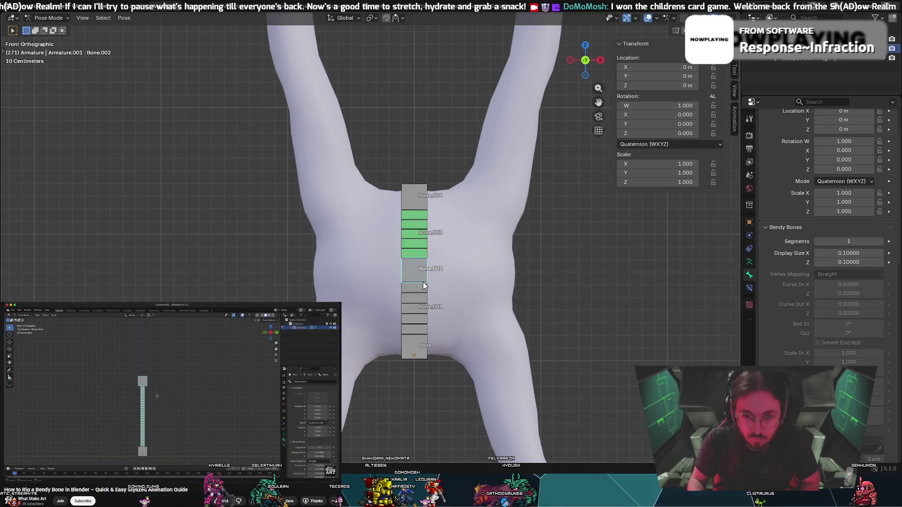
left_click(413, 272, "shift")
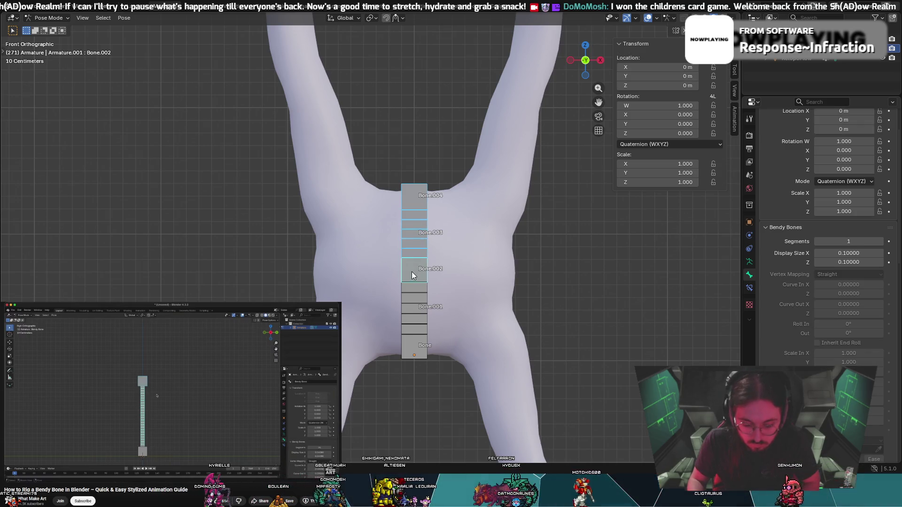
key("ctrl+shift+c")
left_click(411, 271)
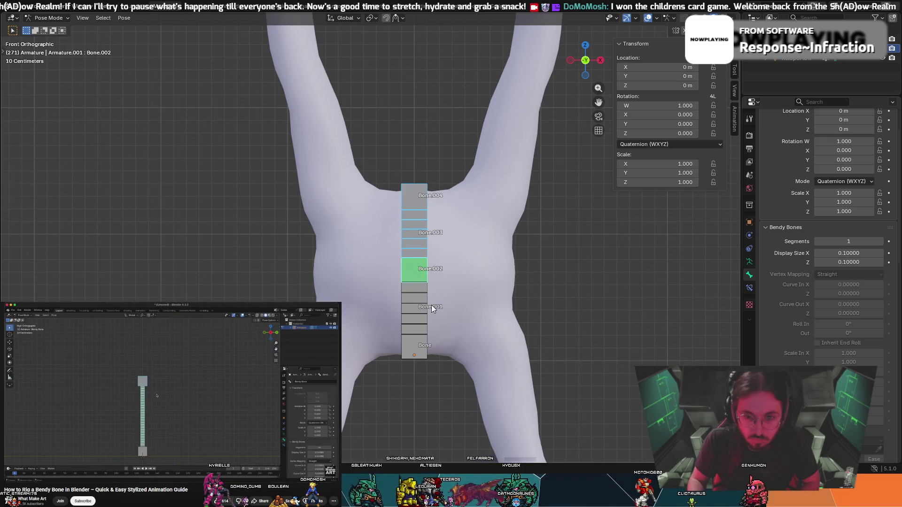
Add a Stretch To constraint on Bone.001 targeting Bone.002.
left_click(427, 295)
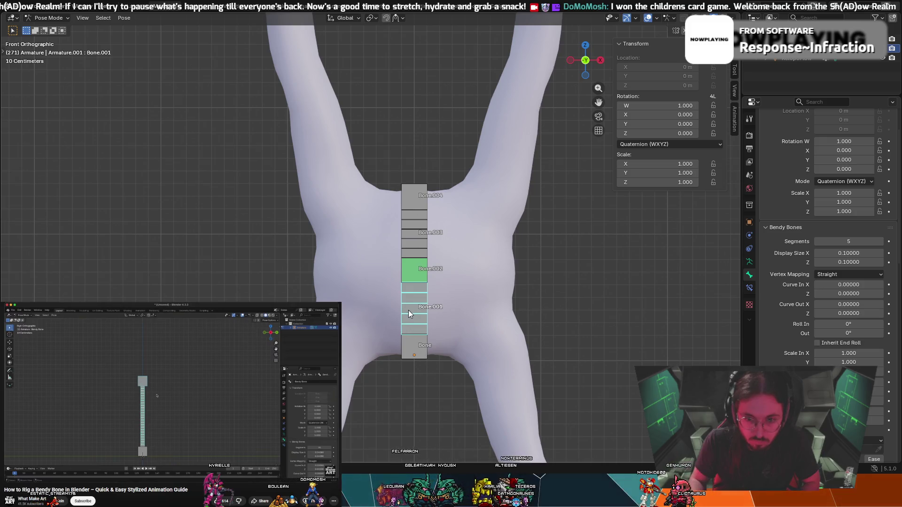
key("ctrl+shift+c")
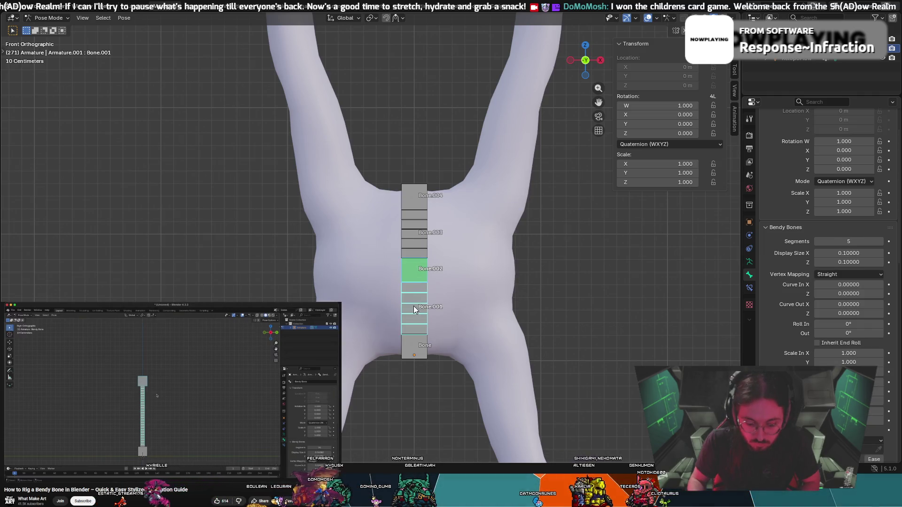
key("ctrl+shift+c")
left_click(370, 307)
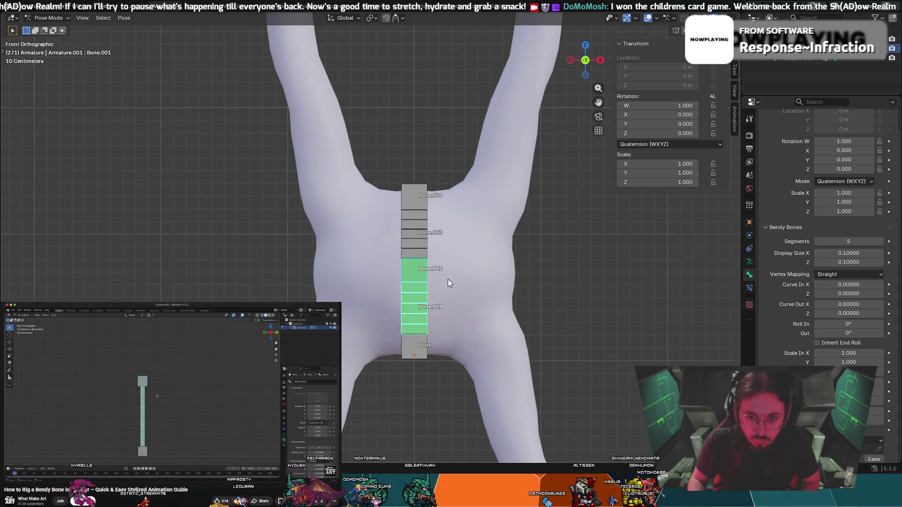
Apply Stretch To again on Bone.003 with Bone.004 as its target.
left_click(463, 269)
left_click(411, 198)
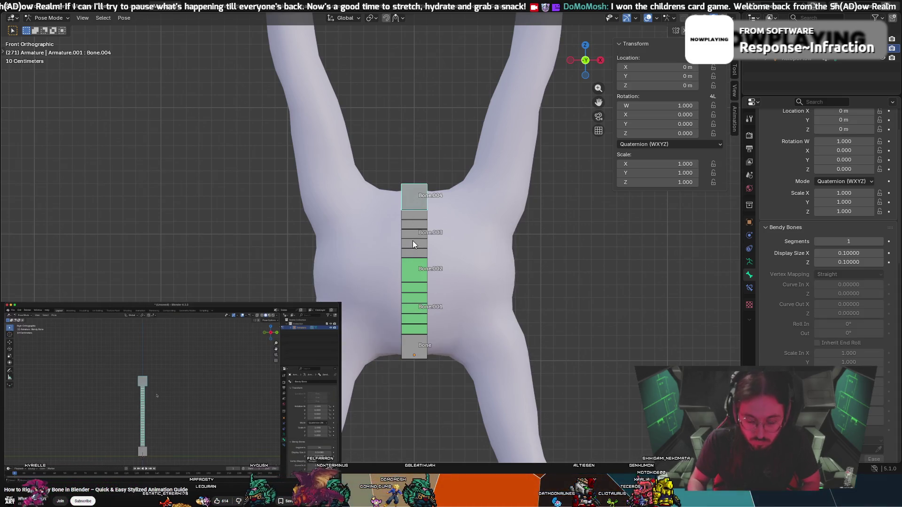
left_click(414, 240, "shift")
key("ctrl+shift+c")
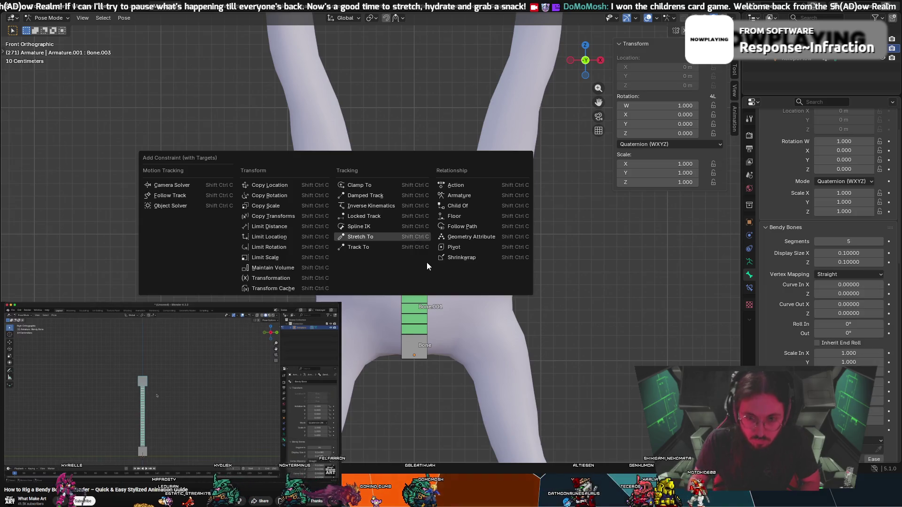
left_click(405, 239)
Test the bend by grabbing Bone.004 and Bone.002, cancelling each move so the chain straightens.
left_click(412, 199)
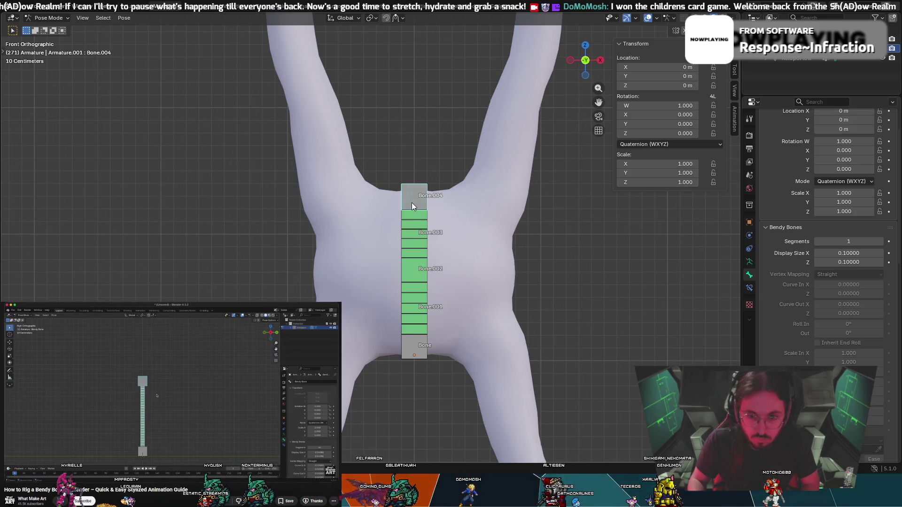
key("g")
key("Escape")
left_click(438, 272)
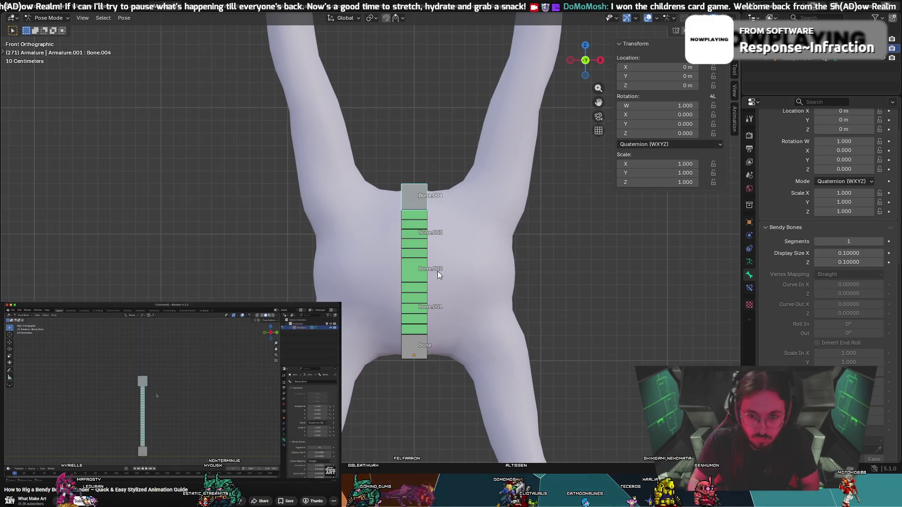
key("g")
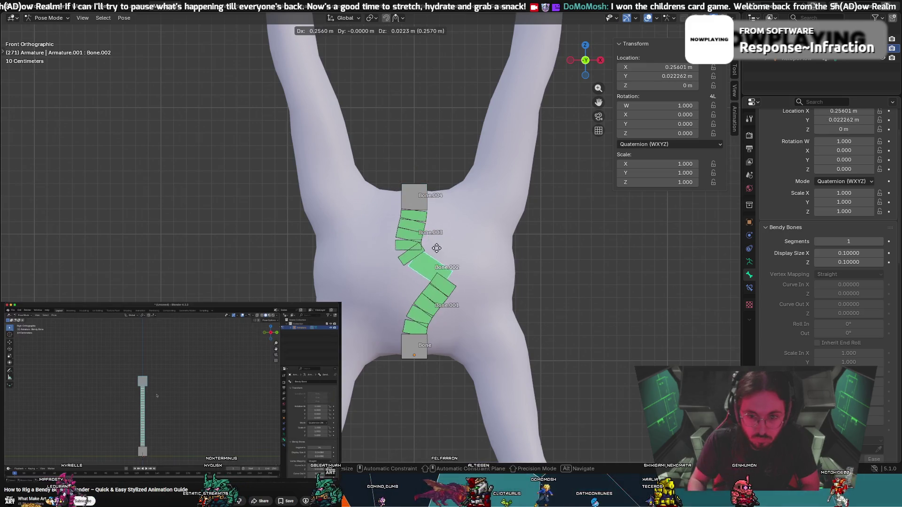
key("Escape")
left_click(409, 201)
key("g")
key("Escape")
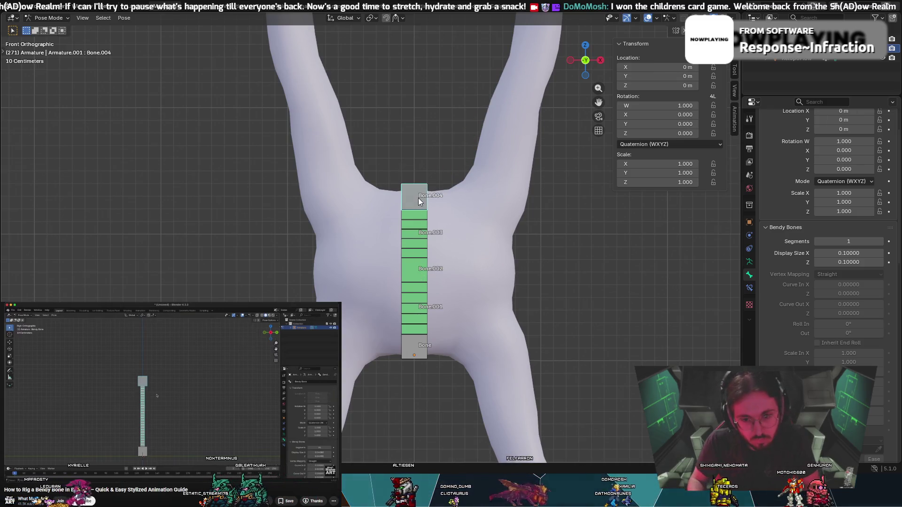
key("g")
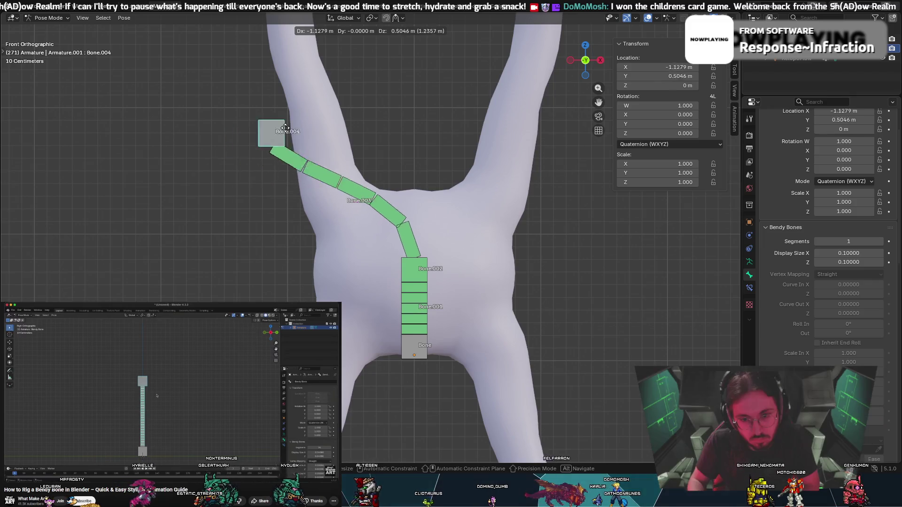
key("Escape")
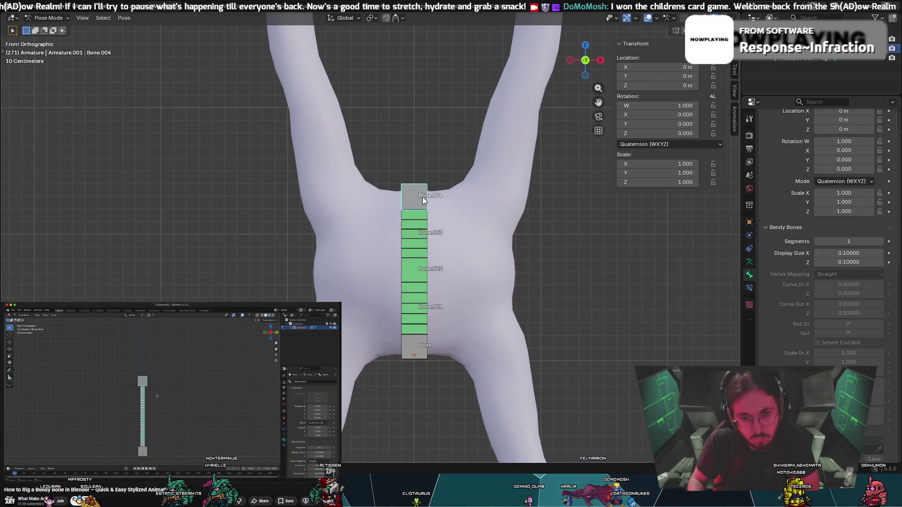
left_click(423, 216)
left_click(424, 207)
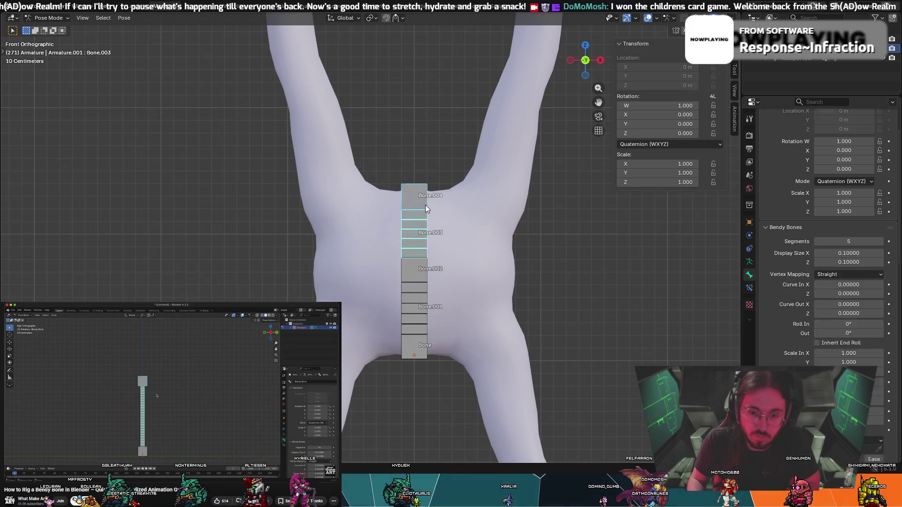
Undo in Edit Mode back to a single Bone, then show the armature's Object Data properties.
key("Tab")
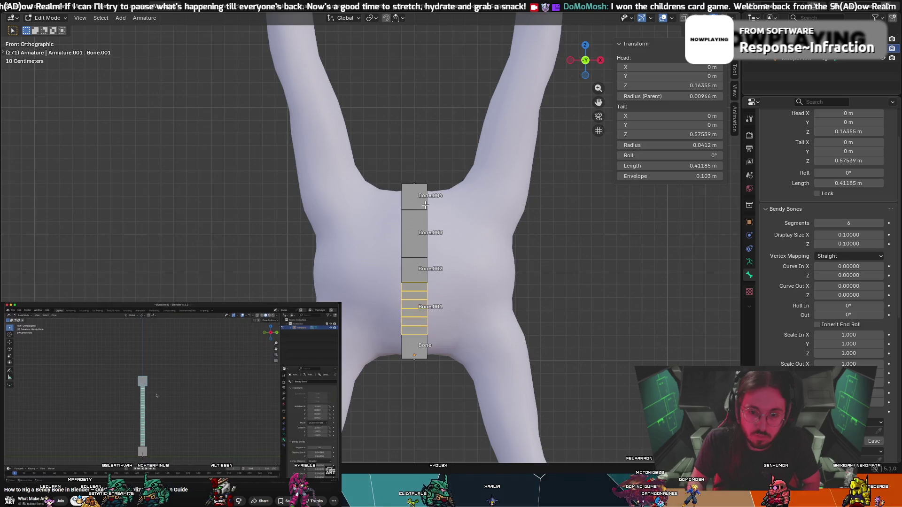
left_click(423, 196)
key("ctrl+z")
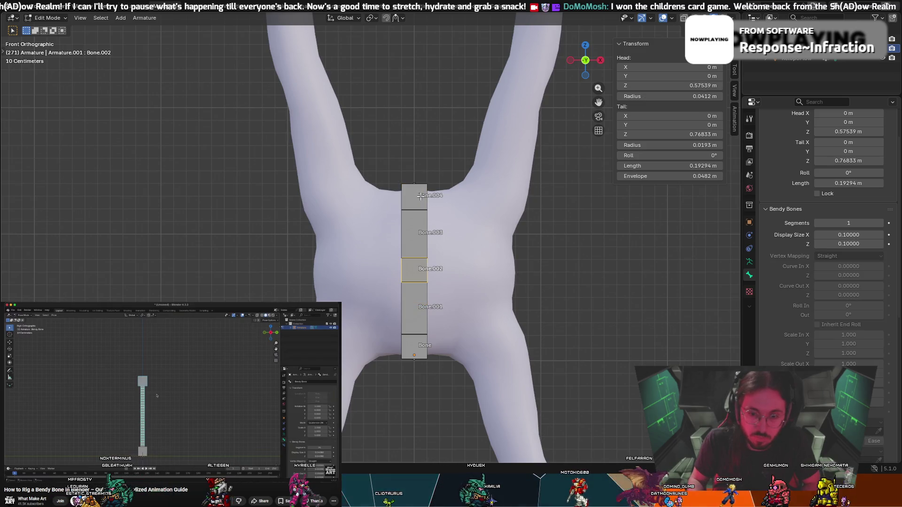
key("ctrl+z")
key("ctrl+z")
key("ctrl+z")
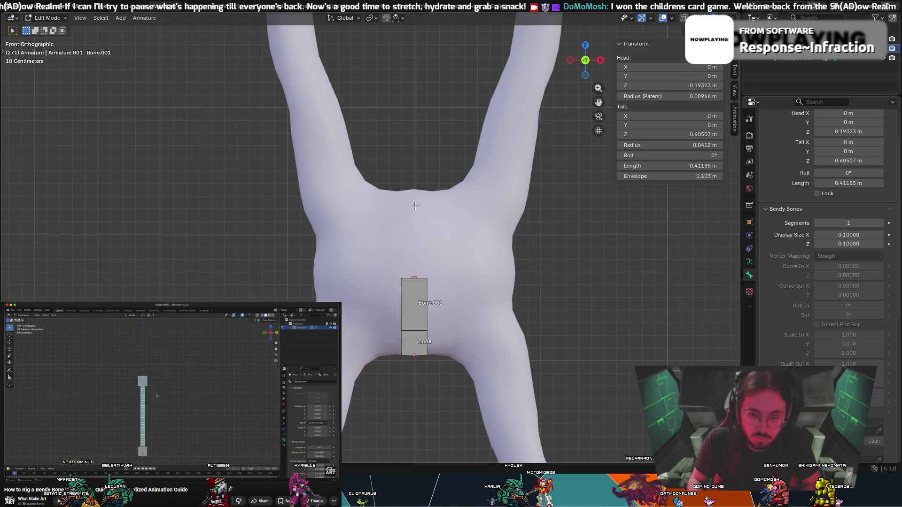
key("ctrl+z")
key("ctrl+z")
key("ctrl+z")
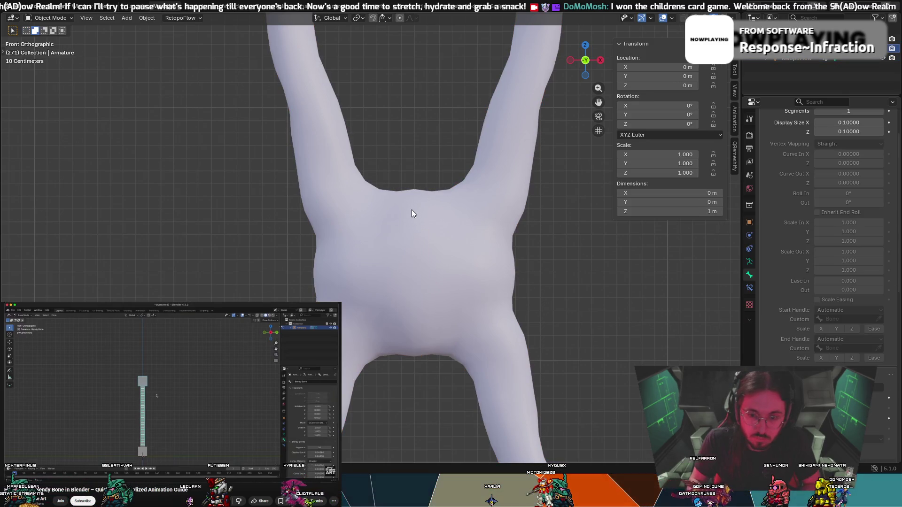
left_click(445, 229)
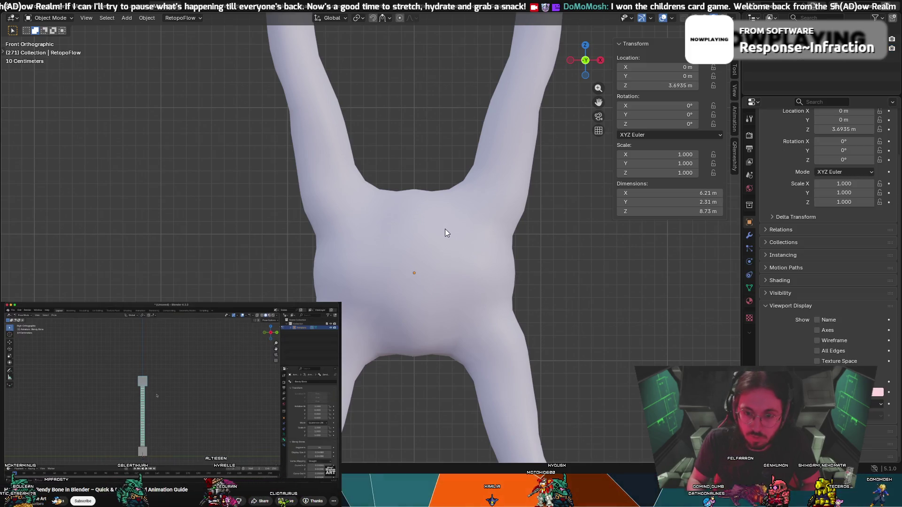
key("ctrl+z")
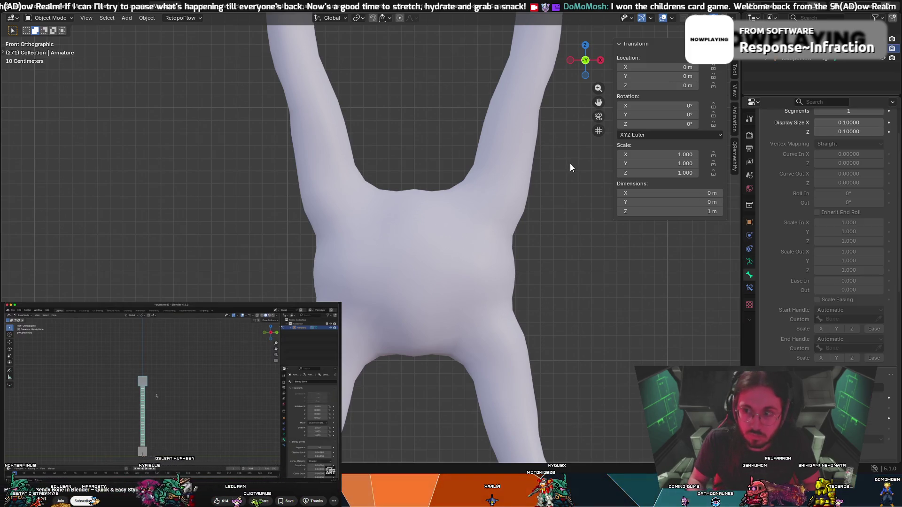
left_click(750, 261)
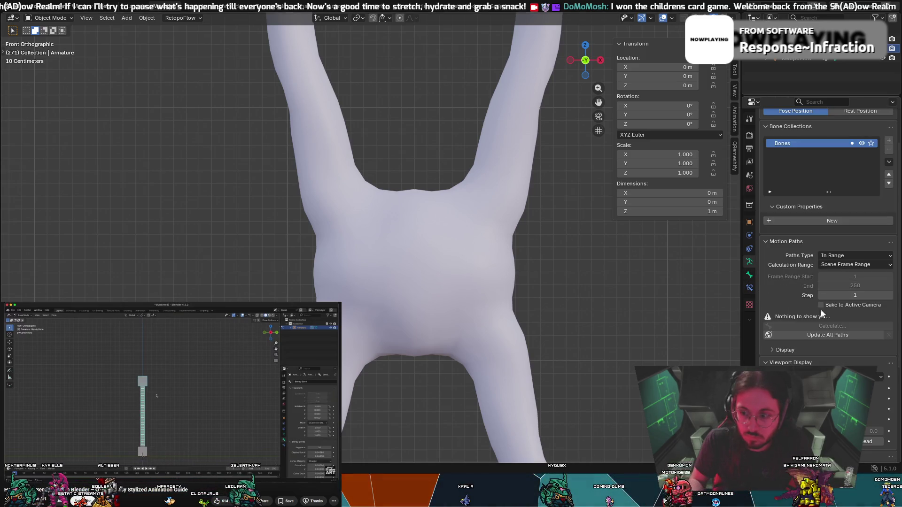
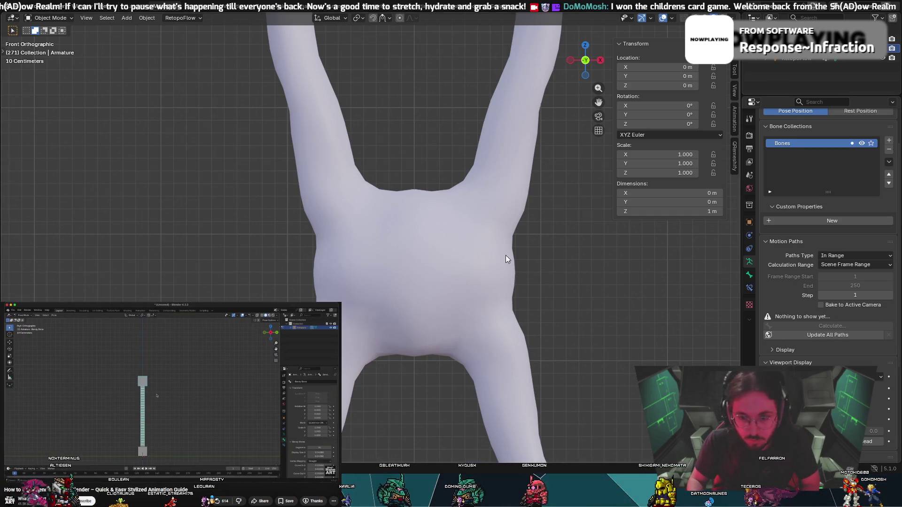
Toggle the creature mesh's visibility and select the armature bone at its feet.
left_click(884, 59)
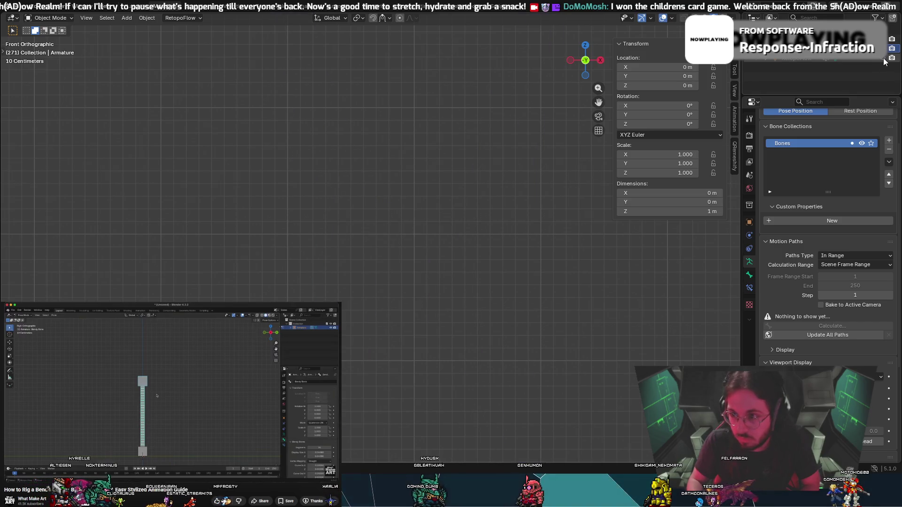
left_click(884, 59)
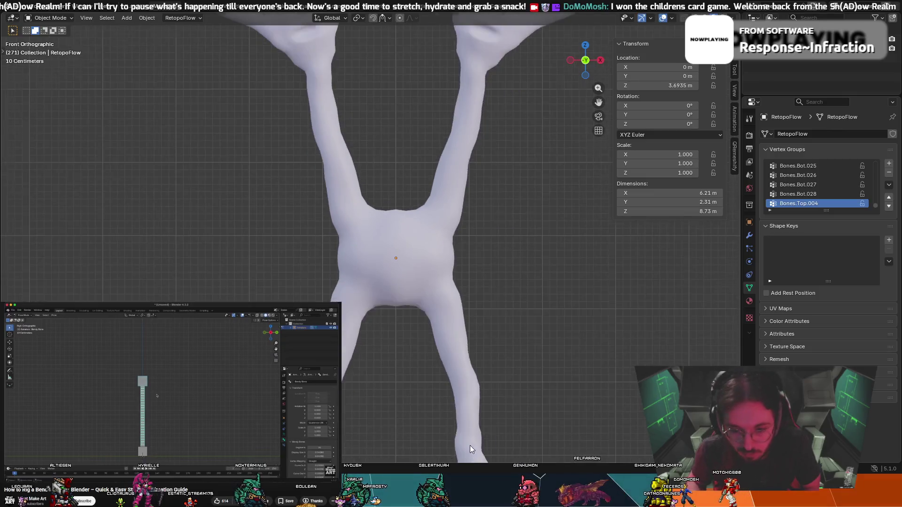
scroll(465, 432, "down", 4)
middle_click_drag(458, 417, 470, 418)
left_click(468, 418)
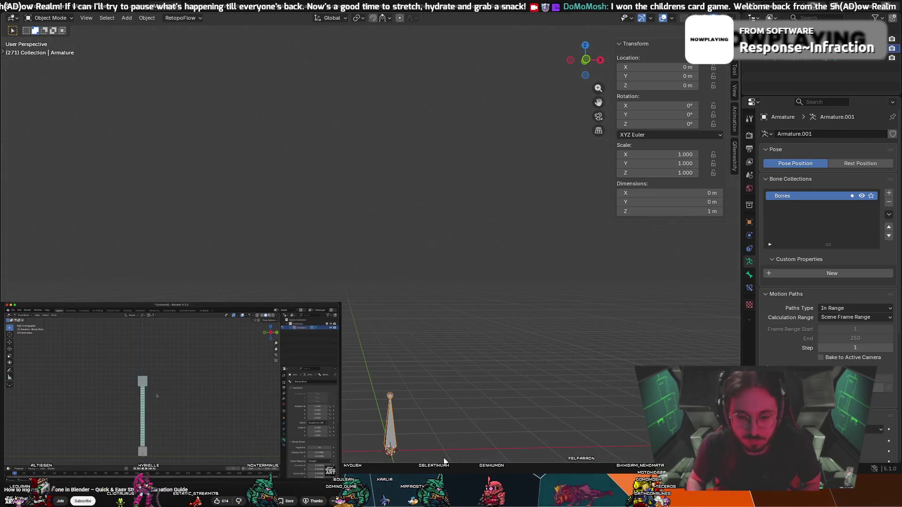
key("shift+h")
key("alt+h")
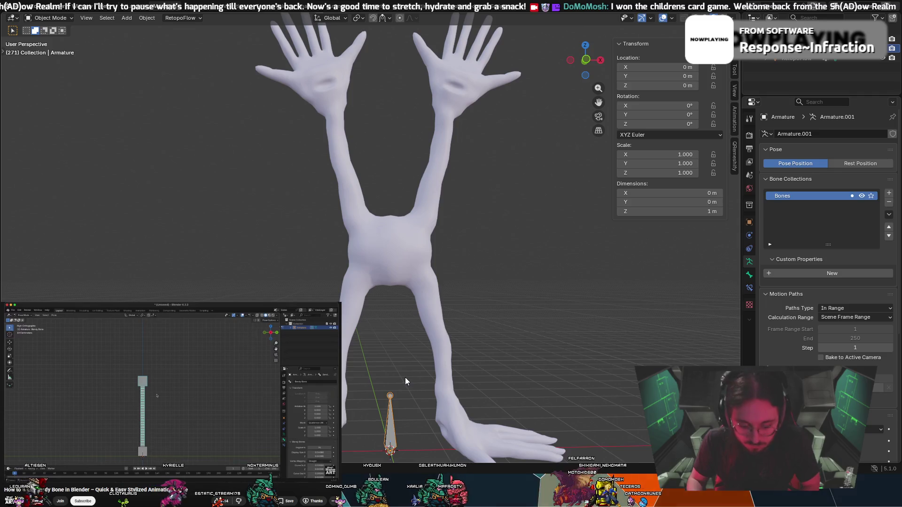
Switch to Front Orthographic view framing the whole creature.
left_click(586, 61)
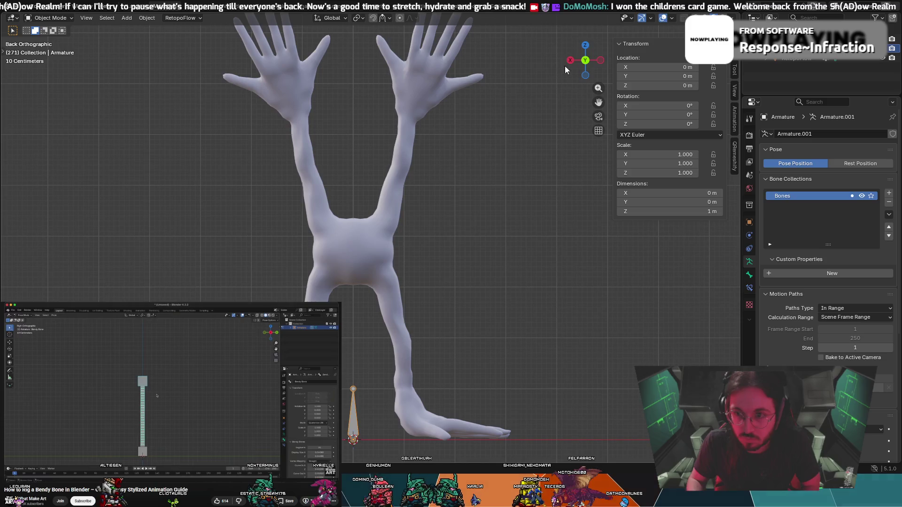
left_click(585, 58)
scroll(826, 281, "down", 3)
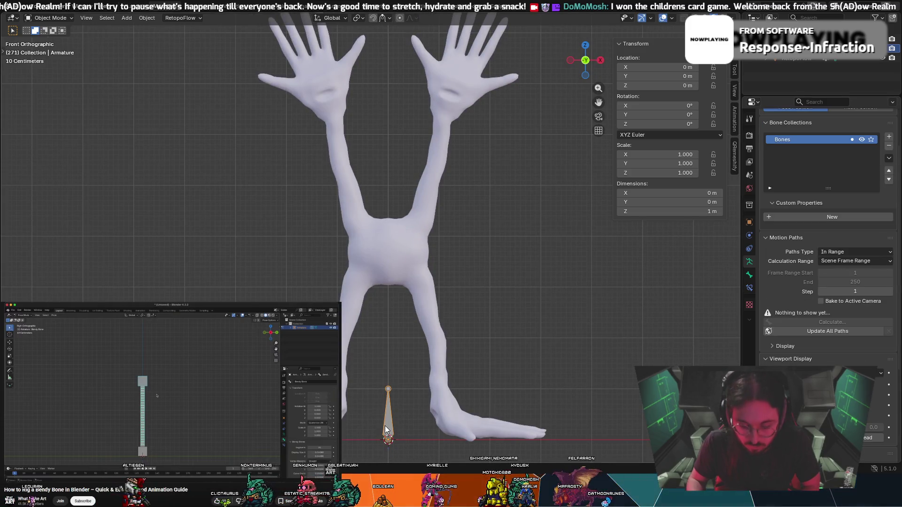
Move the armature up into the pelvis and shrink it uniformly.
key("g")
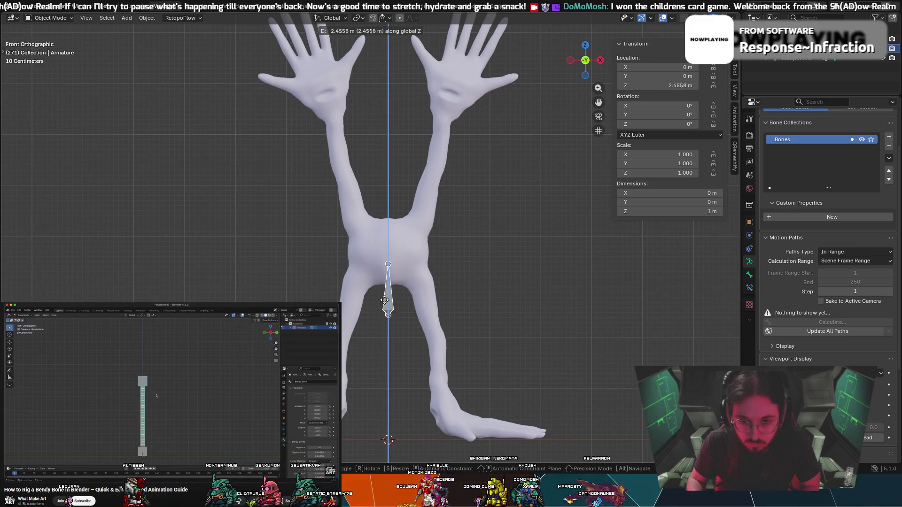
left_click(385, 273)
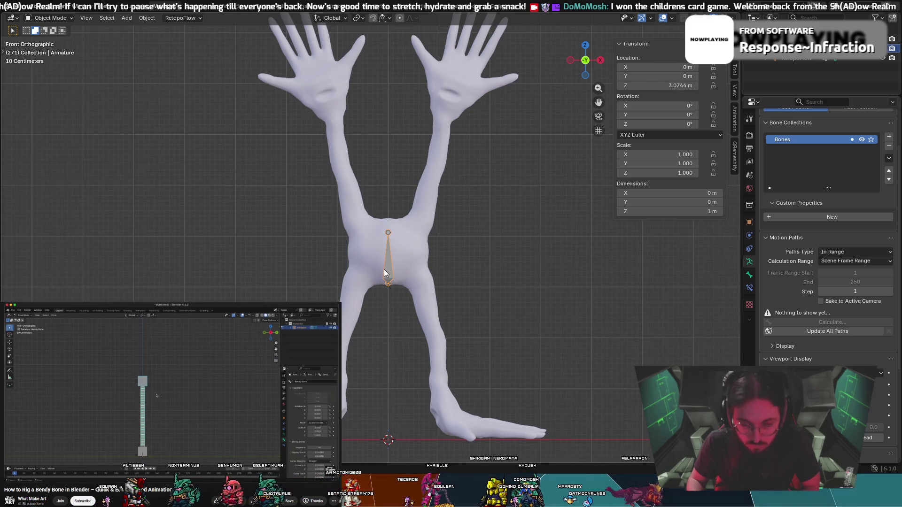
key("s")
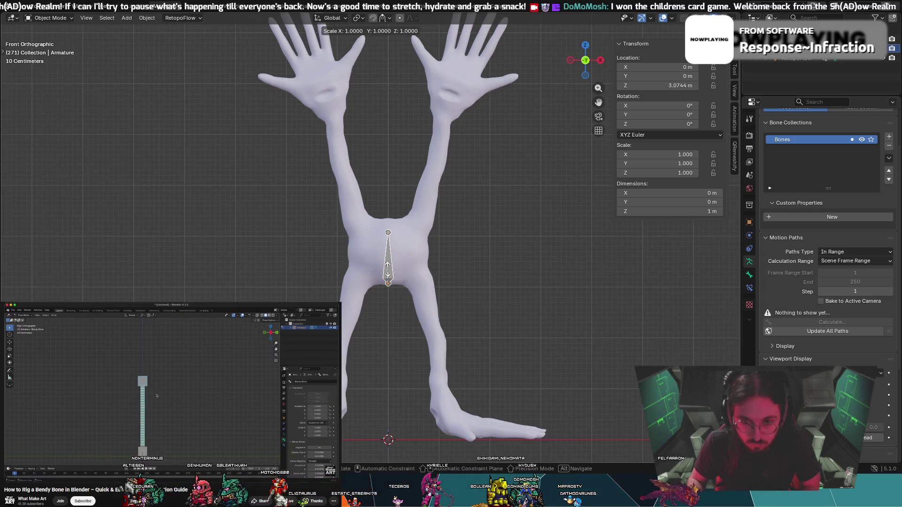
key("z")
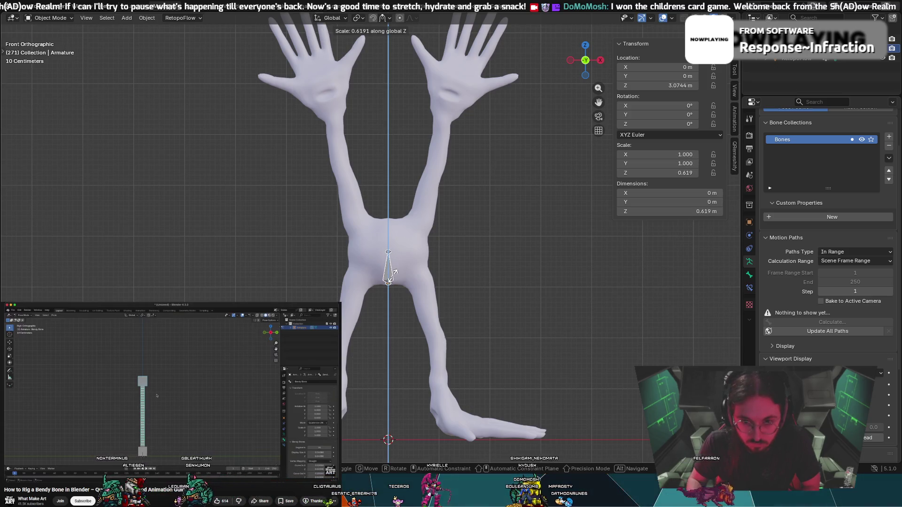
key("z")
key("z")
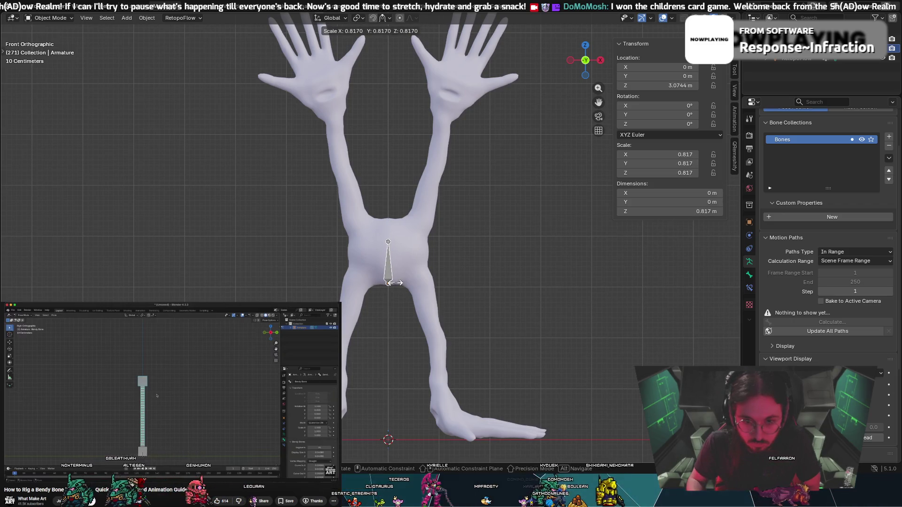
left_click(393, 280)
Refine the armature's scale to 0.596.
scroll(393, 280, "up", 3)
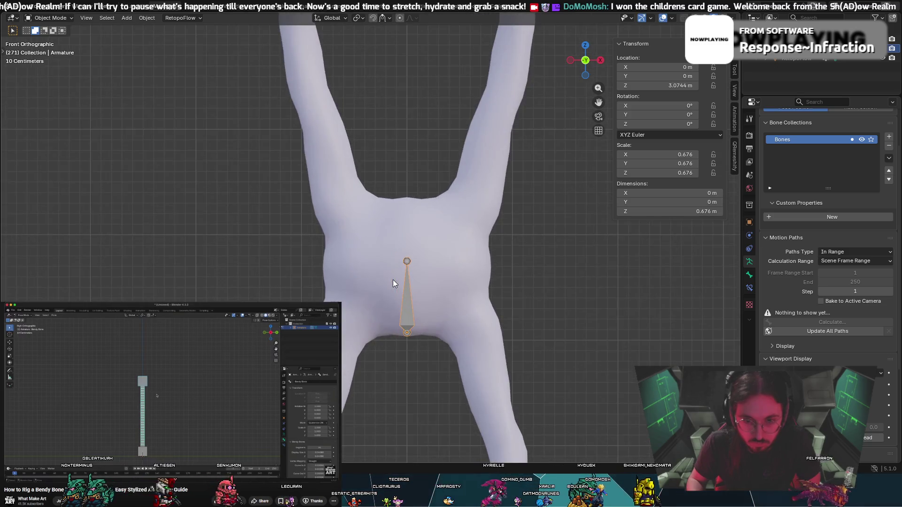
scroll(392, 280, "up", 1)
key("s")
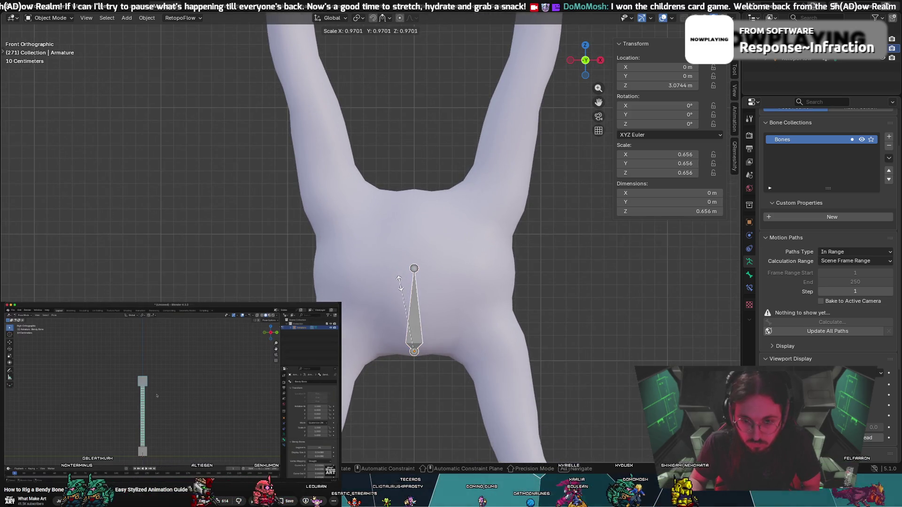
left_click(393, 294)
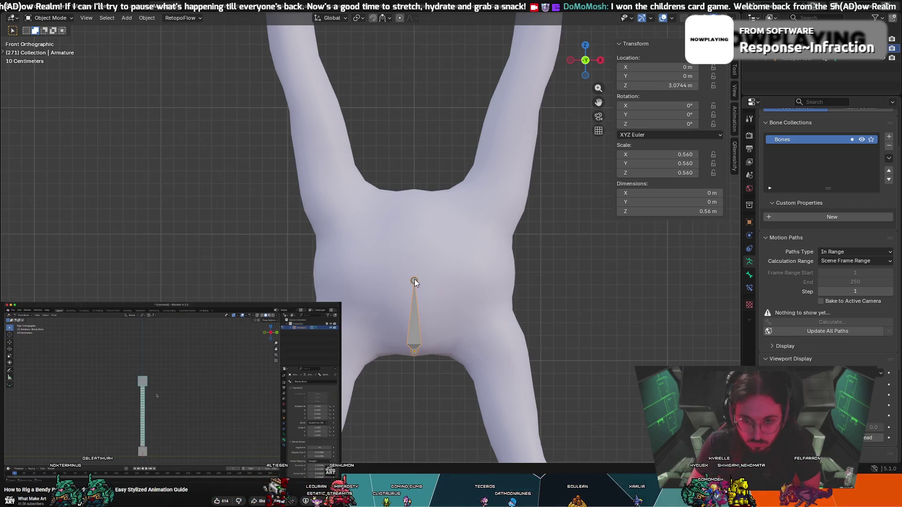
key("s")
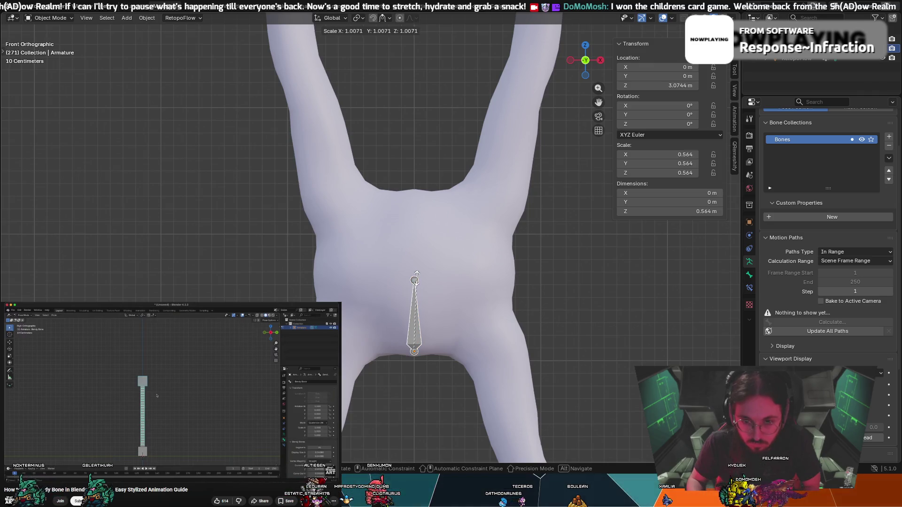
left_click(415, 275)
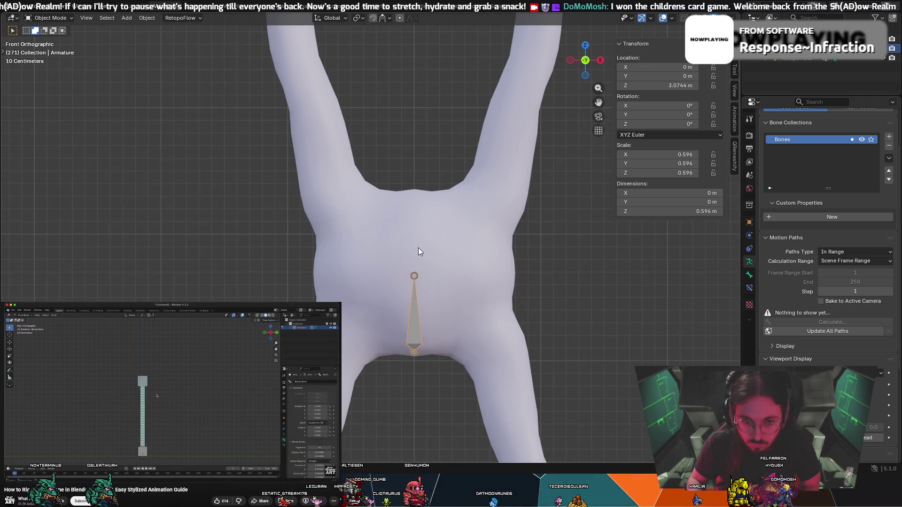
left_click(49, 18)
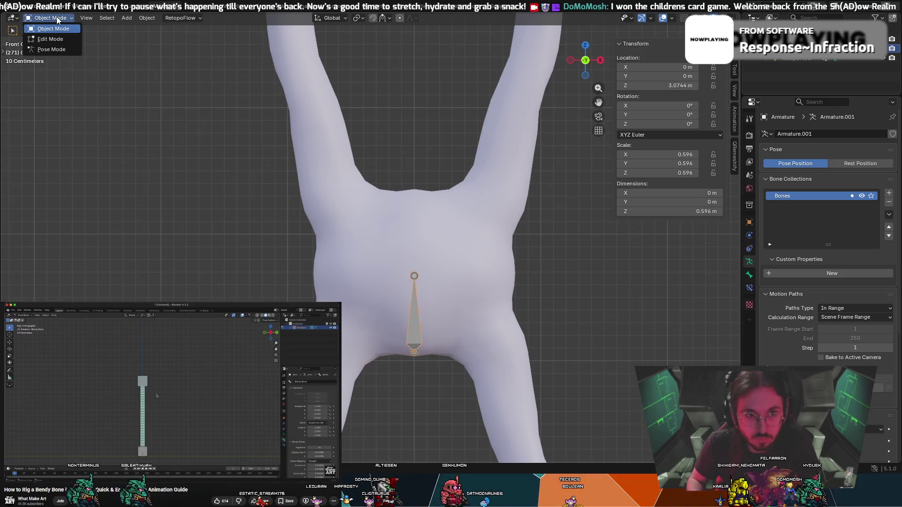
In Edit Mode, extrude a vertical bone above the first and raise their shared joint.
left_click(47, 36)
key("e")
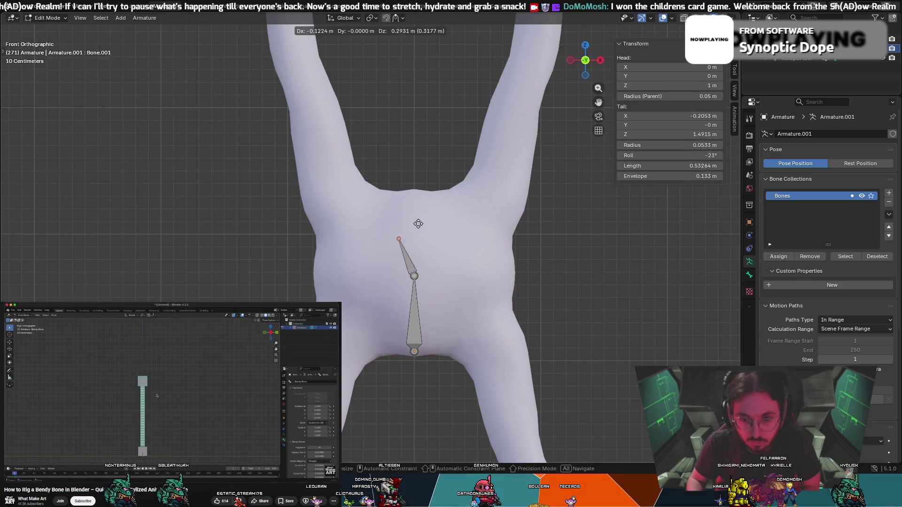
key("z")
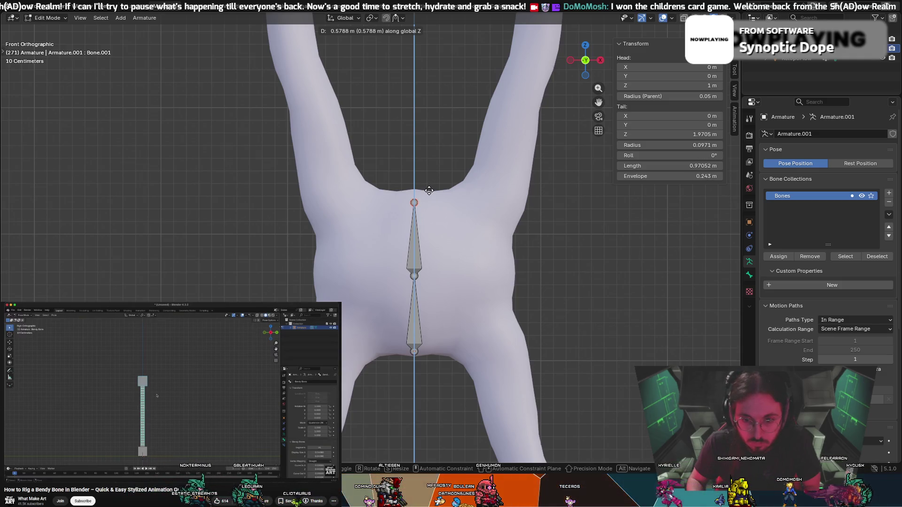
left_click(427, 185)
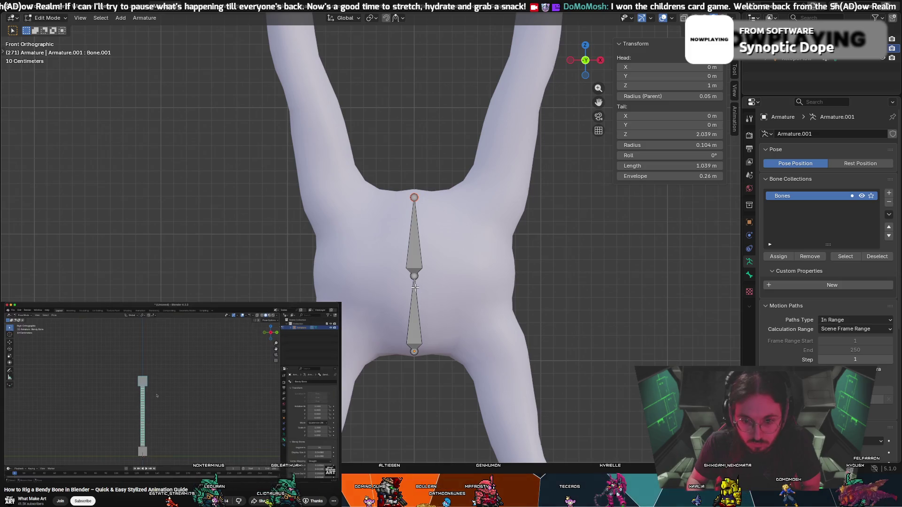
left_click(413, 277)
key("g")
key("z")
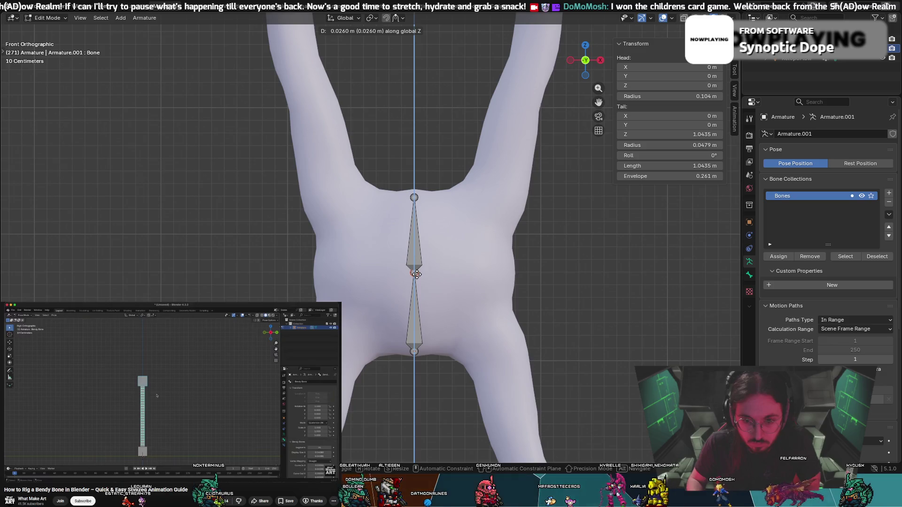
left_click(436, 272)
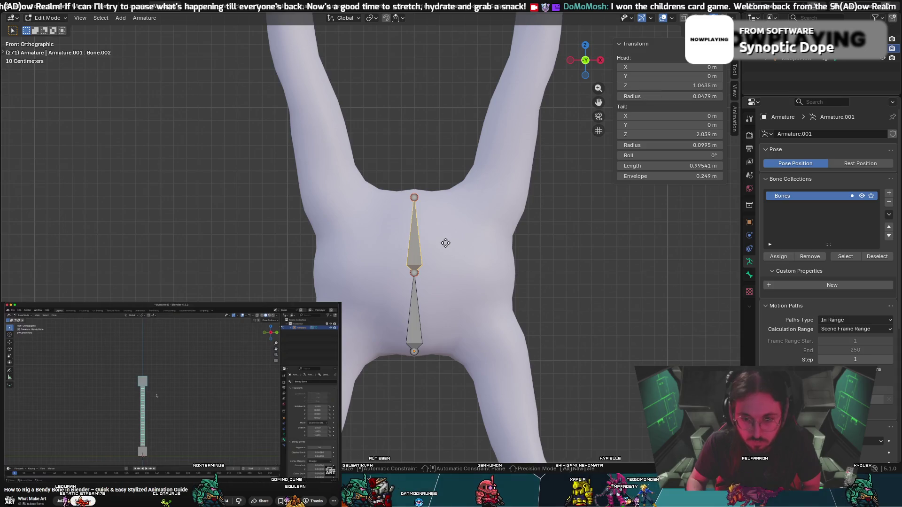
Duplicate the upper bone toward the right arm and display the bones as B-Bones.
key("shift+d")
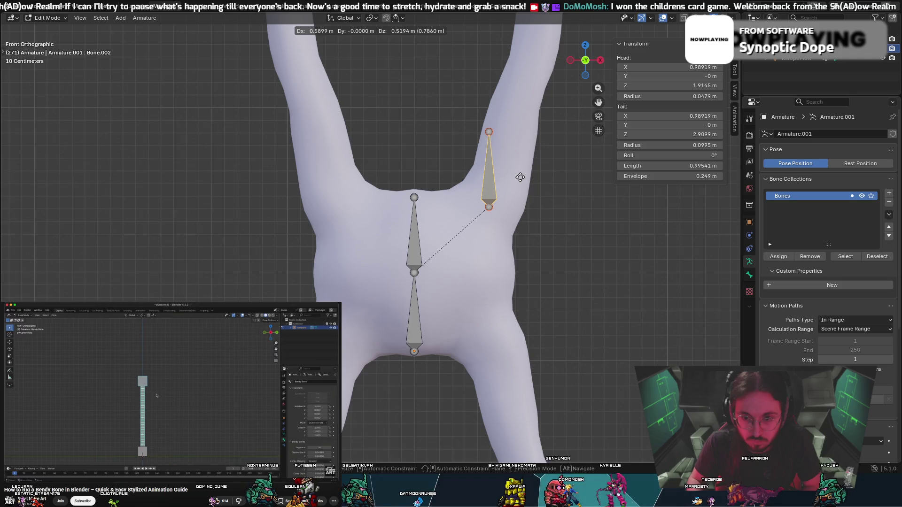
left_click(520, 177)
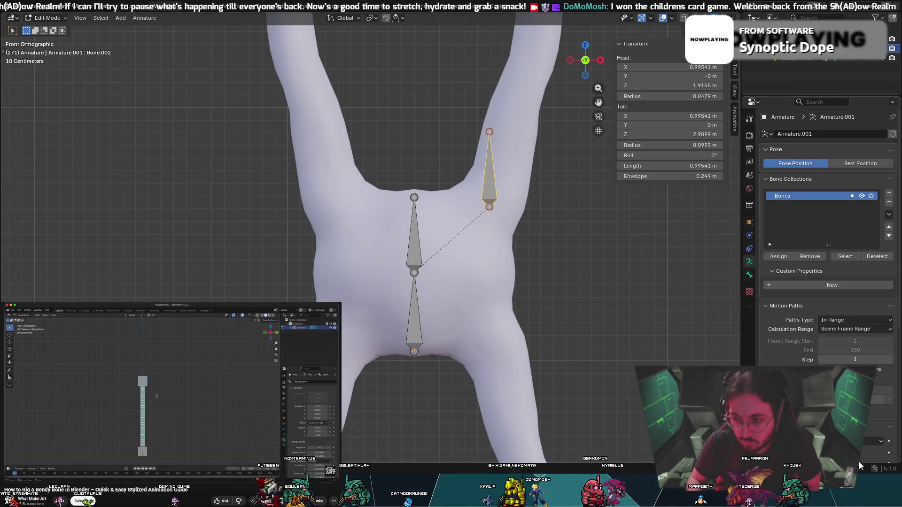
scroll(826, 235, "down", 3)
scroll(826, 244, "down", 1)
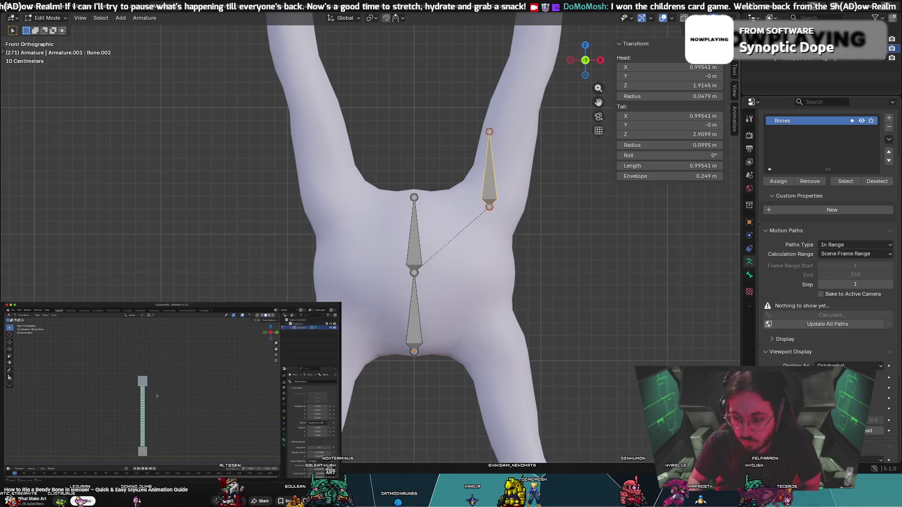
left_click(849, 365)
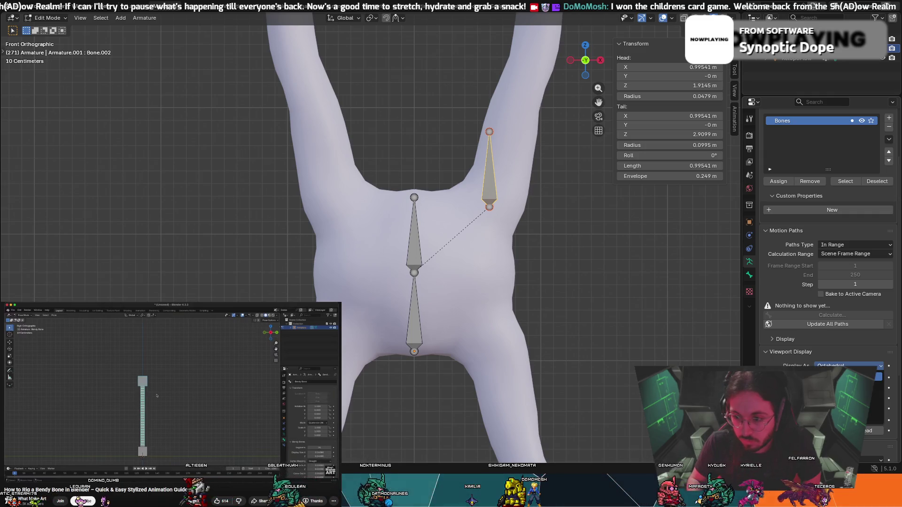
left_click(845, 397)
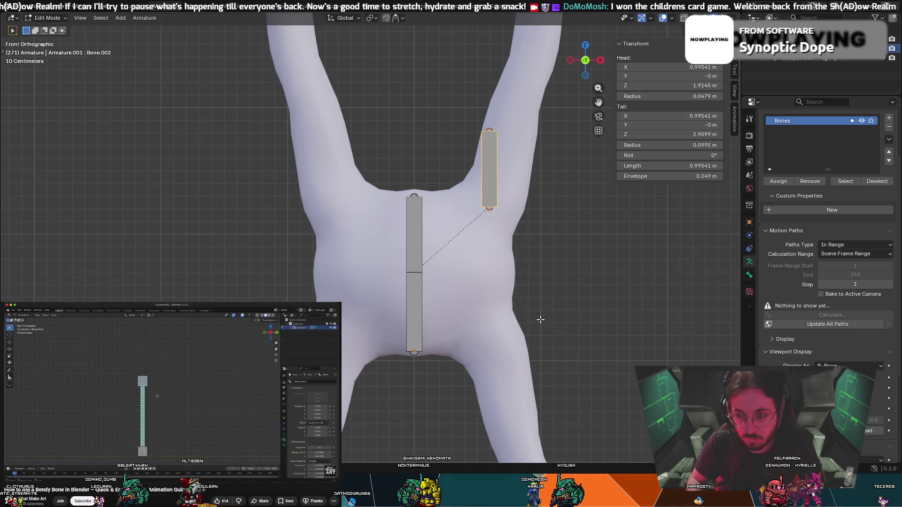
Shorten Bone.002 to a roughly 0.20 m stub by pulling its tail toward its head.
left_click(142, 19)
right_click(199, 28)
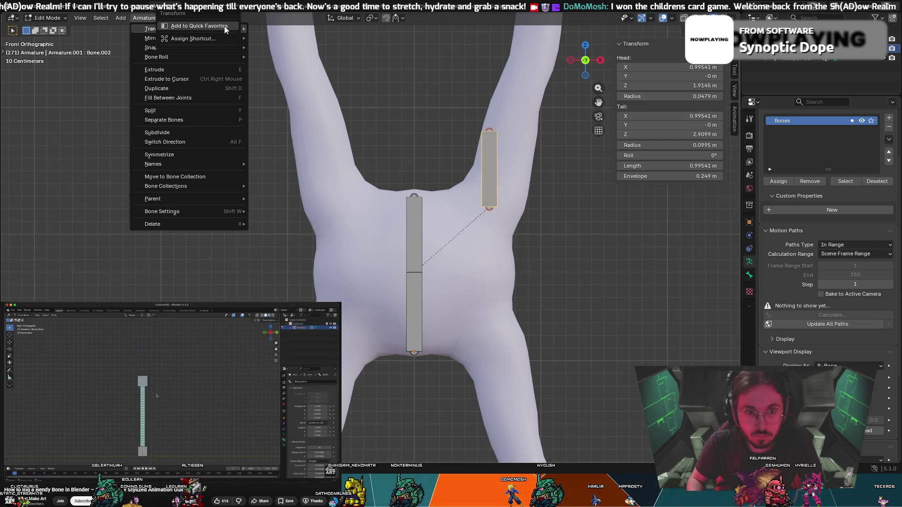
key("Escape")
key("Escape")
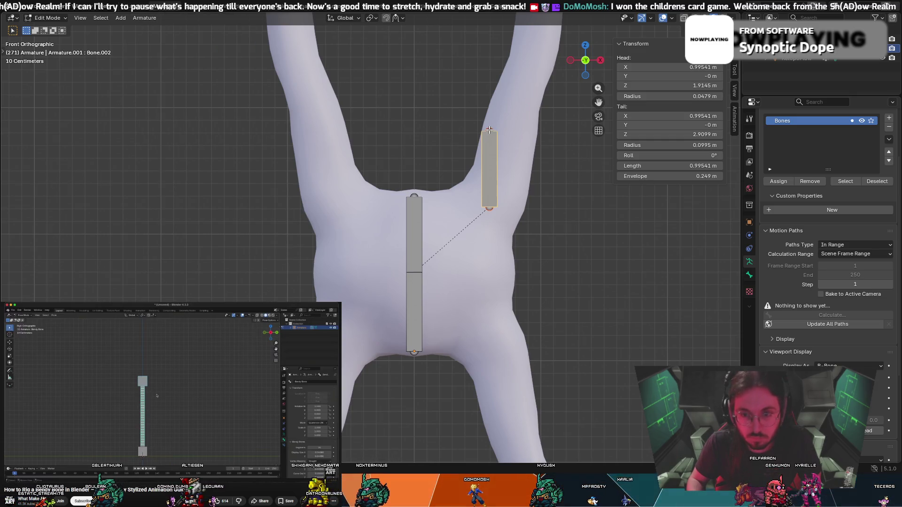
key("alt+a")
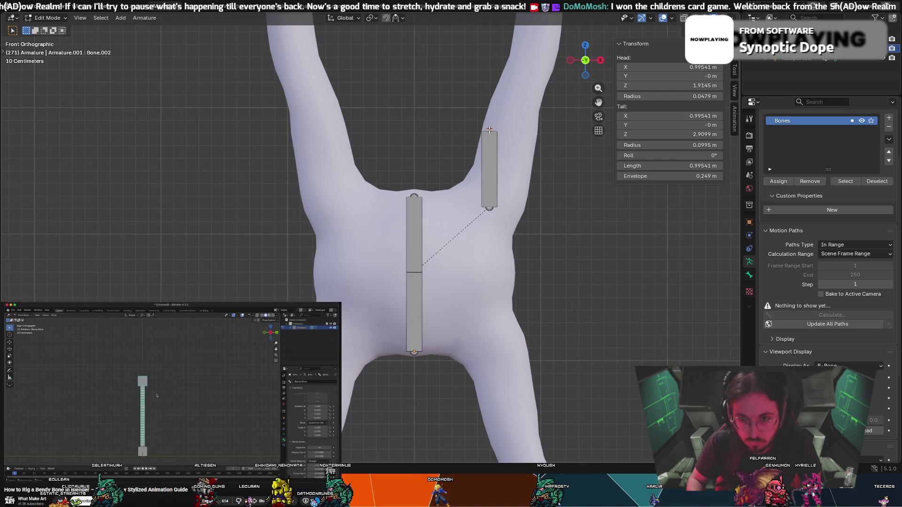
key("e")
key("Escape")
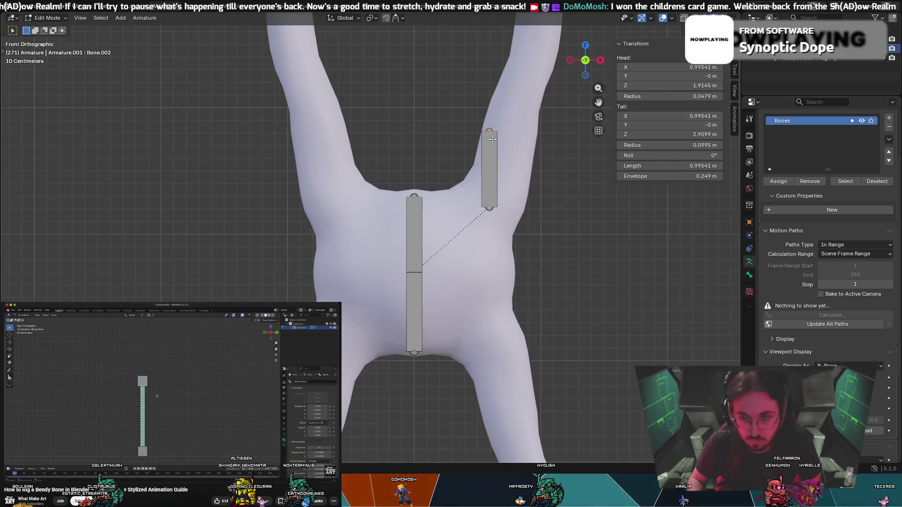
key("g")
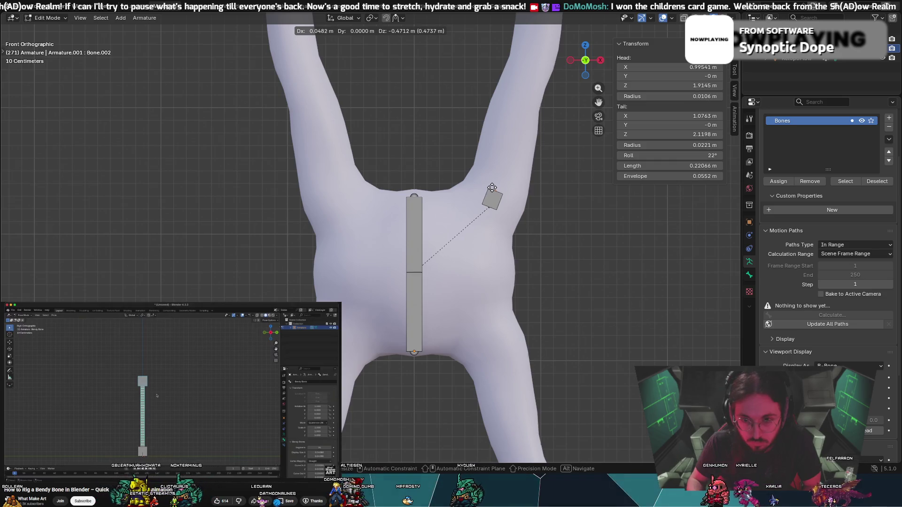
left_click(491, 188)
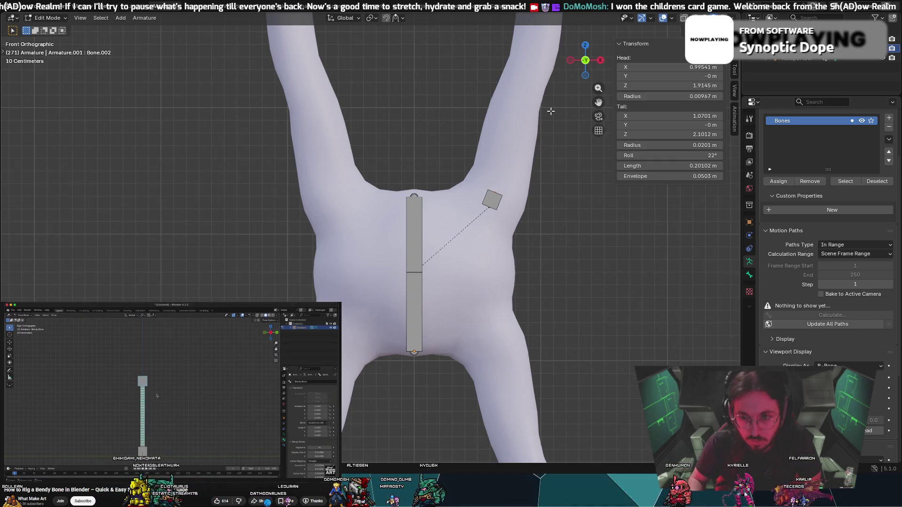
mouse_move(550, 111)
middle_mouse_down()
mouse_move(522, 179)
mouse_move(549, 154)
mouse_move(531, 157)
mouse_move(563, 141)
mouse_move(359, 225)
middle_mouse_up()
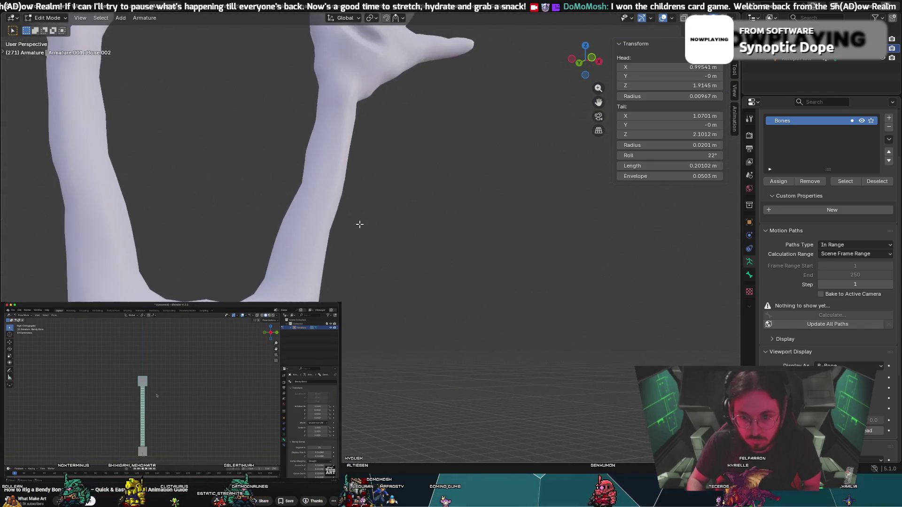
Cancel a first extrude attempt and settle on a front view of the raised arm.
scroll(359, 225, "down", 8)
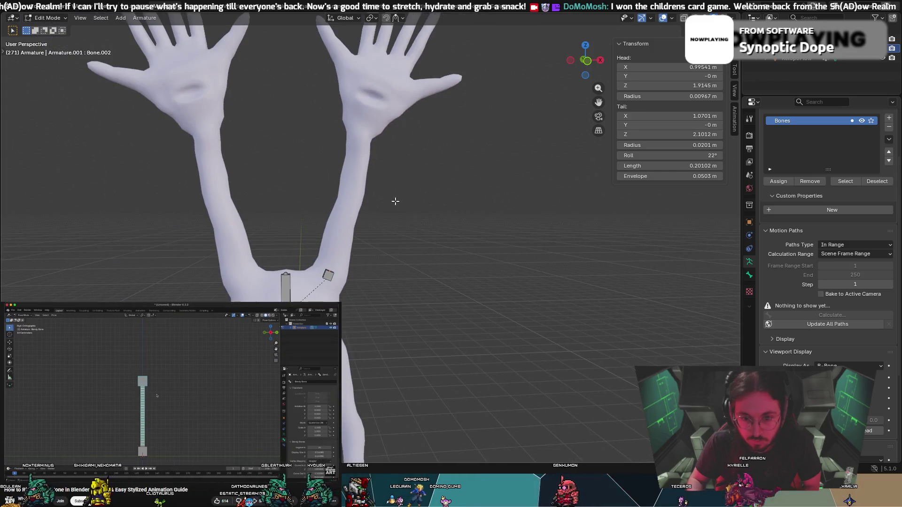
mouse_move(395, 201)
middle_mouse_down()
mouse_move(393, 235)
mouse_move(394, 179)
mouse_move(396, 196)
middle_mouse_up()
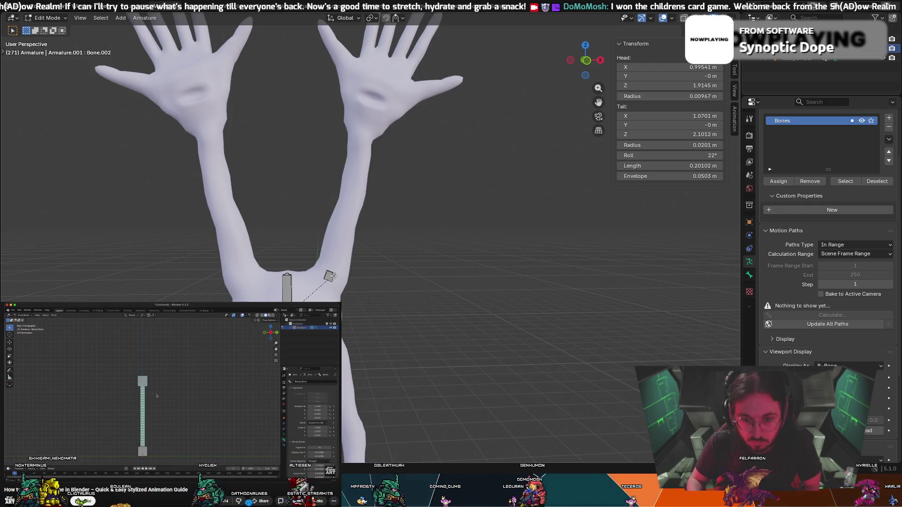
scroll(396, 196, "up", 8)
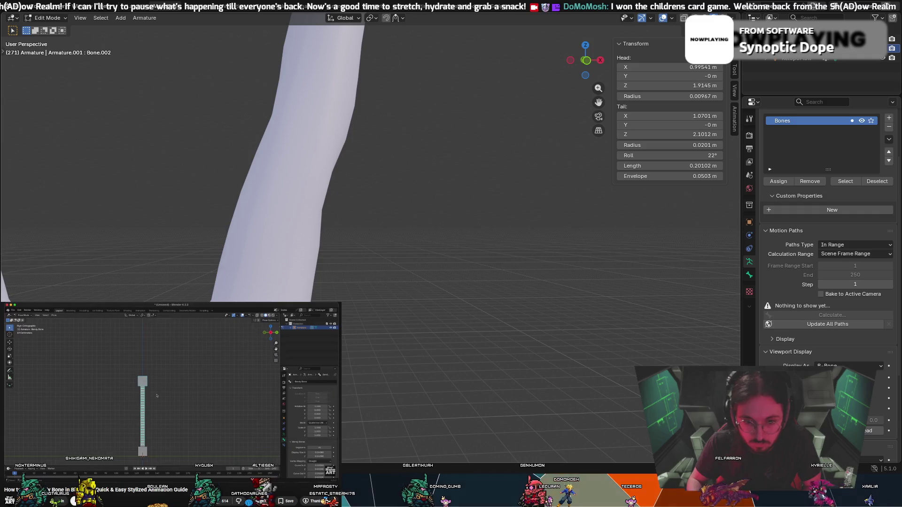
key("e")
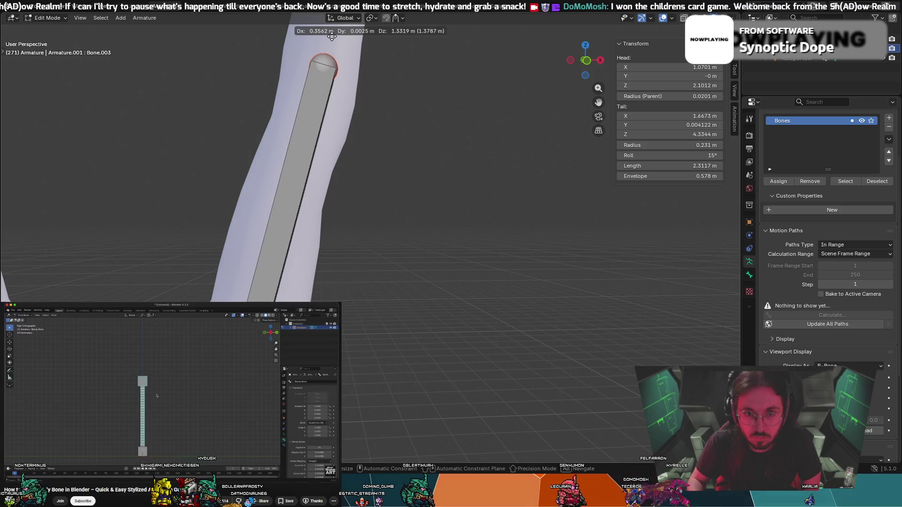
right_click(332, 36)
scroll(347, 114, "down", 5)
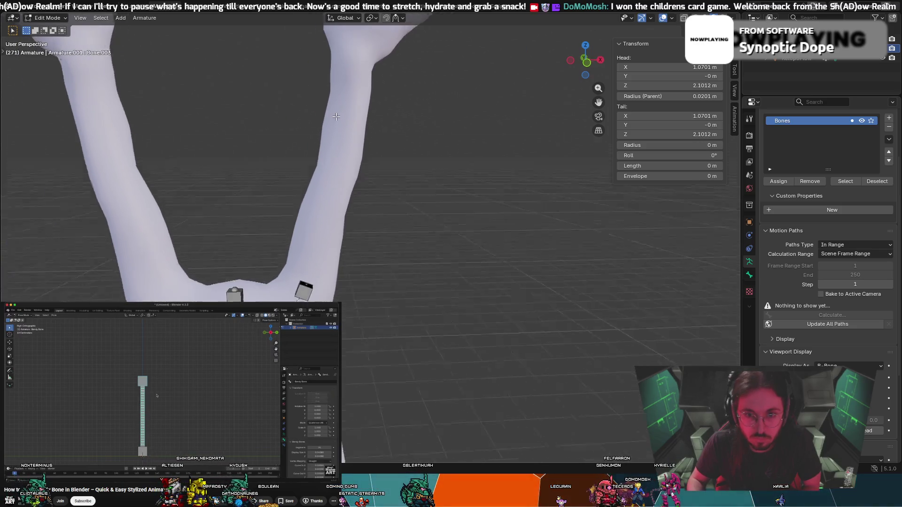
left_click(587, 63)
mouse_move(459, 121)
middle_mouse_down()
mouse_move(461, 139)
mouse_move(579, 87)
middle_mouse_up()
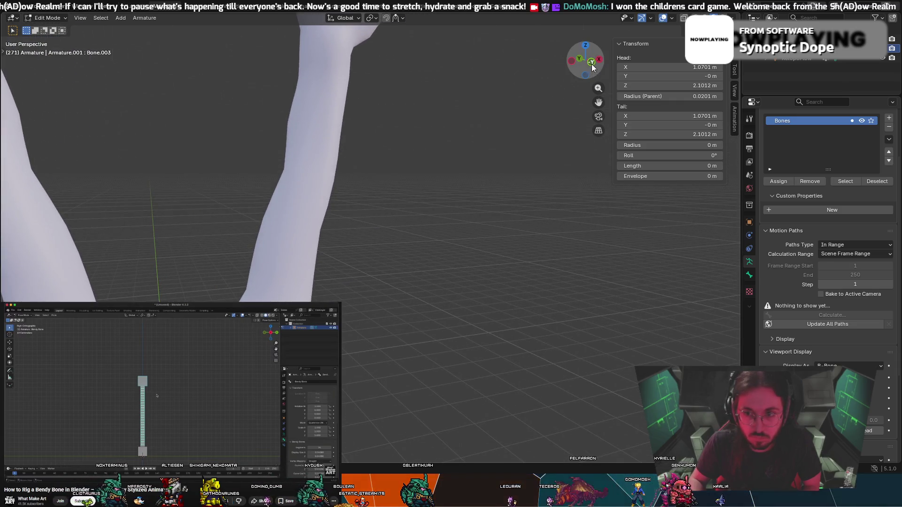
left_click(590, 64)
scroll(508, 181, "down", 5)
Extrude Bone.004, about 3.65 m, up the forearm to the wrist and remove the zero-length bone.
key("e")
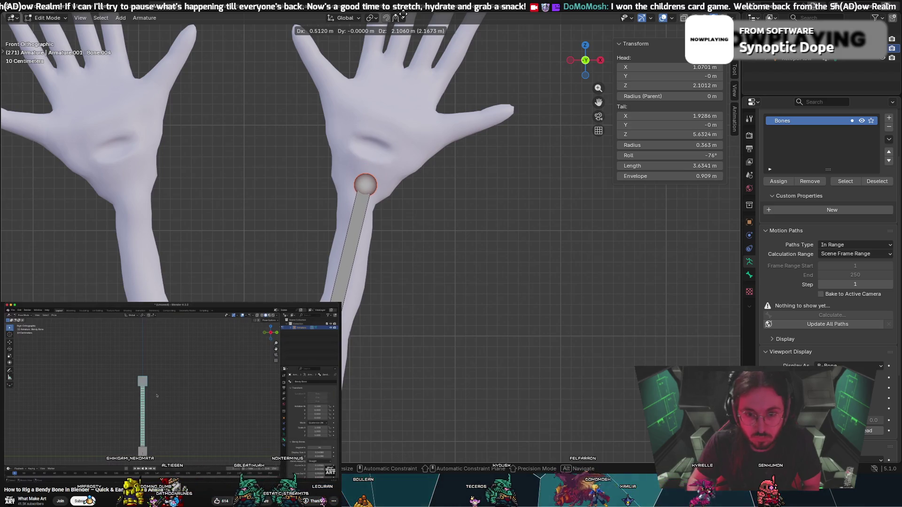
left_click(403, 460)
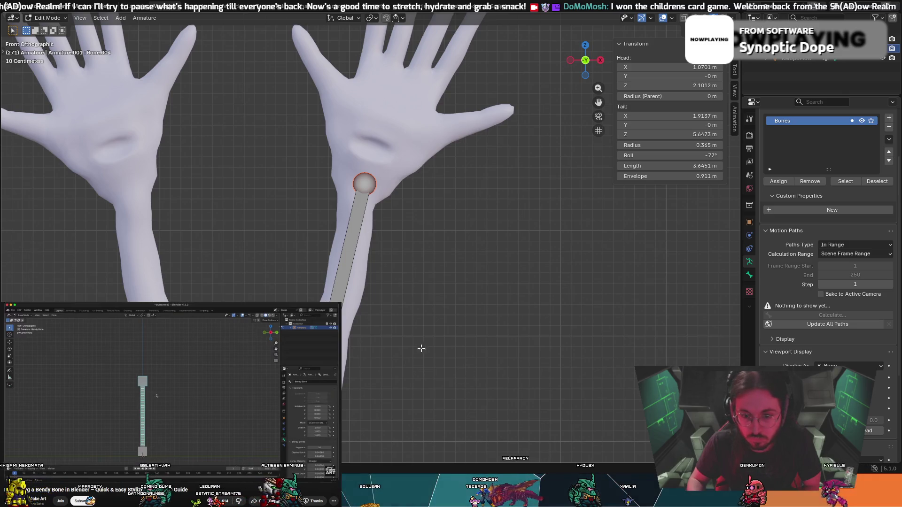
mouse_move(421, 348)
middle_mouse_down()
mouse_move(461, 332)
mouse_move(517, 344)
mouse_move(471, 330)
middle_mouse_up()
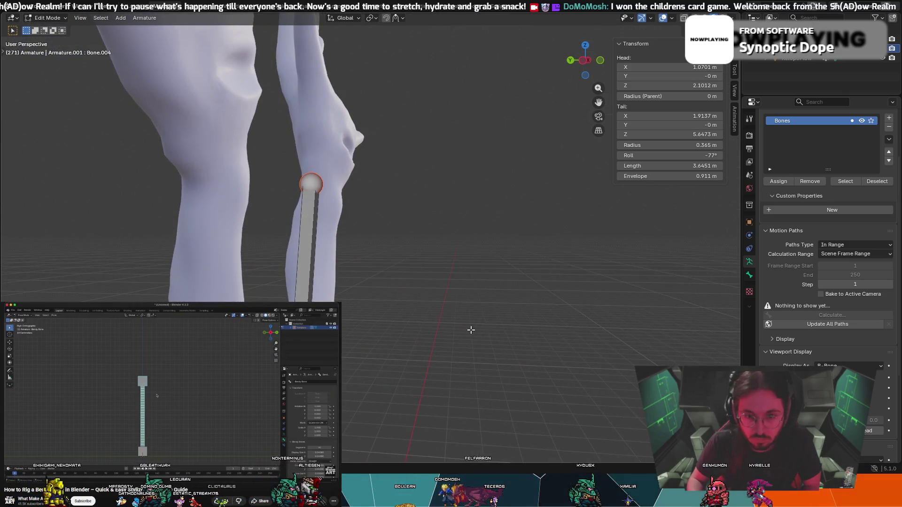
key("g")
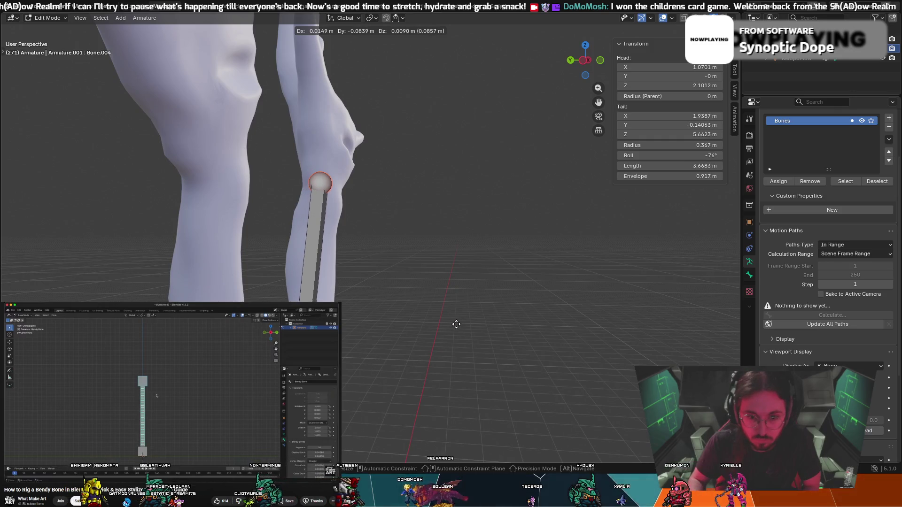
left_click(457, 325)
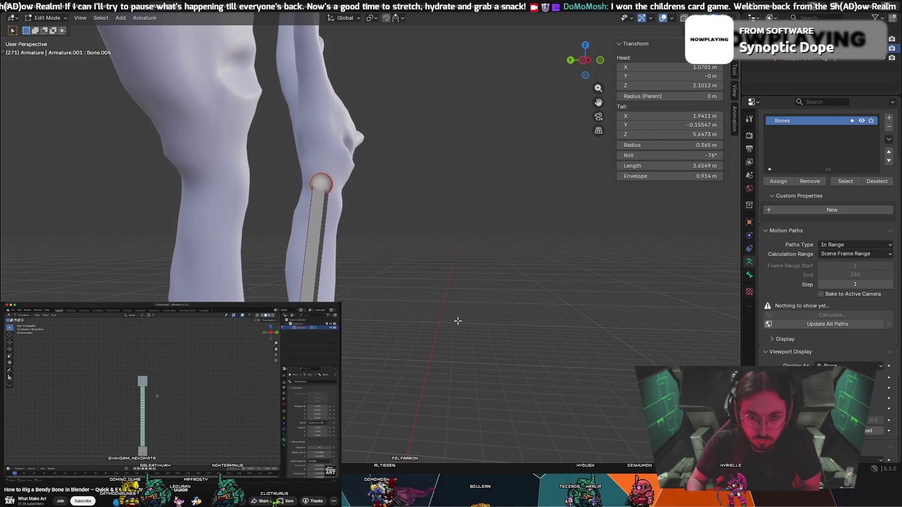
mouse_move(457, 318)
middle_mouse_down()
mouse_move(368, 316)
mouse_move(368, 282)
middle_mouse_up()
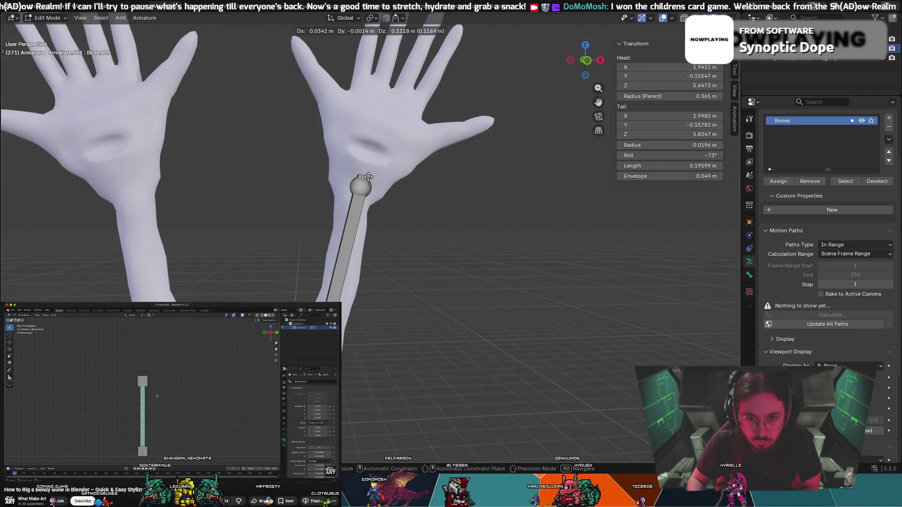
key("Escape")
key("ctrl+z")
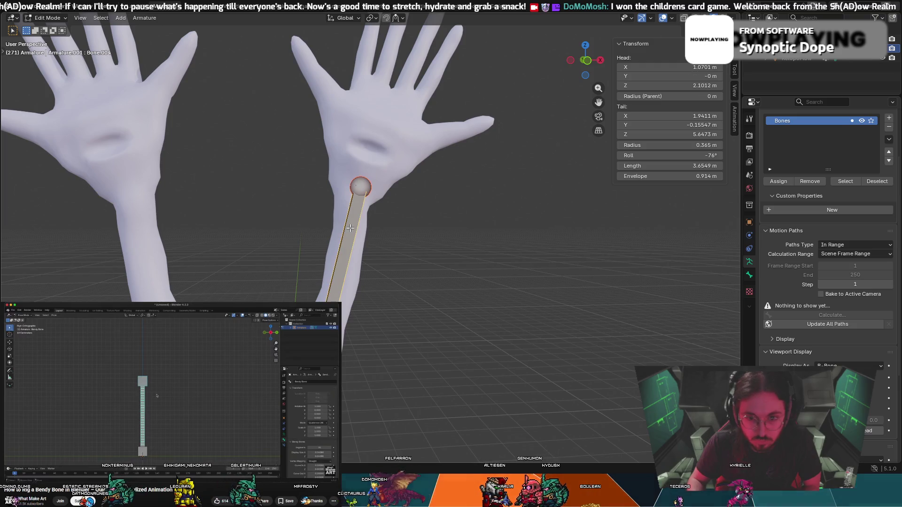
left_click(145, 18)
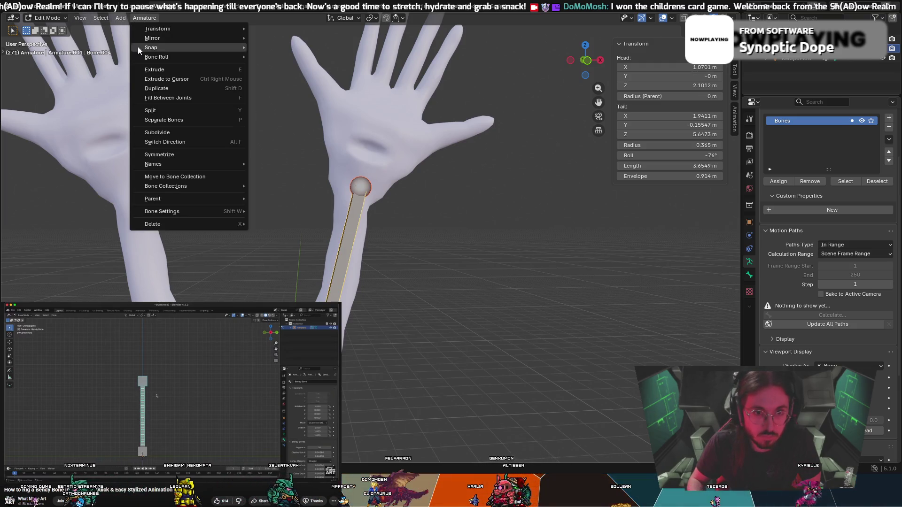
mouse_move(171, 30)
left_click(299, 119)
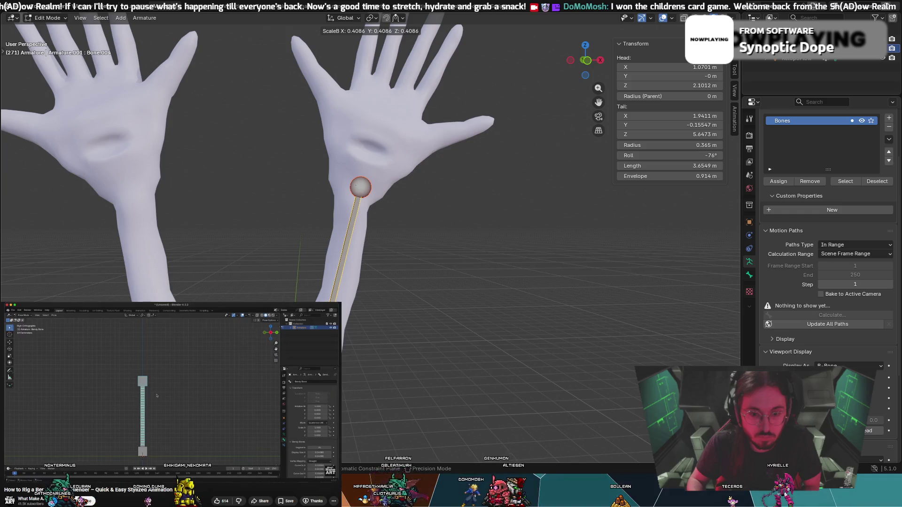
key("Return")
mouse_move(404, 310)
middle_mouse_down()
mouse_move(420, 319)
mouse_move(347, 264)
middle_mouse_up()
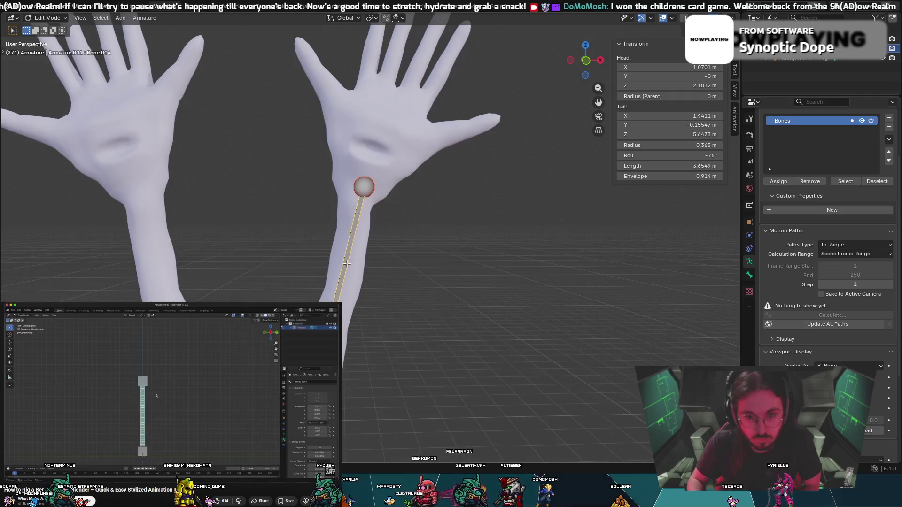
left_click(364, 187)
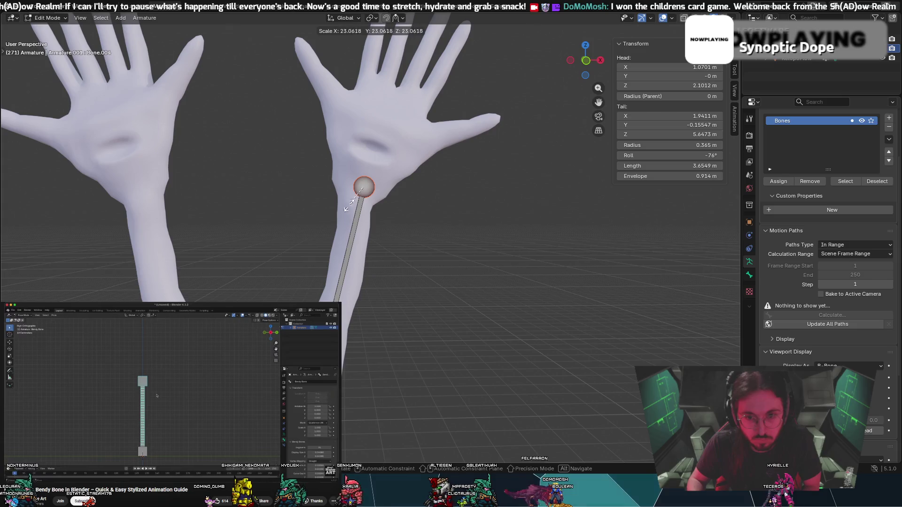
key("g")
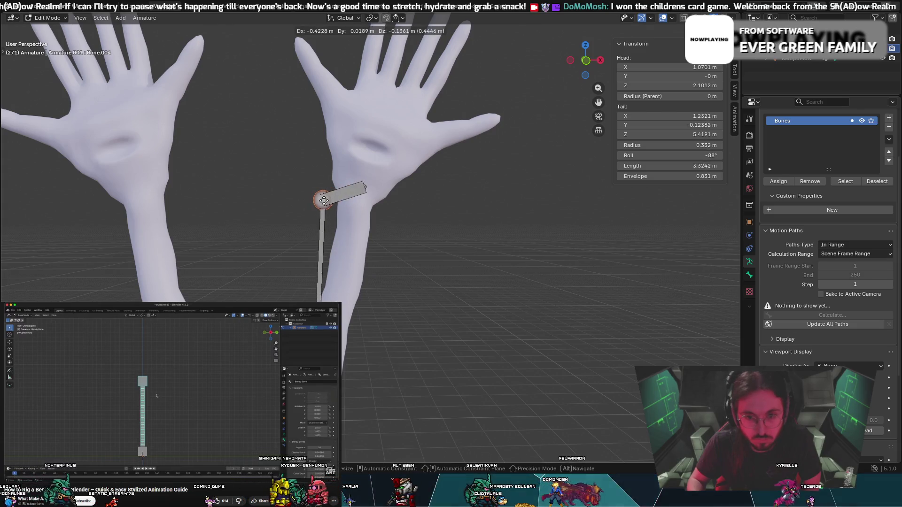
key("Escape")
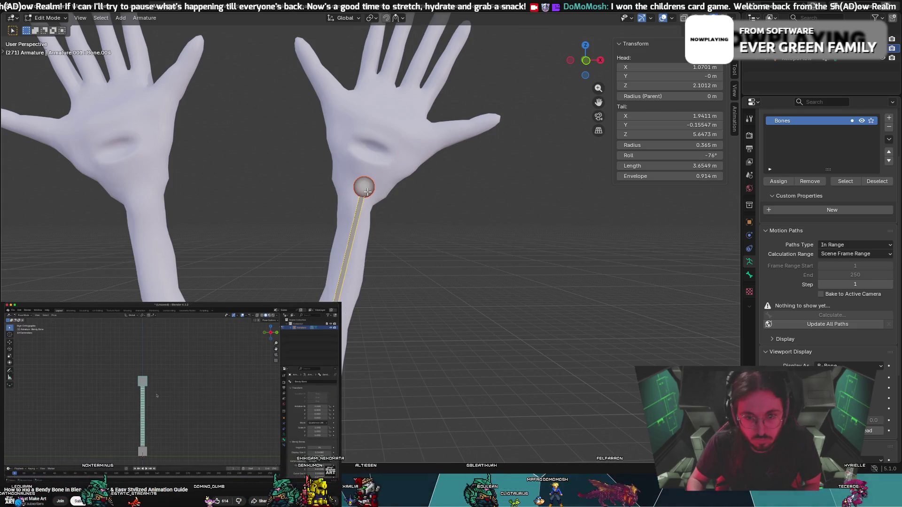
key("g")
left_click(367, 182)
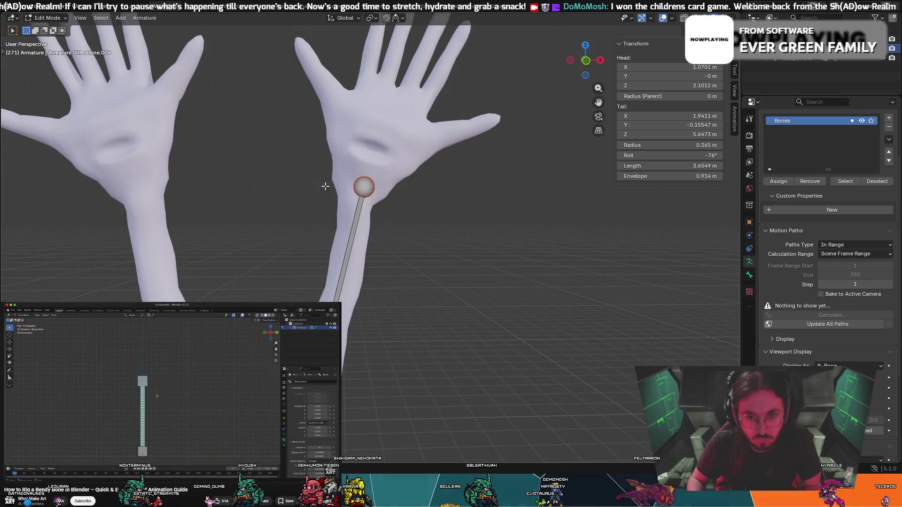
left_click(375, 190)
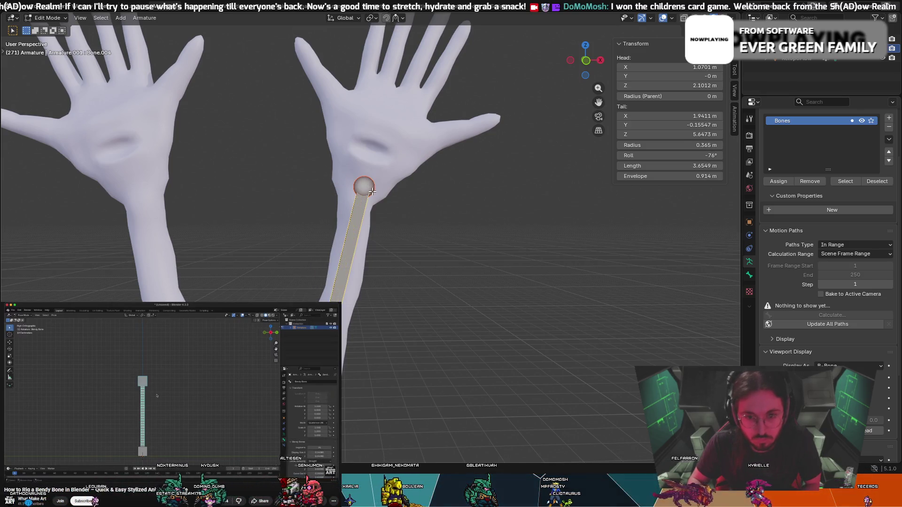
left_click(358, 207)
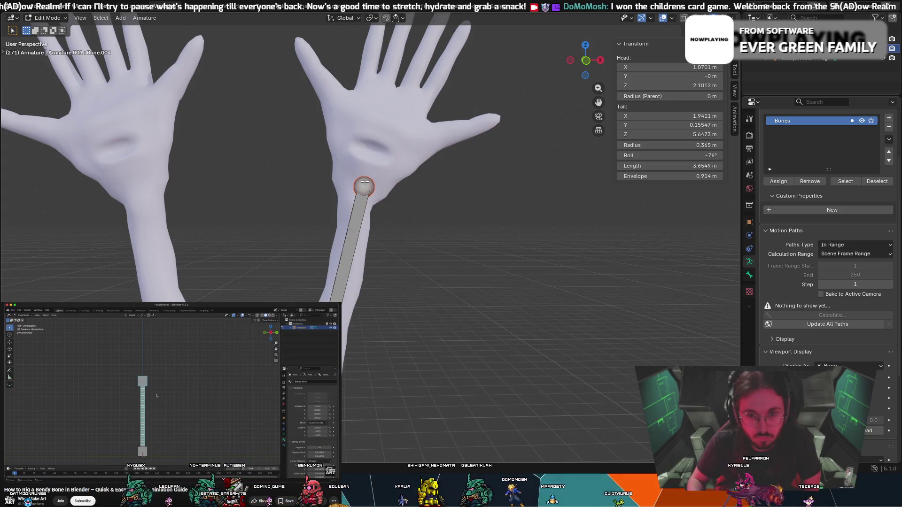
mouse_move(359, 182)
left_mouse_down()
mouse_move(391, 191)
mouse_move(362, 188)
left_mouse_up()
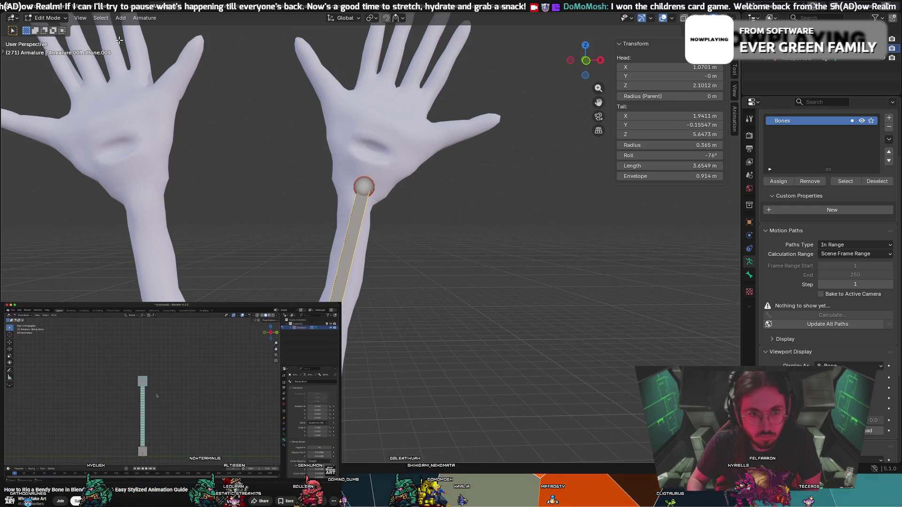
left_click(144, 18)
mouse_move(167, 29)
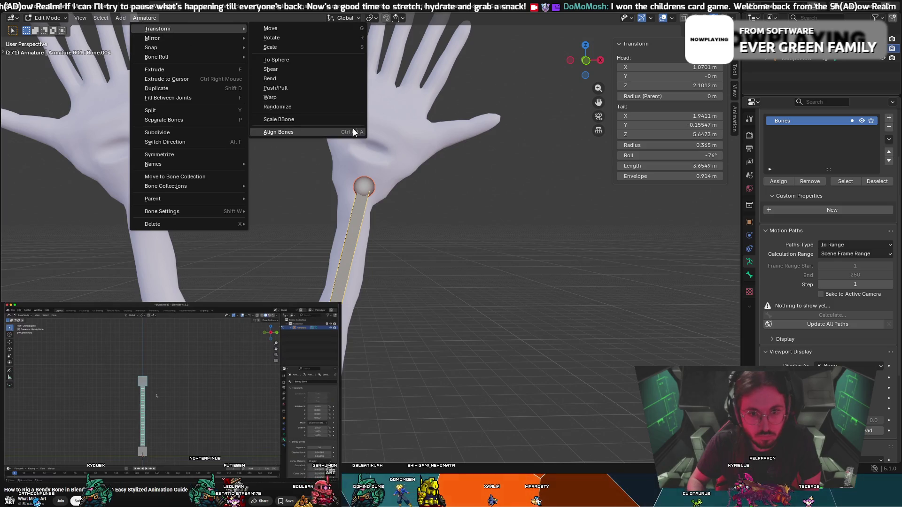
left_click(334, 119)
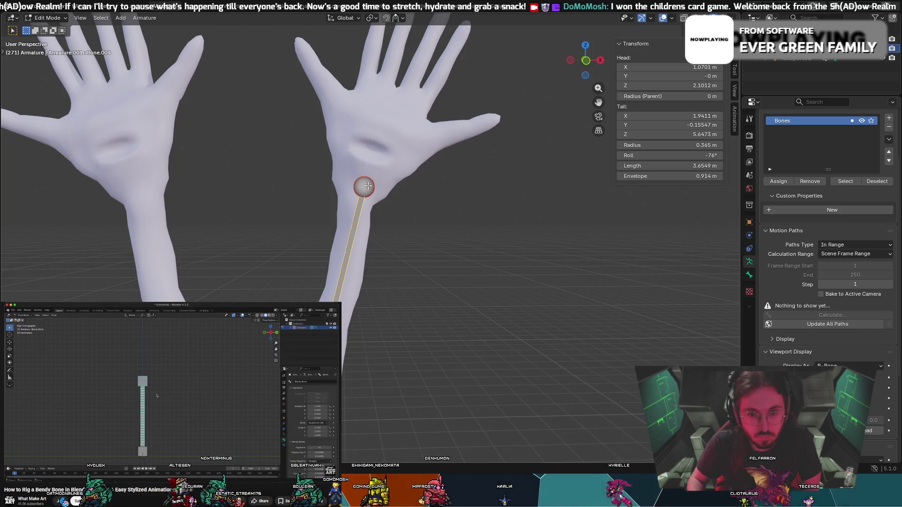
Refine the arm bone's tail in the hand and leave a 0.25 m Bone.005 stub at the wrist.
middle_click_drag(384, 190, 279, 168)
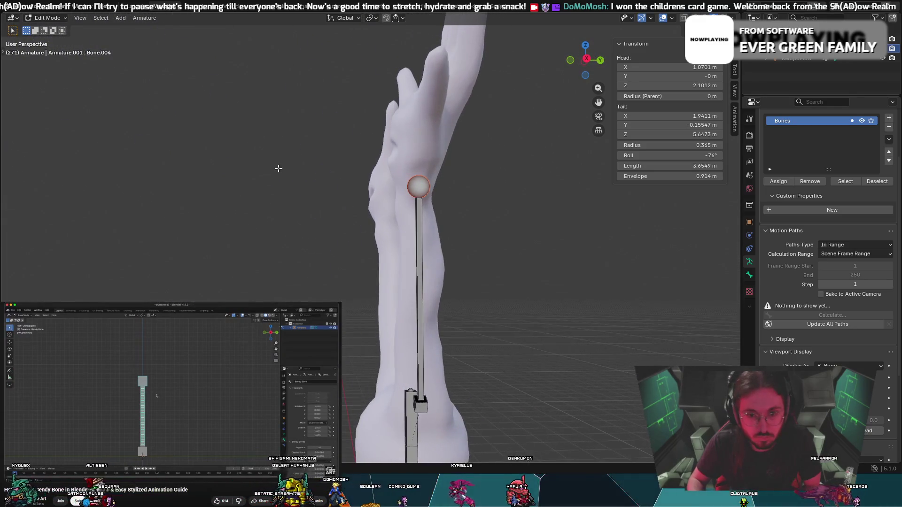
key("g")
left_click(384, 187)
mouse_move(385, 187)
middle_mouse_down()
mouse_move(469, 197)
mouse_move(466, 188)
middle_mouse_up()
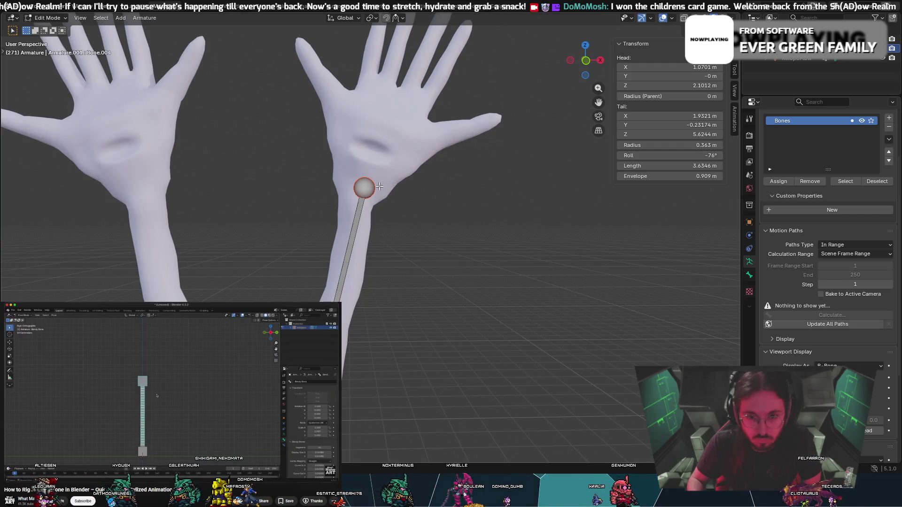
key("e")
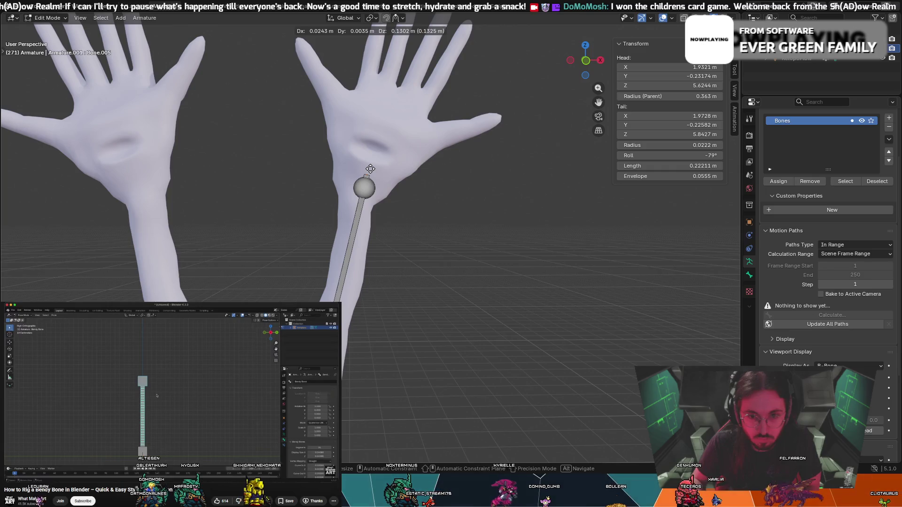
right_click(371, 167)
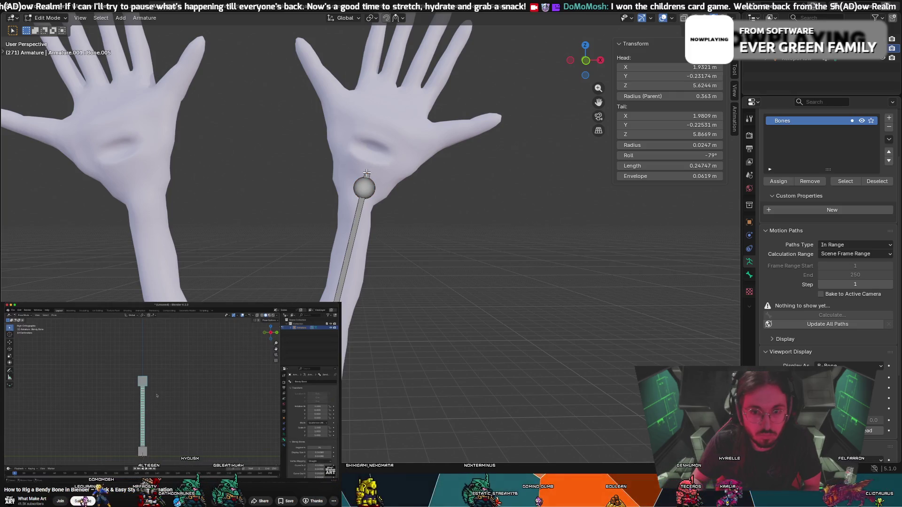
scroll(366, 173, "up", 2)
left_click(367, 137)
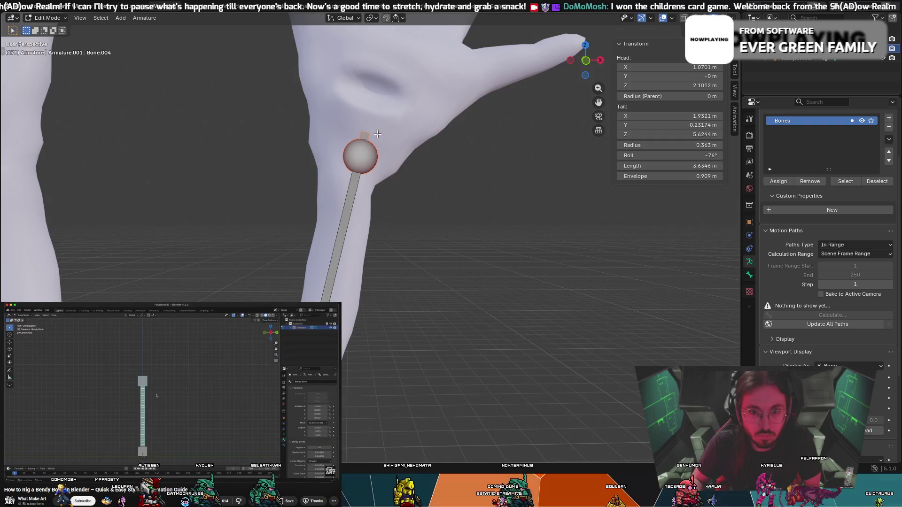
Select the wrist stub bone and browse the Armature transform options and context menu.
left_click(376, 134)
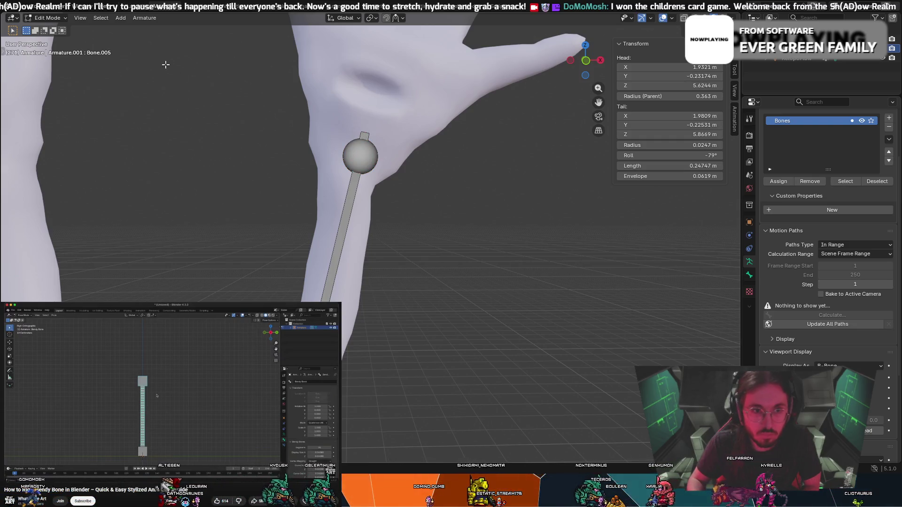
left_click(149, 19)
mouse_move(163, 30)
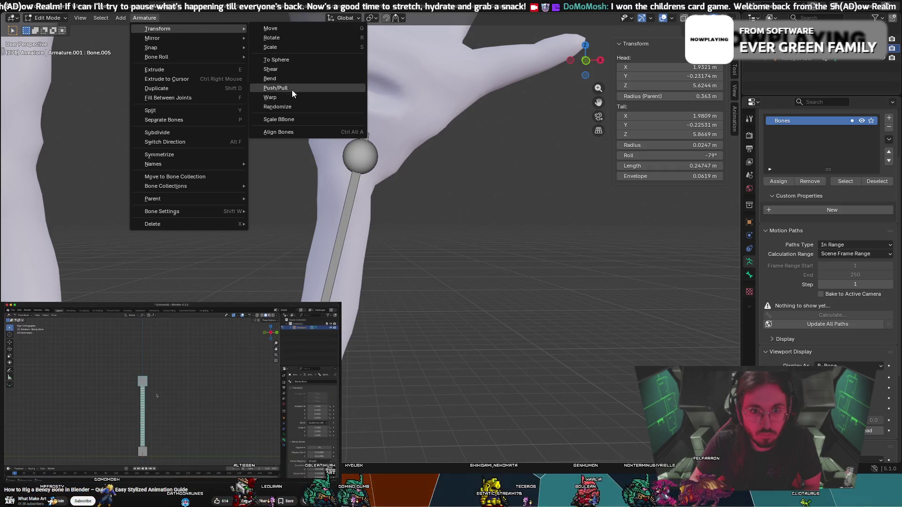
left_click(357, 133)
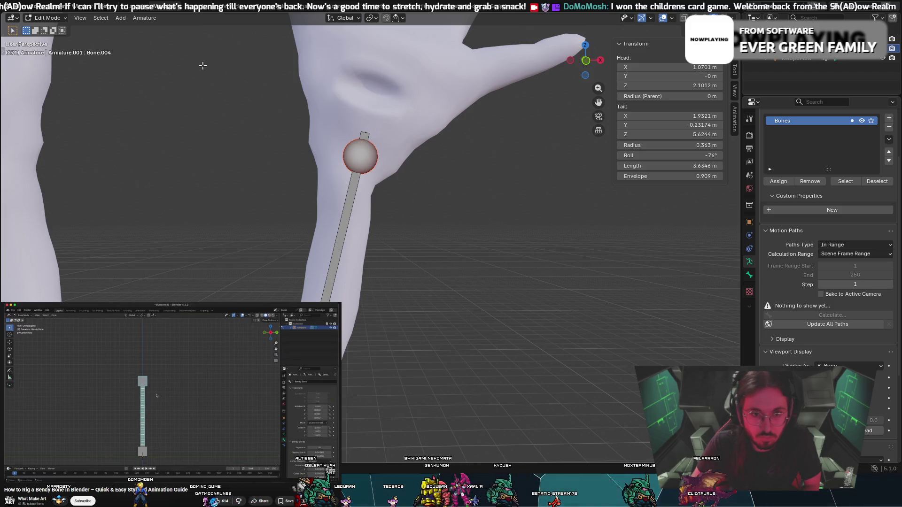
left_click(136, 21)
mouse_move(165, 30)
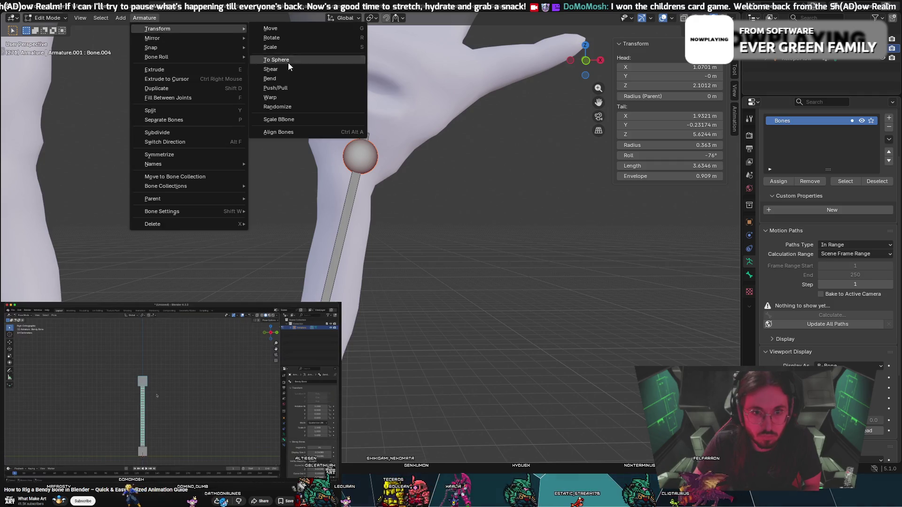
right_click(394, 327)
key("Escape")
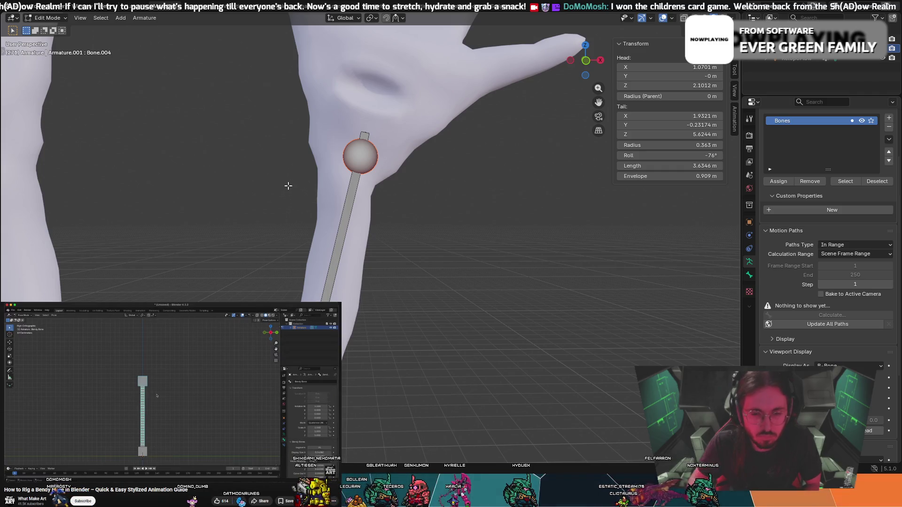
Extend Bone.005 to about 0.89 m, its tail in the palm at Z 6.489 m.
key("e")
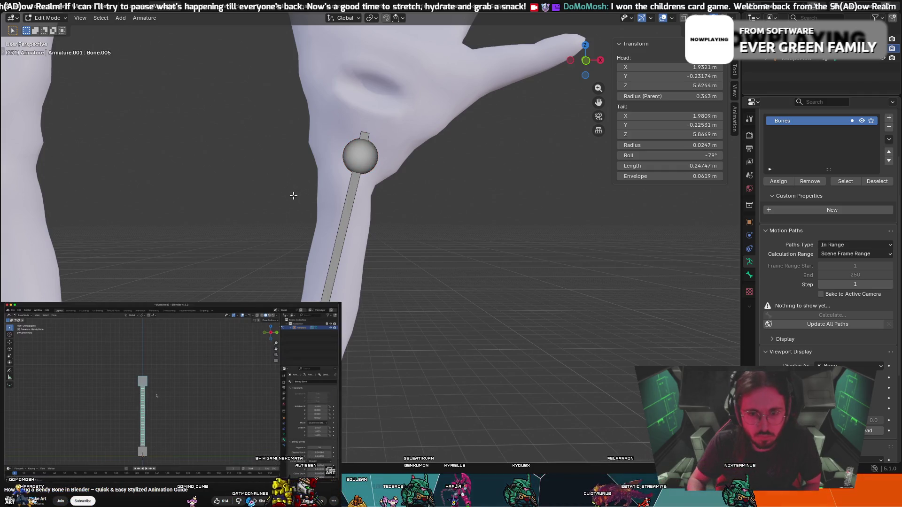
key("e")
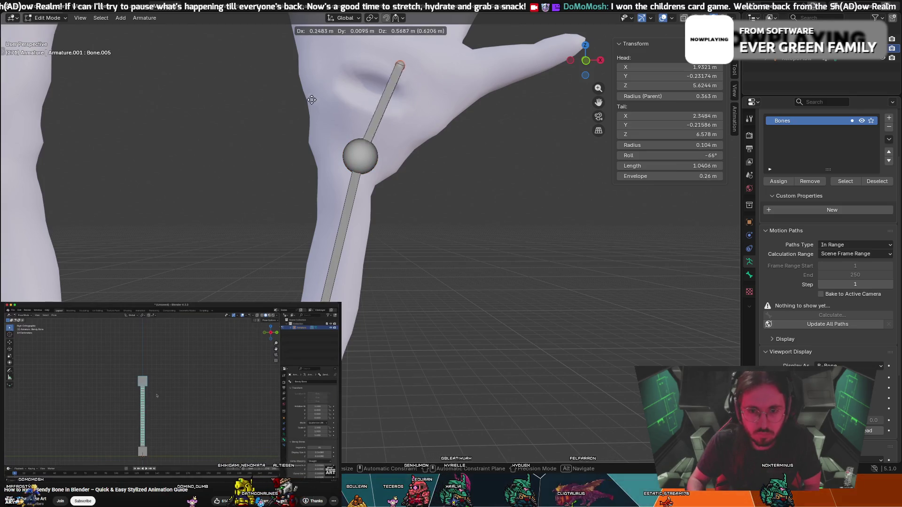
left_click(310, 113)
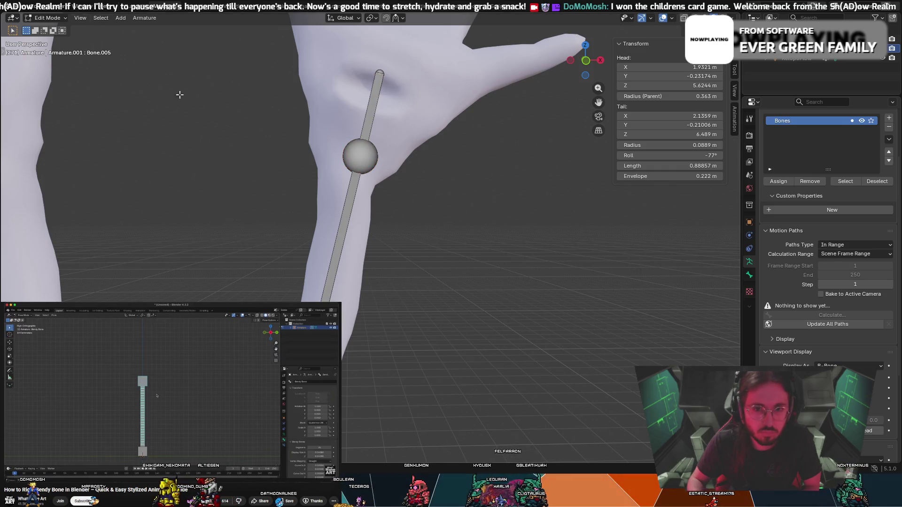
left_click(372, 115)
left_click(145, 19)
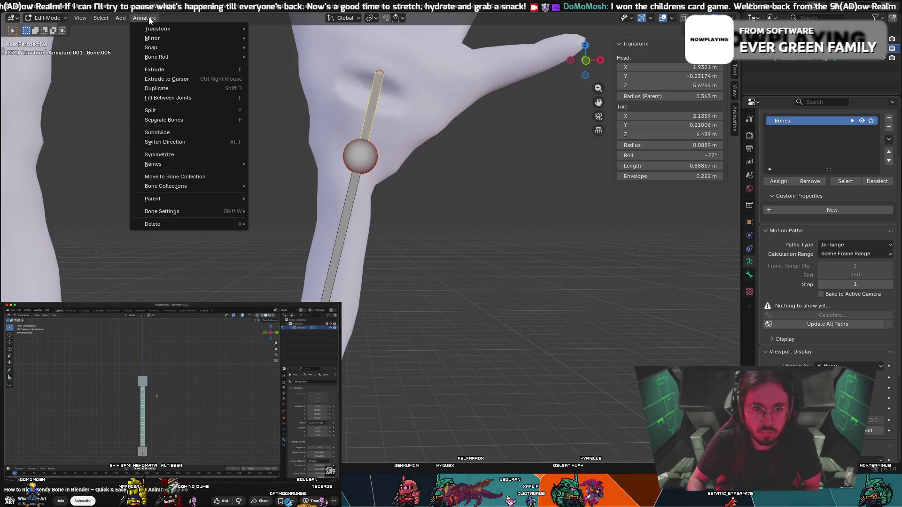
Try Scale BBone and scaling the palm bone, cancelling each attempt.
mouse_move(171, 29)
left_click(300, 78)
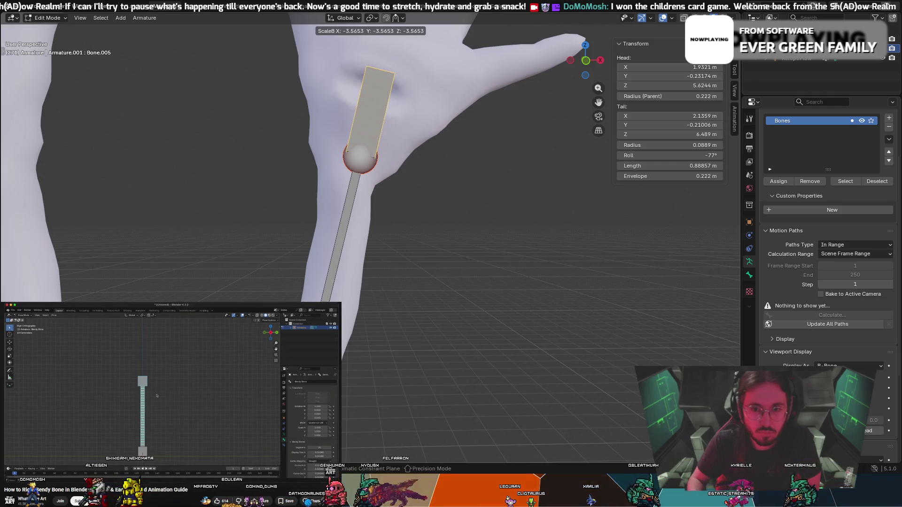
key("Escape")
key("s")
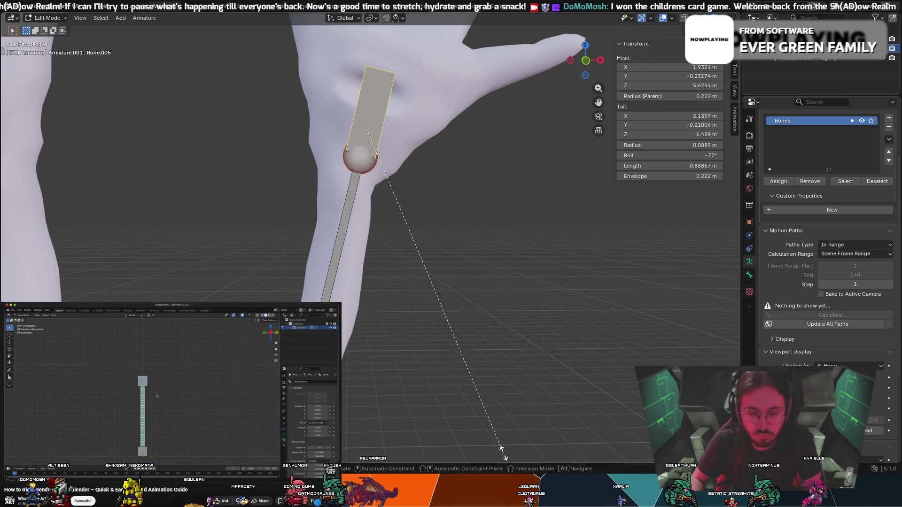
key("Escape")
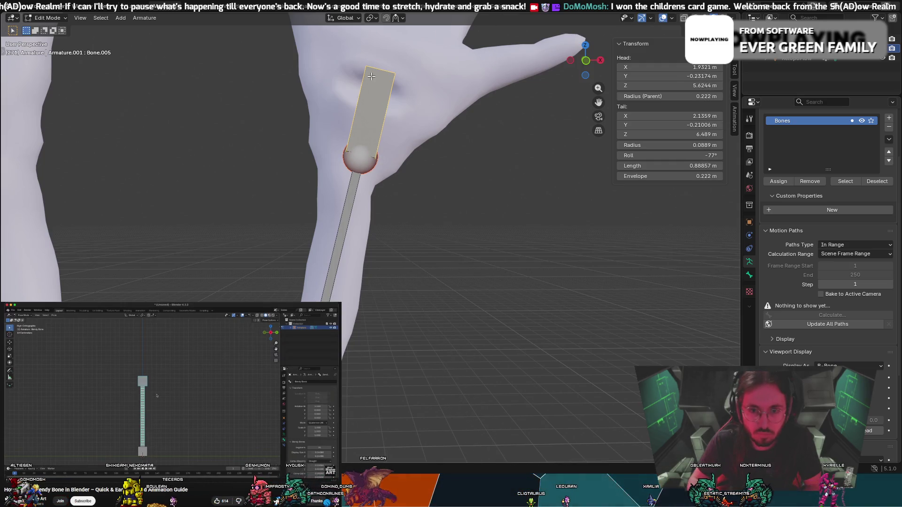
key("s")
key("z")
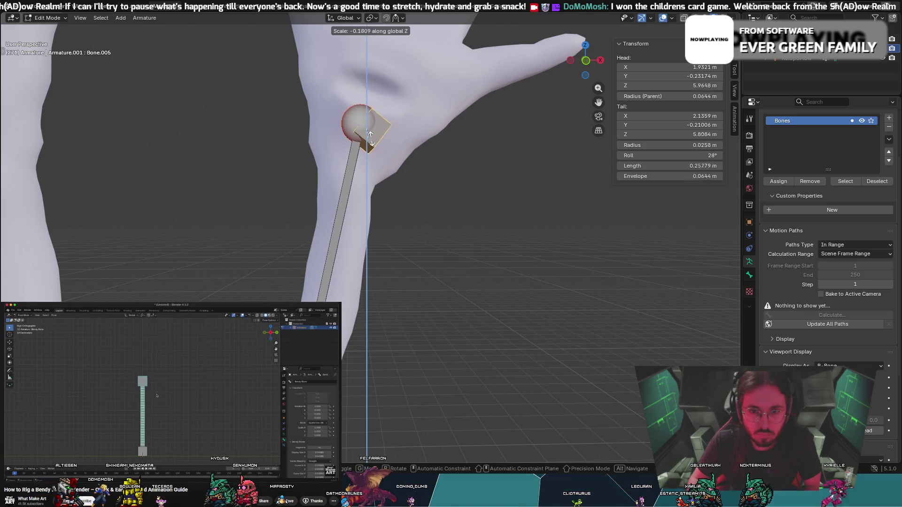
key("Escape")
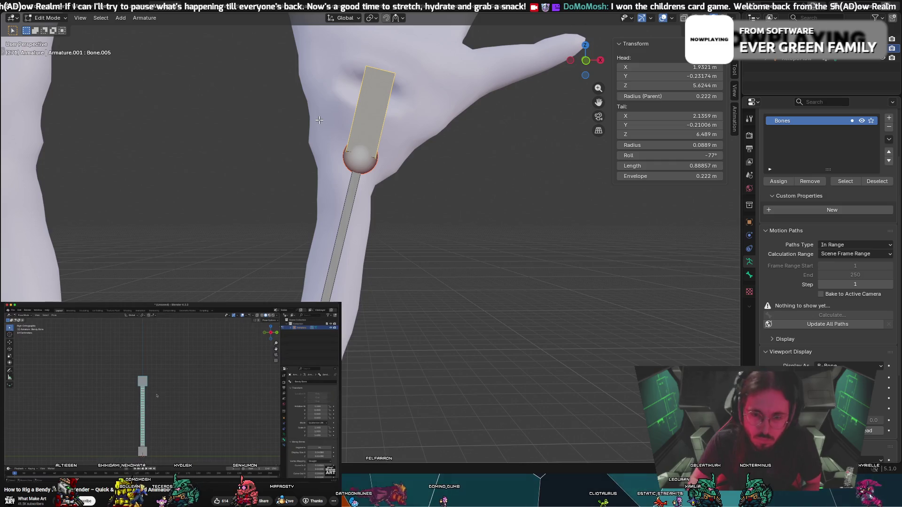
Delete the palm bone, extrude a 0.19 m Bone.006 stub, and select the arm bone.
key("Delete")
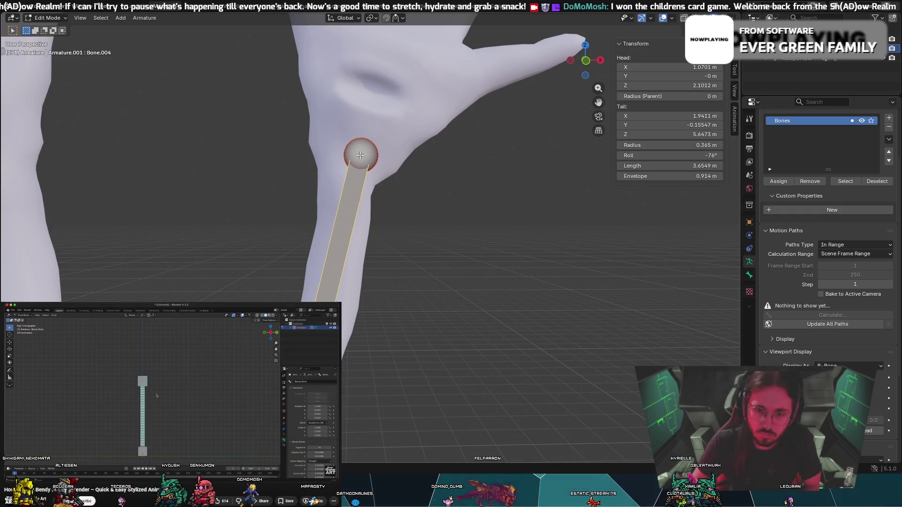
key("e")
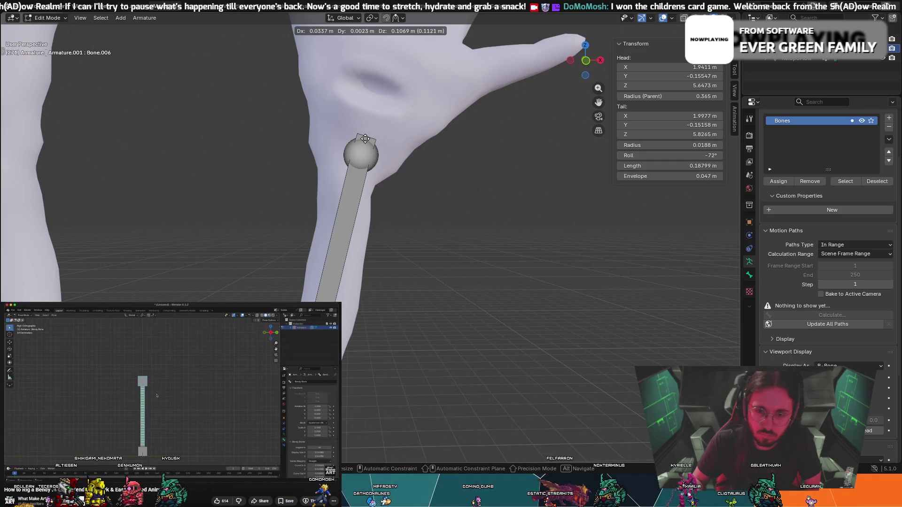
left_click(365, 139)
left_click(350, 189)
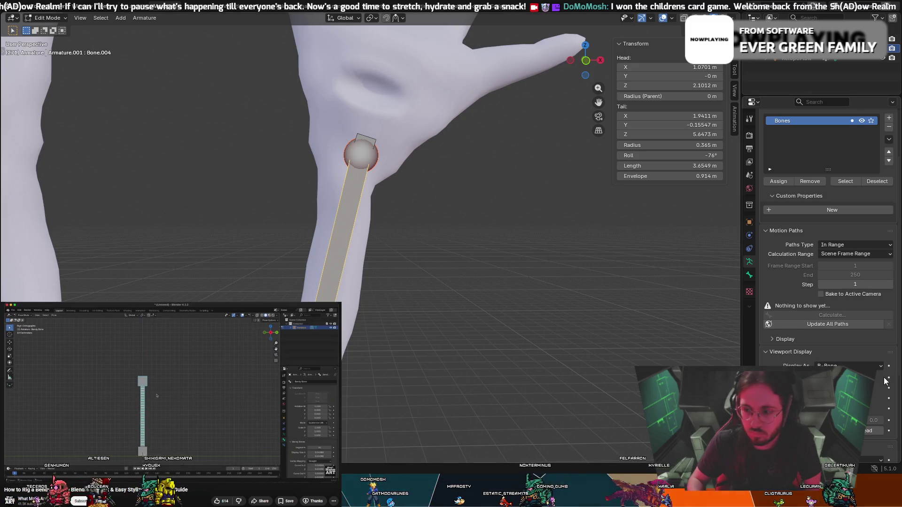
scroll(826, 235, "down", 5)
scroll(826, 235, "down", 2)
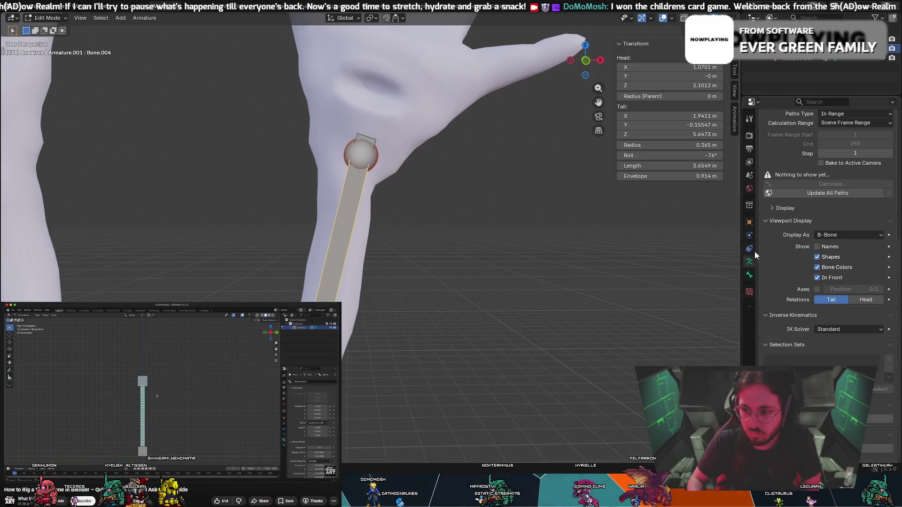
In Bone properties, raise Bone.004's Bendy Bones Segments to 15, then undo the last increase.
left_click(748, 275)
scroll(874, 447, "down", 5)
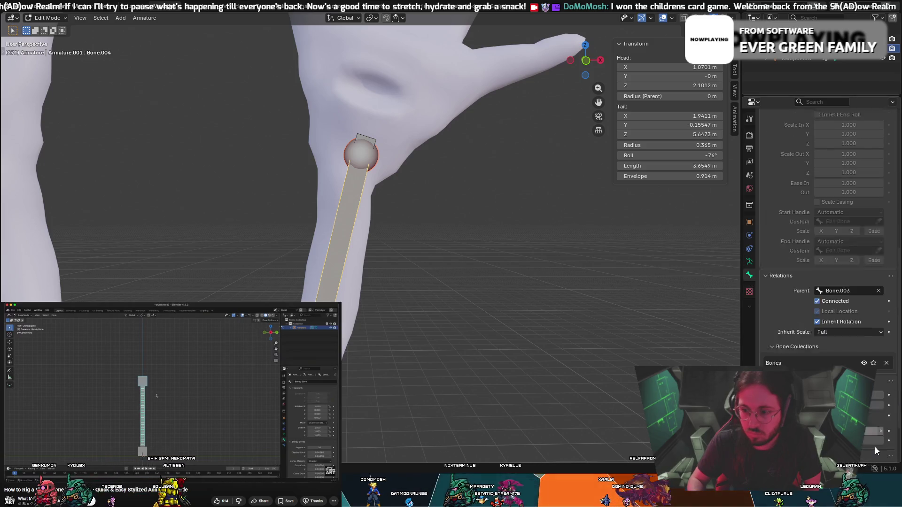
scroll(788, 357, "up", 12)
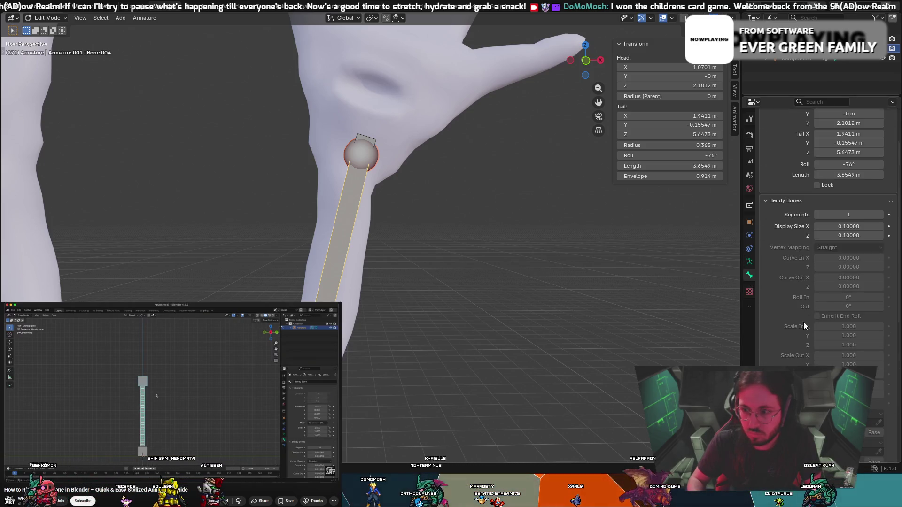
left_click(880, 216)
left_click(880, 216)
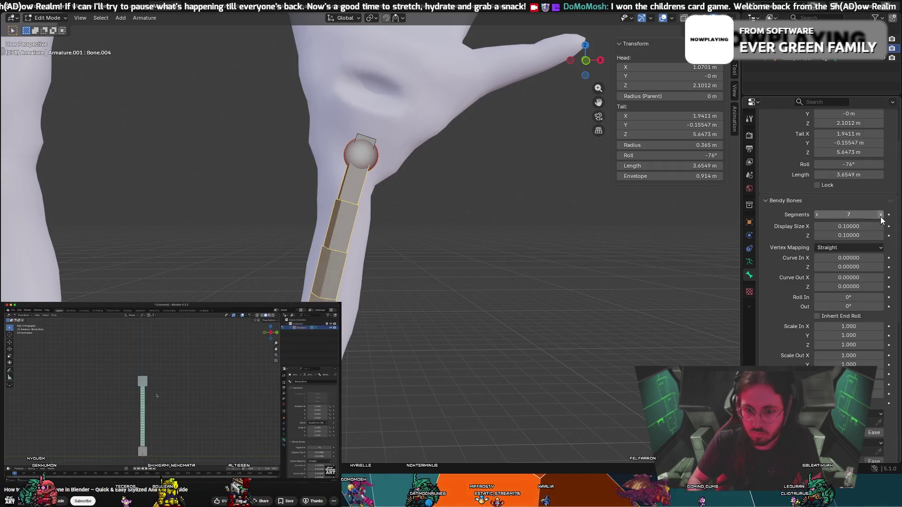
left_click(880, 216)
left_click(880, 216)
left_click(880, 216)
left_click(880, 216)
left_click(880, 216)
left_click(880, 216)
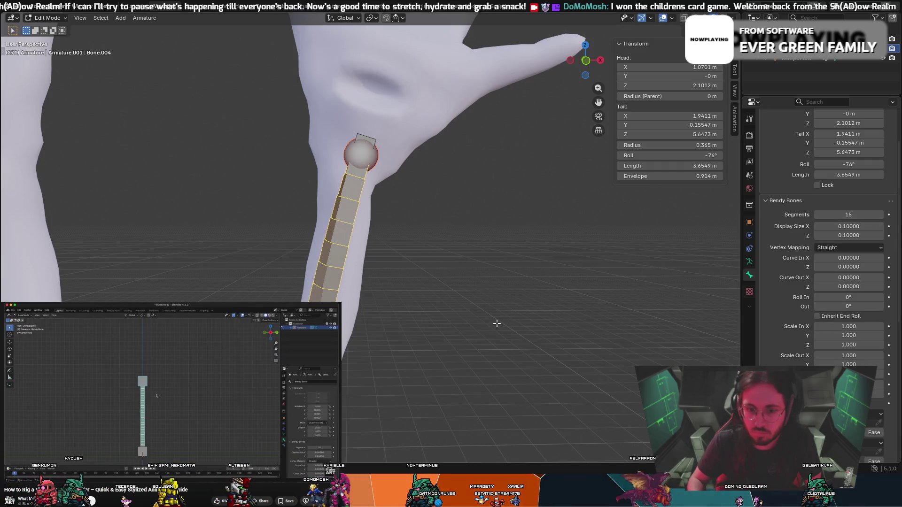
mouse_move(495, 322)
middle_mouse_down()
mouse_move(503, 300)
mouse_move(442, 275)
mouse_move(432, 287)
mouse_move(389, 207)
mouse_move(374, 47)
middle_mouse_up()
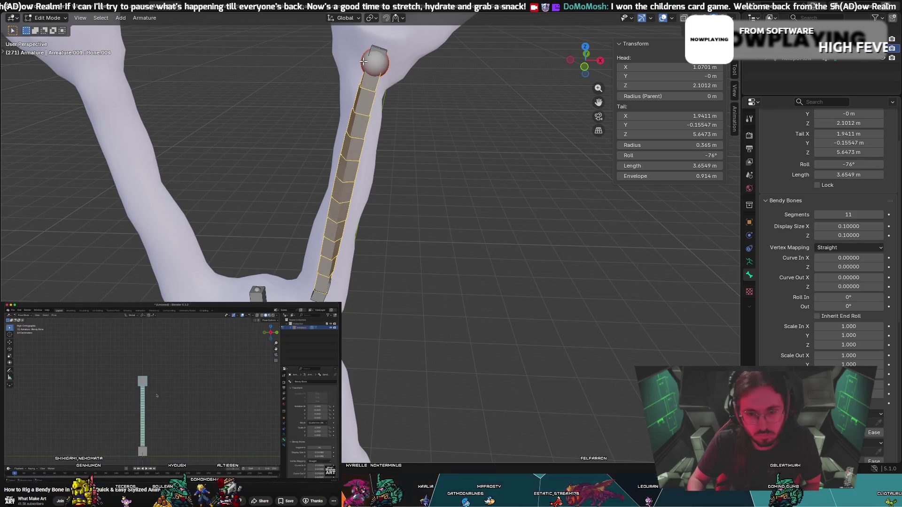
key("ctrl+z")
key("ctrl+z")
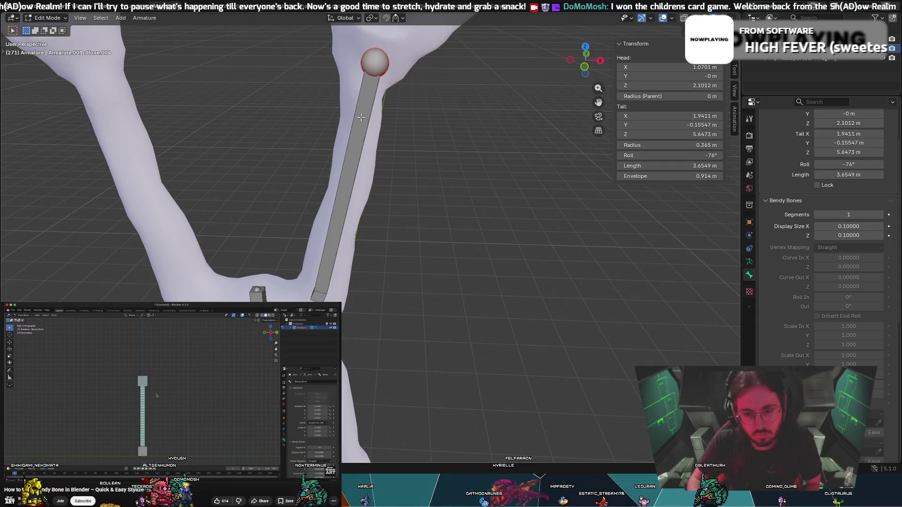
Undo the arm bone chain with repeated Ctrl+Z and return to front orthographic view.
key("ctrl+z")
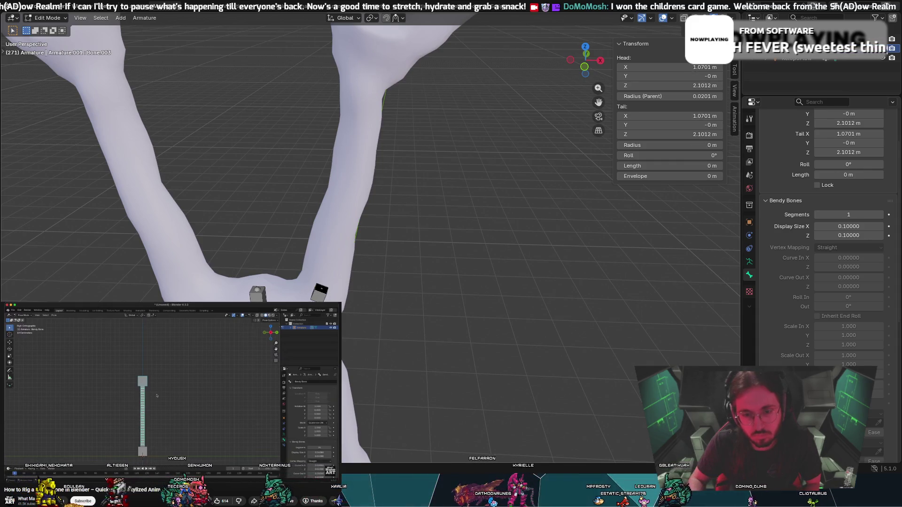
middle_click_drag(318, 298, 351, 260)
key("ctrl+z")
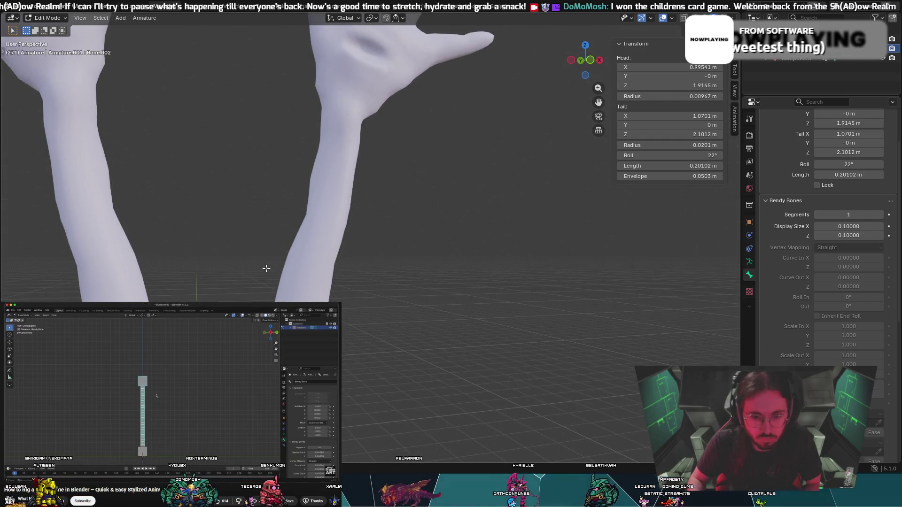
key("ctrl+z")
mouse_move(219, 272)
middle_mouse_down()
mouse_move(191, 246)
mouse_move(304, 103)
middle_mouse_up()
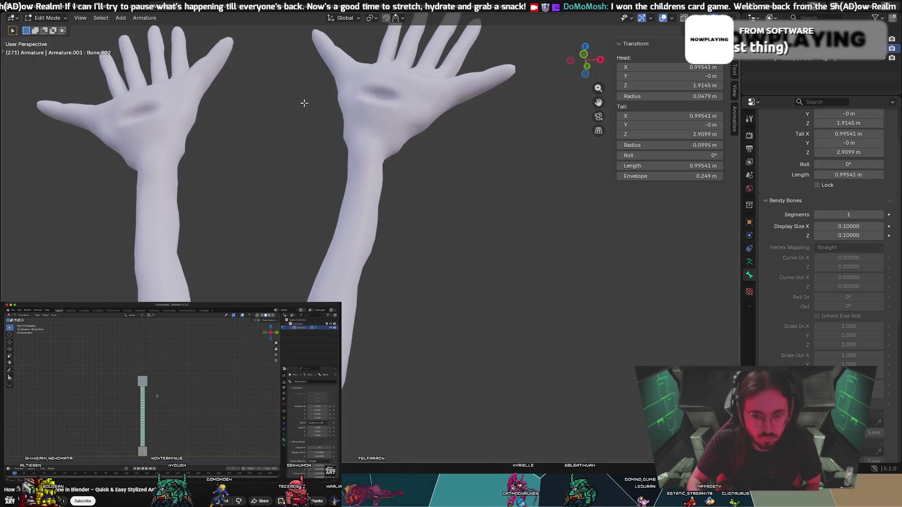
mouse_move(305, 161)
middle_mouse_down()
mouse_move(308, 225)
mouse_move(289, 223)
mouse_move(290, 234)
middle_mouse_up()
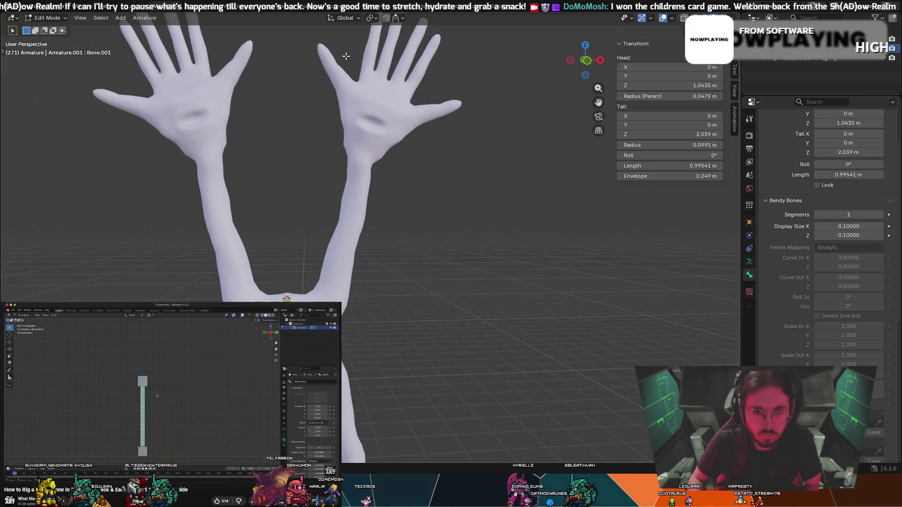
left_click(586, 61)
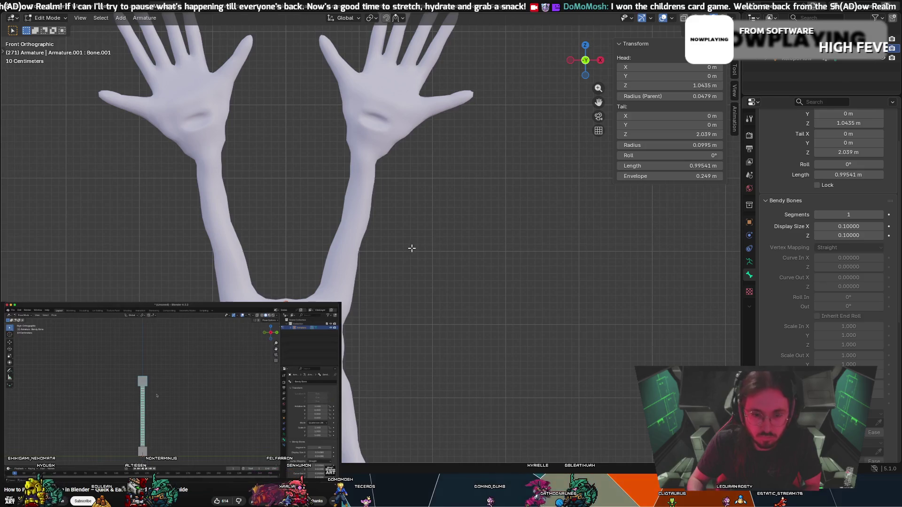
key("shift+d")
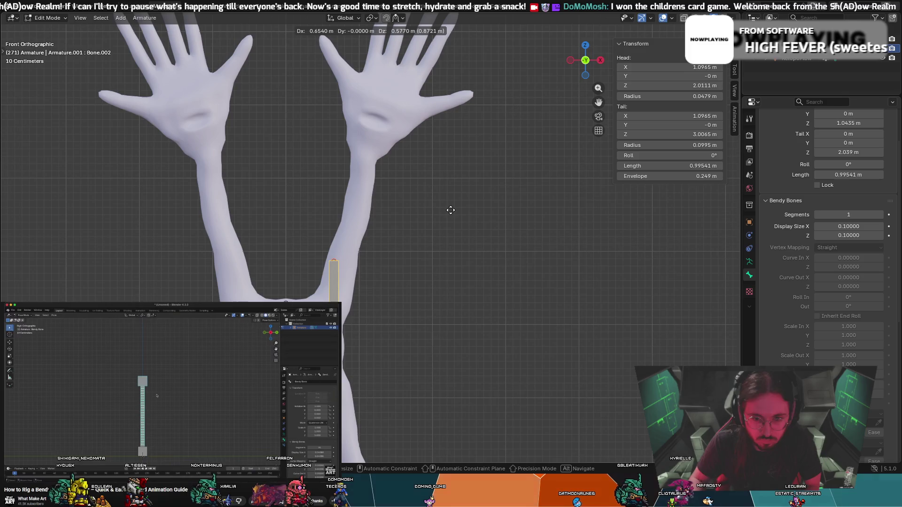
left_click(447, 210)
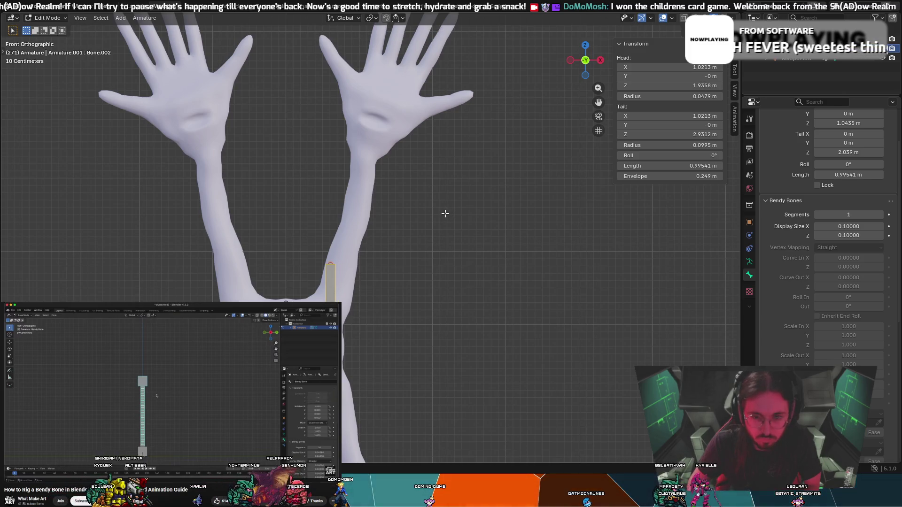
key("e")
right_click(468, 182)
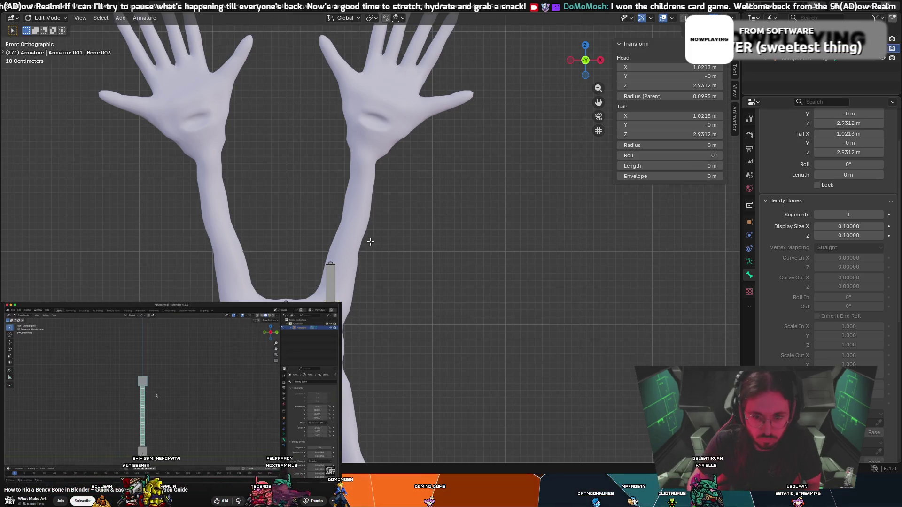
key("ctrl+z")
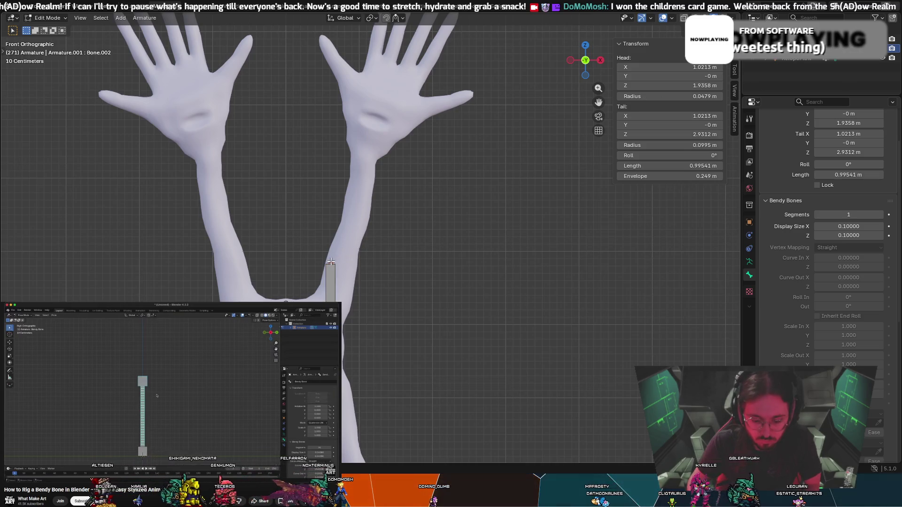
mouse_move(331, 261)
left_mouse_down()
mouse_move(376, 195)
mouse_move(371, 142)
mouse_move(349, 197)
mouse_move(334, 282)
left_mouse_up()
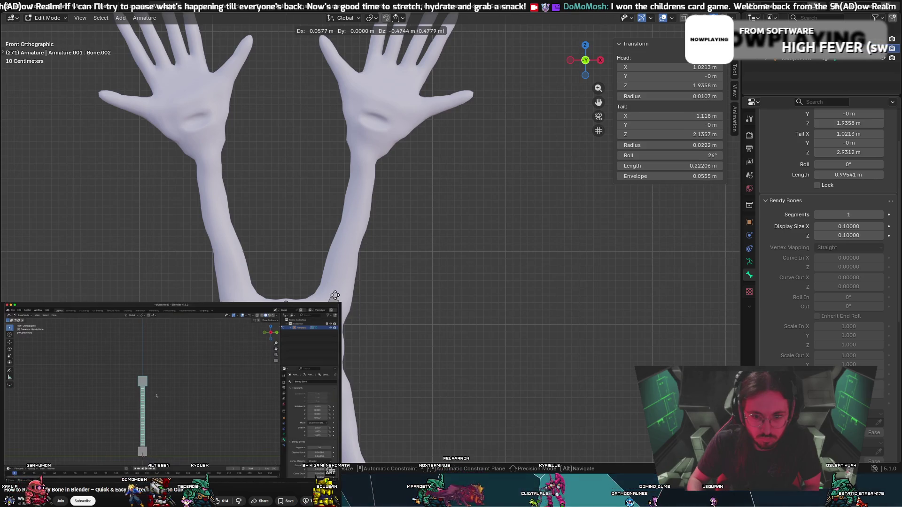
left_click_drag(335, 295, 337, 292)
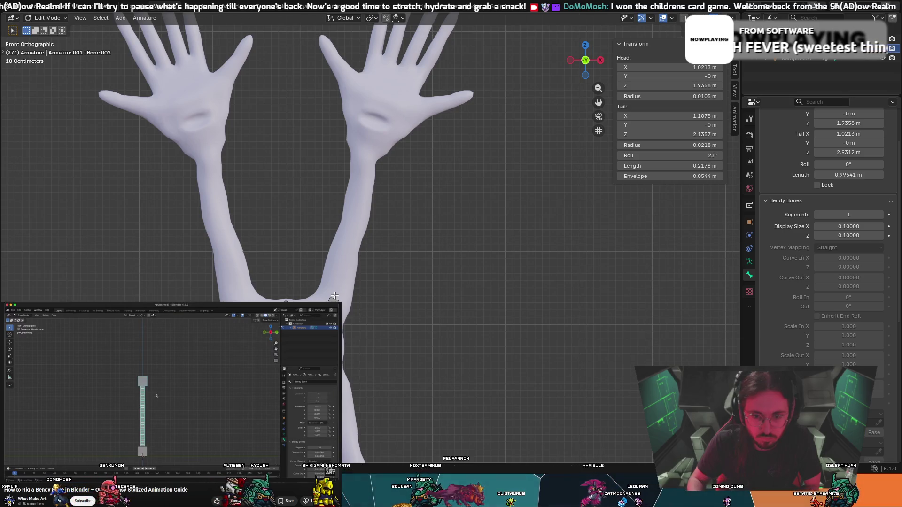
key("e")
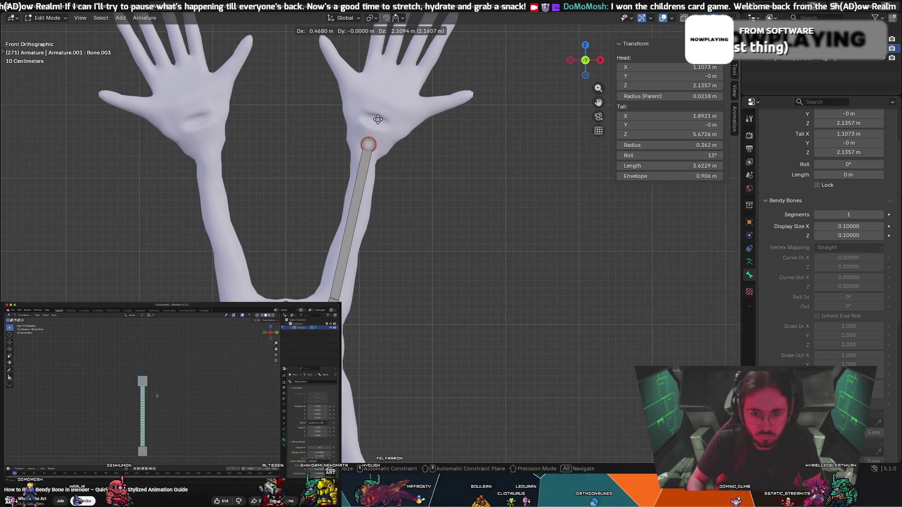
key("Escape")
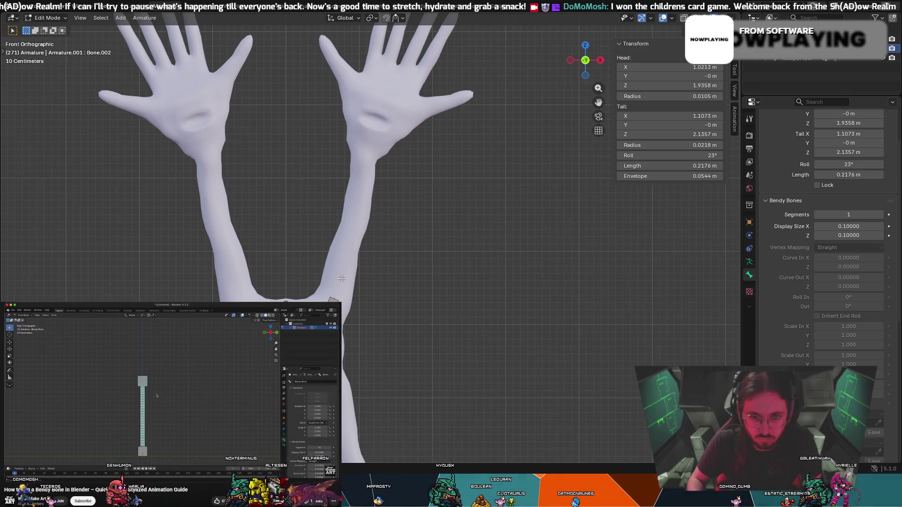
key("r")
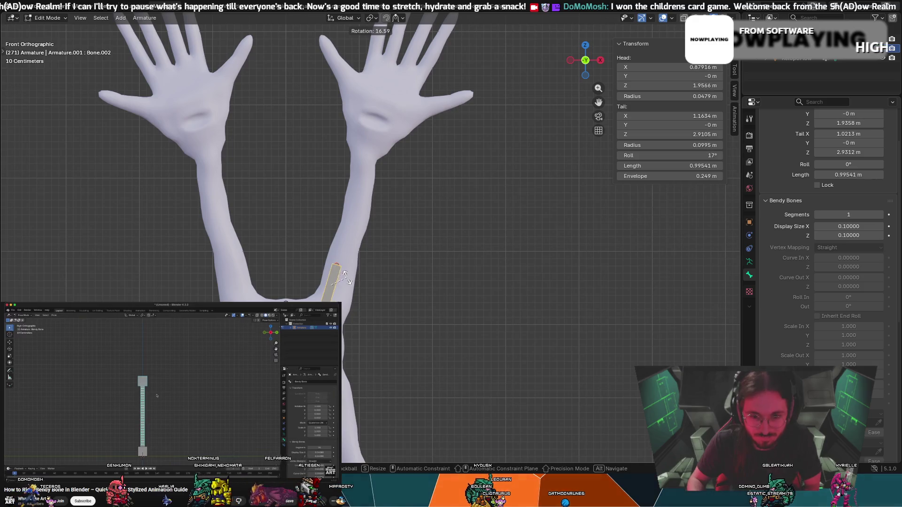
key("g")
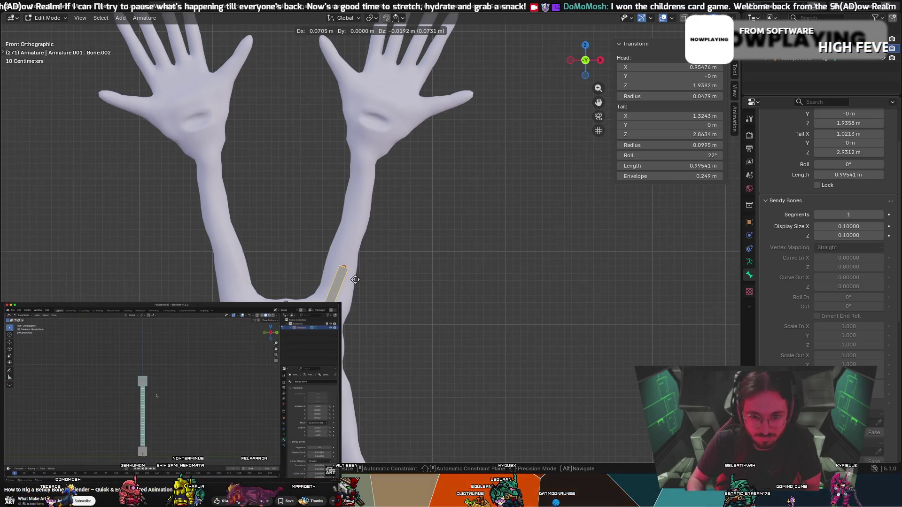
key("r")
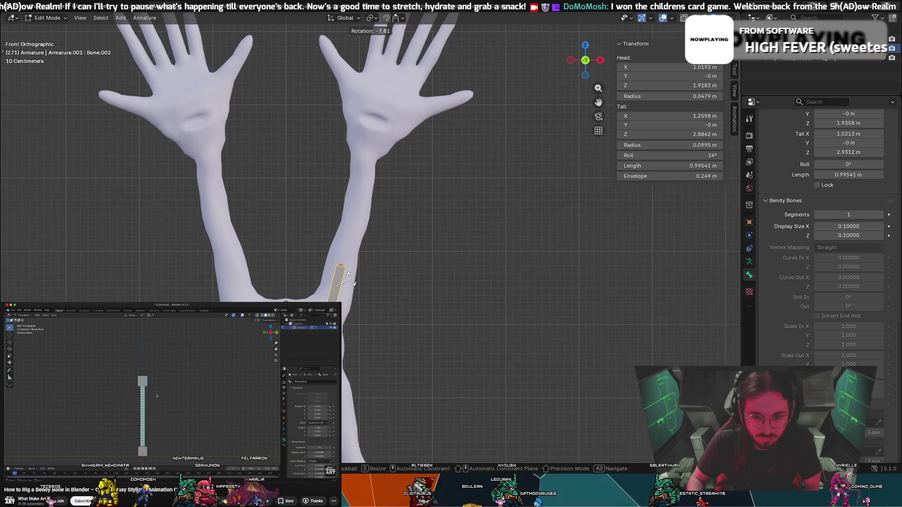
left_click(349, 277)
key("e")
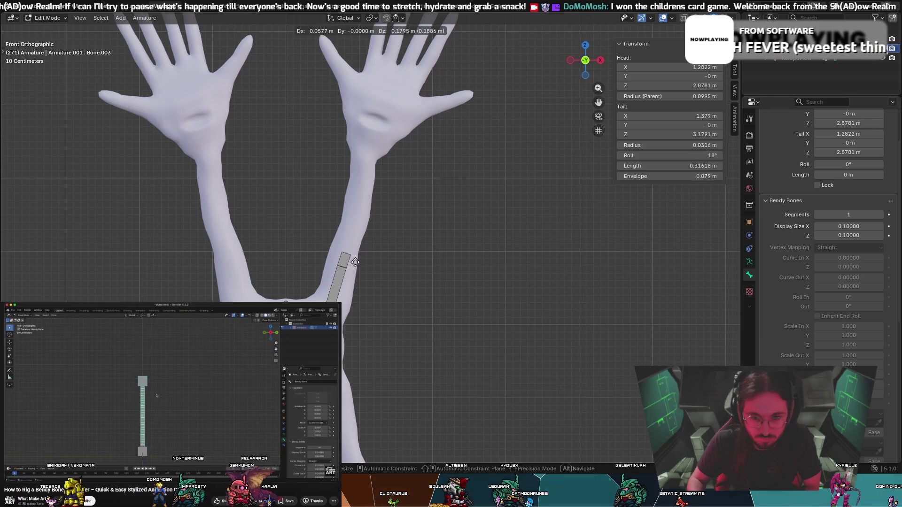
key("Escape")
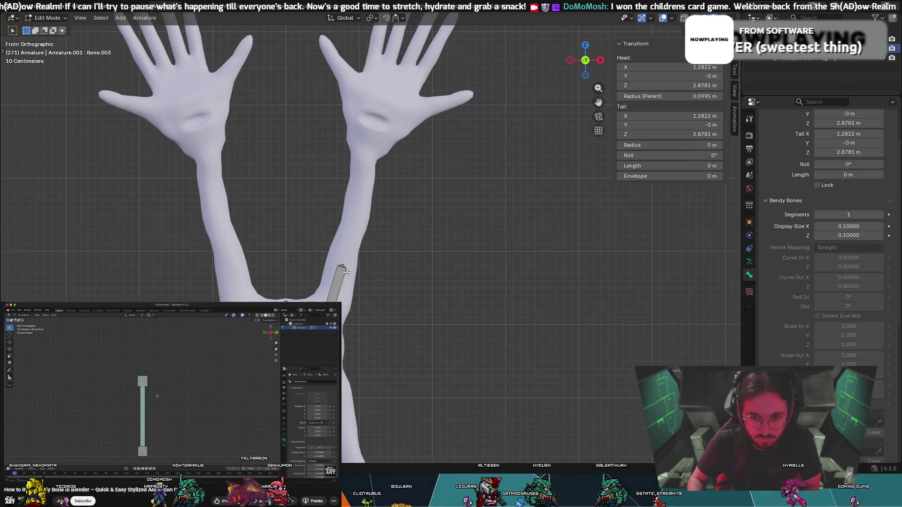
left_click(342, 271)
key("g")
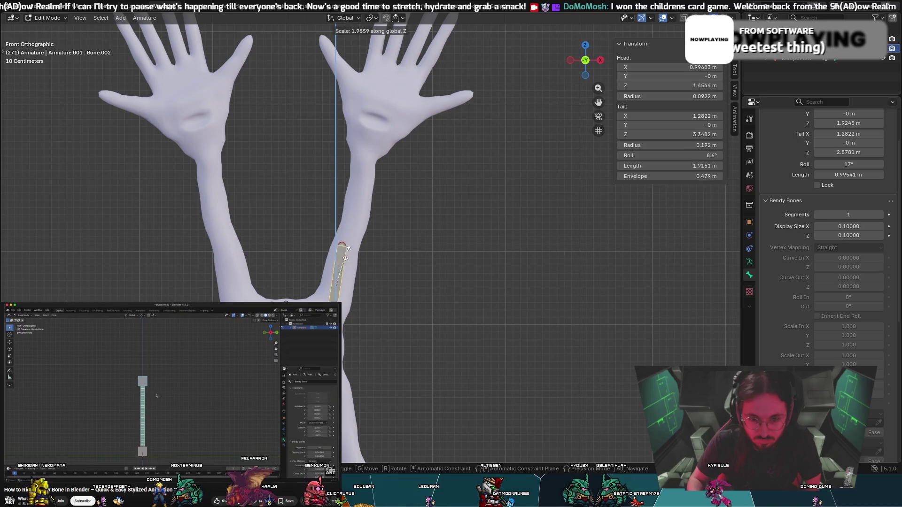
key("Escape")
key("r")
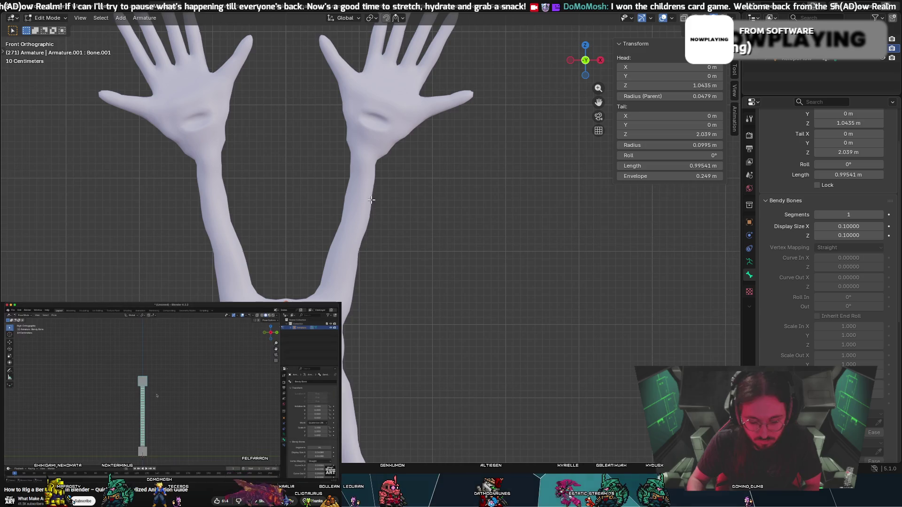
key("ctrl+z")
key("ctrl+z")
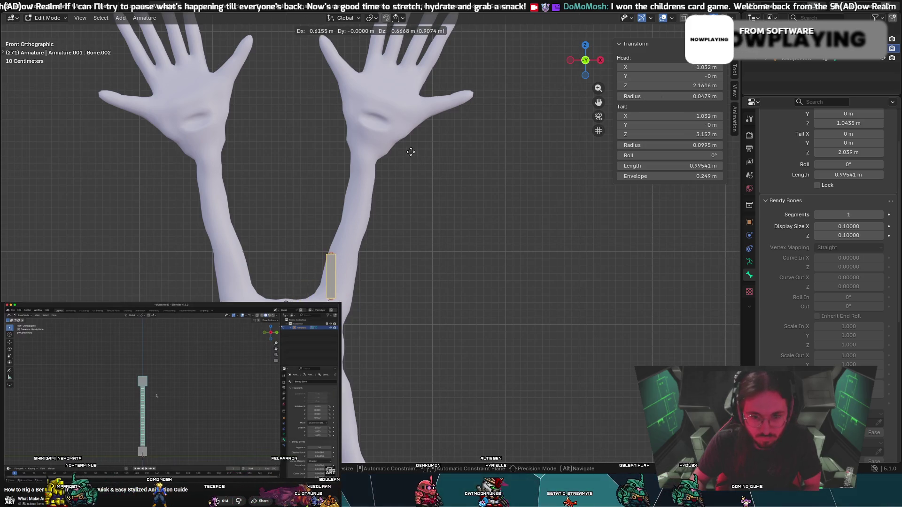
left_click(330, 267)
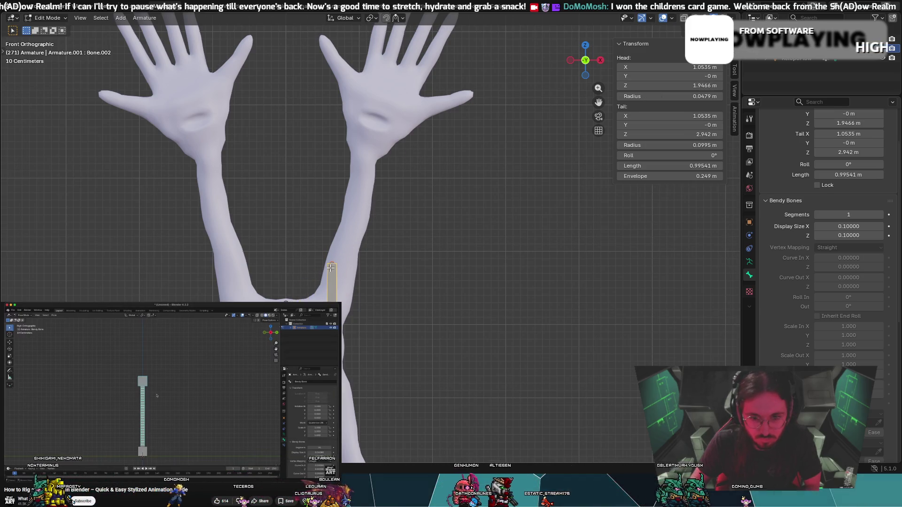
key("s")
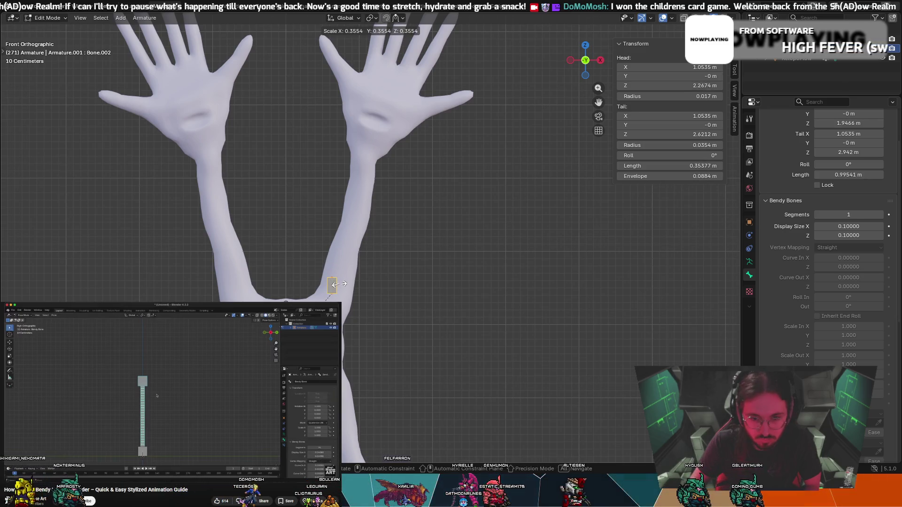
left_click(336, 286)
key("g")
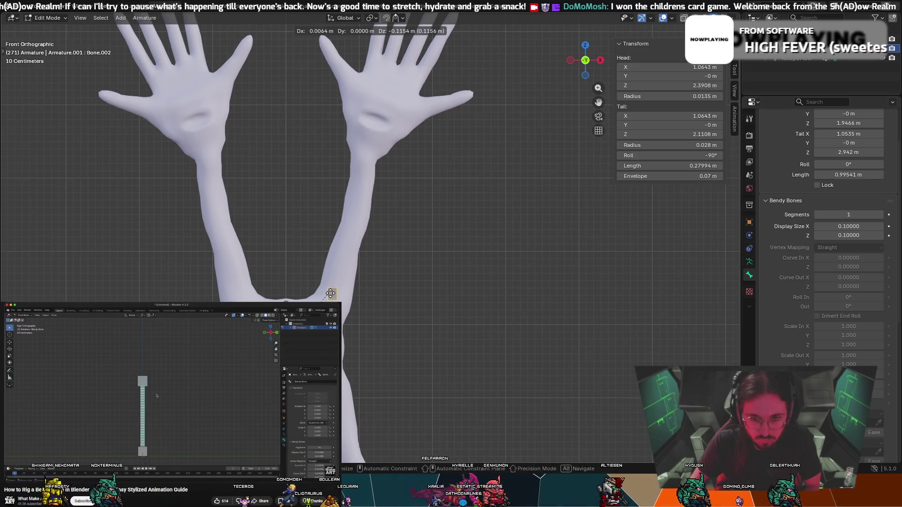
left_click(330, 298)
key("r")
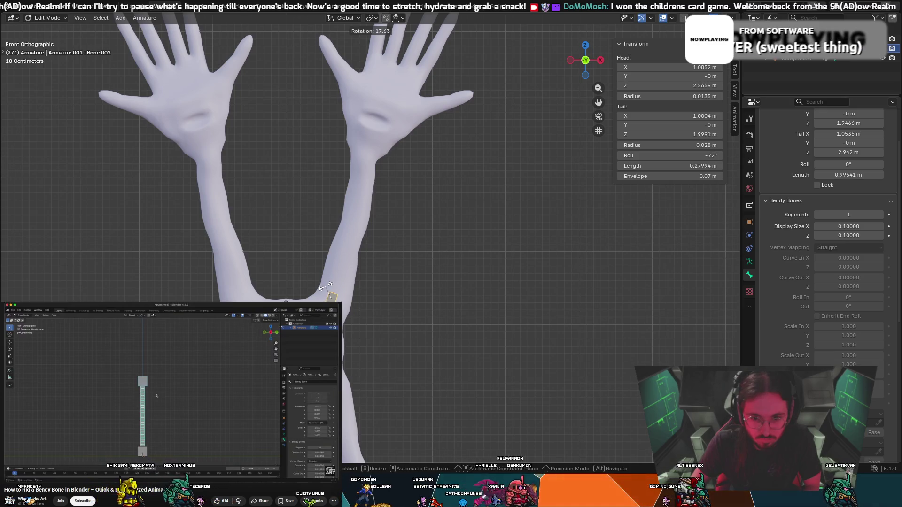
left_click(325, 287)
key("g")
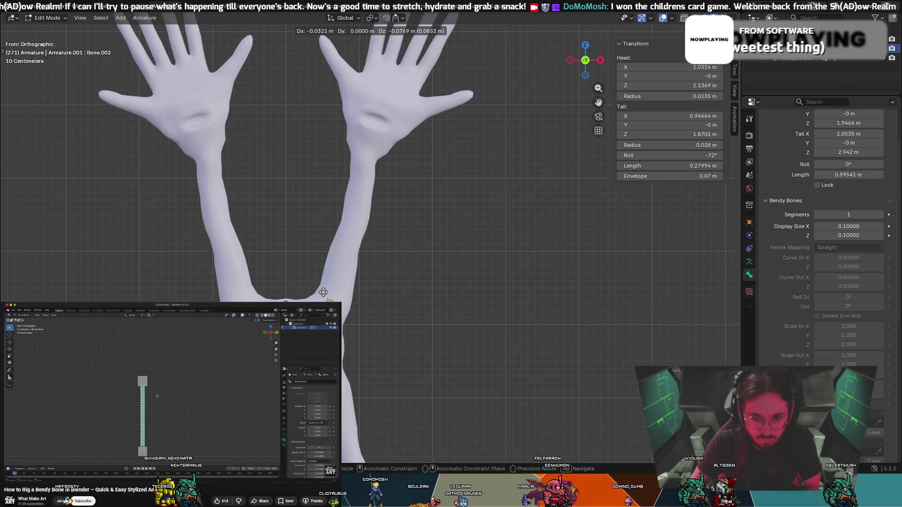
left_click(324, 294)
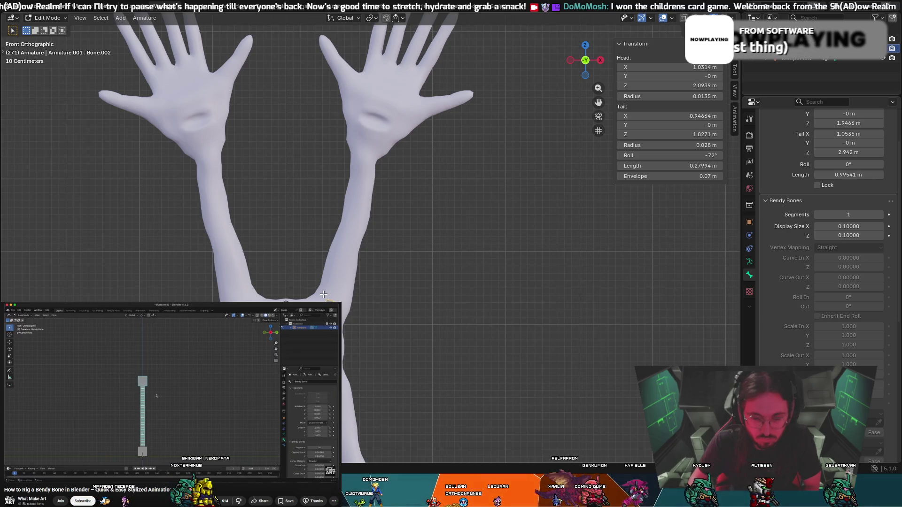
key("r")
left_click(326, 291)
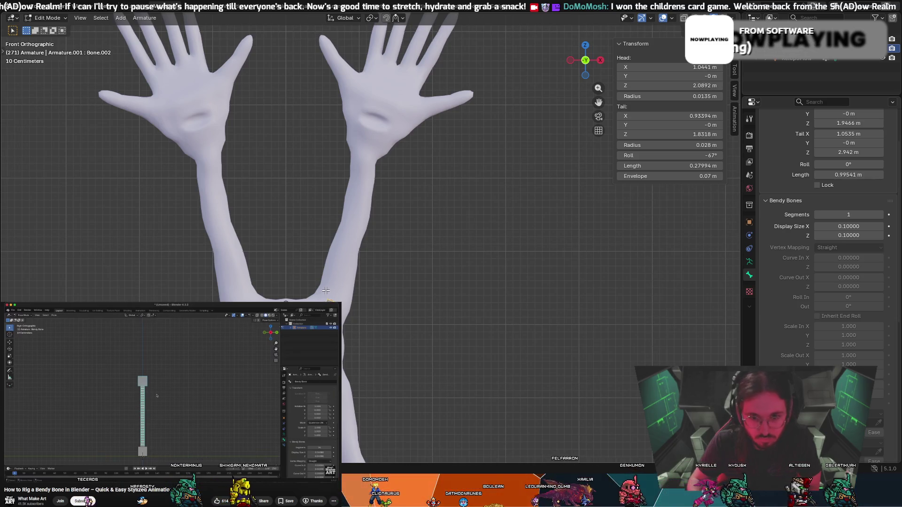
key("r")
left_click(324, 289)
key("e")
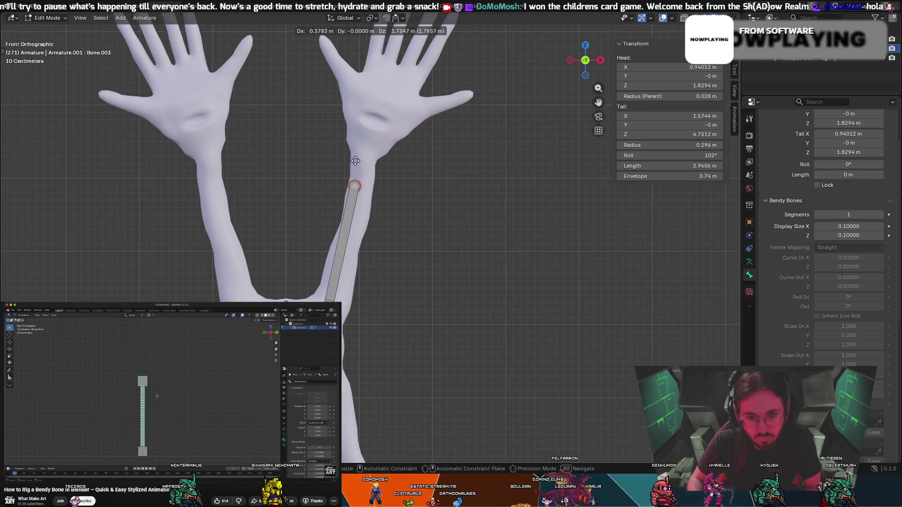
right_click(358, 127)
key("ctrl+z")
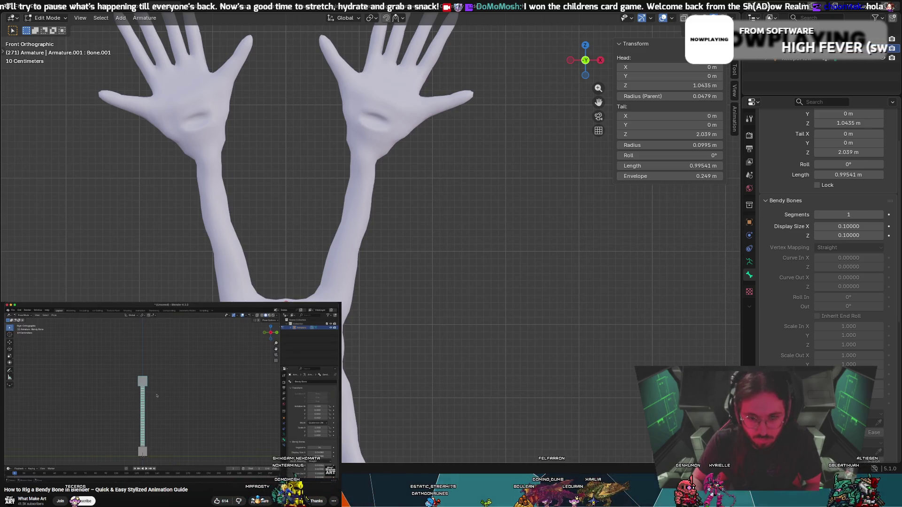
key("shift+d")
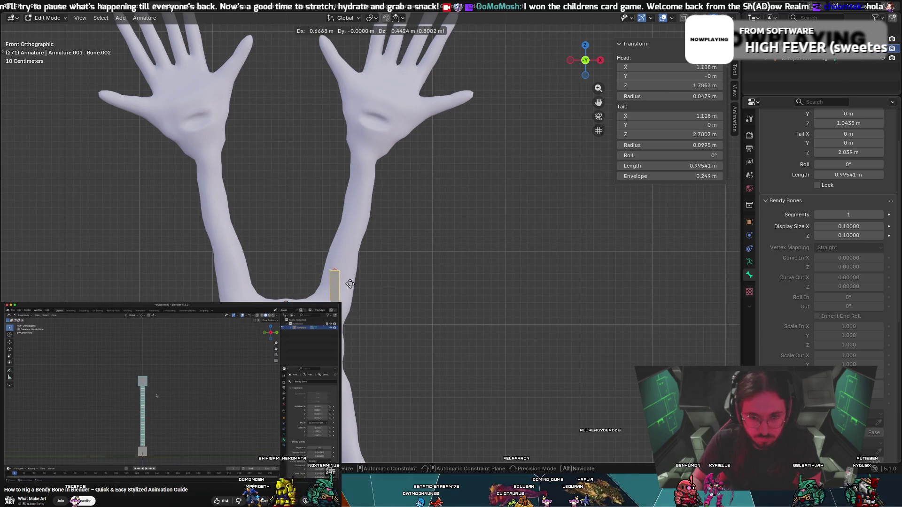
key("Escape")
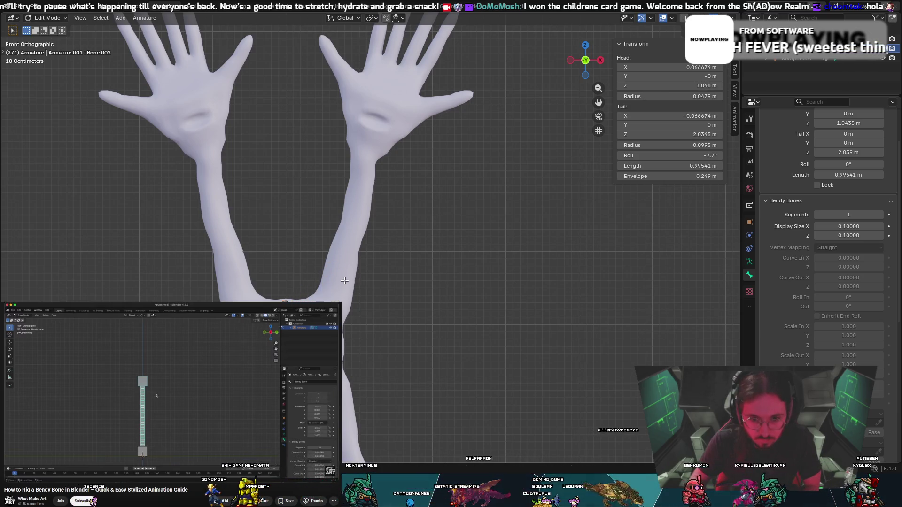
left_click(328, 300)
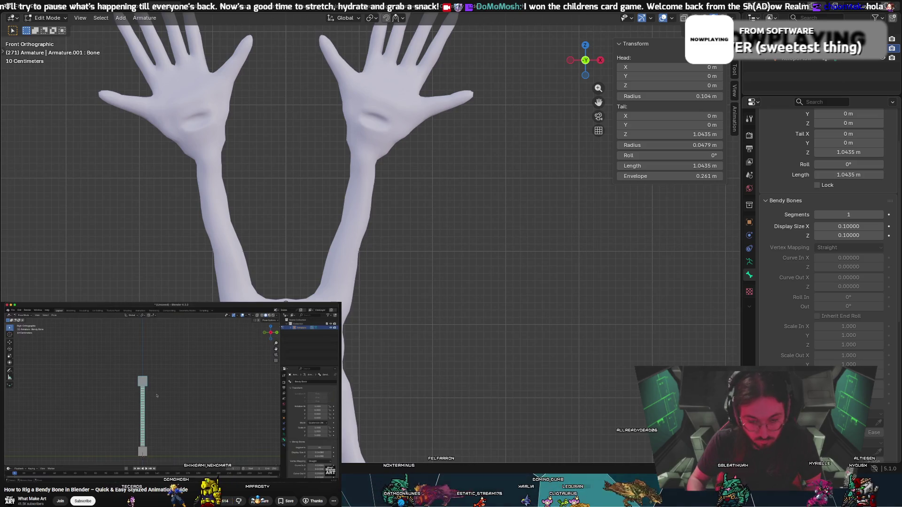
key("ctrl+z")
key("ctrl+shift+z")
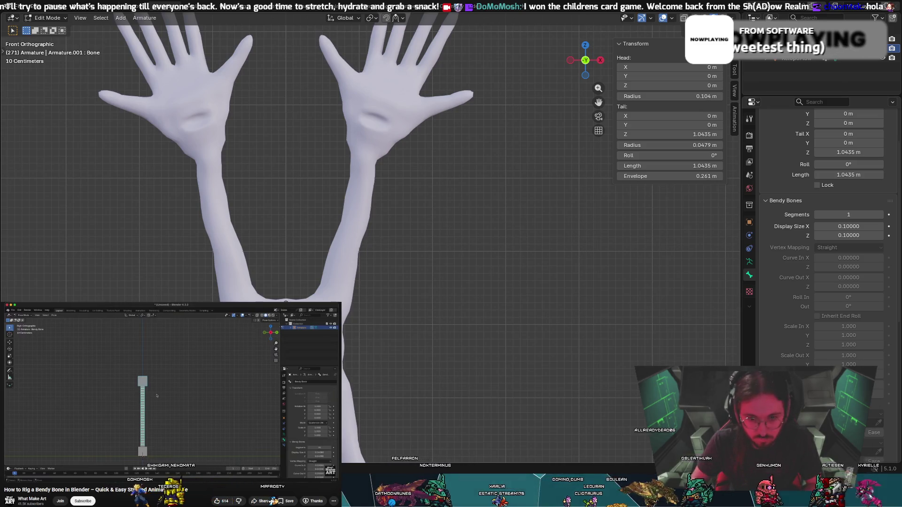
key("e")
key("z")
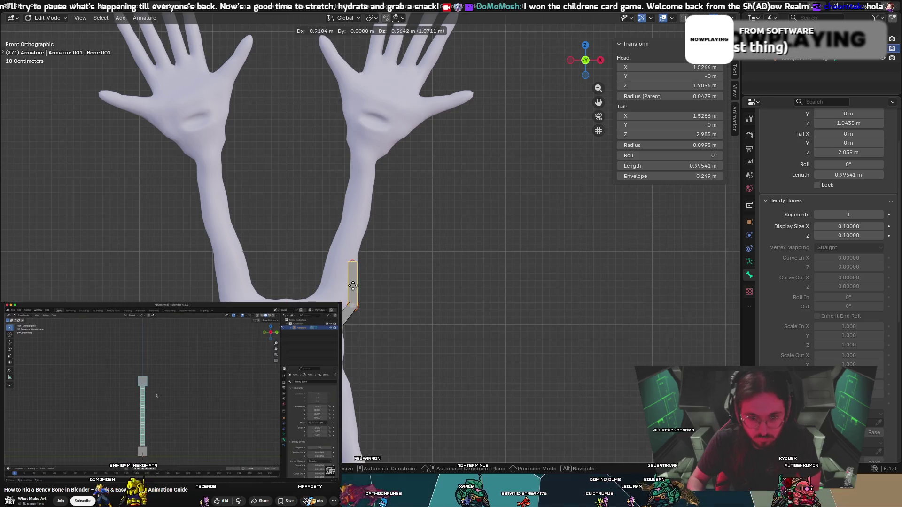
left_click(348, 284)
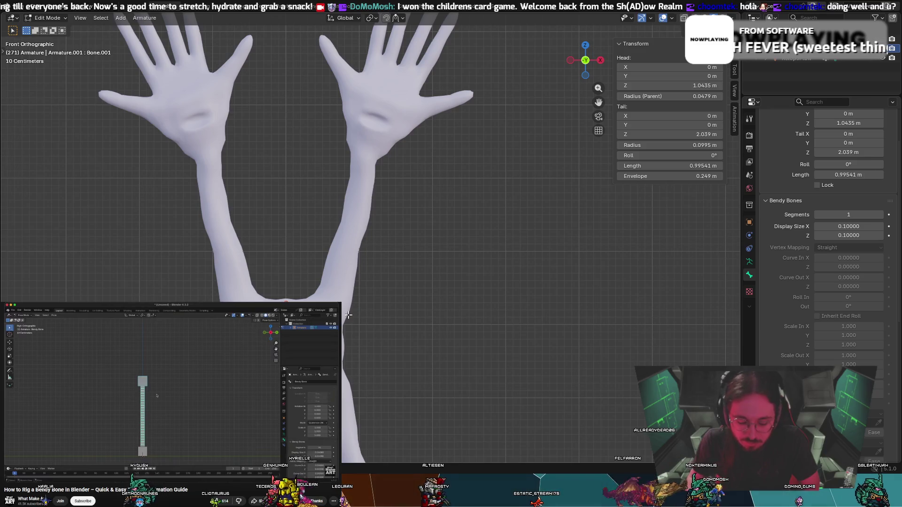
Duplicate the arm bone into Bone.002, then rotate and move it to about 25° roll at the arm base.
key("shift+d")
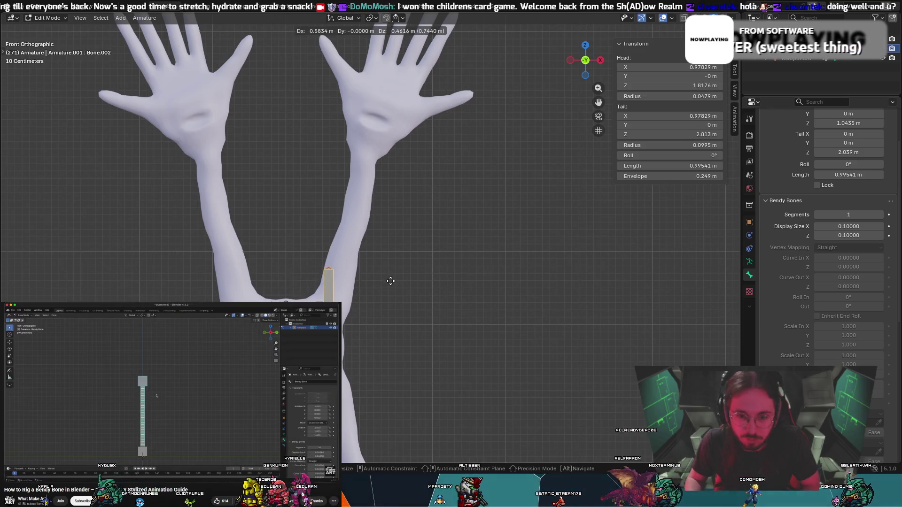
key("r")
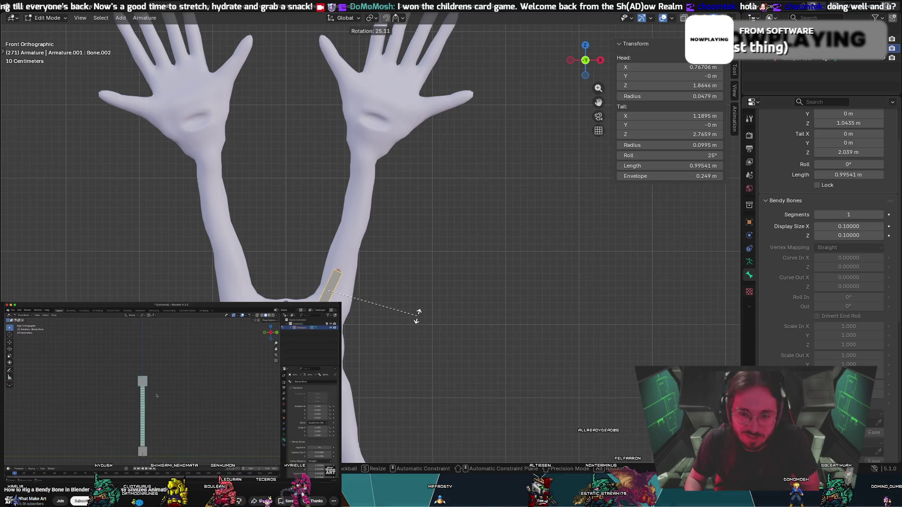
left_click(411, 314)
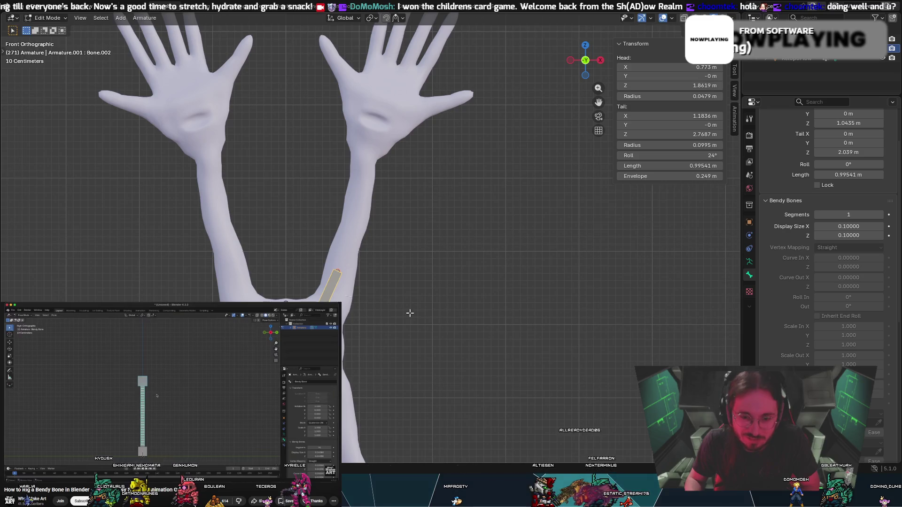
key("g")
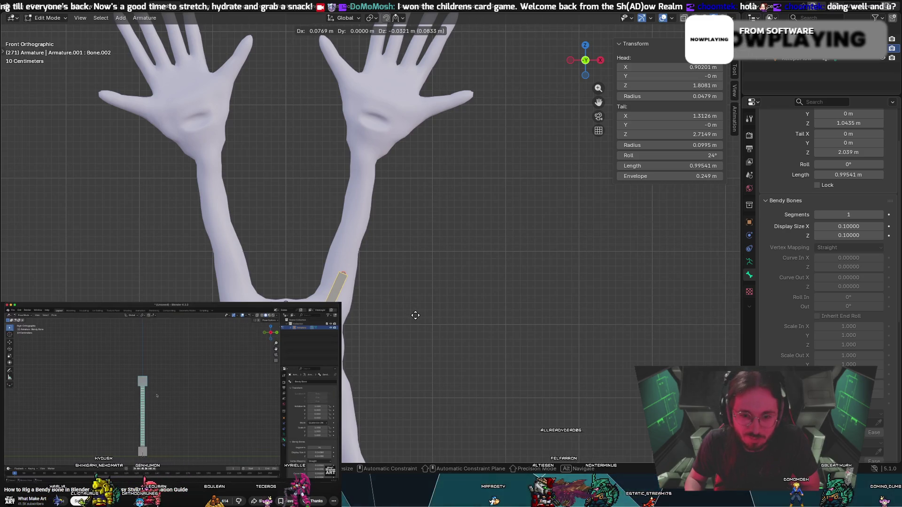
left_click(414, 313)
key("r")
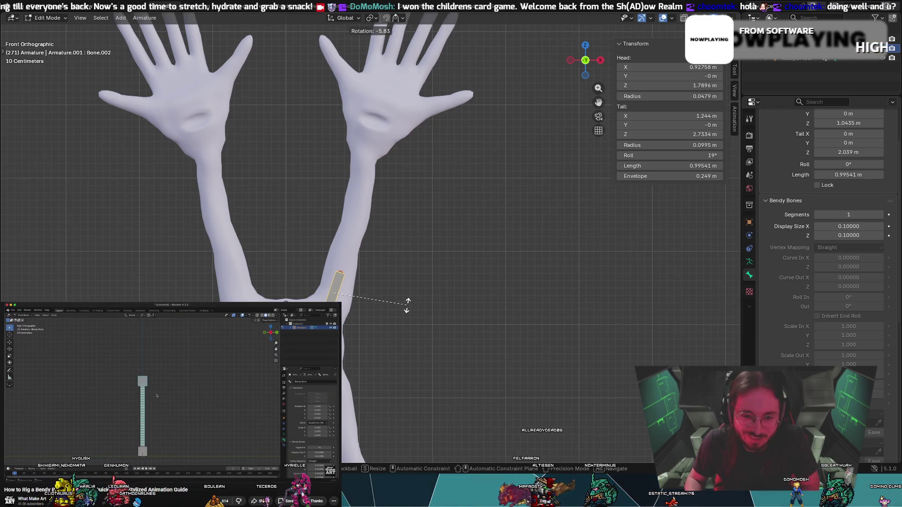
left_click(407, 305)
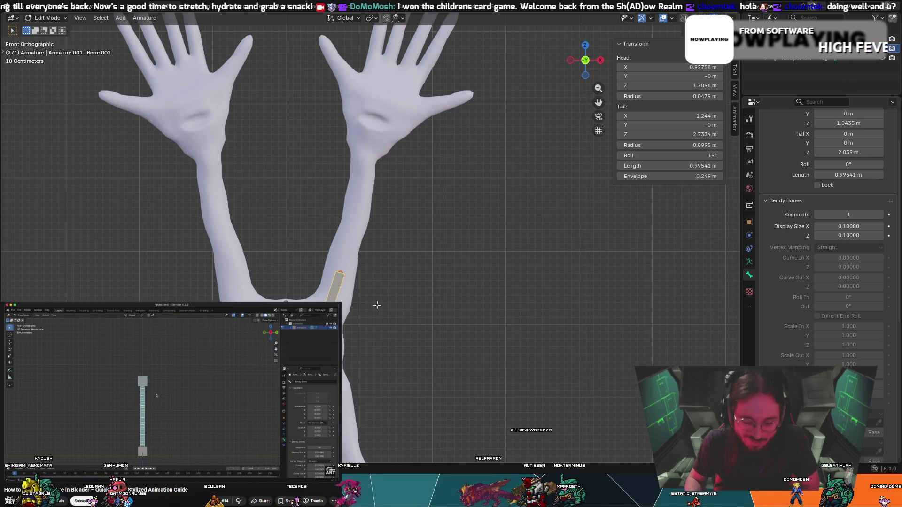
Try a bone extrusion and a tail move, cancel both, and open the Armature Transform commands.
key("e")
right_click(363, 319)
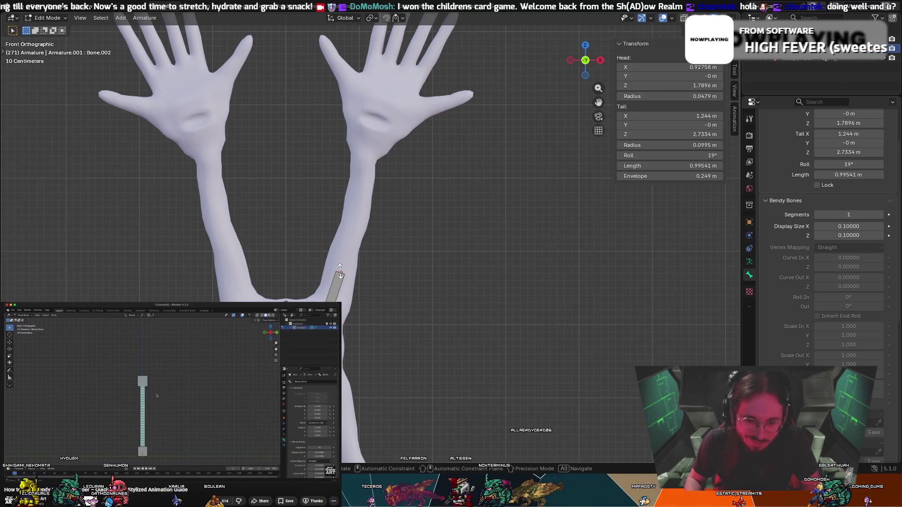
key("g")
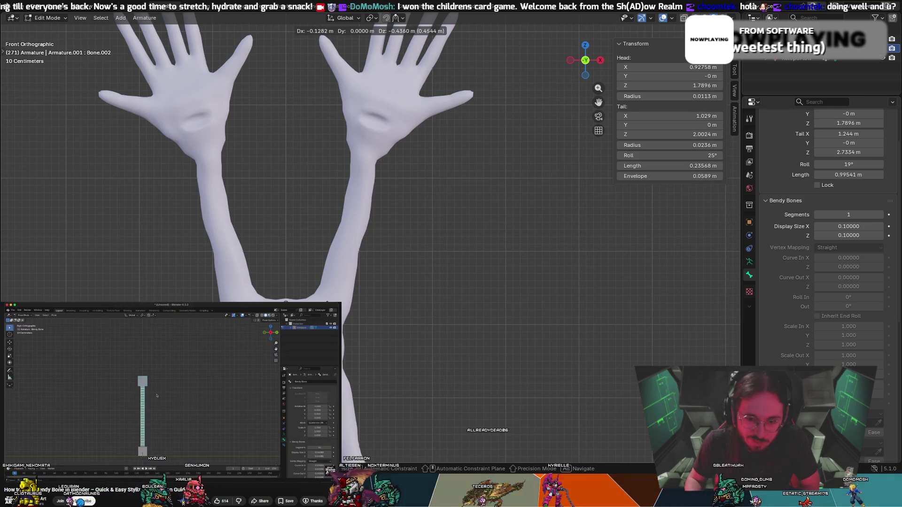
key("Escape")
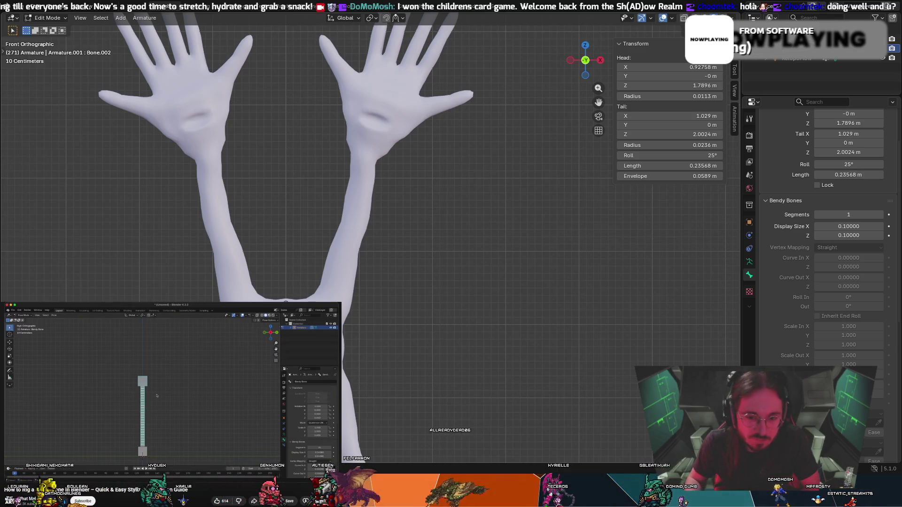
left_click(141, 19)
mouse_move(166, 33)
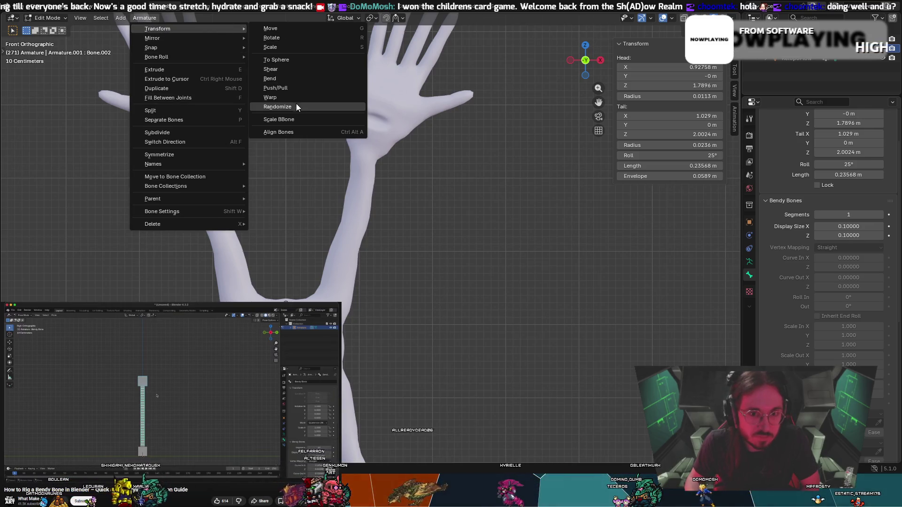
Scale the bone's B-Bone display and extrude a bone up to the right palm.
left_click(295, 118)
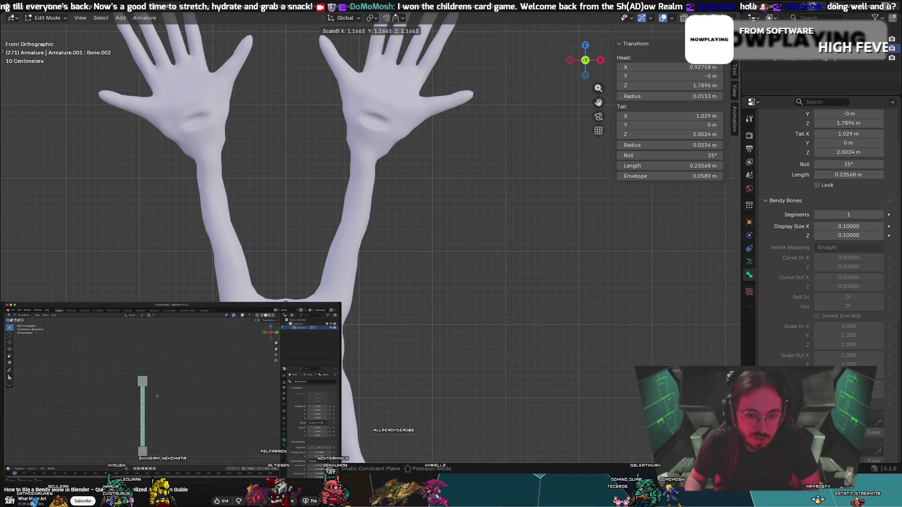
key("Return")
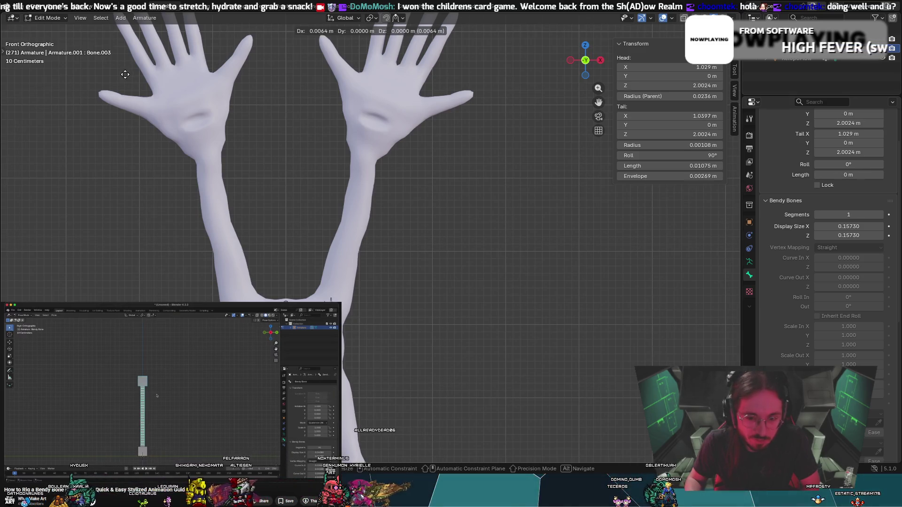
key("e")
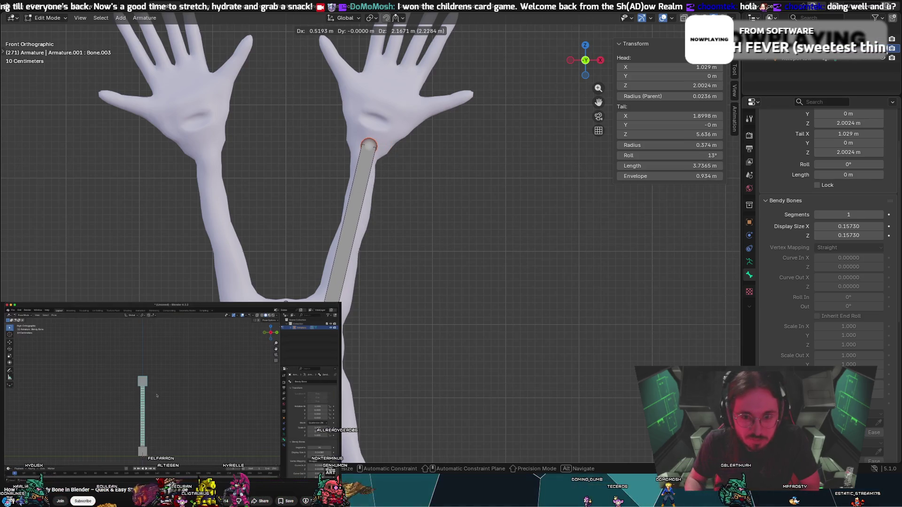
key("Return")
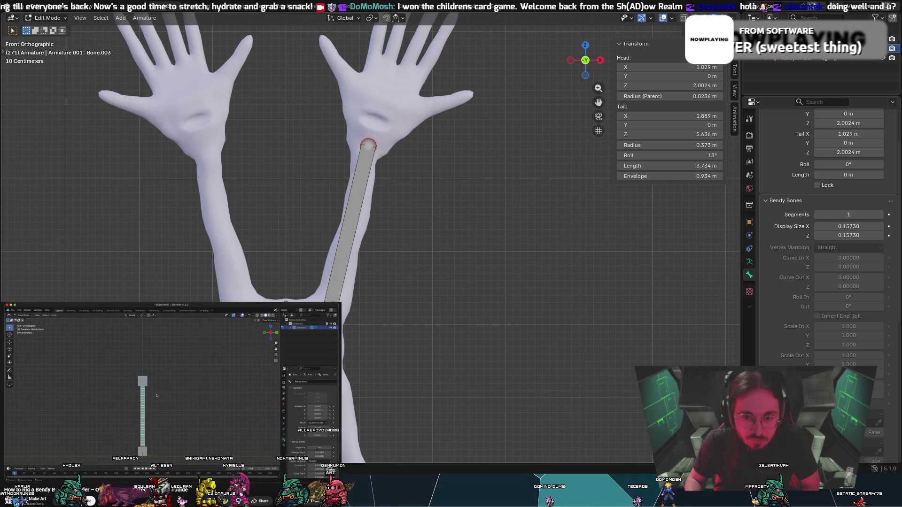
Thin the long arm bone Bone.003's B-Bone display with Scale BBone.
left_click(337, 272)
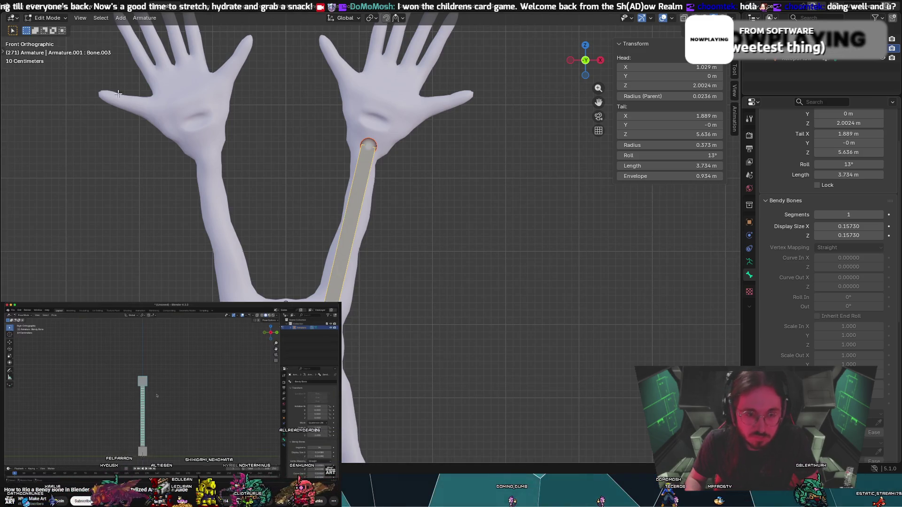
left_click(140, 18)
mouse_move(157, 29)
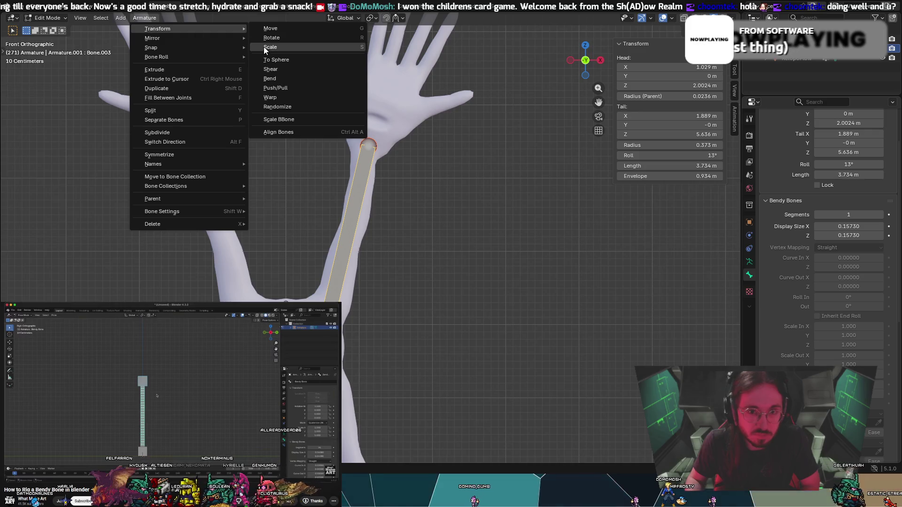
left_click(279, 120)
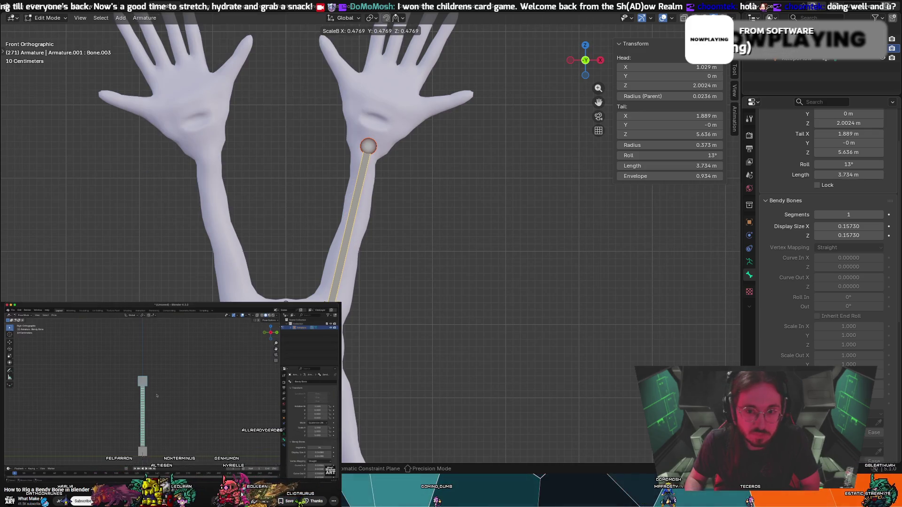
left_click(457, 248)
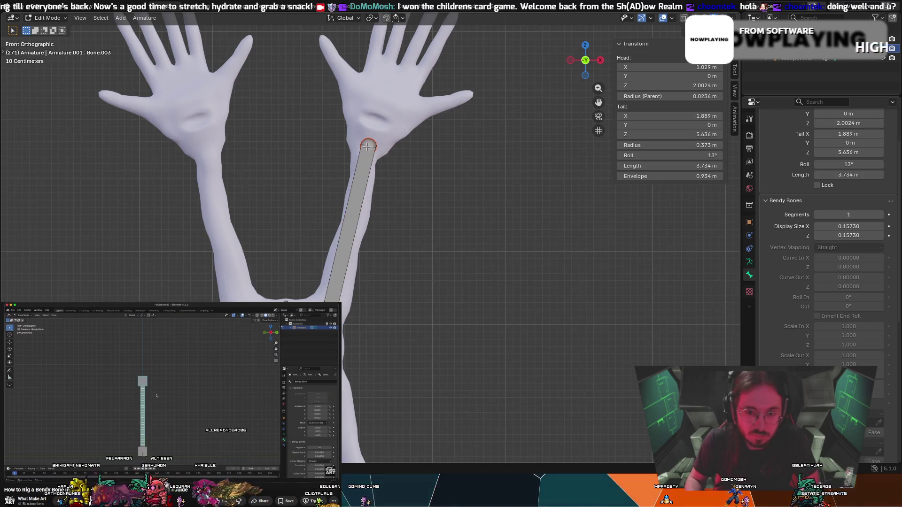
Cancel and undo an extra extrusion from the arm bone's tip.
key("e")
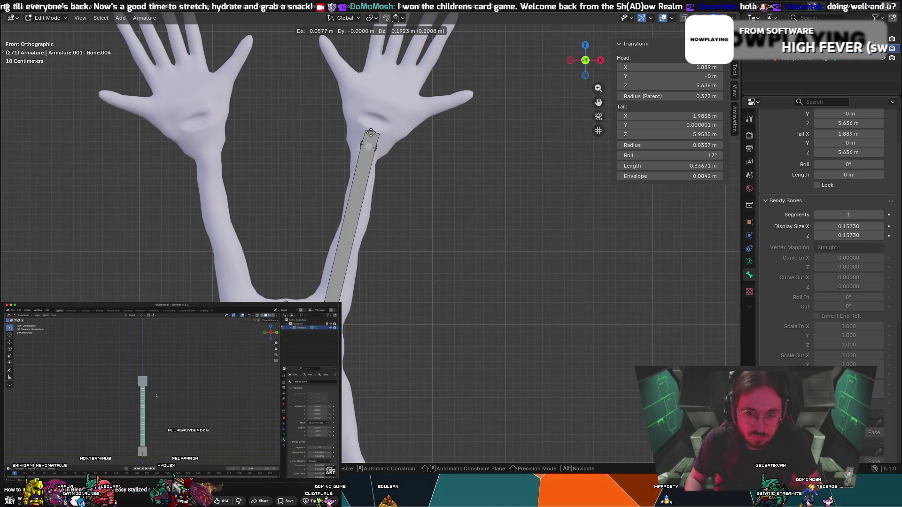
key("Escape")
key("ctrl+z")
left_click(159, 17)
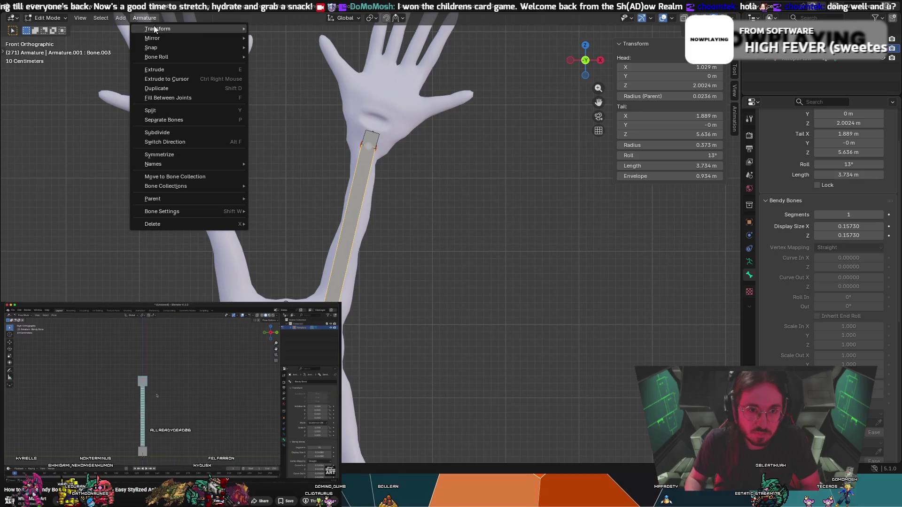
Make the arm bone's B-Bone display much thinner and move its tip into the palm.
mouse_move(188, 28)
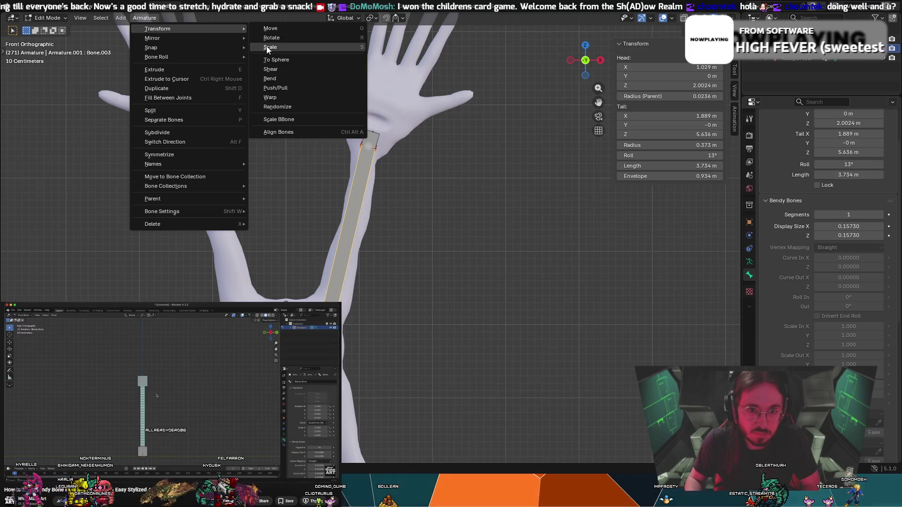
left_click(281, 120)
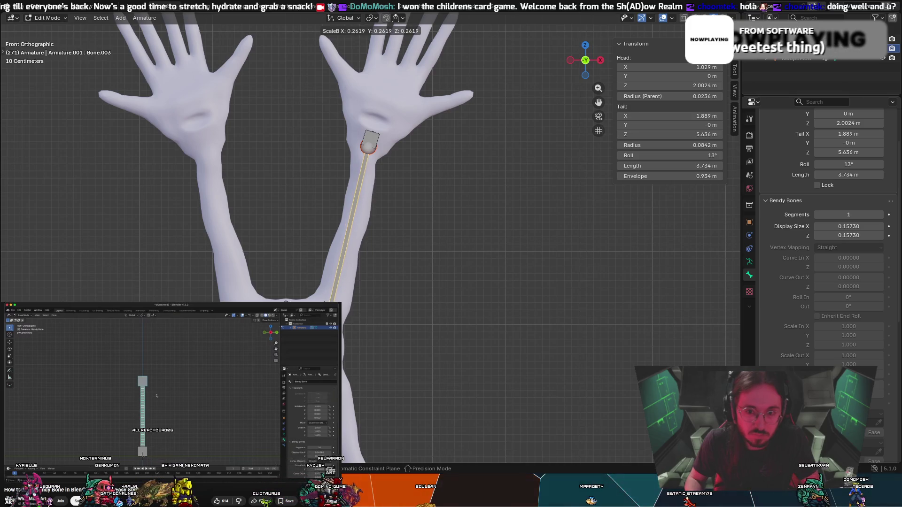
left_click(371, 144)
key("g")
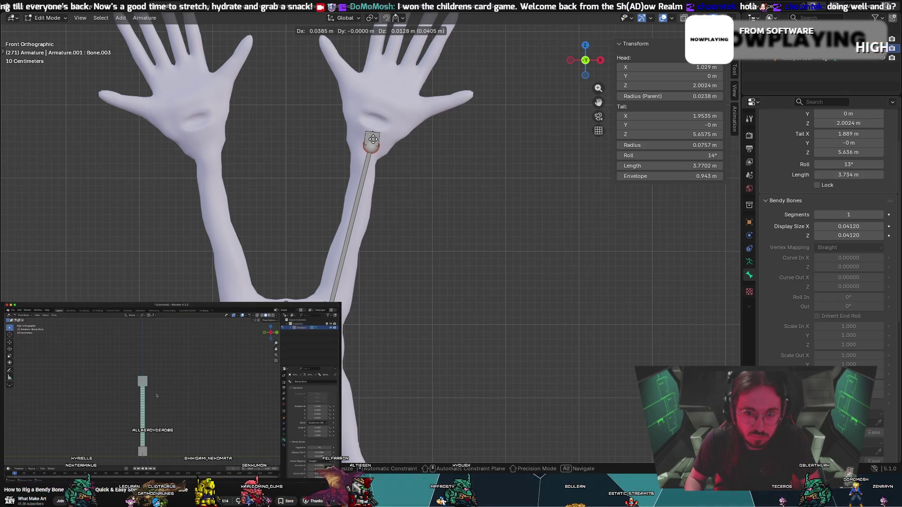
left_click(371, 139)
Add short bone Bone.004 at the tip, angled into the palm with about 14° roll.
right_click(371, 128, "ctrl")
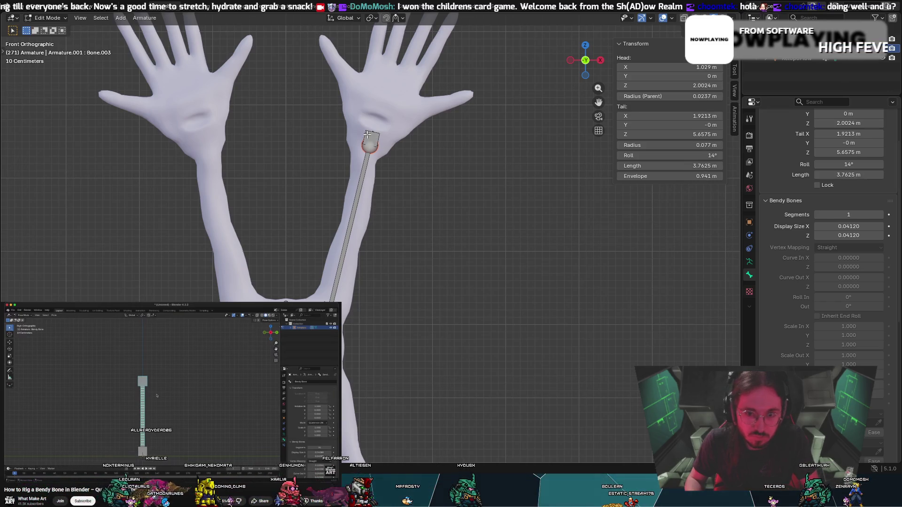
key("g")
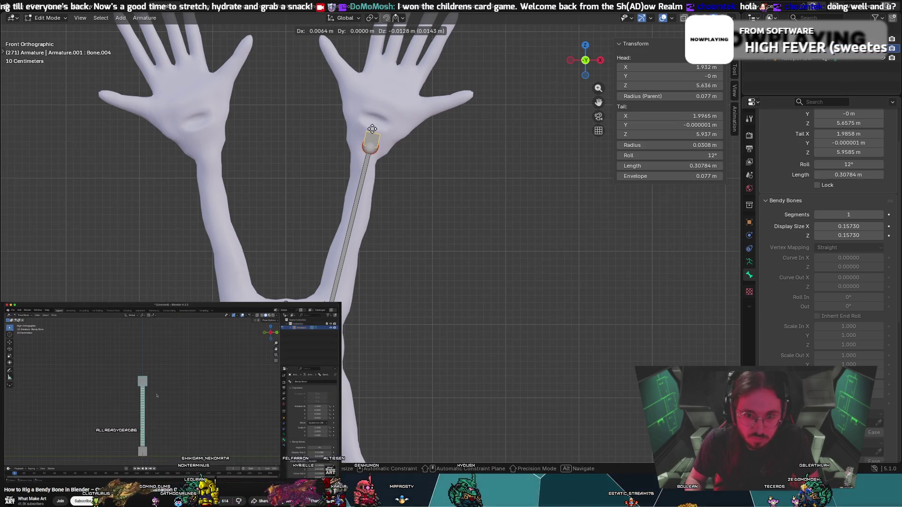
key("r")
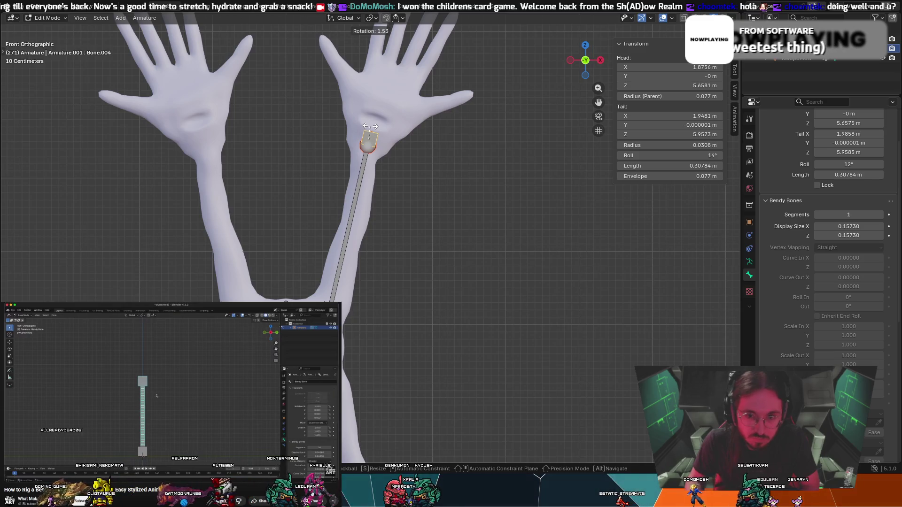
left_click(370, 126)
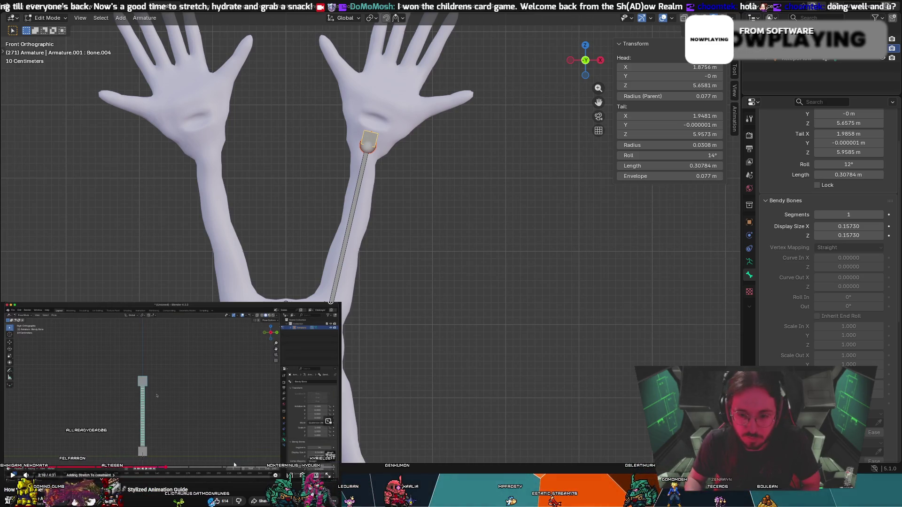
Skip the bendy-bone tutorial ahead to the bent-cylinder rig test.
left_click(290, 470)
left_click(213, 421)
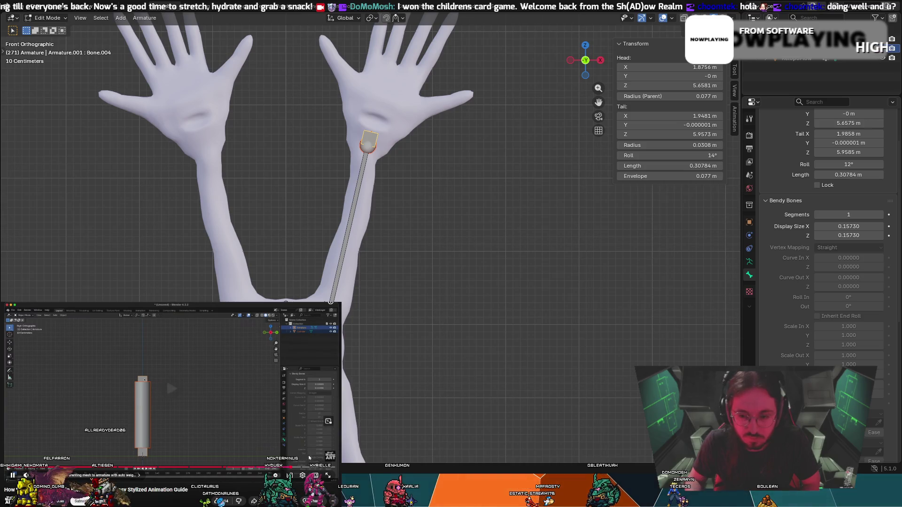
left_click(306, 469)
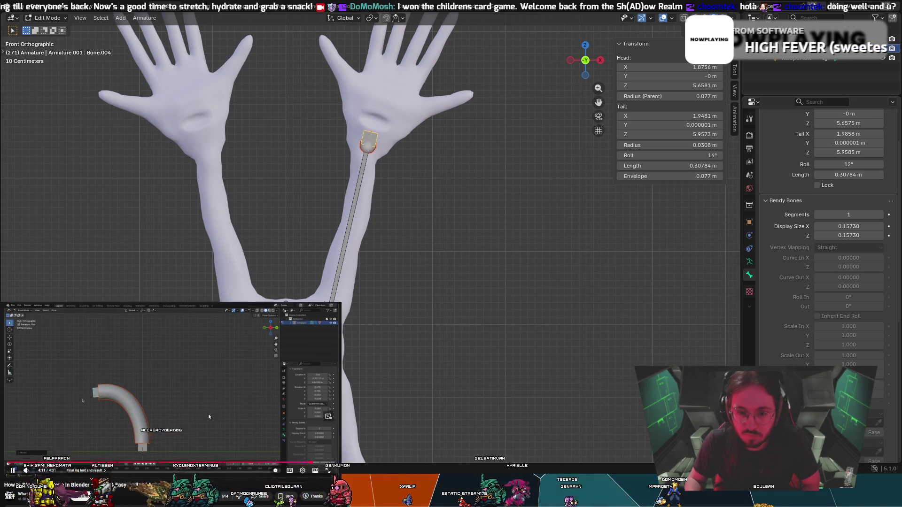
scroll(207, 413, "down", 3)
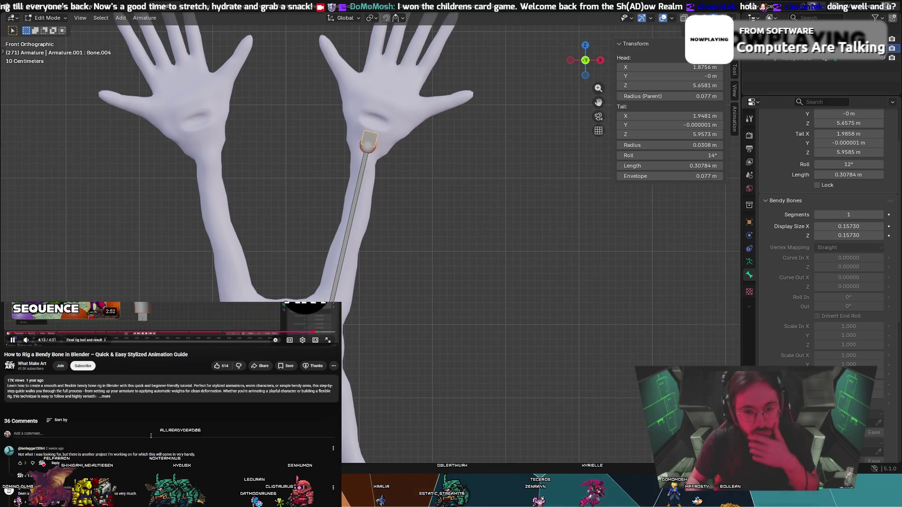
scroll(145, 443, "up", 3)
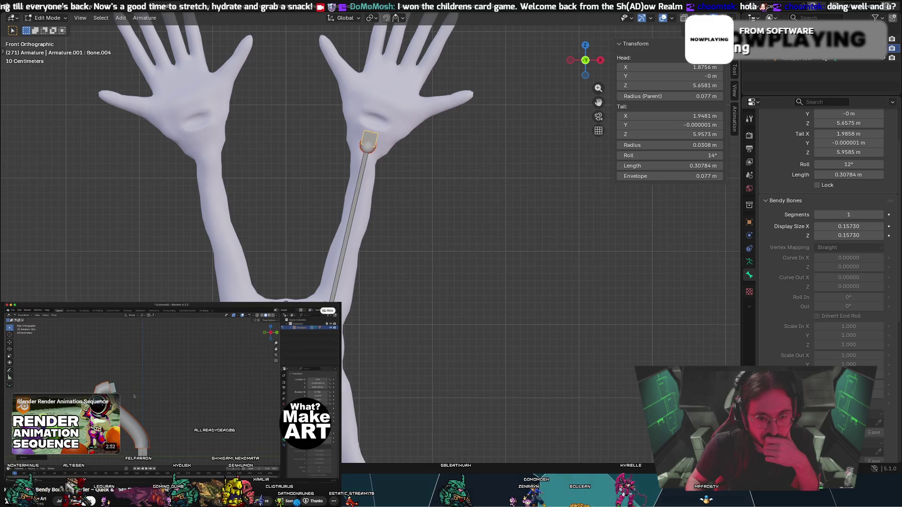
Pause, resume, and pause the tutorial again at 4:25.
left_click(187, 387)
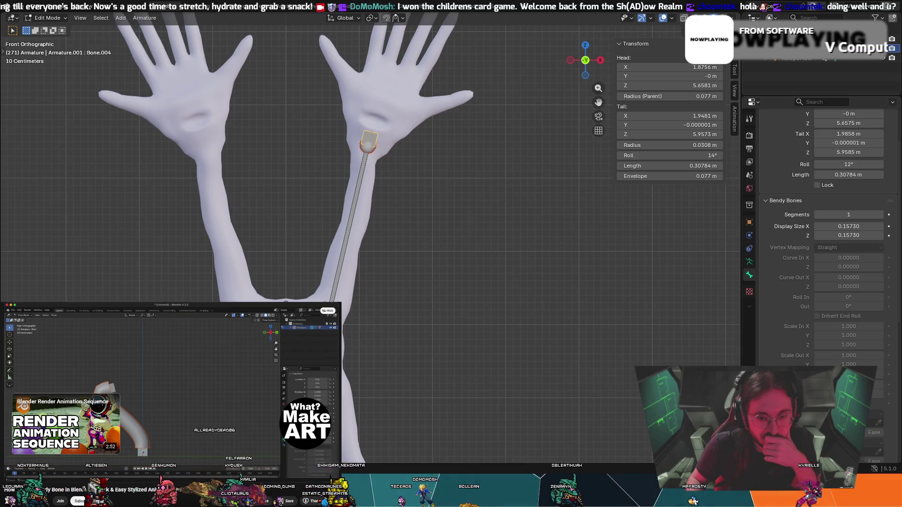
mouse_move(179, 391)
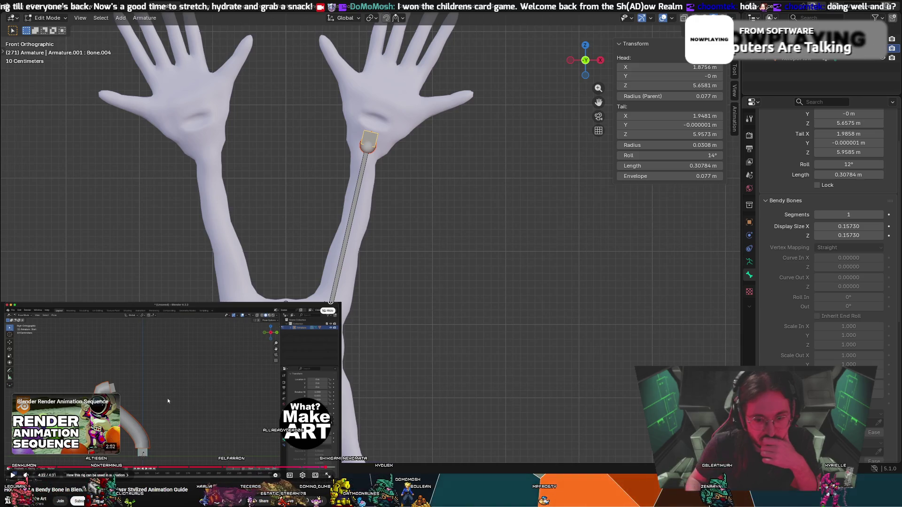
left_click(168, 399)
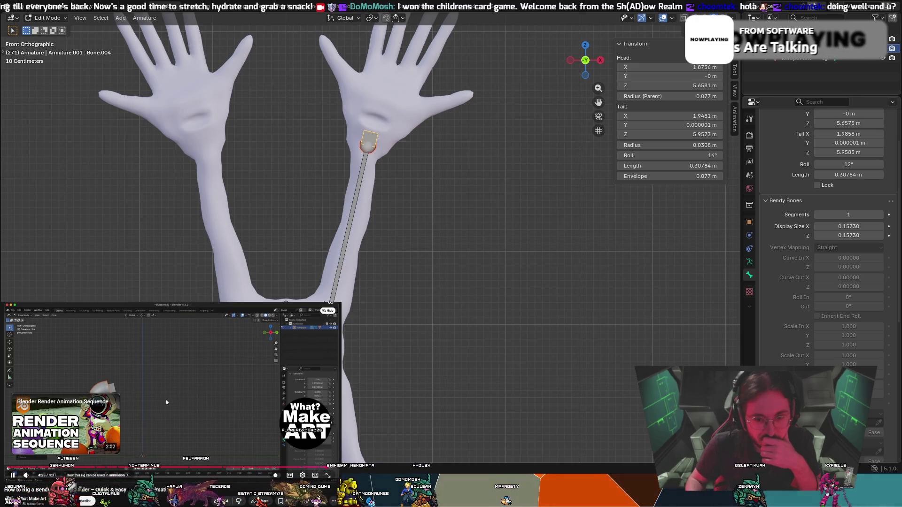
left_click(180, 411)
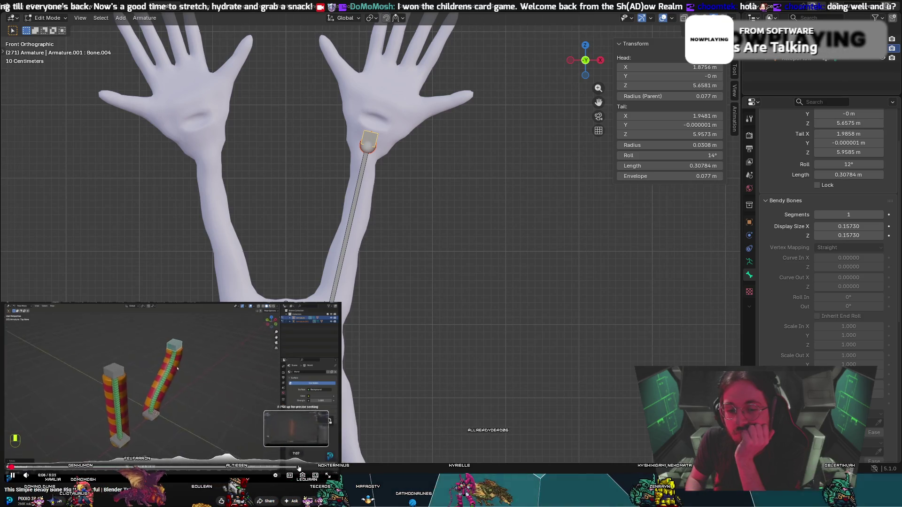
Skim the tutorial ahead through 3:48 and 4:39, pausing at 4:42, then jump to 5:09.
left_click(162, 466)
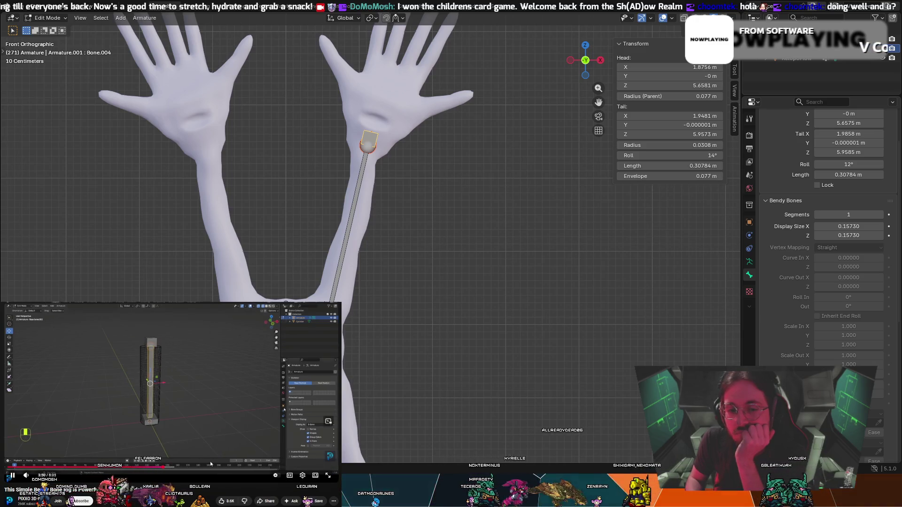
left_click(196, 467)
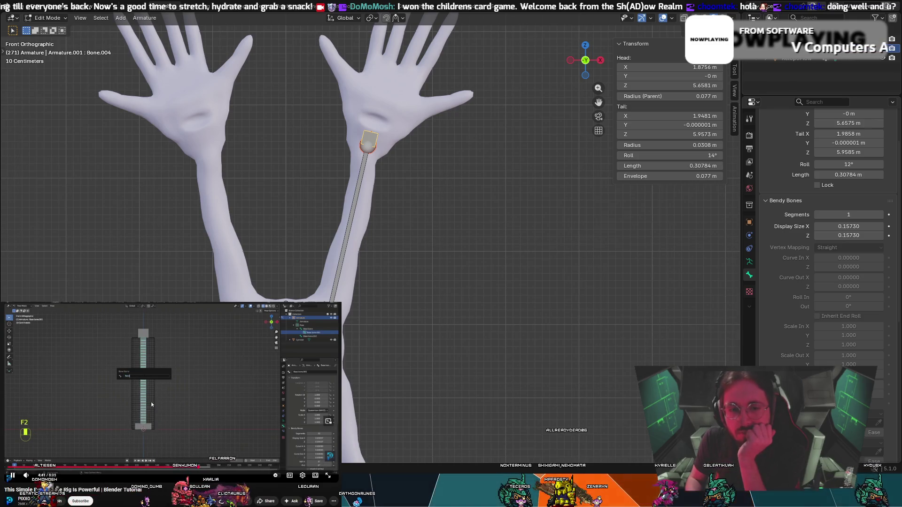
left_click(145, 427)
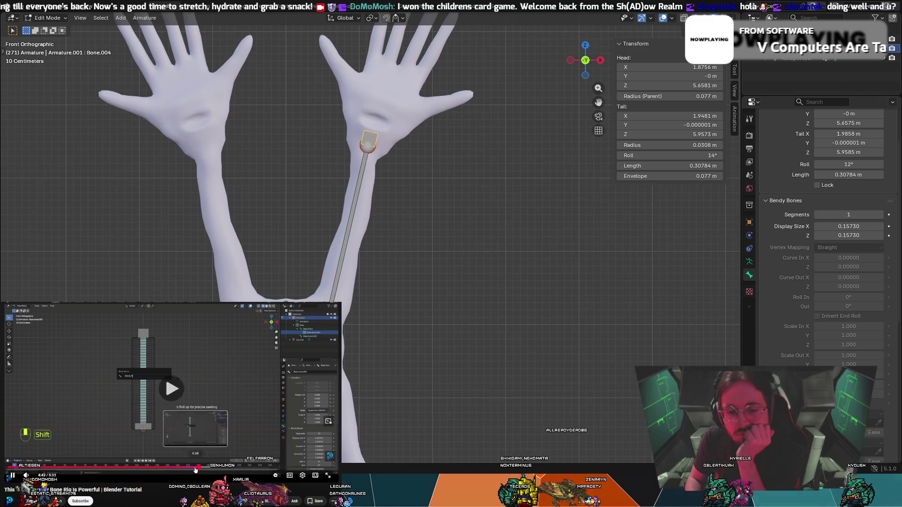
left_click(216, 468)
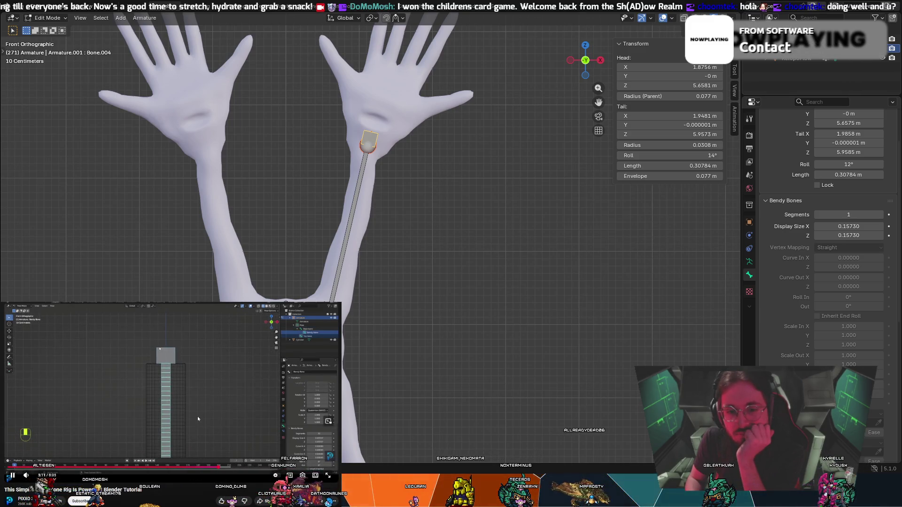
left_click(194, 440)
left_click(195, 440)
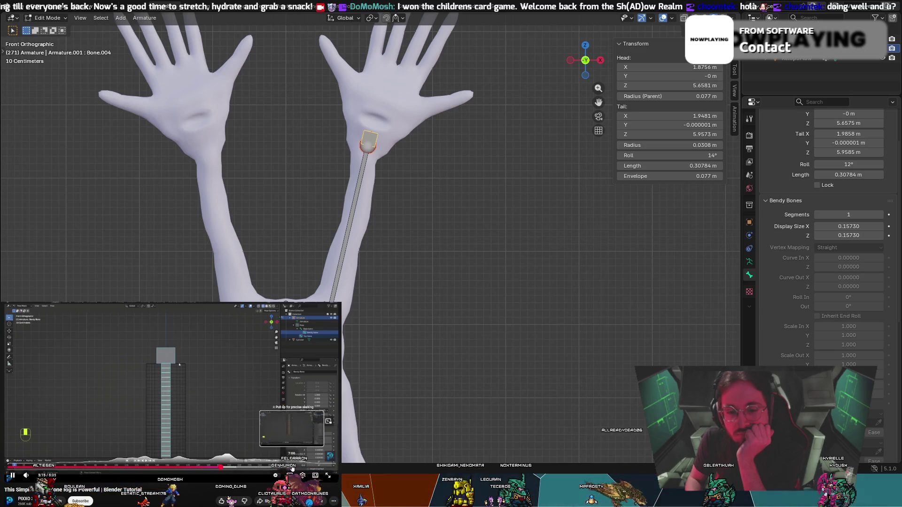
Jump the tutorial back to 3:16 and select forearm bone Bone.003 in Blender.
left_click(141, 467)
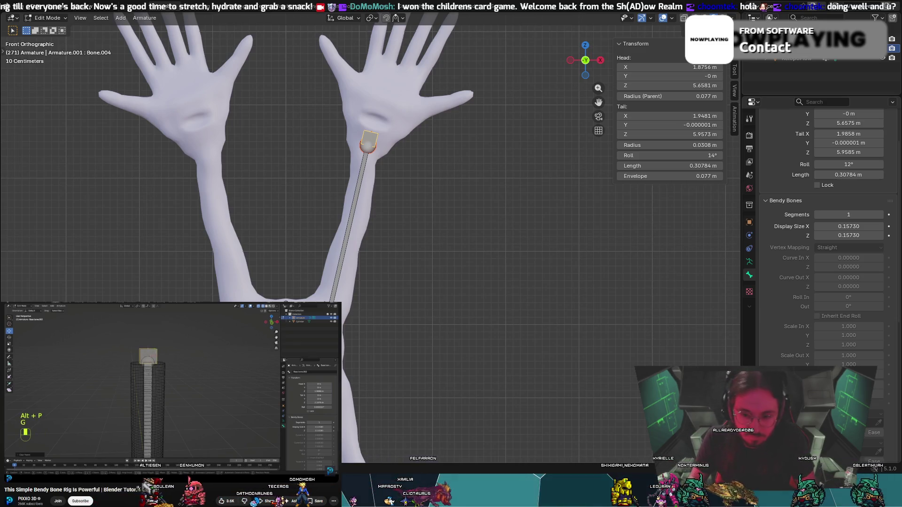
scroll(356, 200, "up", 1)
left_click(357, 200)
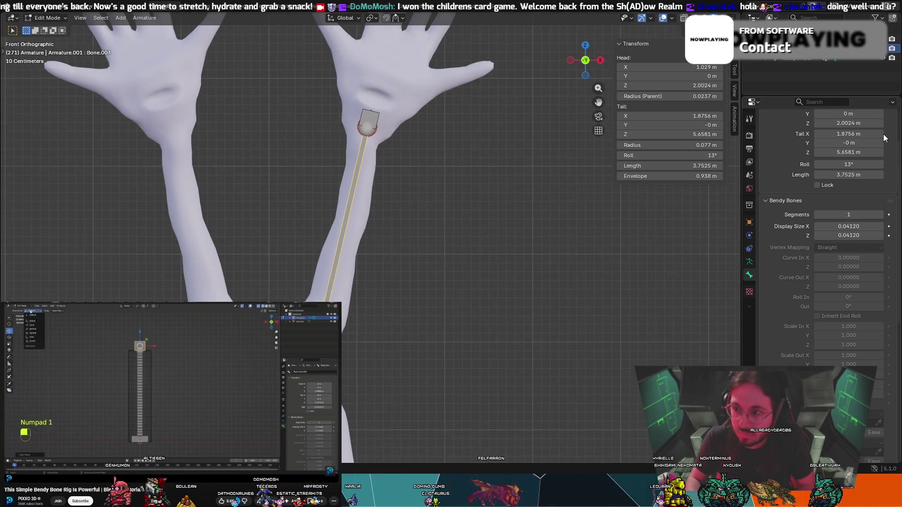
Raise the forearm bone's Bendy Bones Segments count in Bone properties.
scroll(884, 138, "up", 3)
left_click(880, 272)
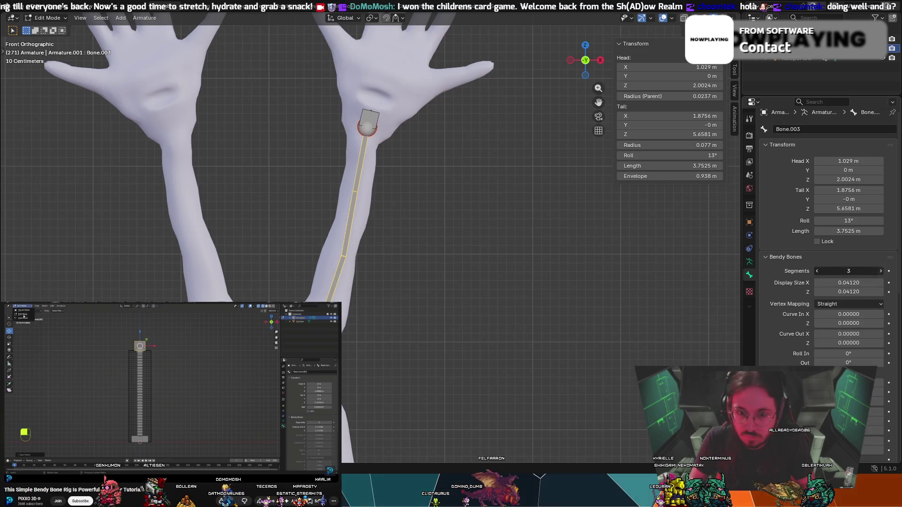
left_click(879, 271)
left_click(880, 271)
left_click(879, 271)
left_click(879, 271)
left_click(880, 273)
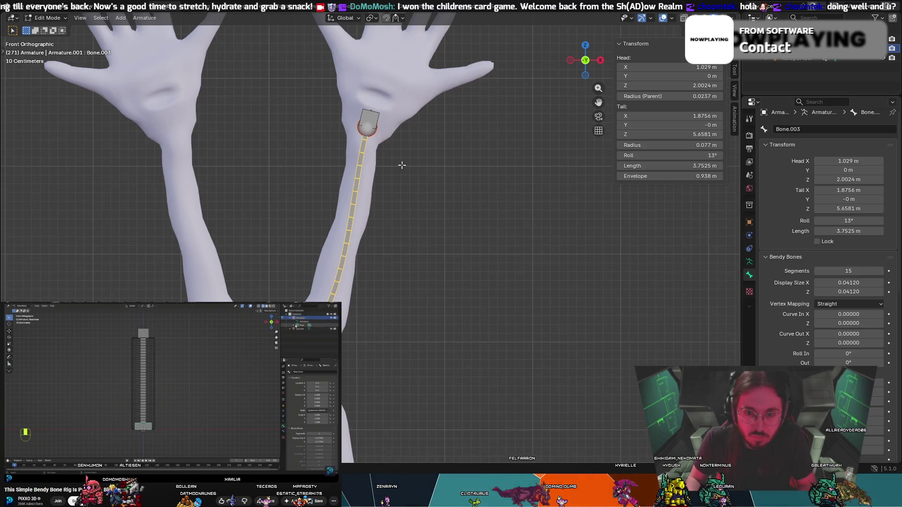
Undo a stray extrusion and scale the forearm bone's tip slightly farther into the hand.
key("e")
left_click(370, 117)
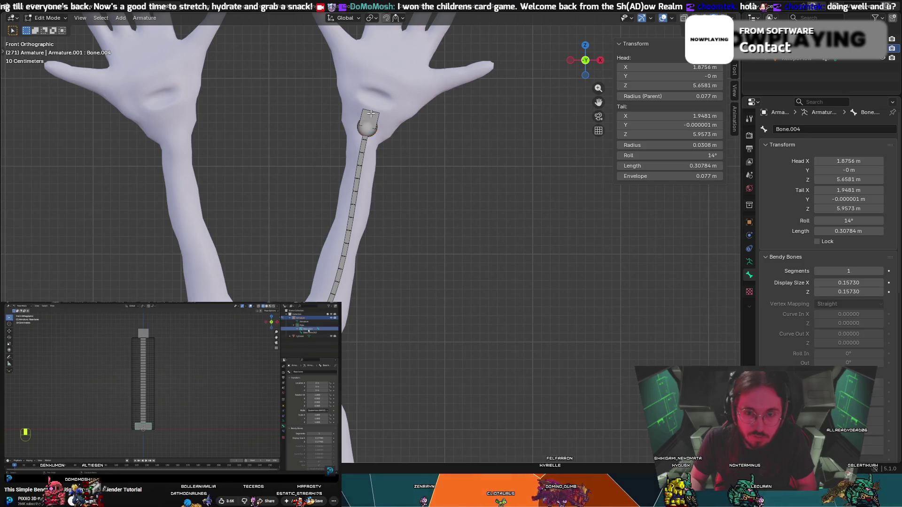
key("ctrl+z")
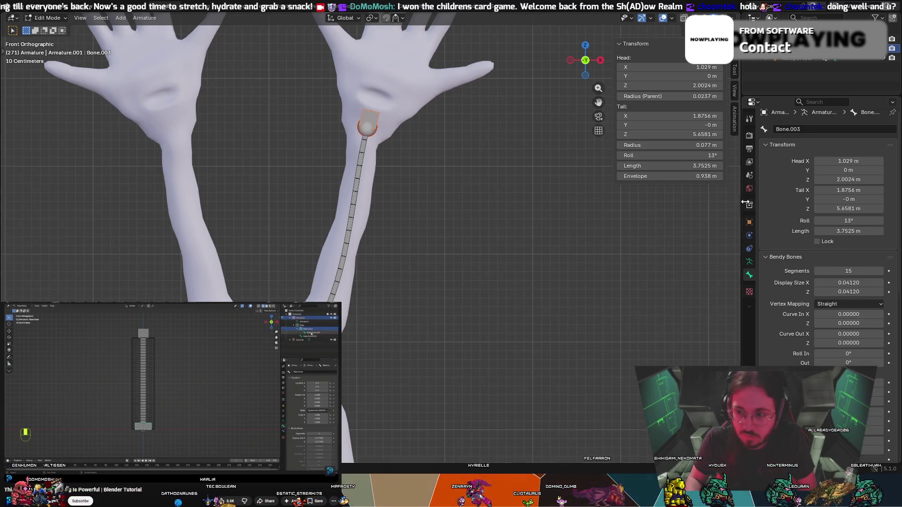
key("s")
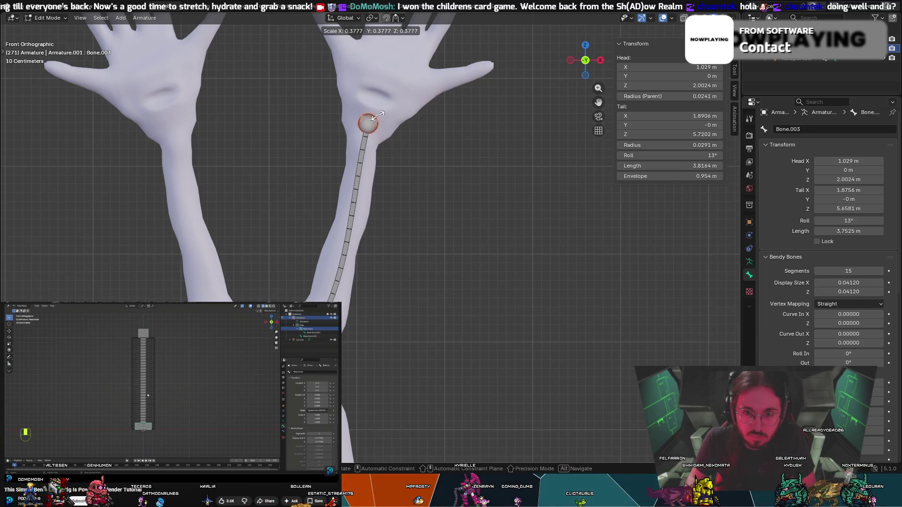
left_click(380, 133)
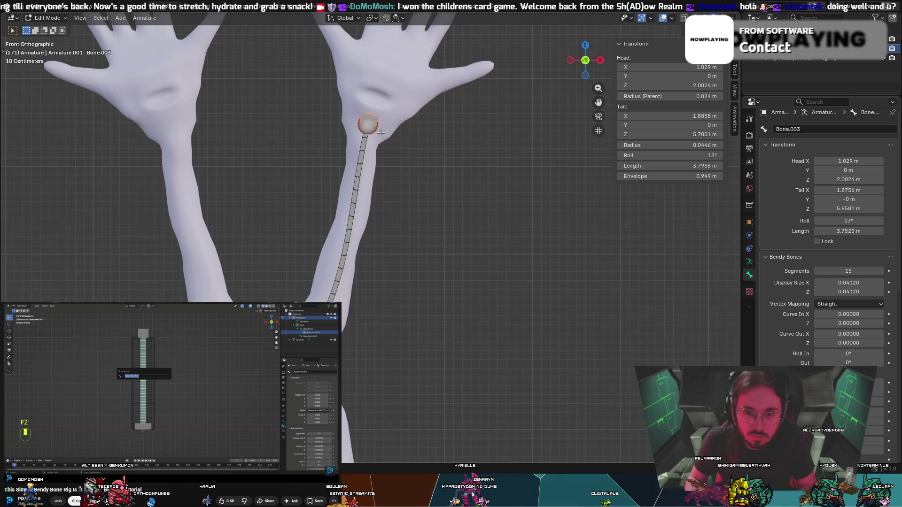
Adjust shoulder bone Bone.002, then raise the forearm bone's segments to 25.
left_click(368, 124)
key("g")
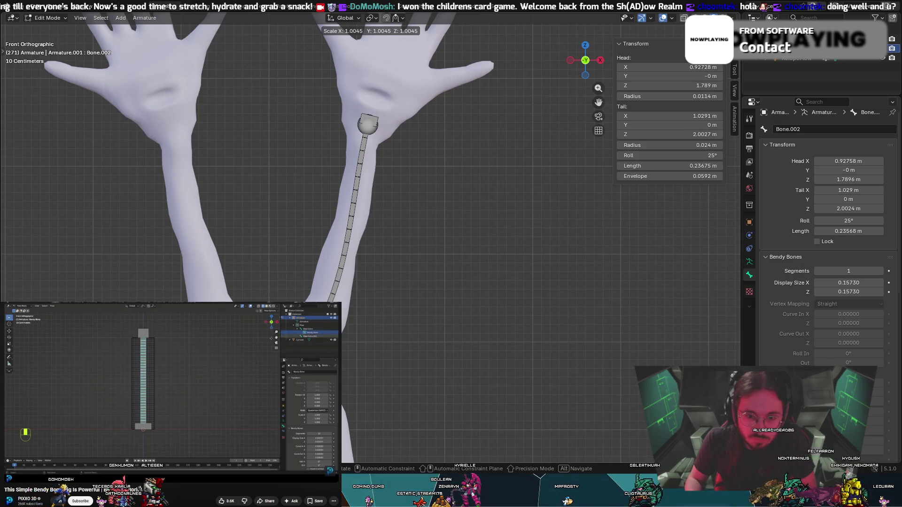
left_click(355, 211)
left_click(353, 211)
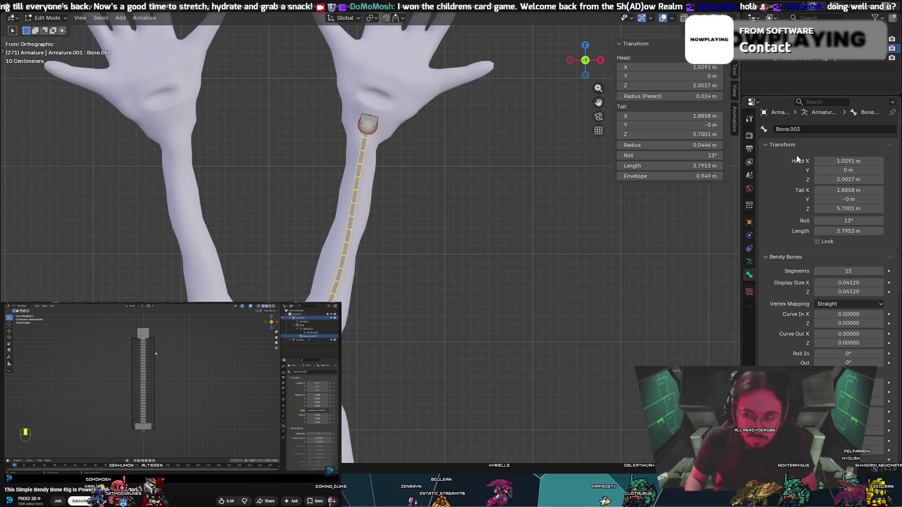
left_click(880, 271)
left_click(881, 271)
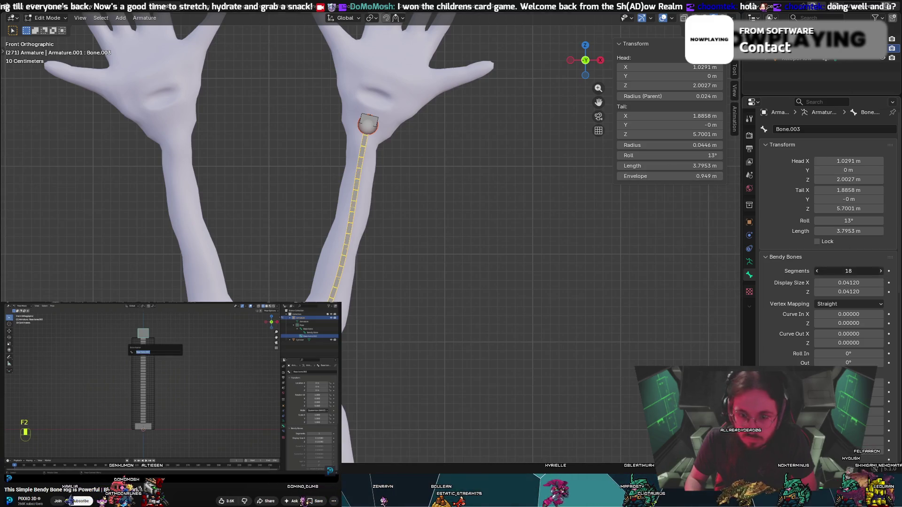
left_click(880, 271)
left_click(881, 271)
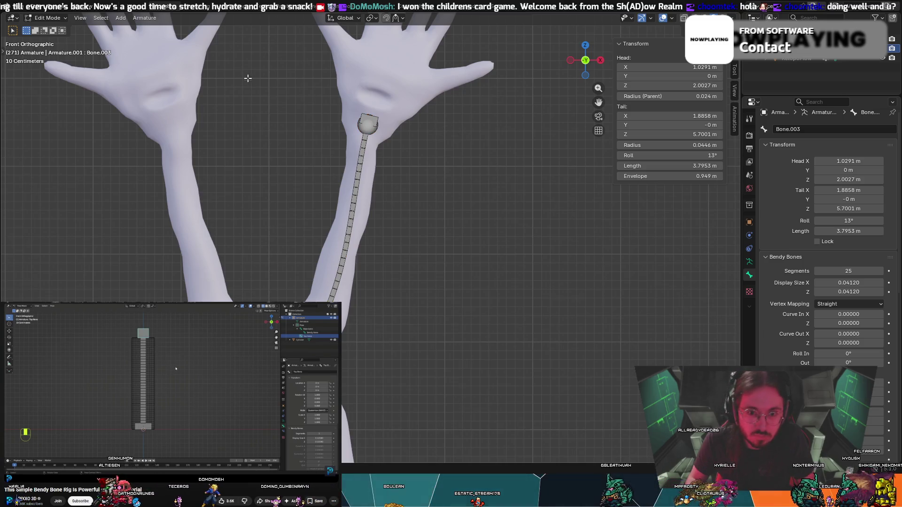
left_click(42, 18)
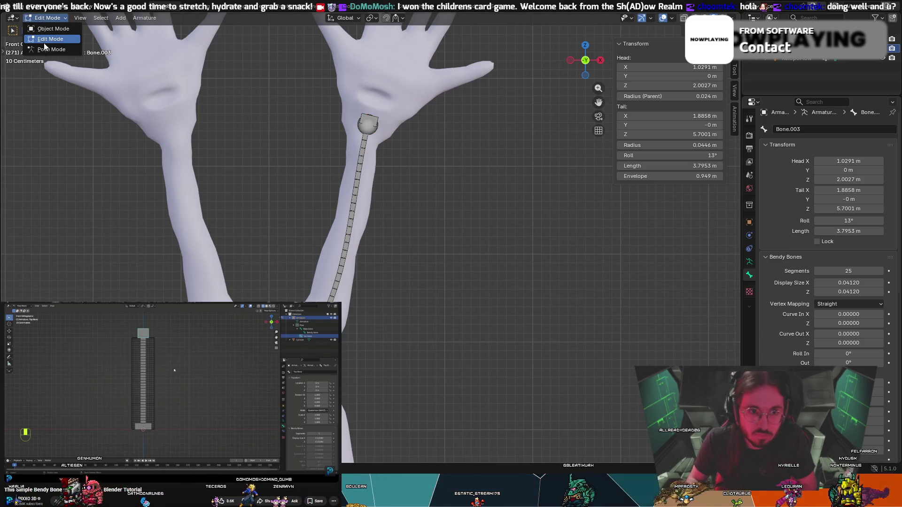
Orbit to a perspective view and return the armature to Edit Mode.
left_click(44, 47)
left_click(47, 18)
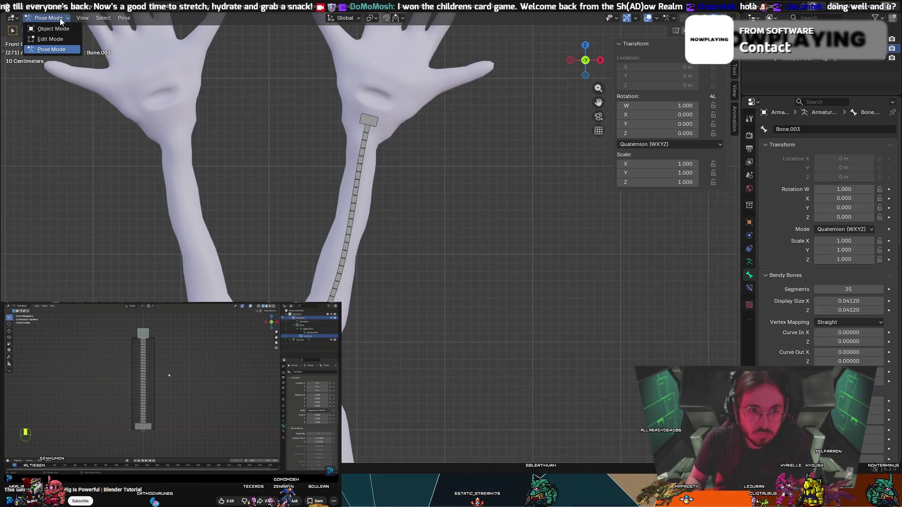
left_click(45, 27)
mouse_move(379, 148)
middle_mouse_down()
mouse_move(388, 210)
mouse_move(336, 203)
middle_mouse_up()
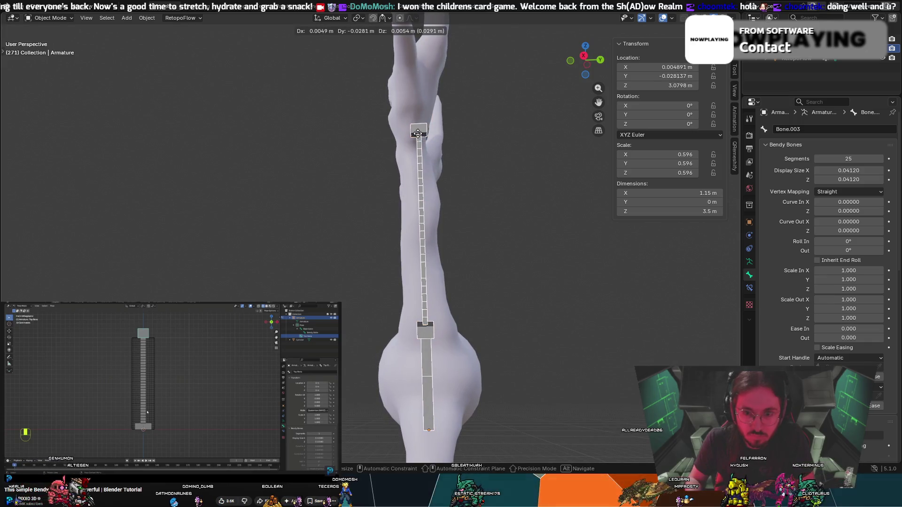
left_click(47, 18)
left_click(45, 37)
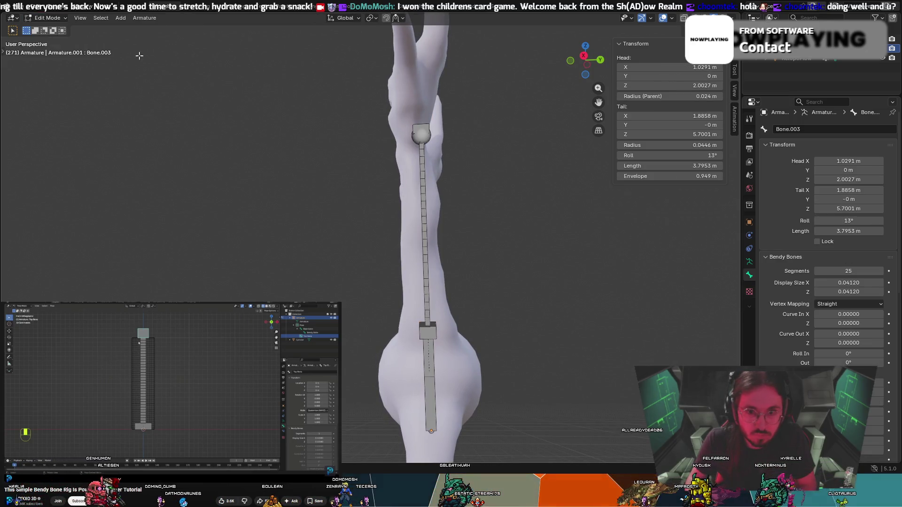
Move the forearm bone's tip into the base of the hand, checking from the side.
left_click(422, 128)
key("g")
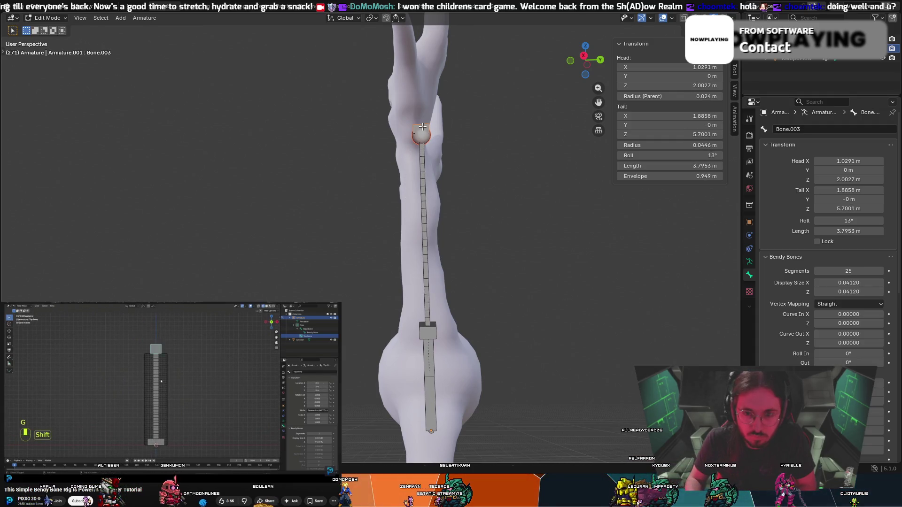
key("g")
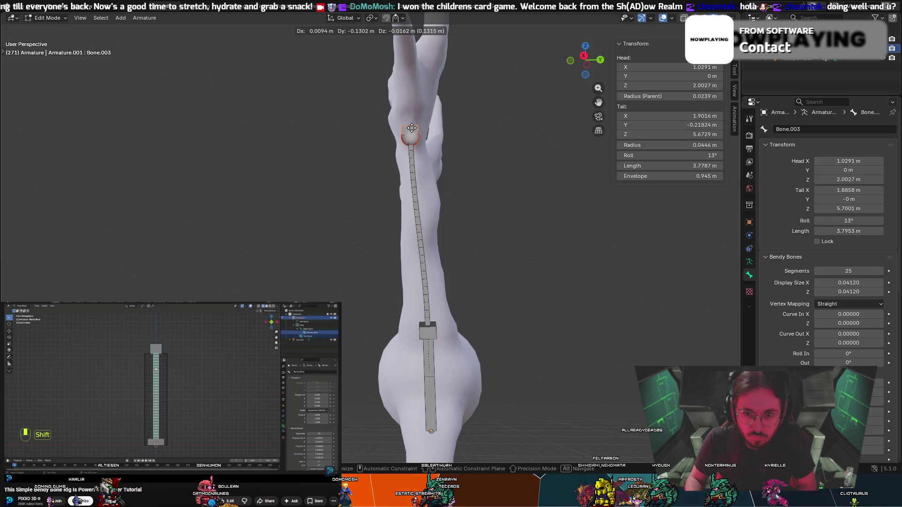
left_click(414, 129)
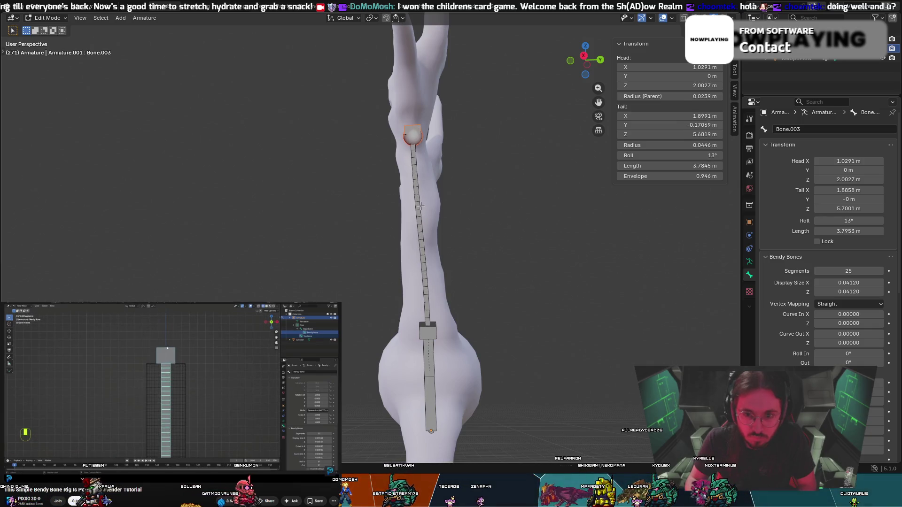
middle_click_drag(420, 205, 489, 226)
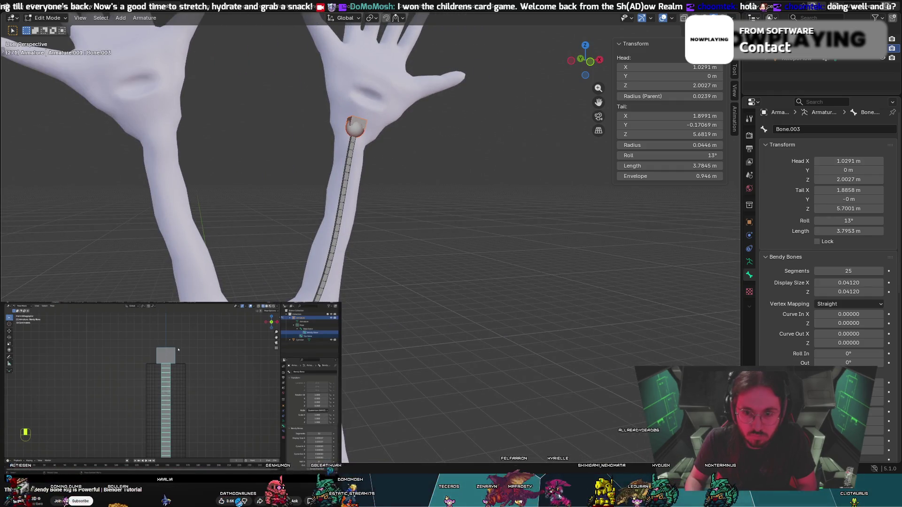
mouse_move(399, 192)
middle_mouse_down()
mouse_move(291, 190)
mouse_move(306, 196)
mouse_move(344, 147)
middle_mouse_up()
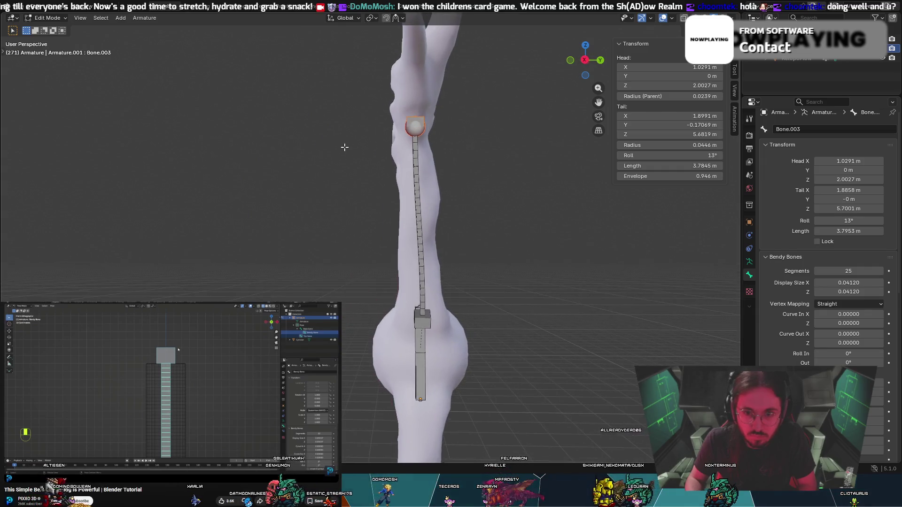
Nudge the bone's end point again and inspect the arms from below.
key("g")
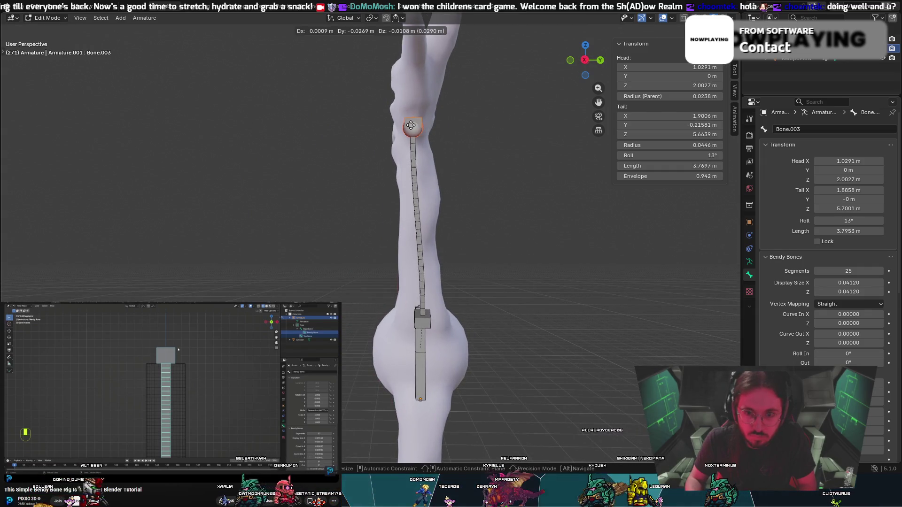
left_click(411, 125)
mouse_move(411, 126)
middle_mouse_down()
mouse_move(490, 161)
mouse_move(468, 164)
middle_mouse_up()
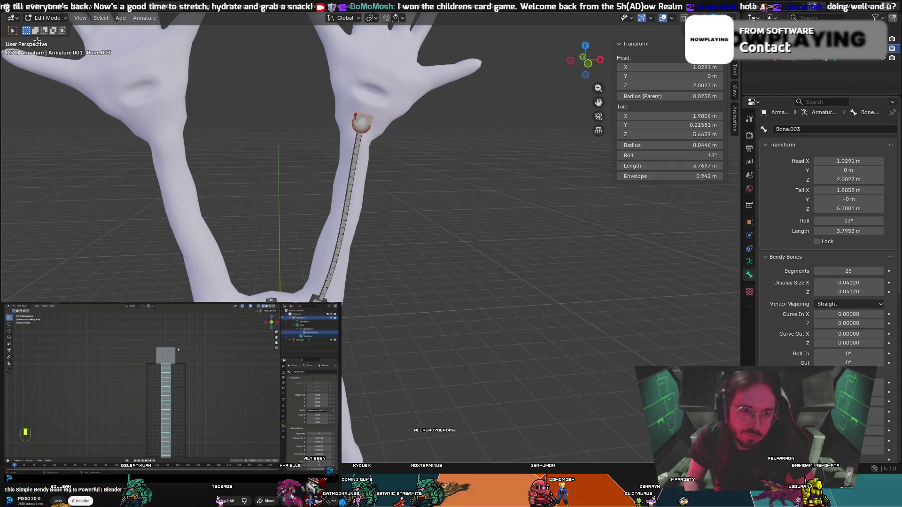
left_click(51, 18)
In Object Mode, parent the creature mesh to the bendy-bone armature with Ctrl+P.
left_click(52, 29)
left_click(380, 126)
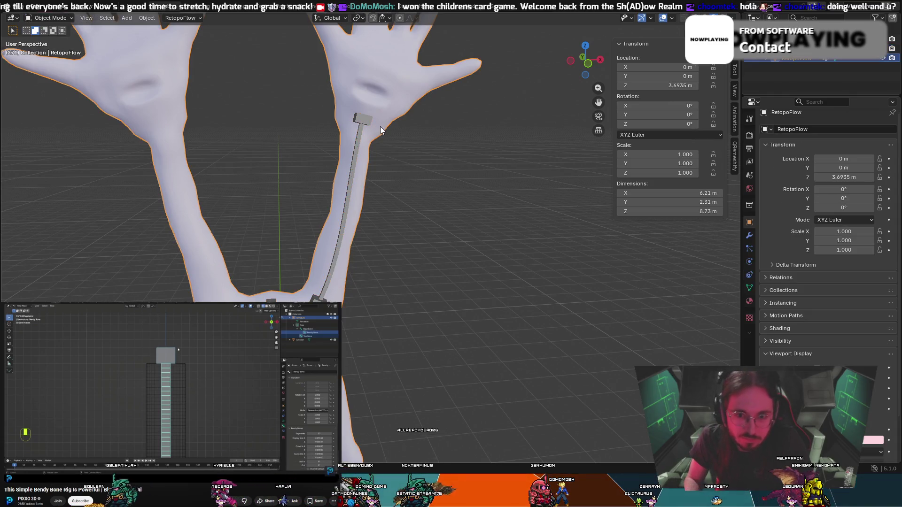
left_click(368, 125)
left_click(399, 116, "shift")
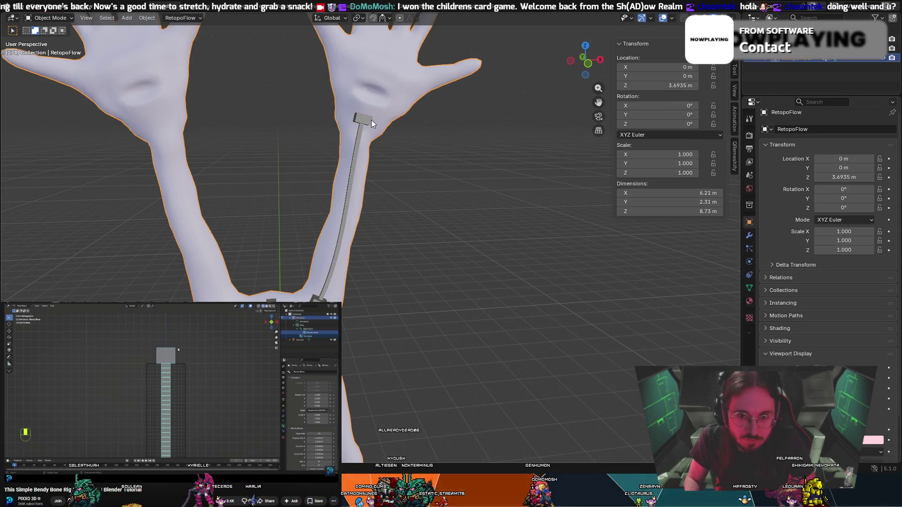
left_click(366, 119, "shift")
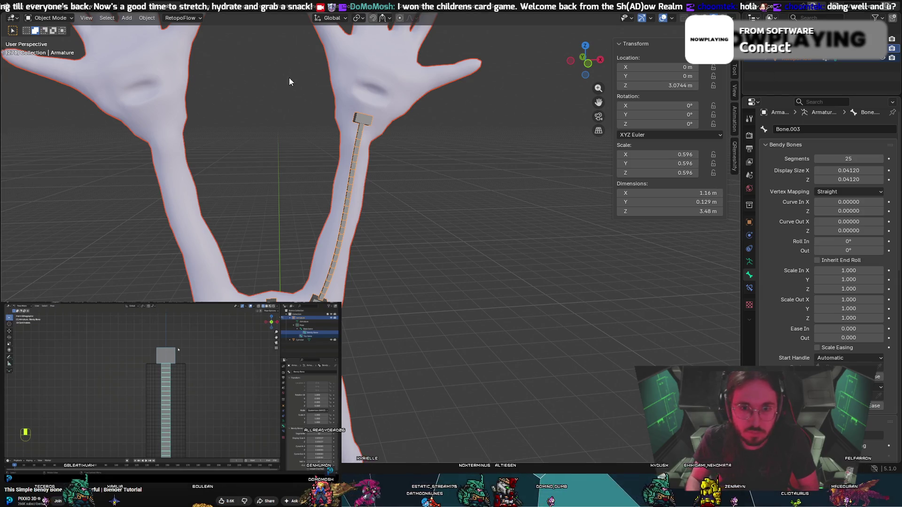
key("ctrl+p")
left_click(351, 117)
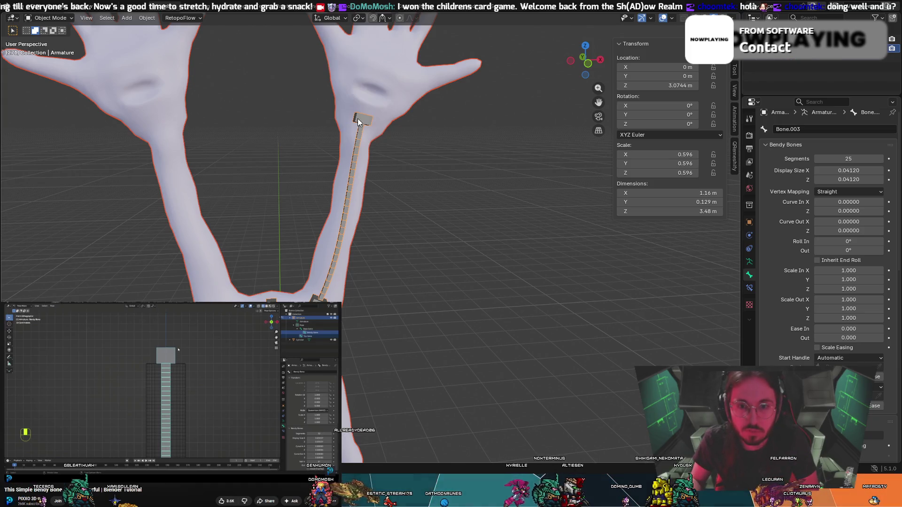
In Pose Mode, test-rotate the small end bone several times to check the arm curves.
left_click(68, 14)
left_click(46, 49)
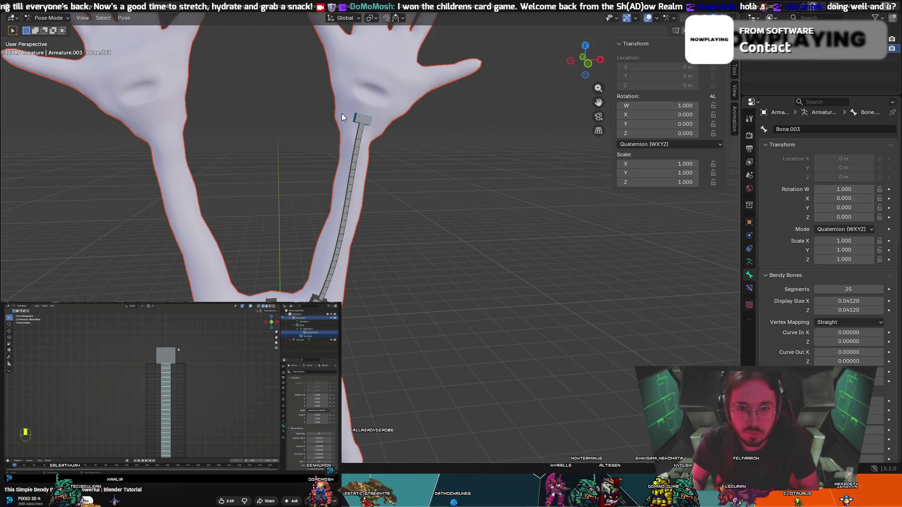
left_click(364, 120)
key("r")
key("Escape")
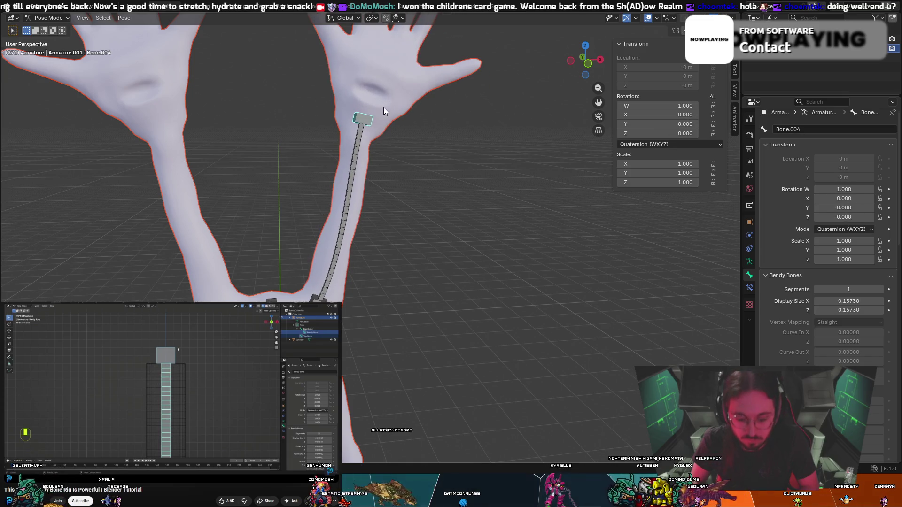
key("r")
key("Escape")
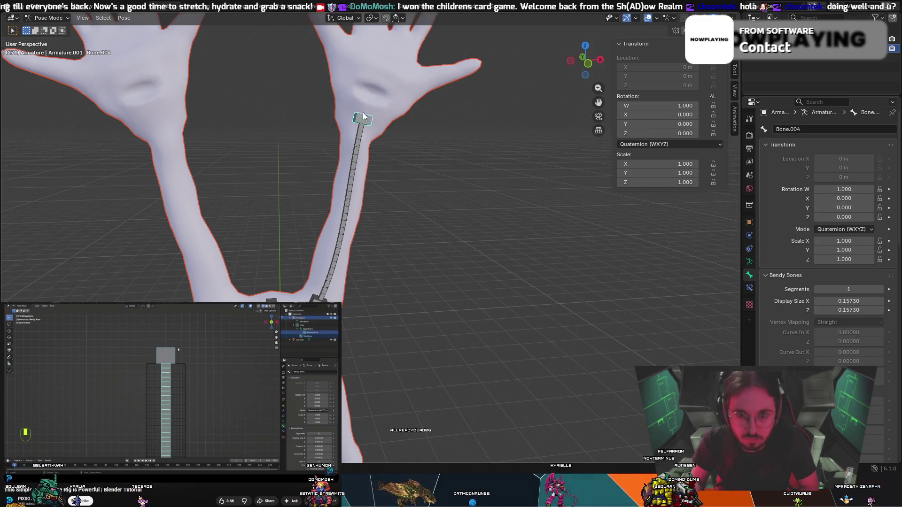
key("r")
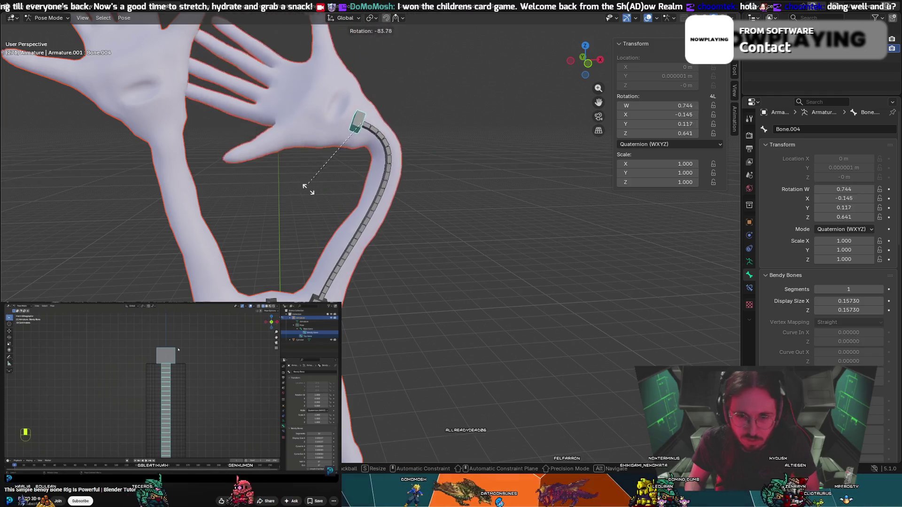
key("Escape")
key("r")
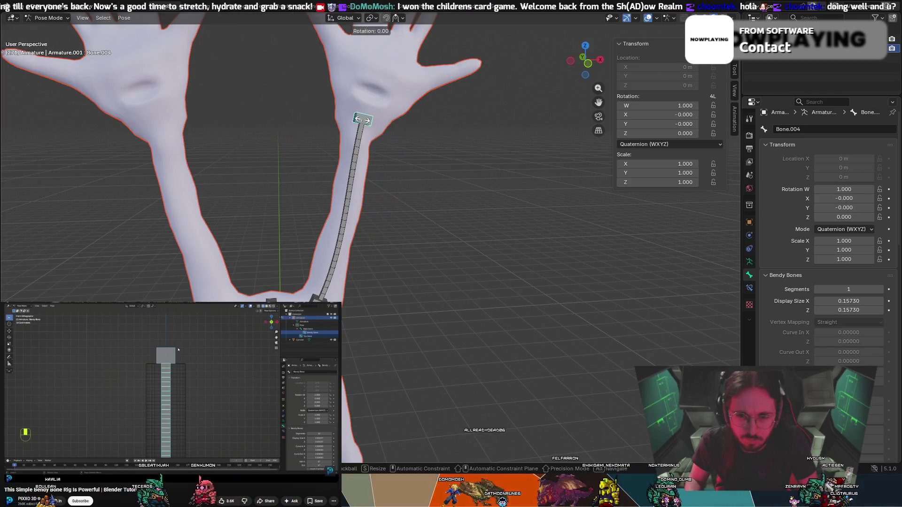
key("Escape")
Test-move the base bone to stretch the arm, then undo back to Object Mode.
scroll(372, 107, "down", 3)
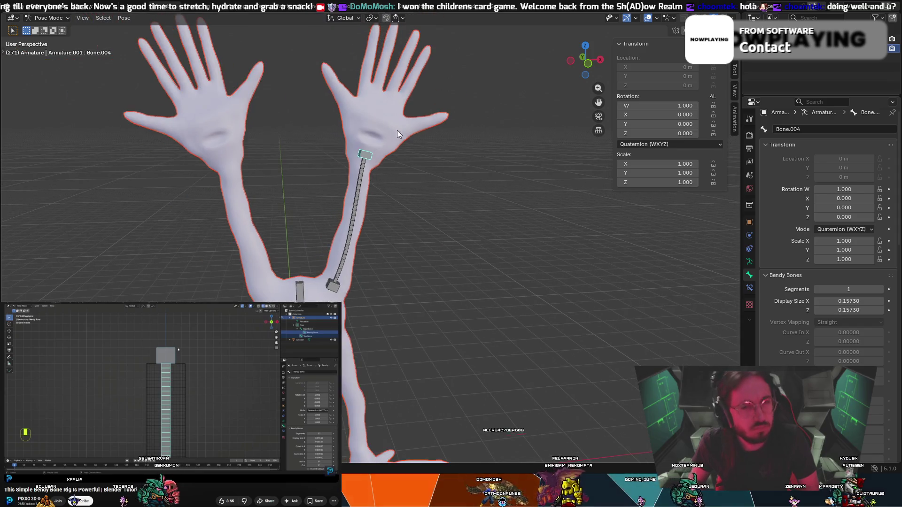
left_click(344, 272)
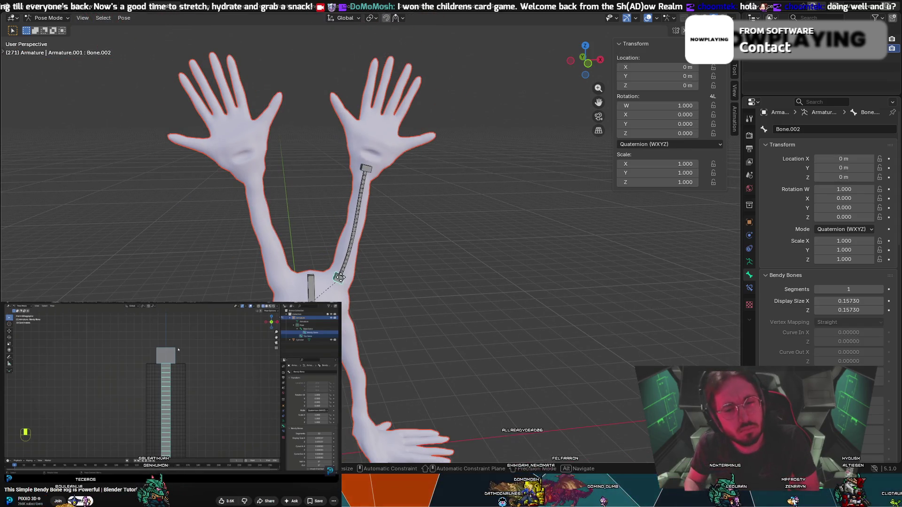
key("g")
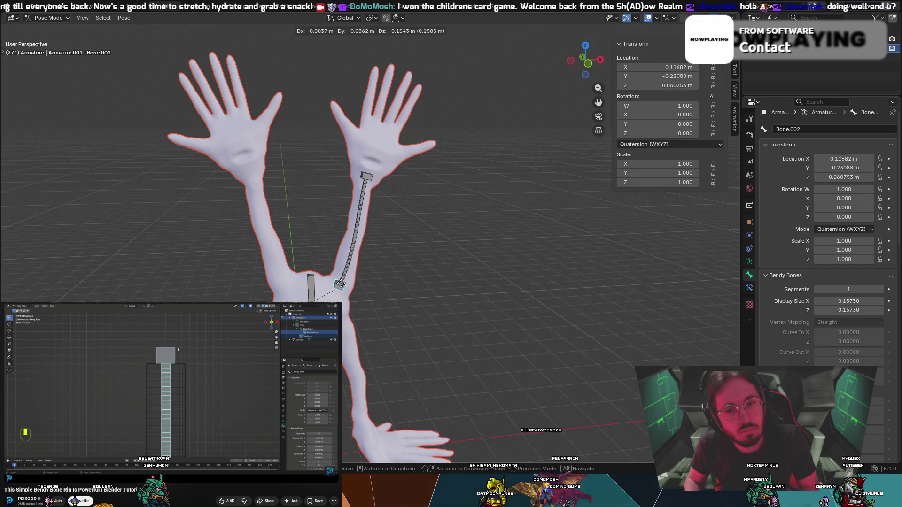
key("Escape")
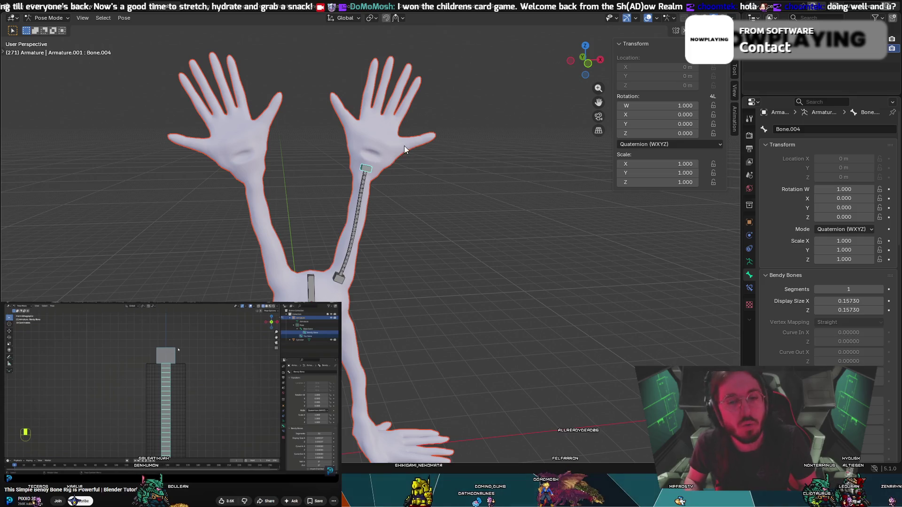
key("ctrl+z")
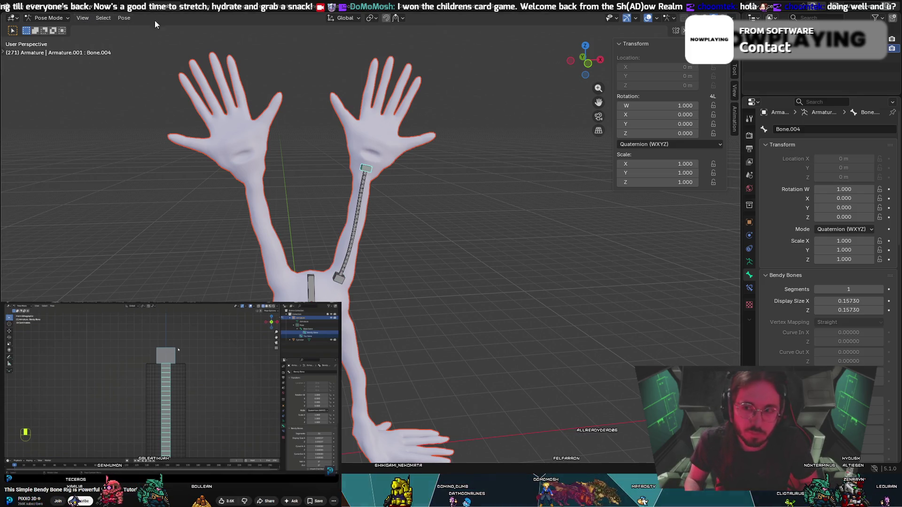
key("ctrl+z")
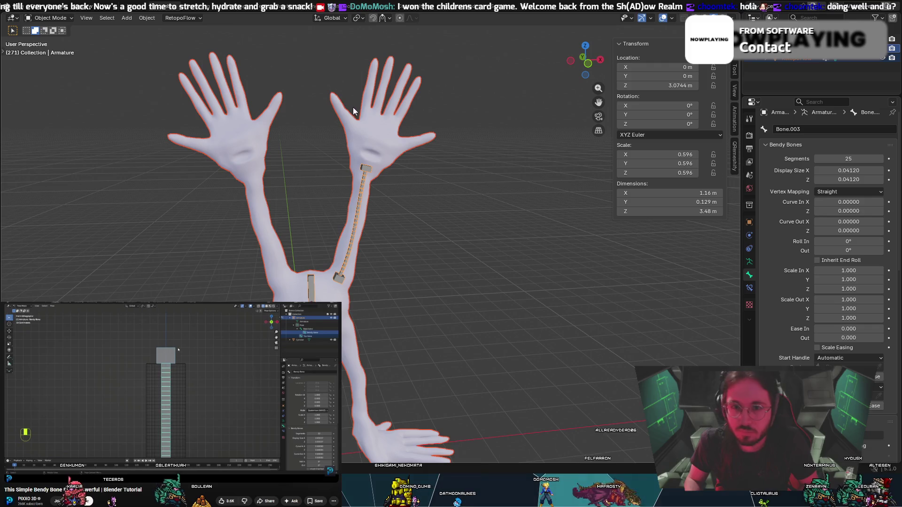
Select the armature, enter Edit Mode, and pick the joint at the top of the arm bone.
left_click(365, 165)
scroll(371, 166, "up", 5)
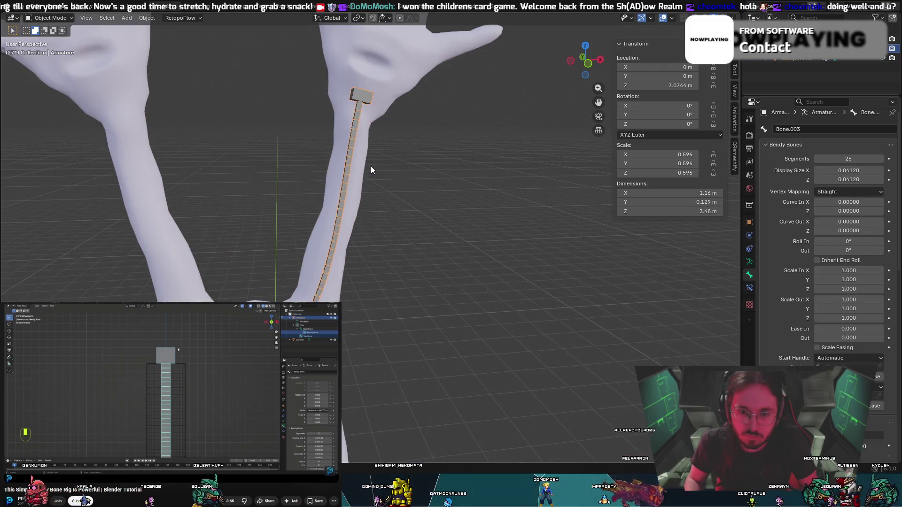
key("Tab")
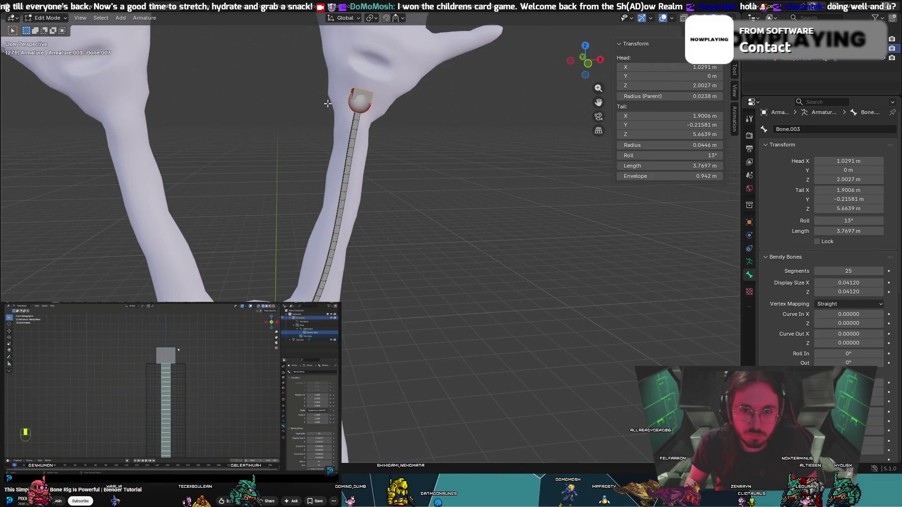
left_click(358, 95)
left_click(370, 94, "alt")
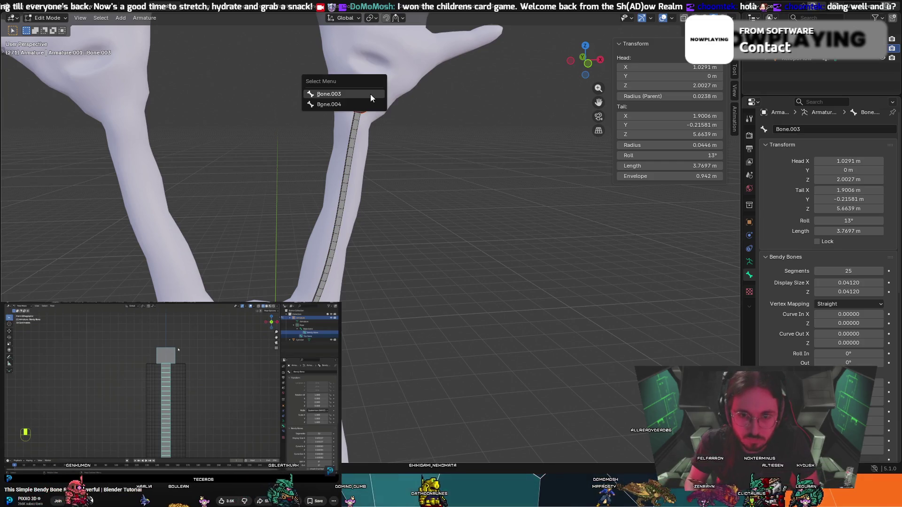
left_click(361, 91)
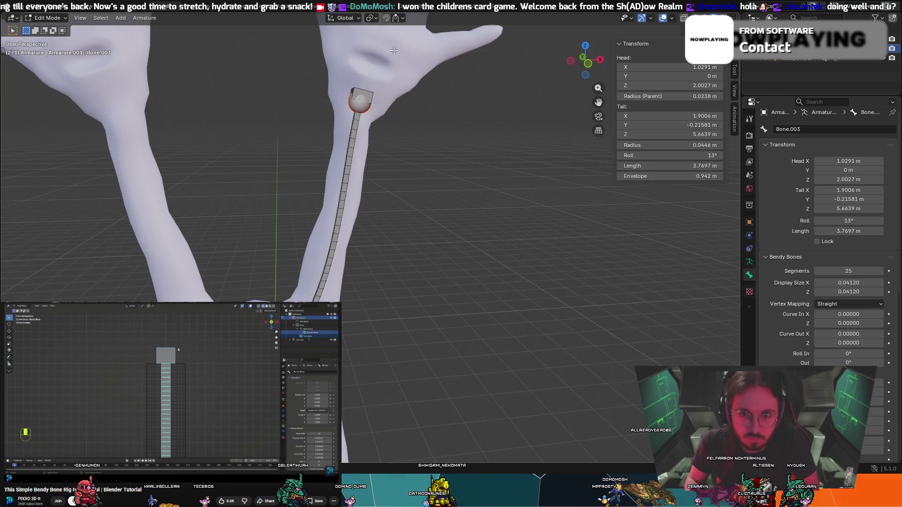
left_click(361, 90)
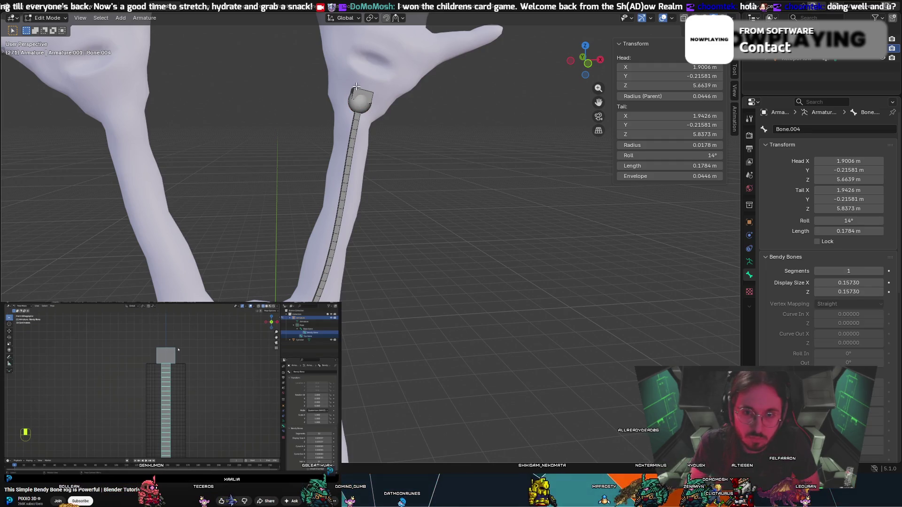
left_click(354, 97)
scroll(359, 113, "down", 2)
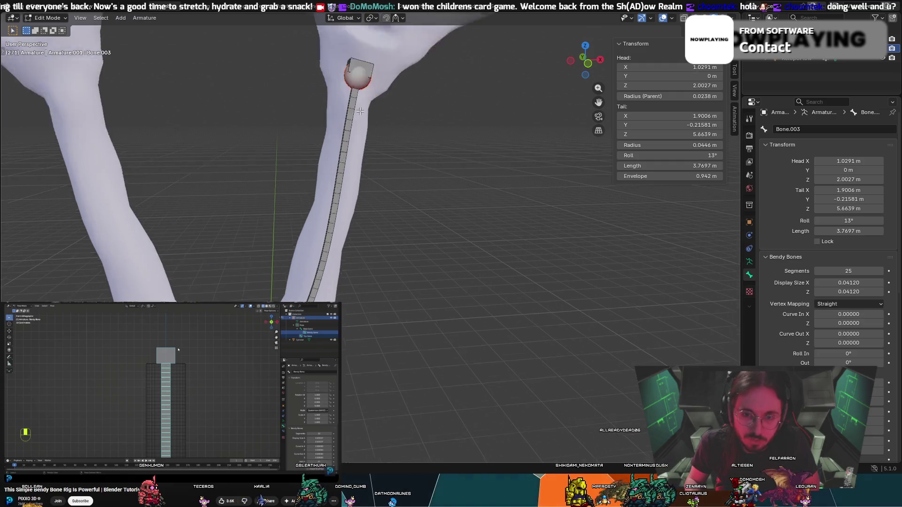
scroll(422, 122, "up", 5)
scroll(552, 147, "down", 4)
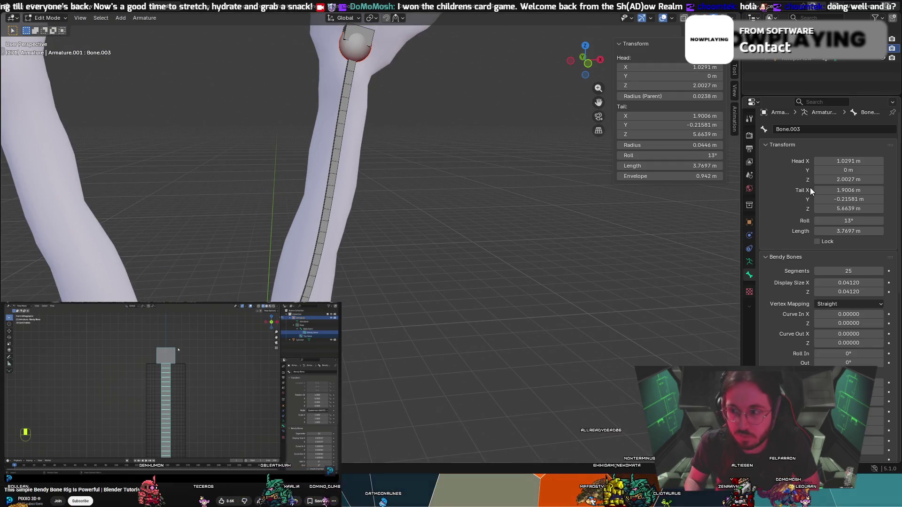
scroll(765, 170, "up", 1)
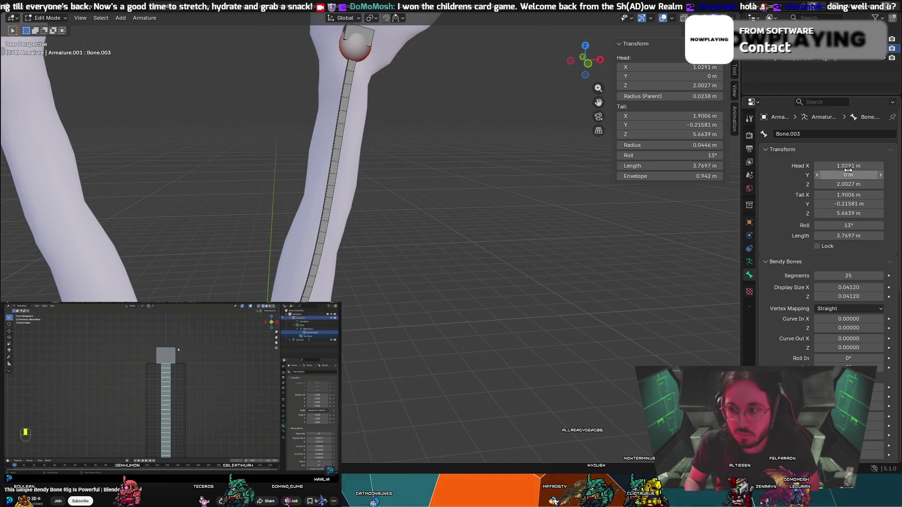
mouse_move(847, 166)
left_mouse_down()
mouse_move(820, 166)
mouse_move(876, 165)
left_mouse_up()
mouse_move(846, 166)
left_mouse_down()
mouse_move(831, 167)
mouse_move(840, 173)
left_mouse_up()
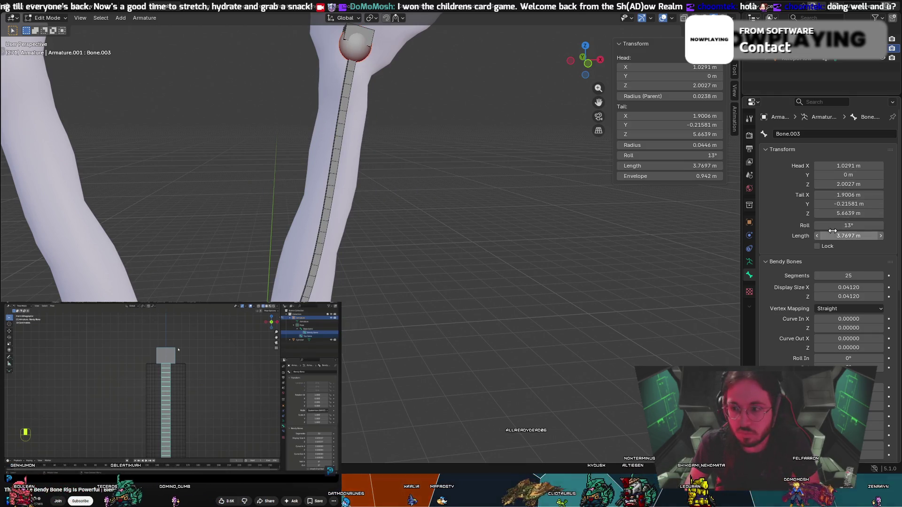
scroll(832, 230, "down", 2)
scroll(835, 256, "down", 1)
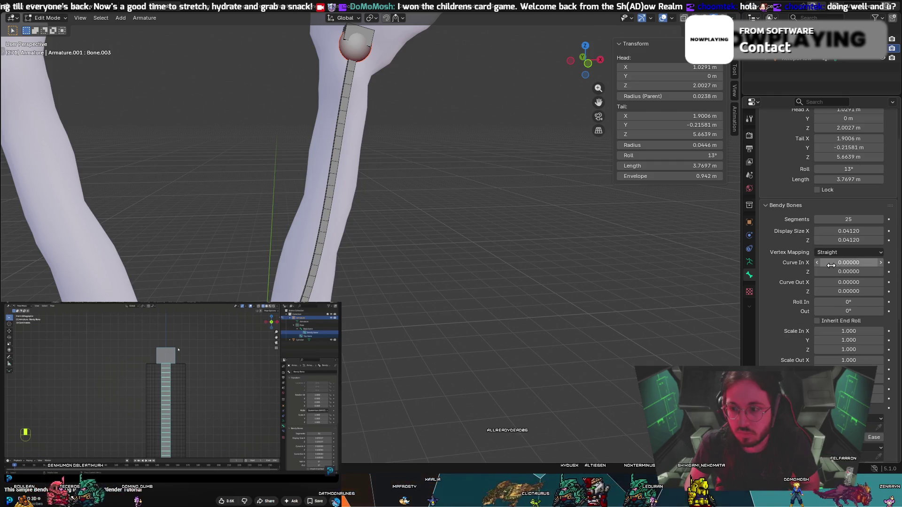
key("BackSpace")
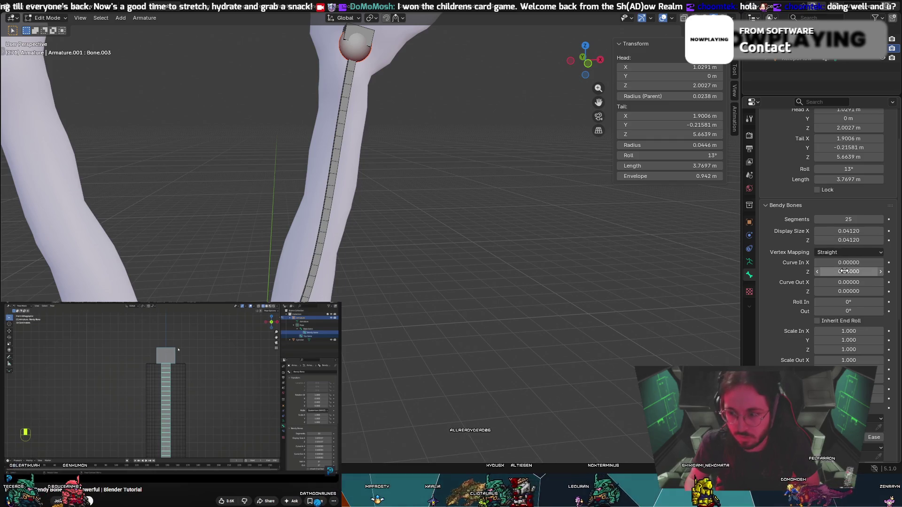
scroll(829, 338, "down", 3)
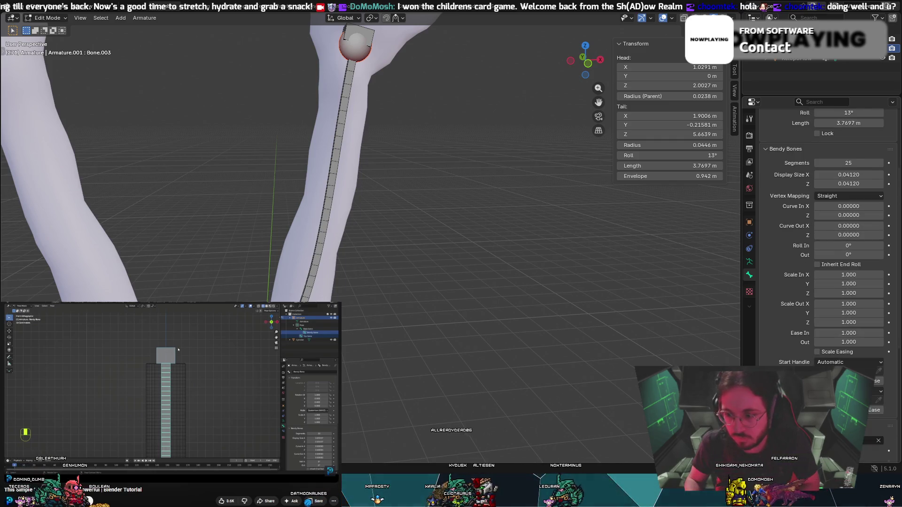
scroll(830, 281, "down", 1)
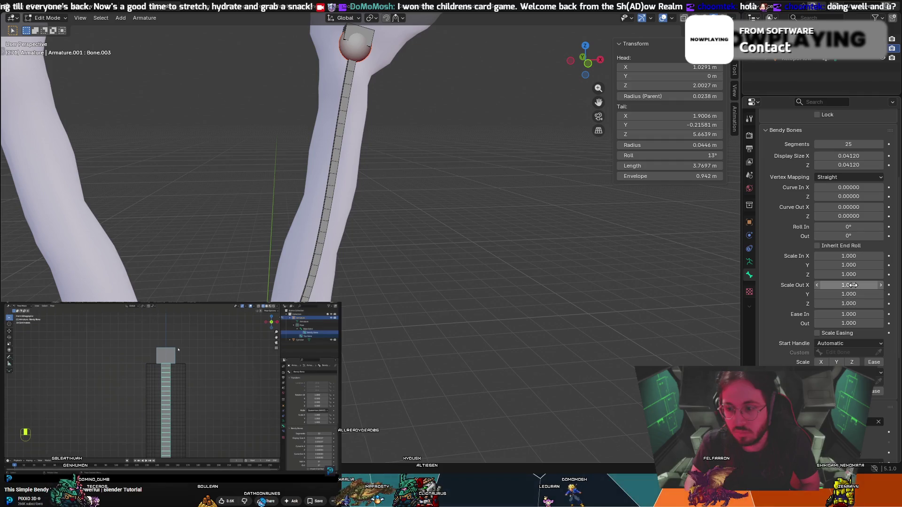
left_click_drag(852, 285, 853, 285)
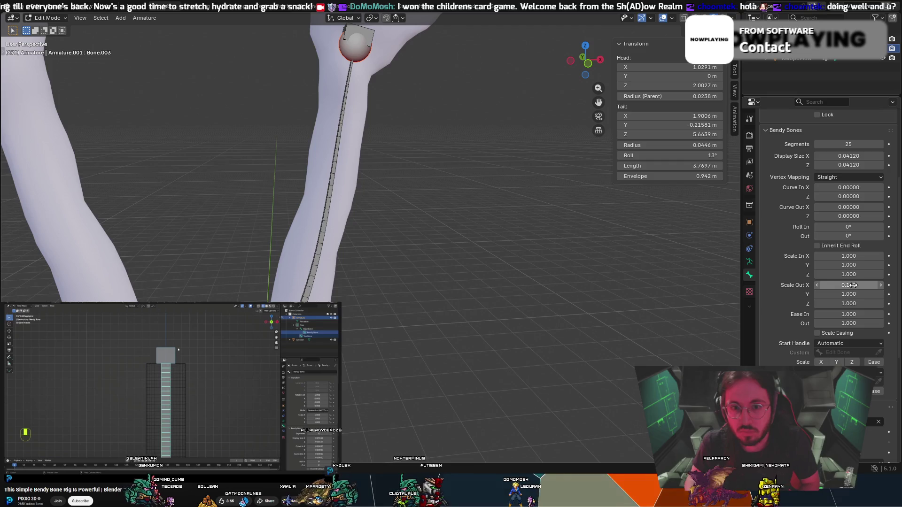
scroll(826, 235, "down", 5)
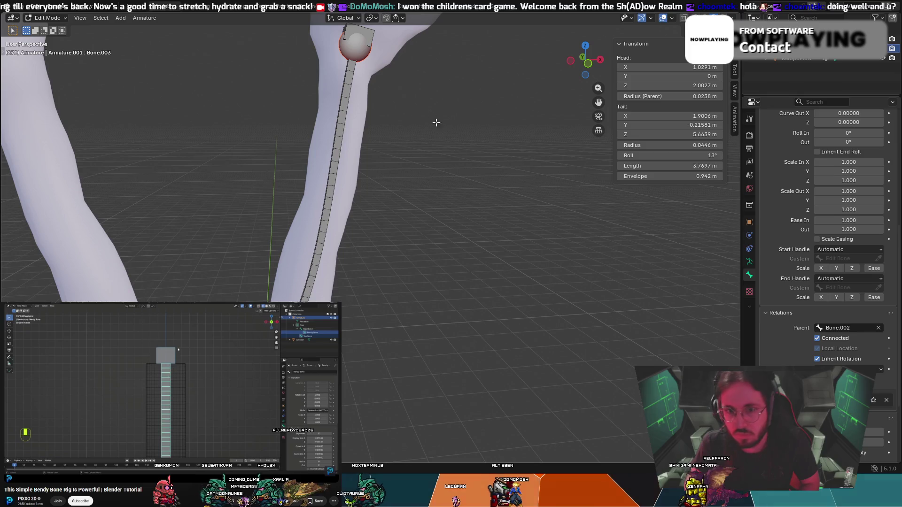
scroll(787, 346, "down", 5)
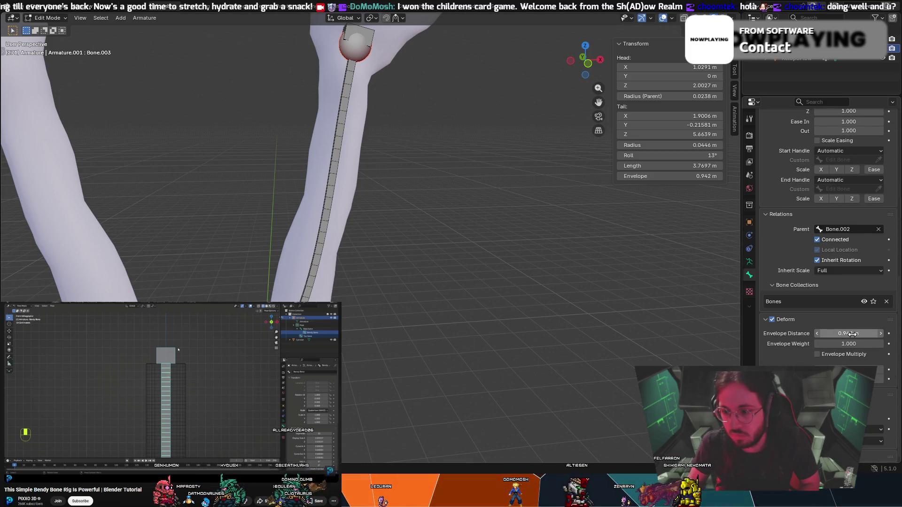
left_click(852, 334)
type("0")
key("Return")
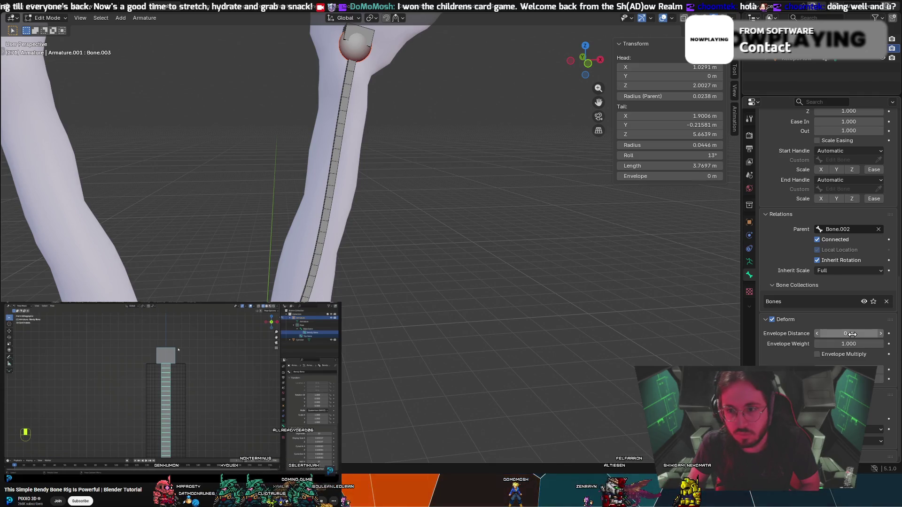
left_click_drag(670, 95, 696, 96)
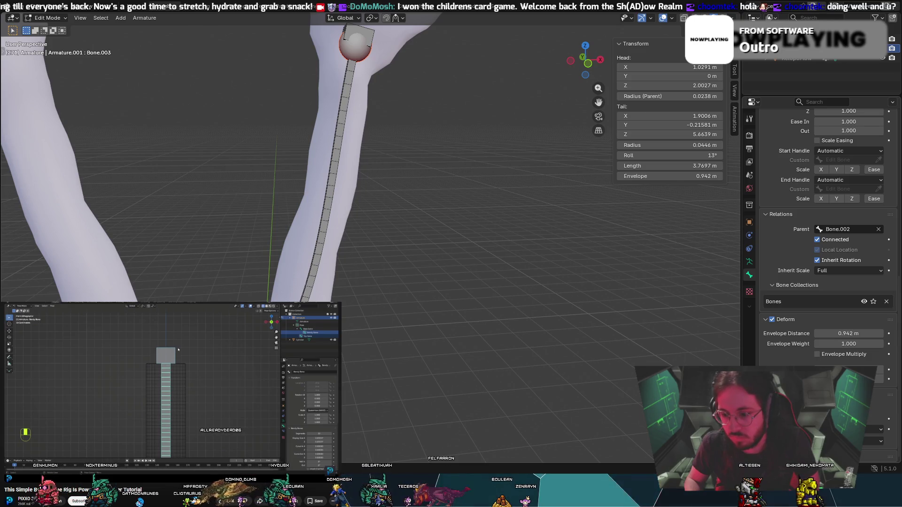
Select and resize the small tip bone Bone.004 at the arm's end.
scroll(769, 349, "up", 15)
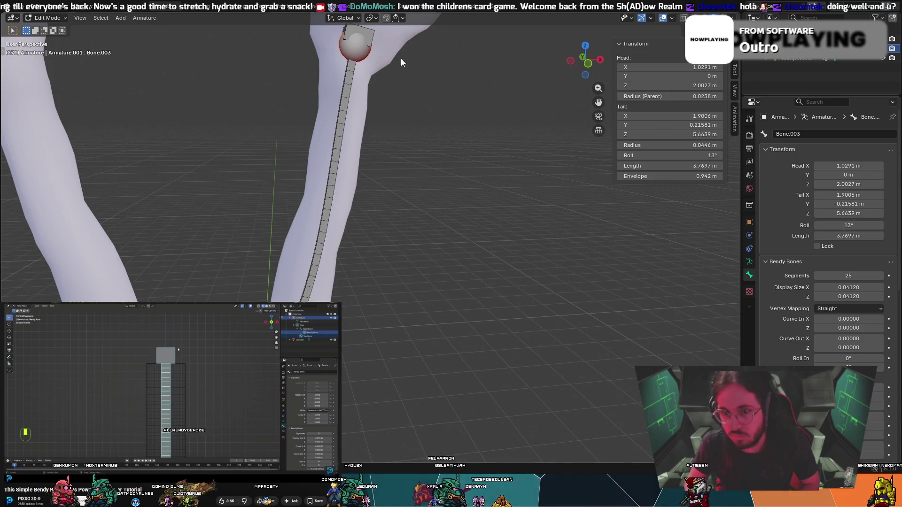
left_click(370, 26)
mouse_move(416, 91)
middle_mouse_down("shift")
mouse_move(422, 106)
mouse_move(430, 94)
mouse_move(413, 161)
middle_mouse_up("shift")
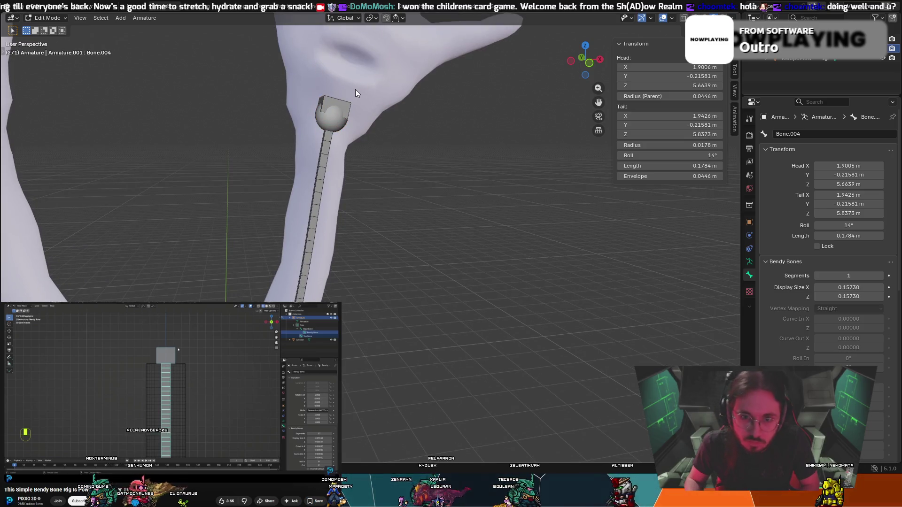
left_click(344, 102)
left_click(350, 105)
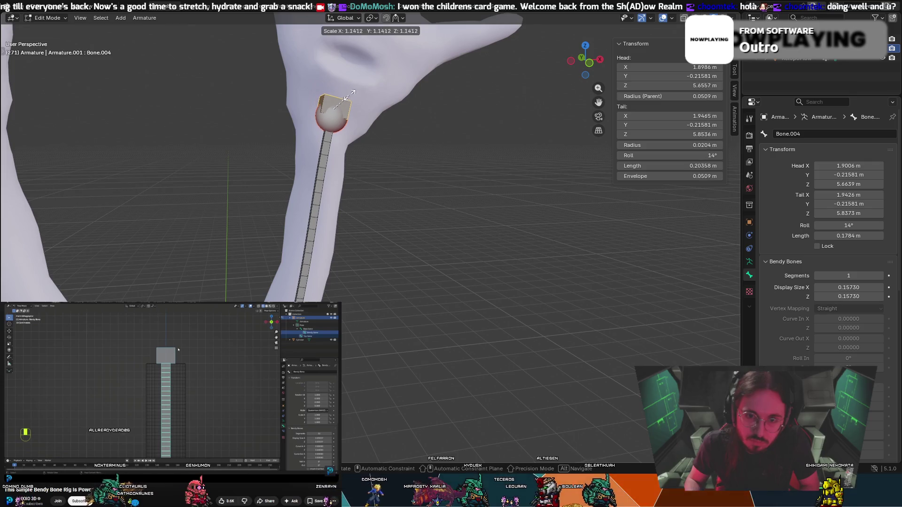
left_click(353, 94)
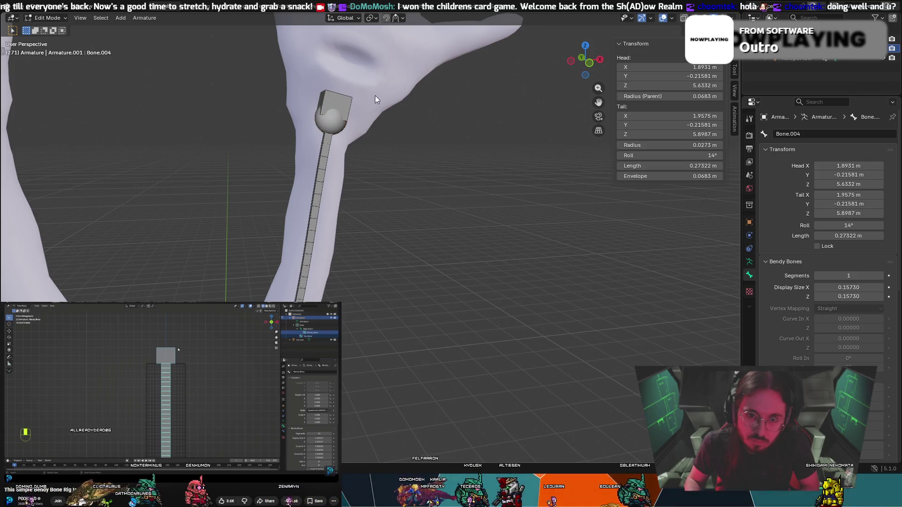
Disconnect Bone.004 from the forearm bone with Disconnect Bone.
left_click(364, 97)
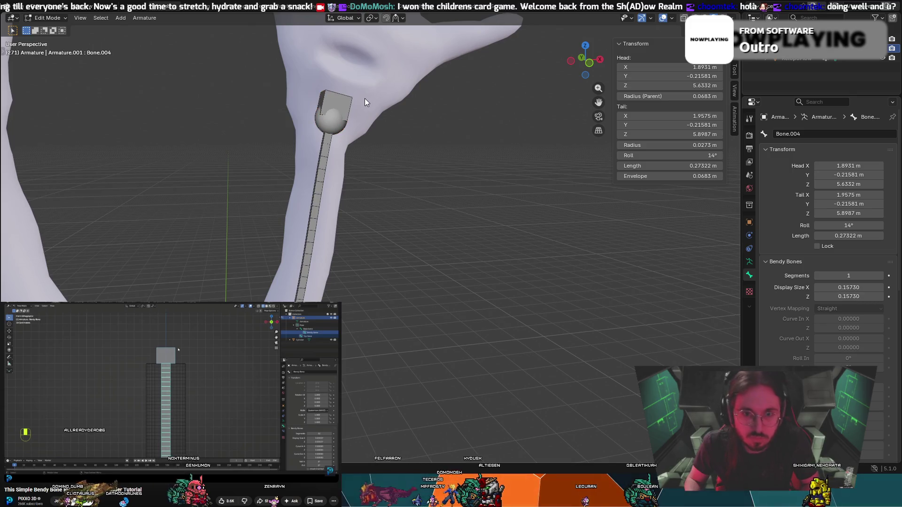
right_click(347, 106)
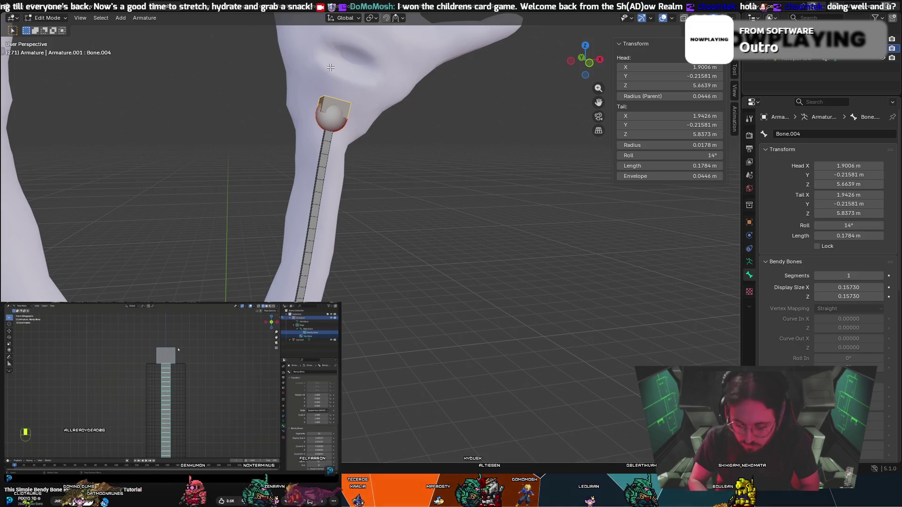
left_click(318, 76)
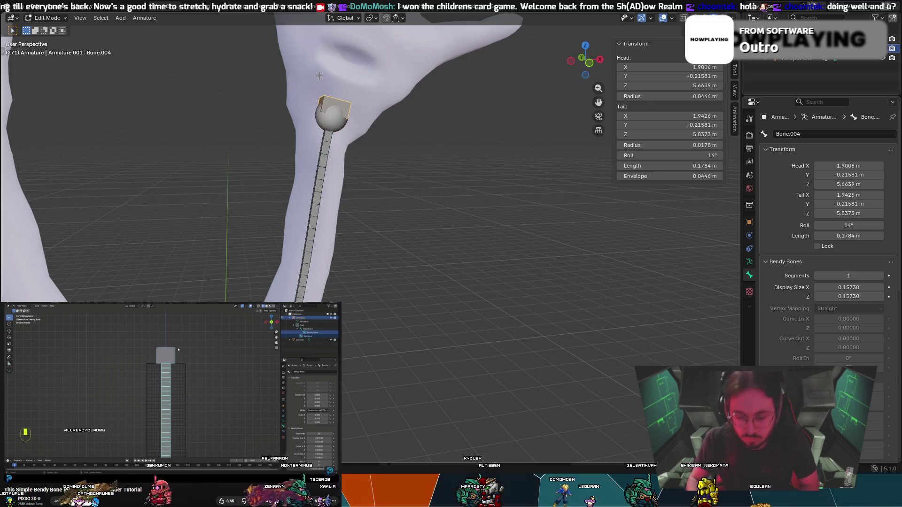
key("alt+p")
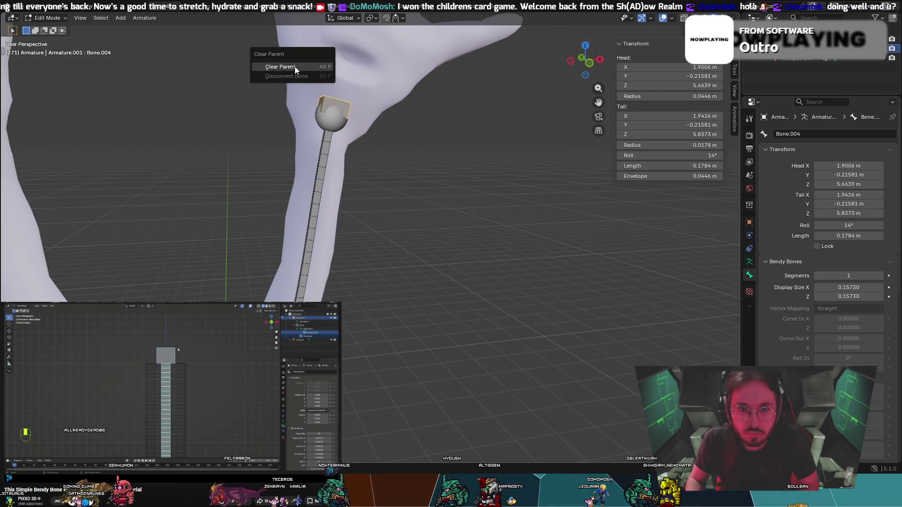
In Pose Mode, add a Stretch To constraint on Bone.003 targeting the tip bone.
left_click(47, 18)
left_click(47, 49)
left_click(322, 149)
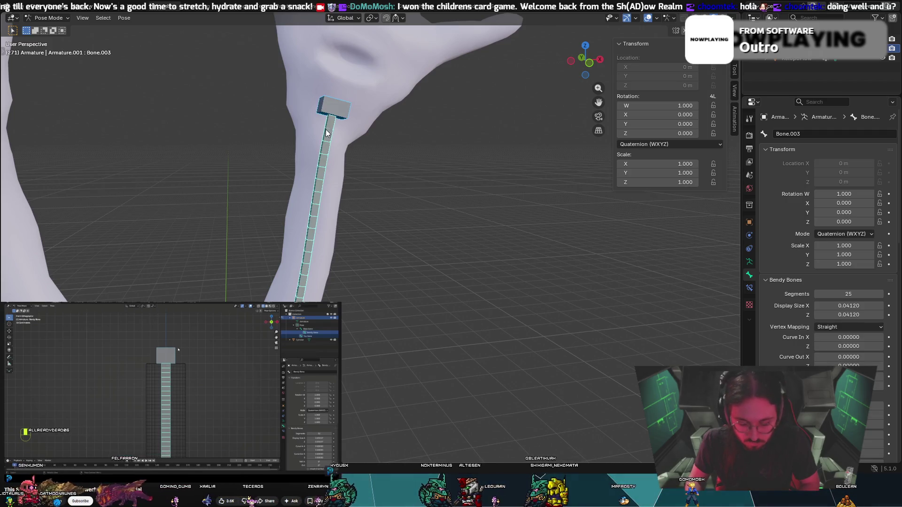
key("ctrl+shift+c")
left_click(285, 130)
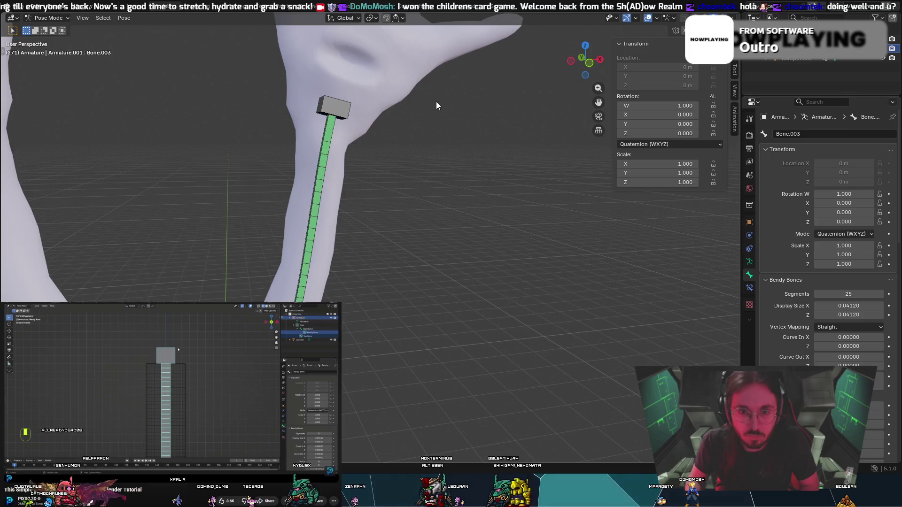
Parent the body mesh to the armature With Automatic Weights.
key("ctrl+Tab")
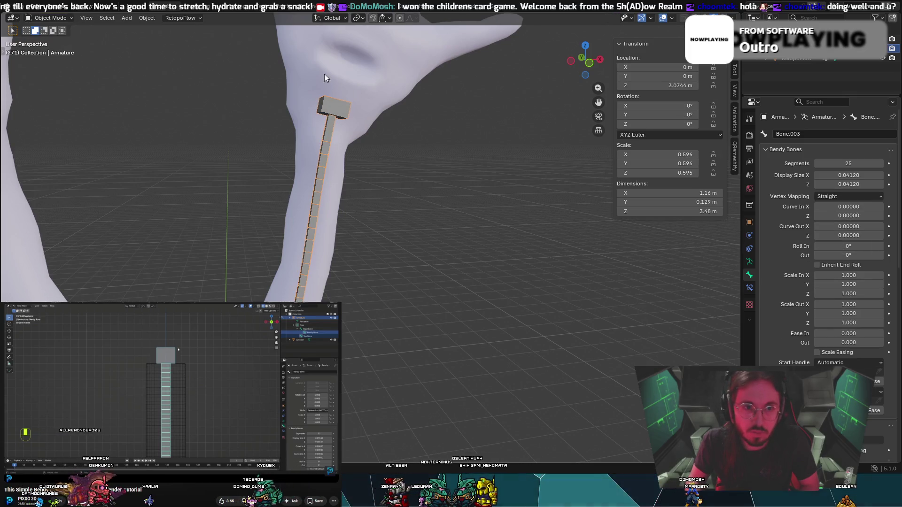
left_click(439, 72)
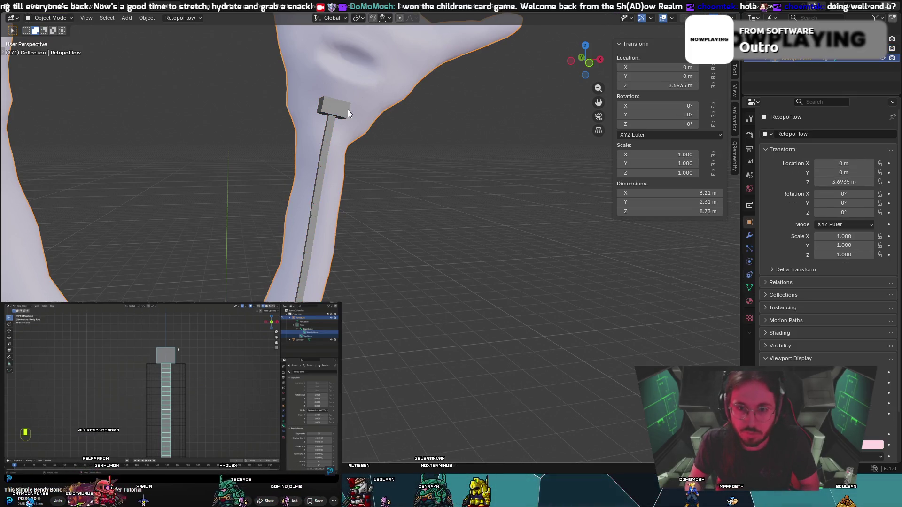
left_click(331, 109, "shift")
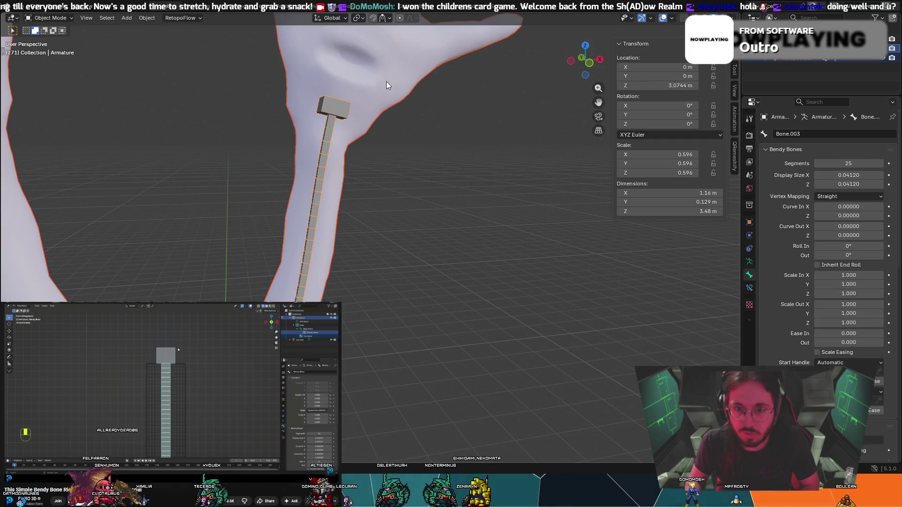
key("ctrl+p")
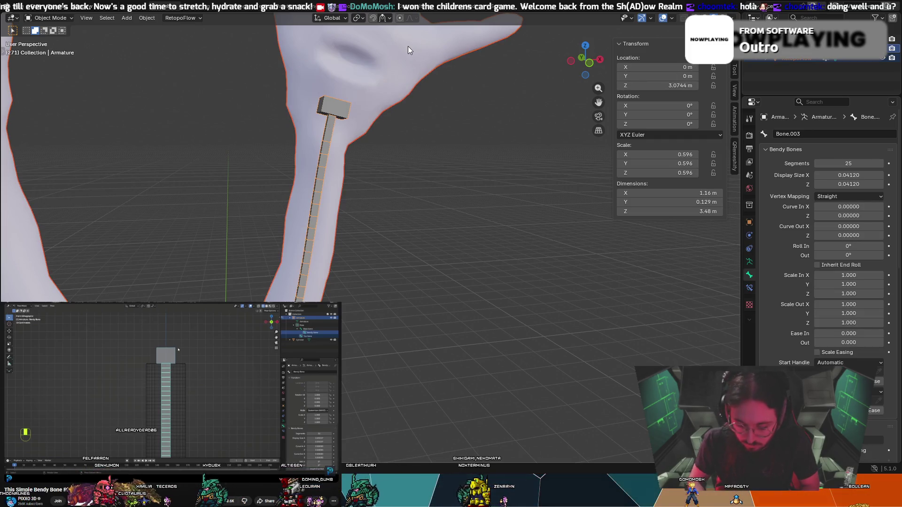
key("ctrl+p")
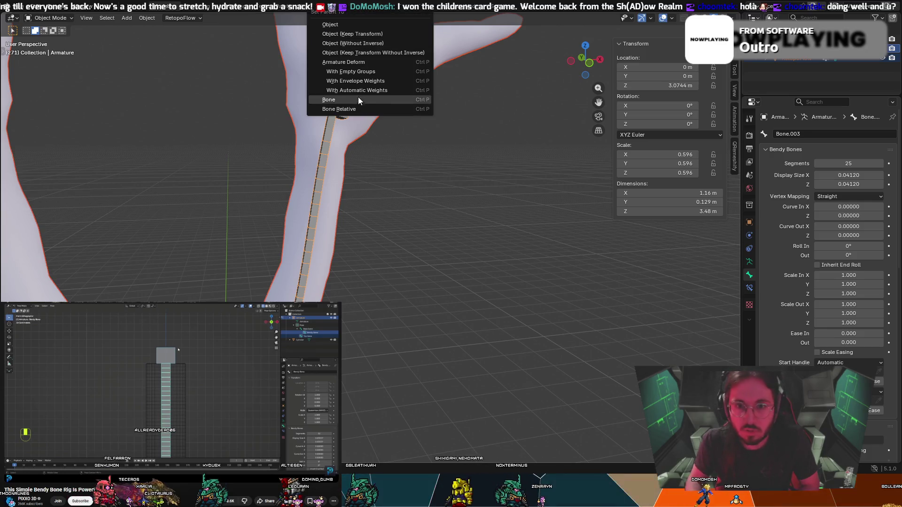
left_click(359, 90)
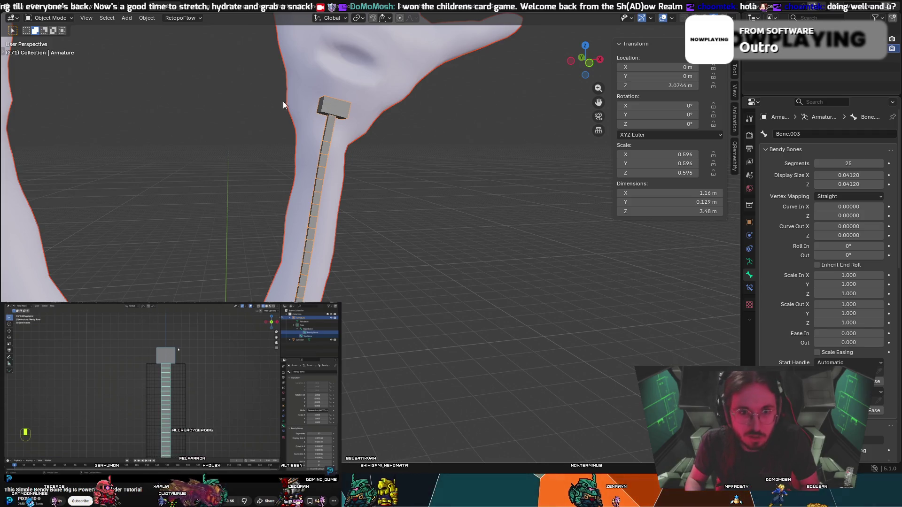
In Pose Mode, move tip bone Bone.004 so the forearm bends to follow.
left_click(43, 18)
left_click(47, 47)
key("g")
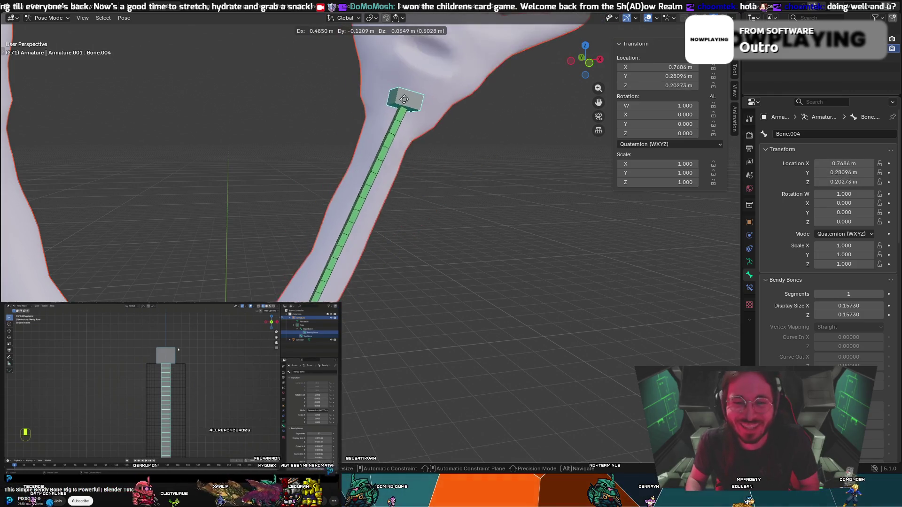
Cancel the tip bone move, returning it to rest, and check the pose context menu.
key("Escape")
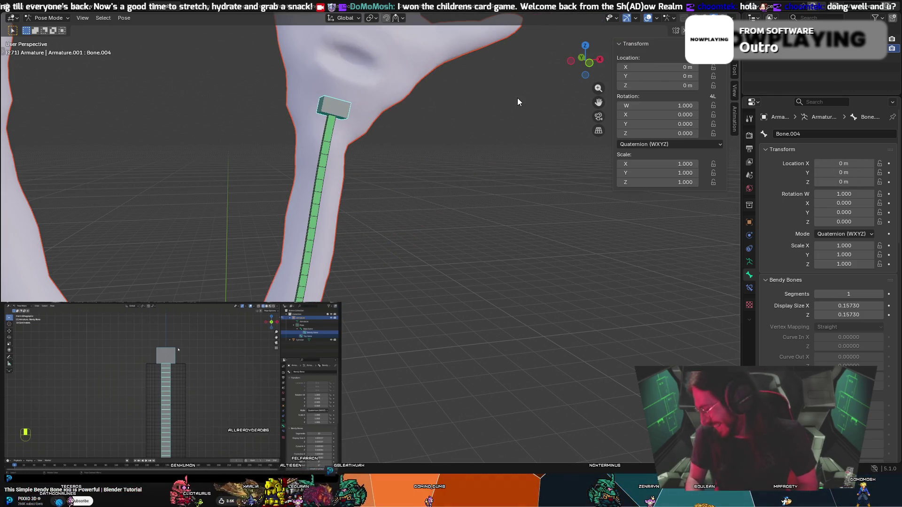
right_click(507, 155)
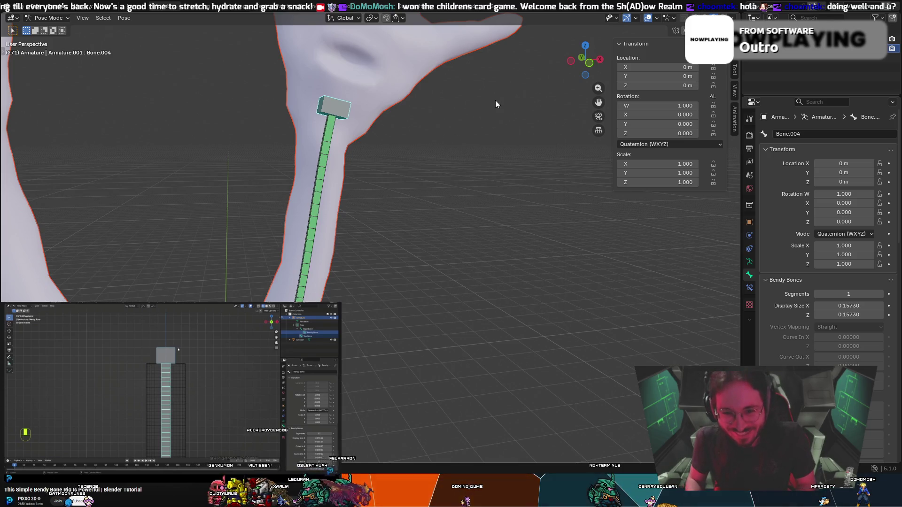
right_click(501, 112)
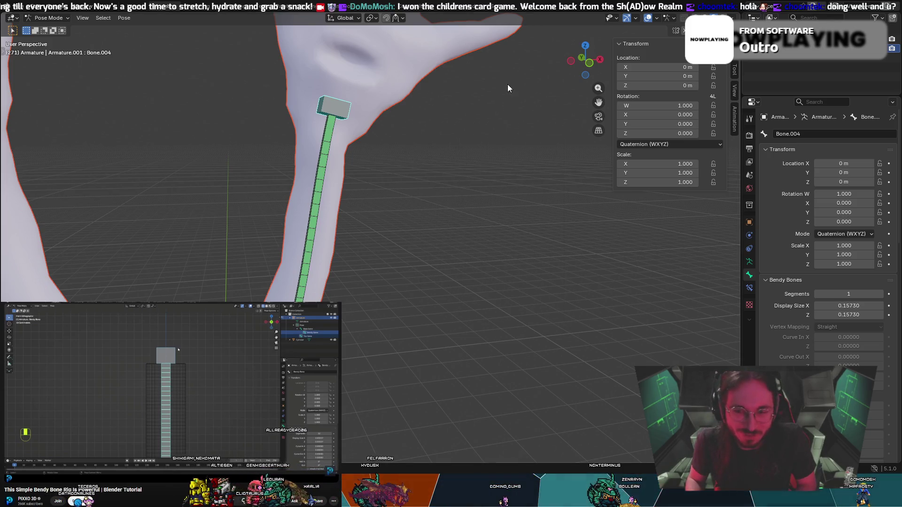
Frame both arms and hands, then grab Bone.004 to stretch the 25-segment arm toward the raised hand.
mouse_move(507, 83)
middle_mouse_down()
mouse_move(486, 137)
mouse_move(496, 160)
middle_mouse_up()
scroll(415, 193, "down", 2)
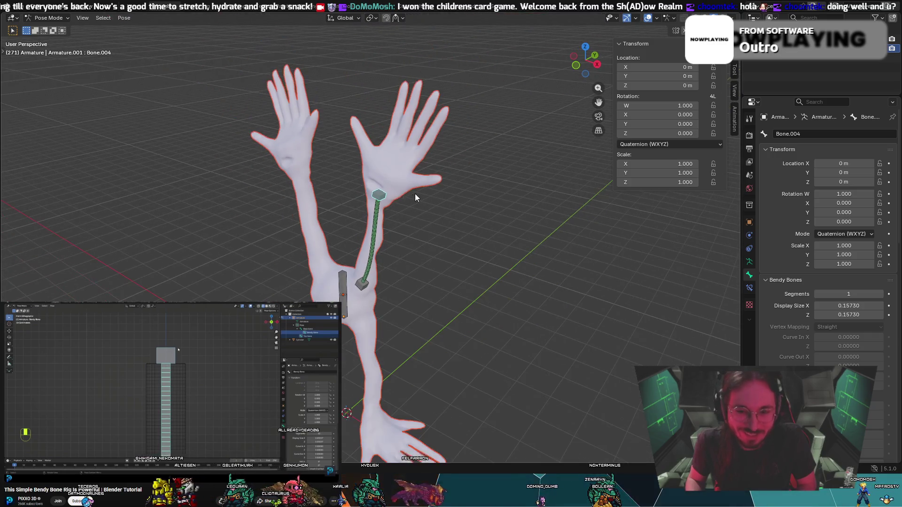
key("g")
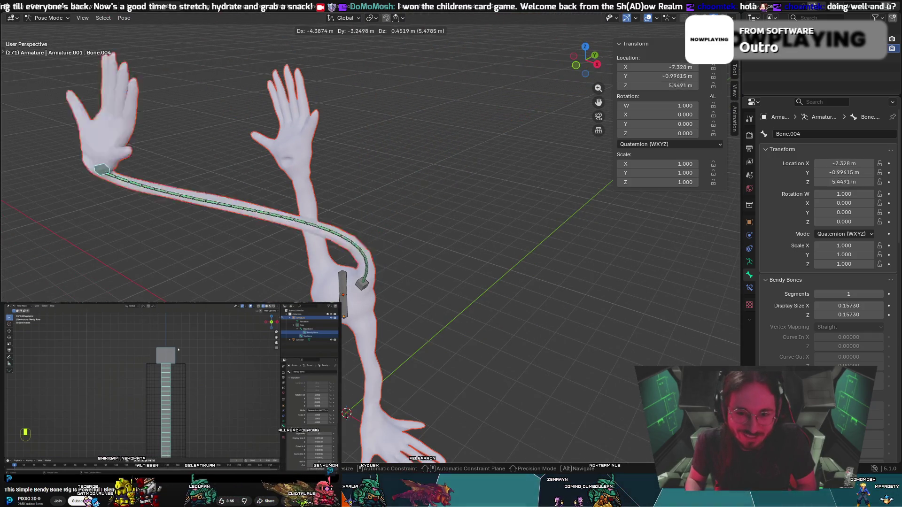
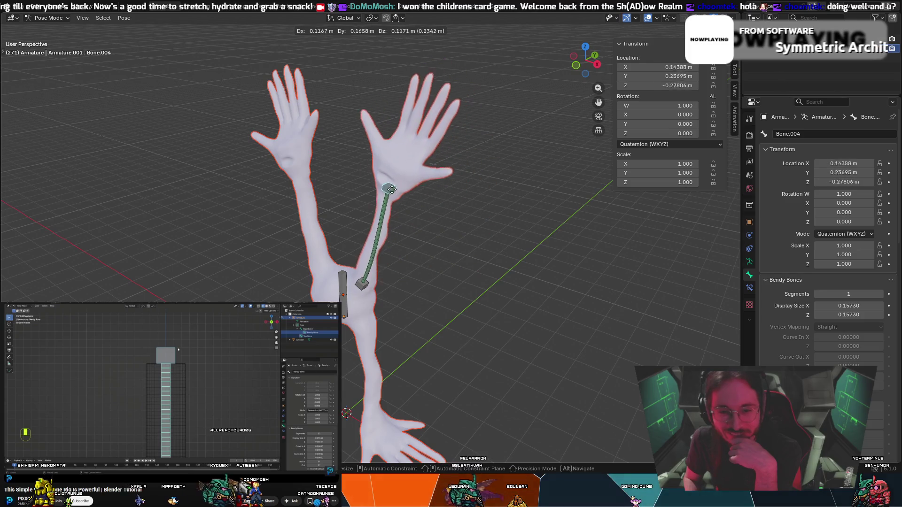
Cancel the pending move and try rotating the left hand bone Bone.001, then restore it.
key("Escape")
mouse_move(415, 248)
middle_mouse_down()
mouse_move(469, 212)
mouse_move(458, 206)
middle_mouse_up()
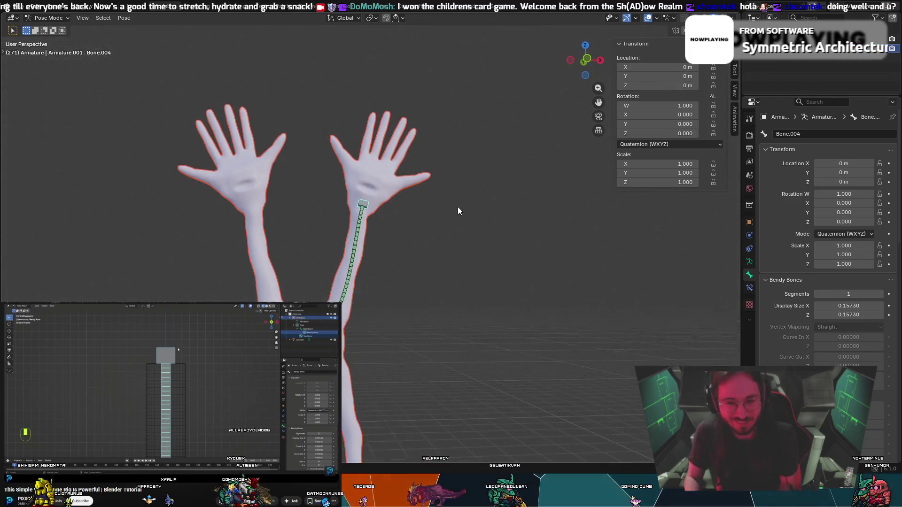
left_click(263, 254)
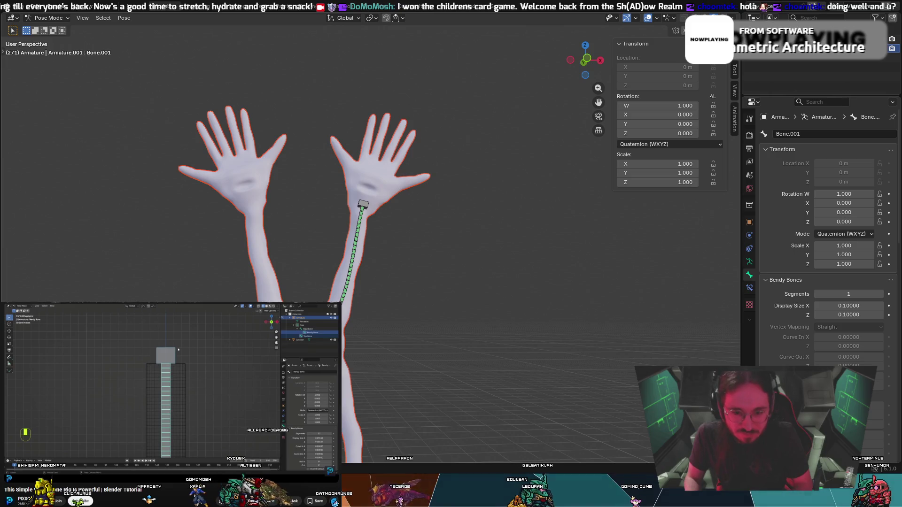
key("r")
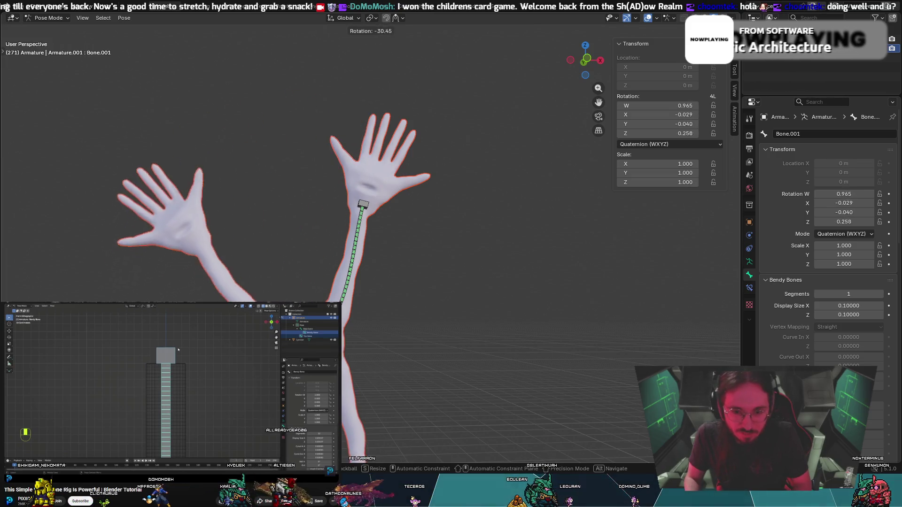
key("Escape")
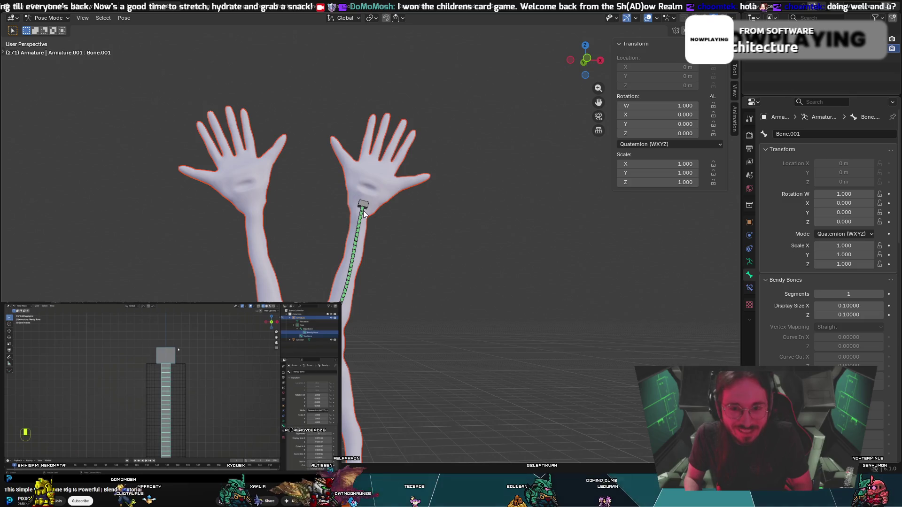
Pull the right arm's hand control Bone.004 up and to the right.
left_click(364, 207)
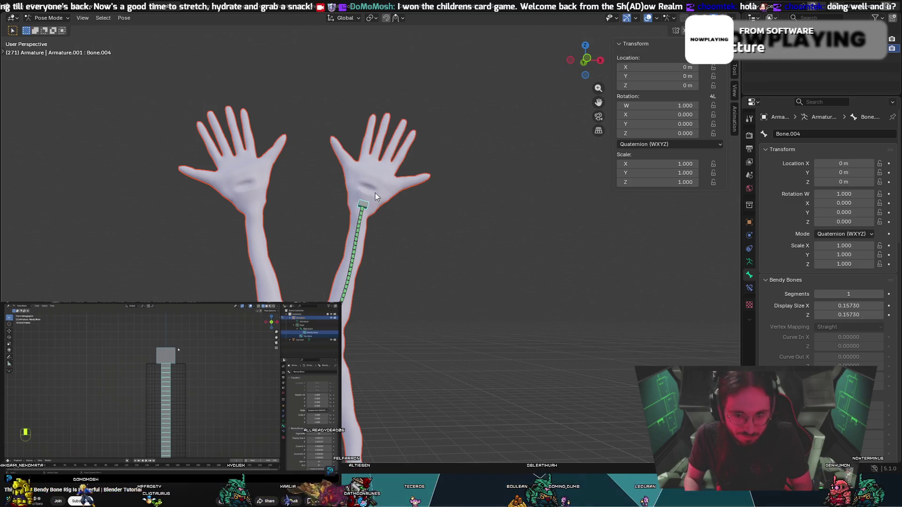
mouse_move(358, 208)
left_mouse_down()
mouse_move(403, 125)
mouse_move(362, 191)
mouse_move(425, 200)
mouse_move(446, 190)
left_mouse_up()
left_click(446, 189)
left_click(447, 187)
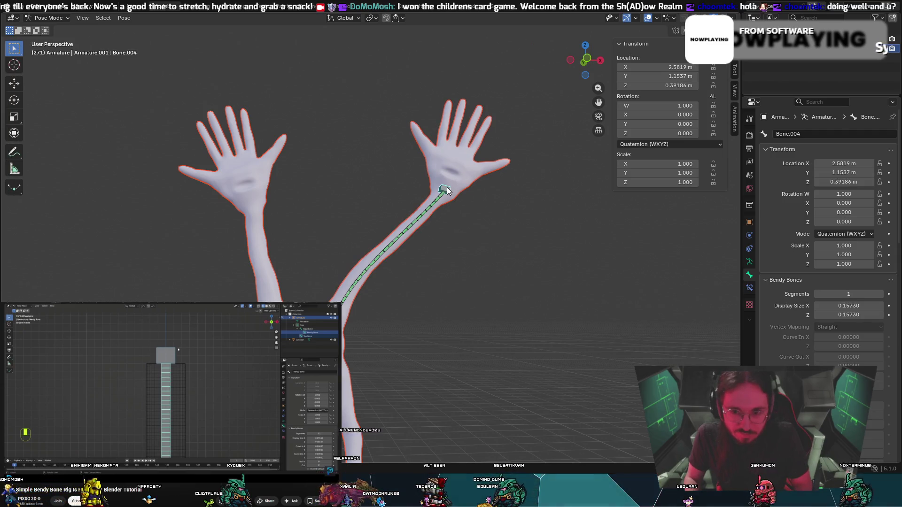
Rotate Bone.004 around the global X axis, dropping an earlier Z-axis attempt.
key("r")
key("z")
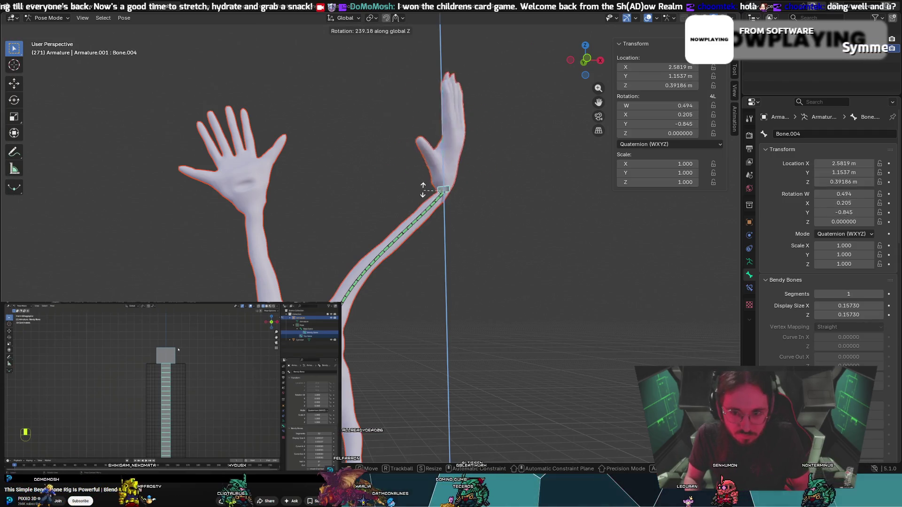
key("Escape")
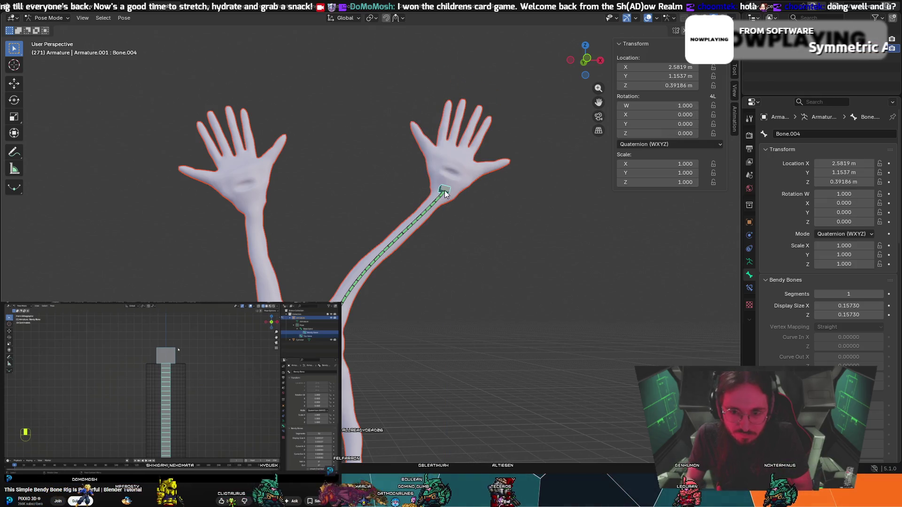
key("r")
key("x")
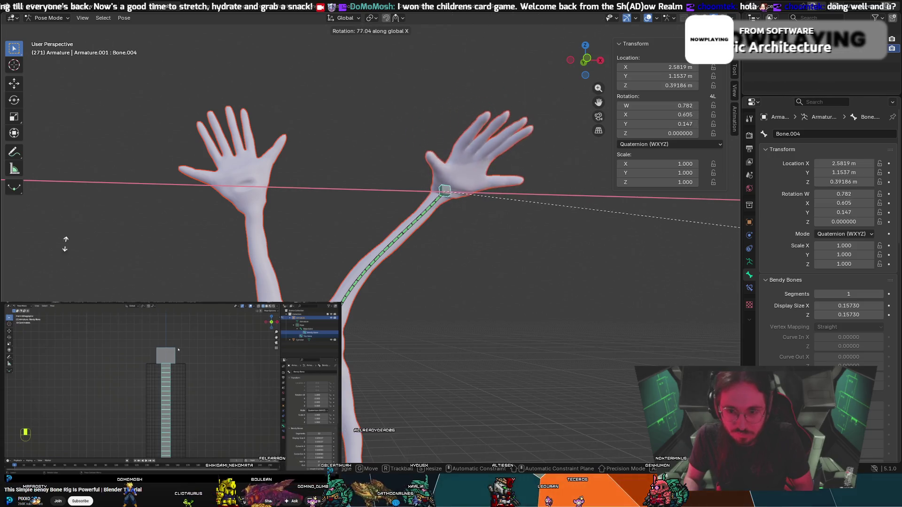
left_click(309, 182)
Start moving Bone.004 again while viewing the creature from a new angle.
mouse_move(309, 183)
middle_mouse_down()
mouse_move(228, 206)
mouse_move(242, 249)
mouse_move(249, 235)
middle_mouse_up()
key("g")
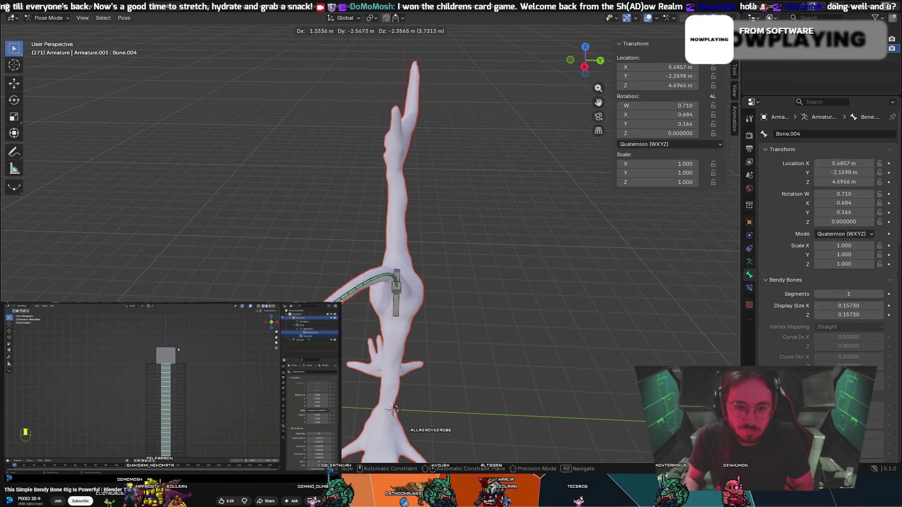
mouse_move(329, 263)
middle_mouse_down()
mouse_move(319, 253)
mouse_move(357, 244)
mouse_move(371, 439)
mouse_move(340, 84)
mouse_move(378, 218)
middle_mouse_up()
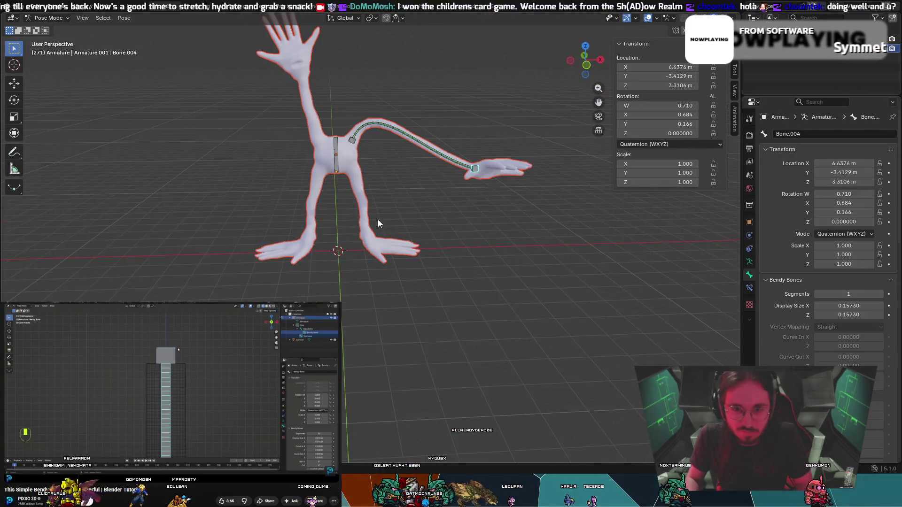
Reselect Bone.004 and move it to a new arm pose, seen from the side.
left_click(476, 170)
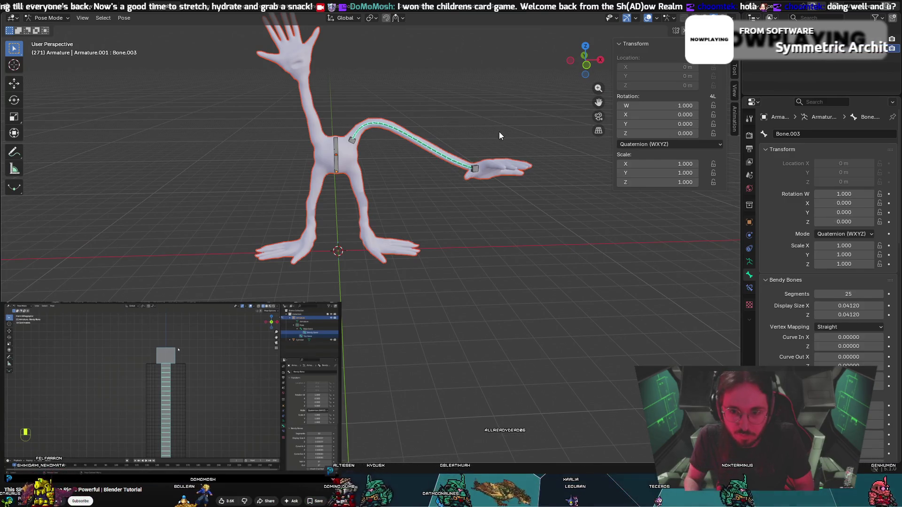
left_click(475, 168)
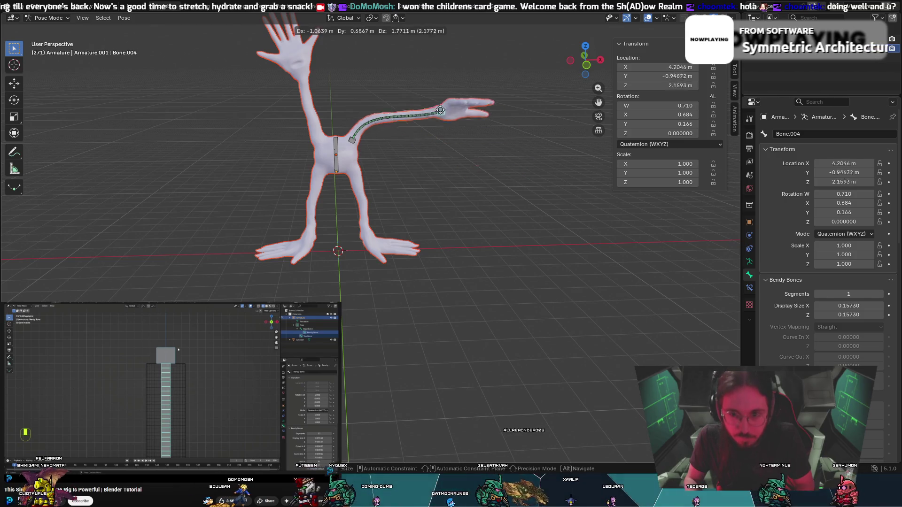
key("g")
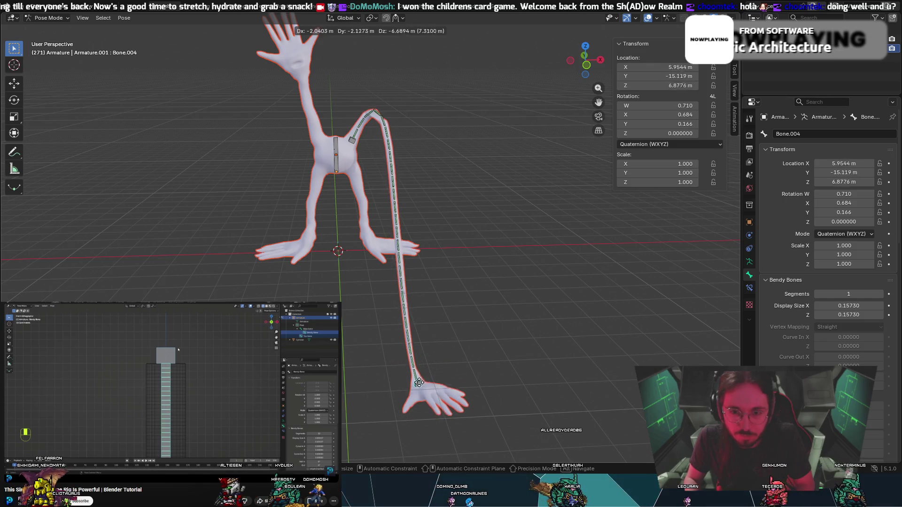
key("Escape")
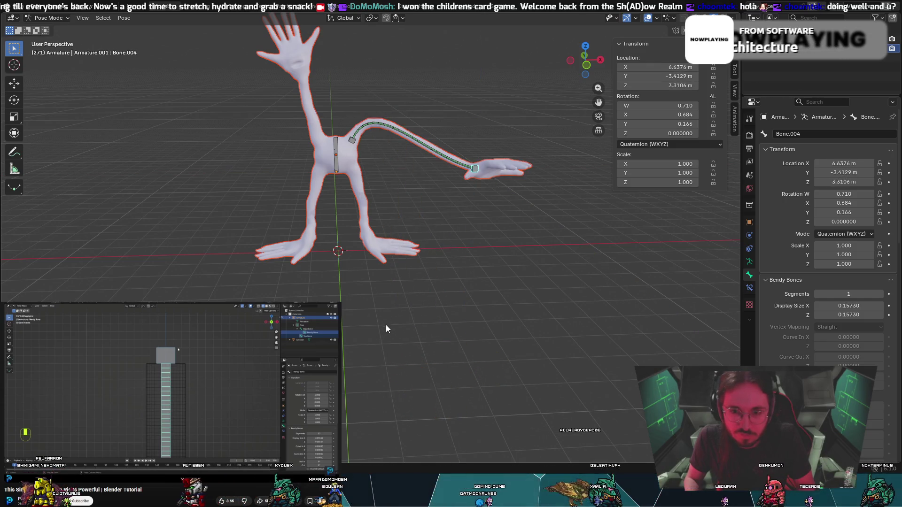
key("g")
middle_click_drag(455, 220, 365, 212, "alt")
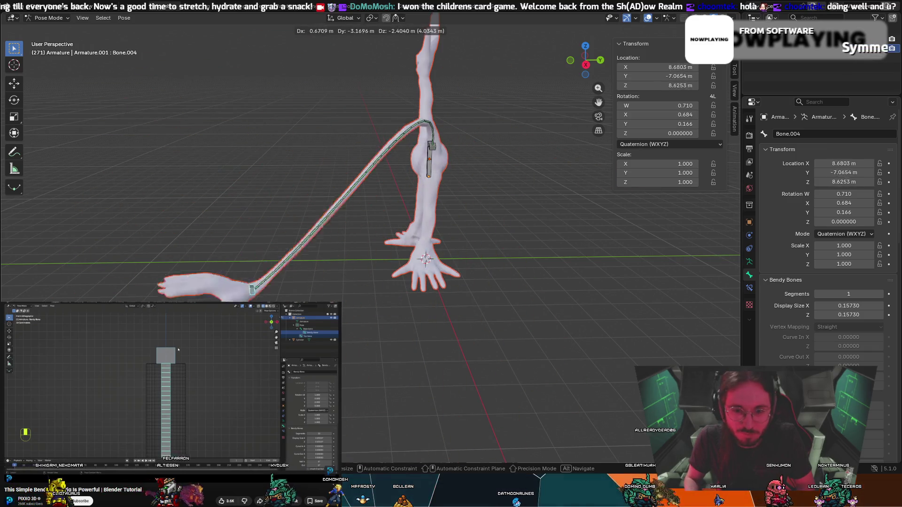
key("Return")
Place the hand control down near the floor, then begin moving it up and left.
middle_click_drag(371, 277, 420, 206)
key("g")
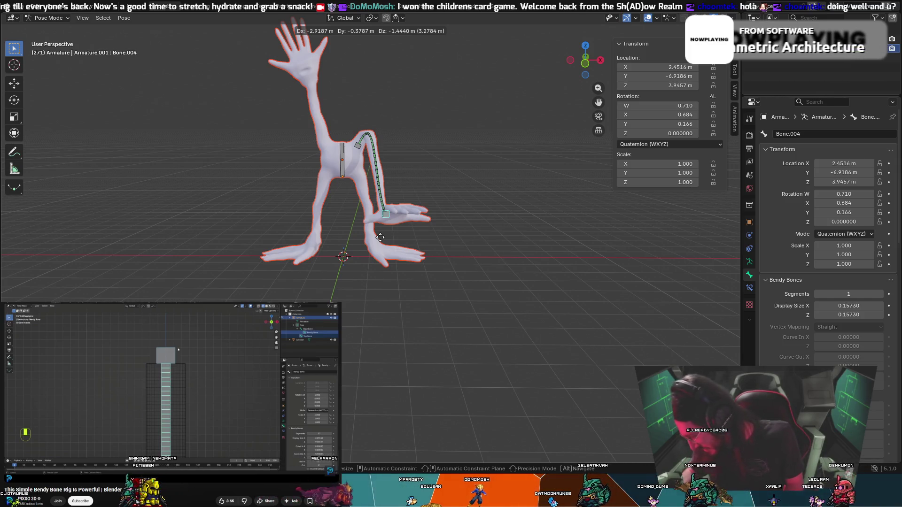
left_click(409, 371)
mouse_move(408, 371)
middle_mouse_down()
mouse_move(318, 247)
mouse_move(385, 221)
middle_mouse_up()
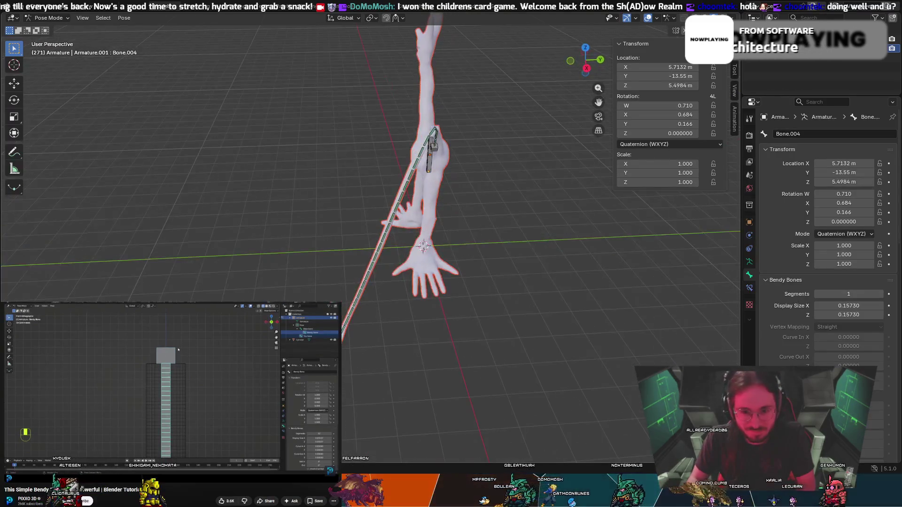
key("g")
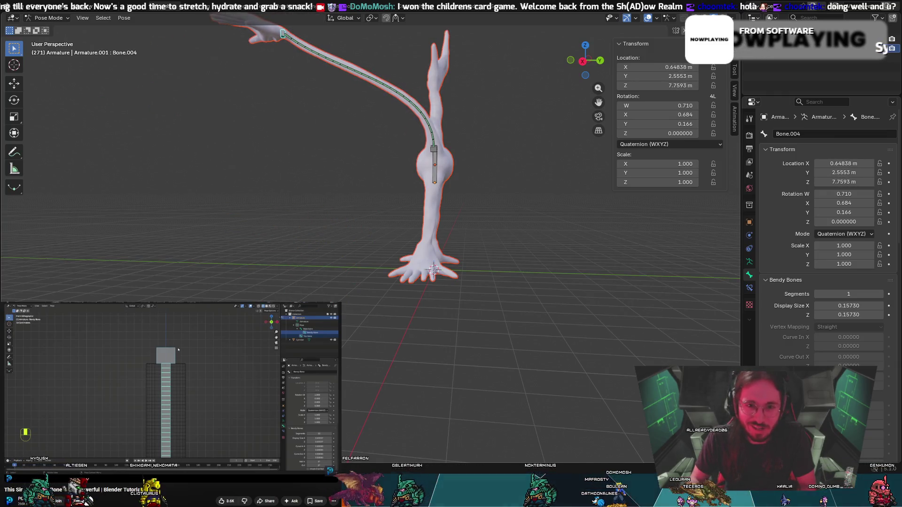
Set the hand control high above and keep that pose after testing a downward pull.
left_click(292, 145)
mouse_move(293, 146)
middle_mouse_down()
mouse_move(335, 215)
mouse_move(287, 172)
mouse_move(280, 149)
middle_mouse_up()
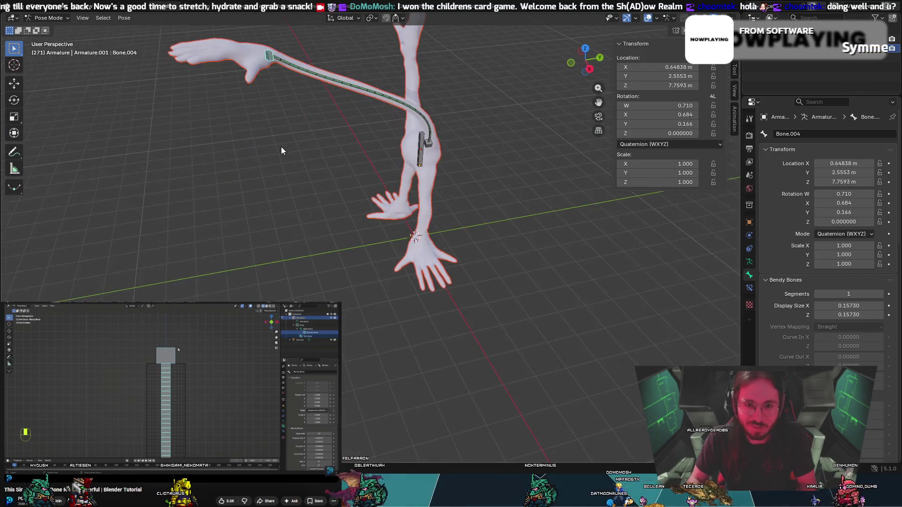
middle_click_drag(228, 187, 237, 175)
scroll(238, 172, "down", 3)
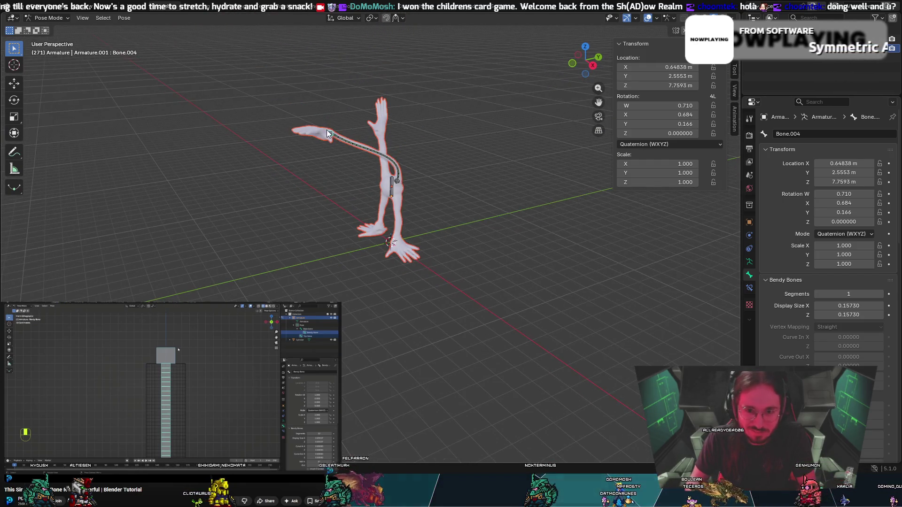
left_click_drag(328, 132, 423, 366)
key("Escape")
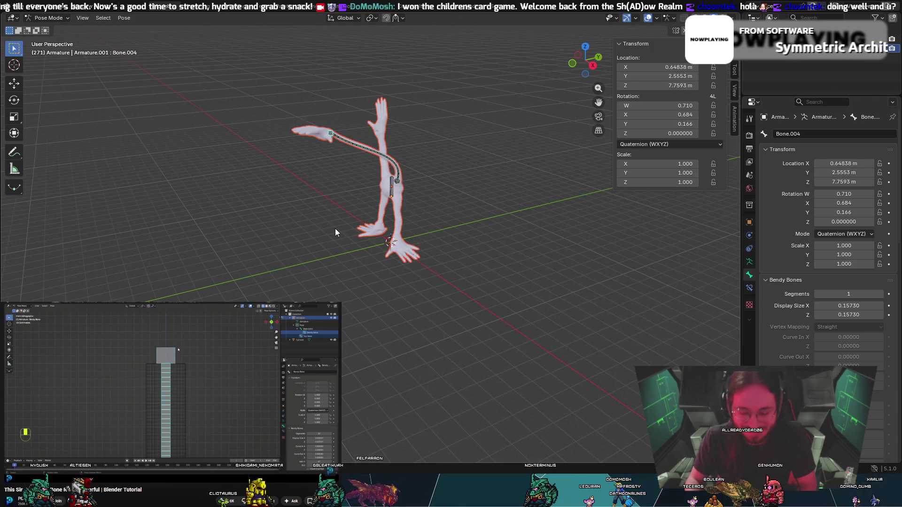
Move Bone.004 far up and to the right, dropping an X-axis-limited attempt.
mouse_move(362, 173)
middle_mouse_down()
mouse_move(337, 164)
mouse_move(431, 139)
mouse_move(378, 126)
mouse_move(432, 157)
mouse_move(437, 123)
mouse_move(465, 131)
middle_mouse_up()
key("g")
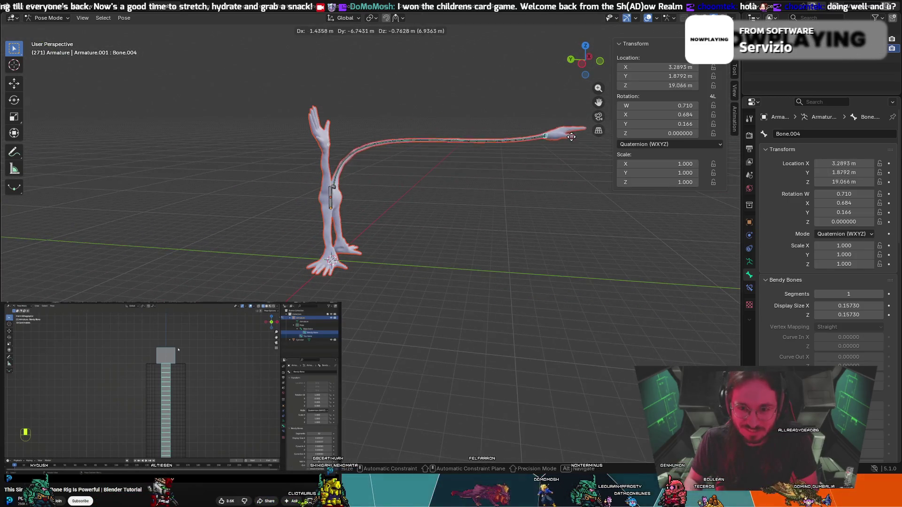
key("x")
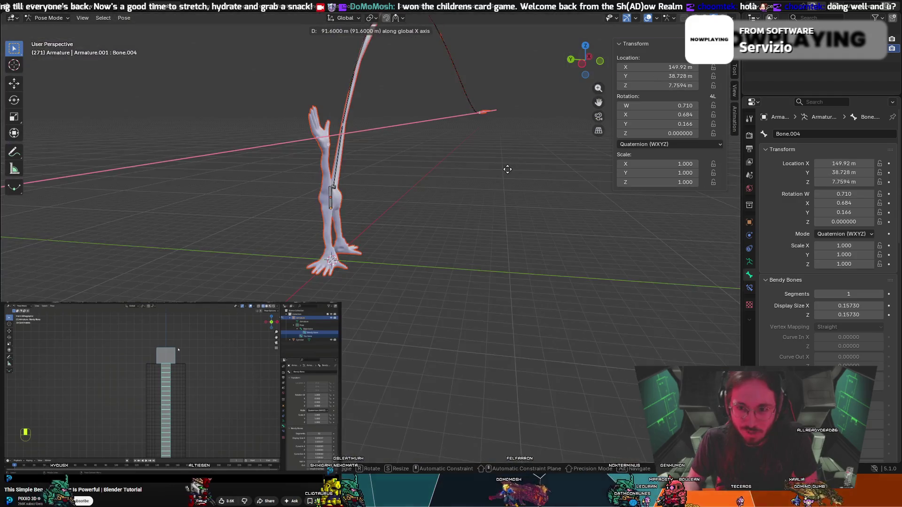
key("Escape")
key("g")
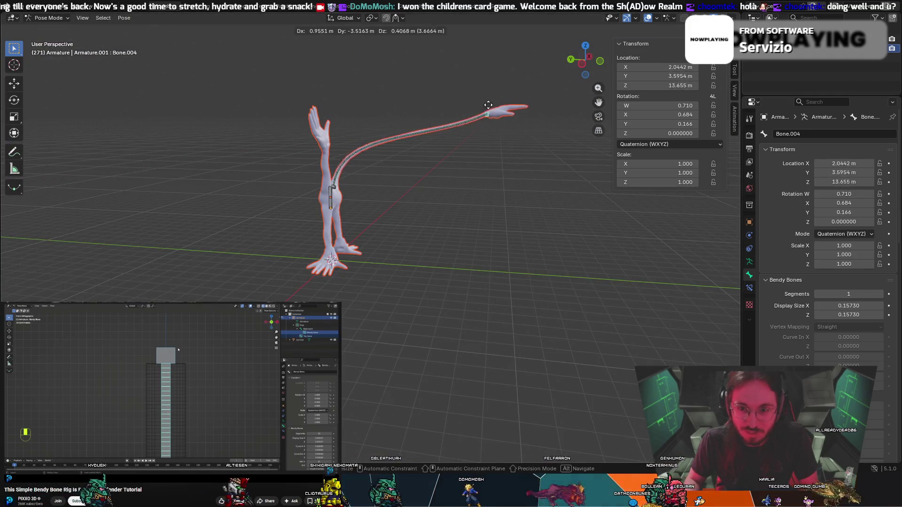
left_click(529, 107)
Inspect the posed creature with the raised arm from several angles, then start undoing.
mouse_move(529, 107)
middle_mouse_down()
mouse_move(463, 179)
mouse_move(401, 165)
mouse_move(393, 175)
mouse_move(443, 145)
mouse_move(444, 131)
mouse_move(403, 113)
mouse_move(324, 210)
mouse_move(286, 225)
mouse_move(440, 193)
mouse_move(433, 186)
middle_mouse_up()
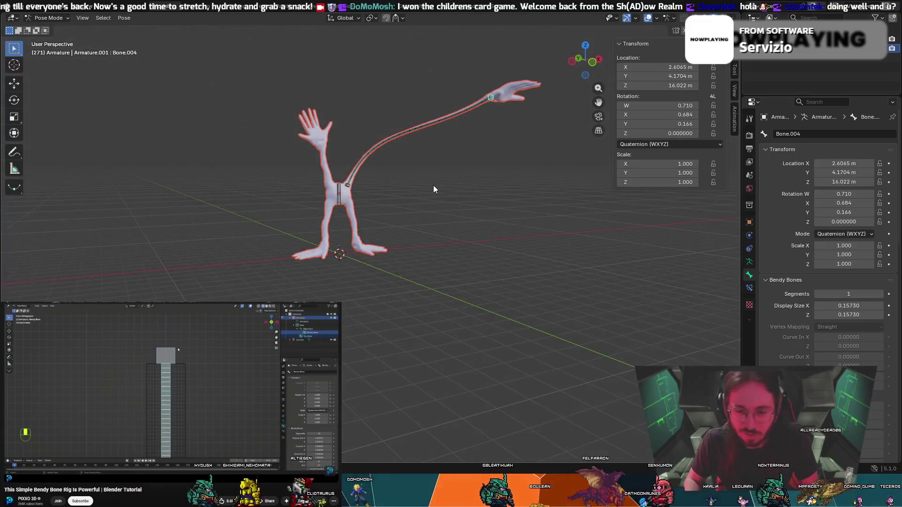
scroll(433, 185, "up", 5)
mouse_move(385, 169)
middle_mouse_down()
mouse_move(437, 120)
mouse_move(462, 118)
mouse_move(397, 193)
mouse_move(407, 189)
mouse_move(401, 282)
mouse_move(423, 280)
mouse_move(438, 264)
mouse_move(549, 271)
mouse_move(707, 263)
mouse_move(77, 278)
mouse_move(554, 173)
mouse_move(423, 97)
middle_mouse_up()
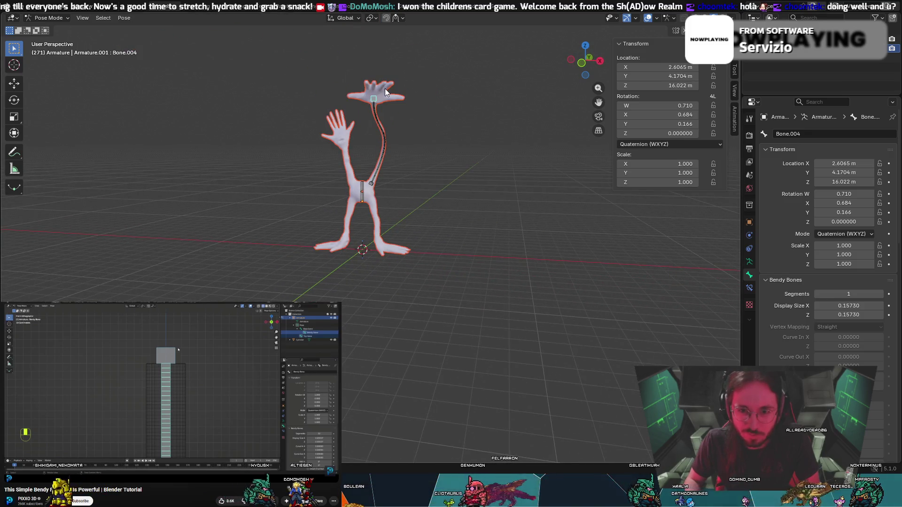
middle_click_drag(382, 126, 375, 176)
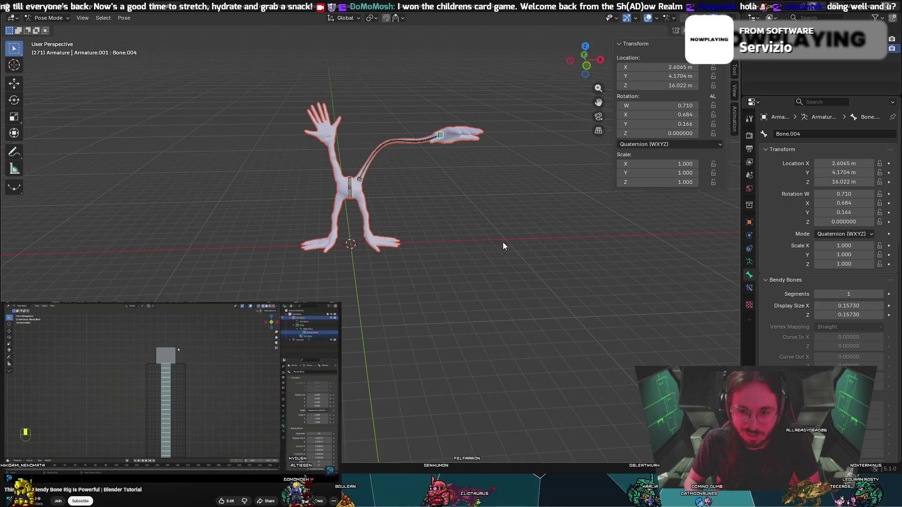
middle_click_drag(502, 243, 645, 252)
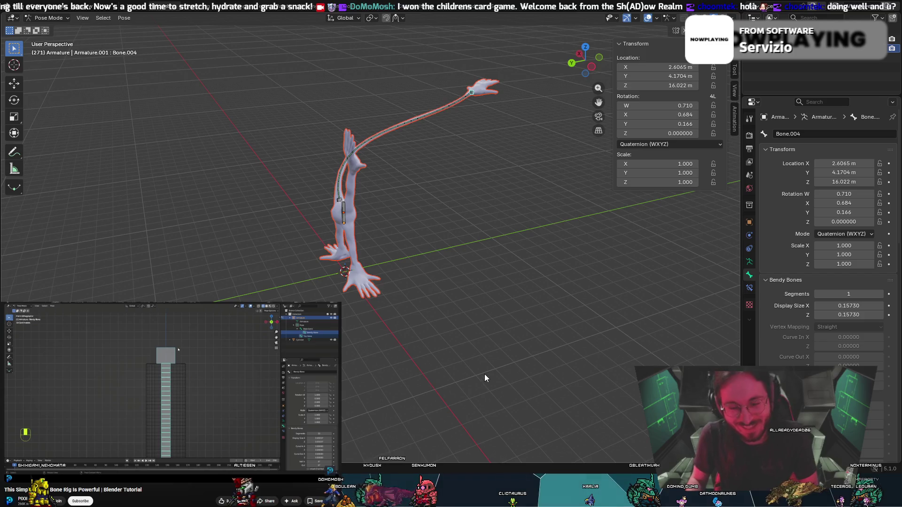
mouse_move(485, 377)
middle_mouse_down()
mouse_move(314, 286)
mouse_move(395, 234)
mouse_move(421, 240)
mouse_move(421, 201)
mouse_move(436, 249)
mouse_move(419, 242)
middle_mouse_up()
key("ctrl+z")
key("ctrl+z")
key("ctrl+z")
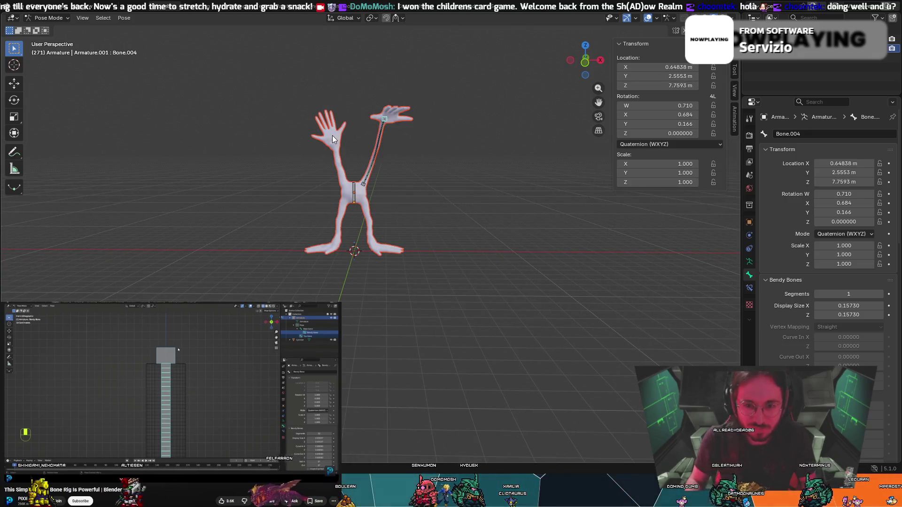
Undo the arm back to its upright pose and toggle between Object and Pose Mode.
key("ctrl+z")
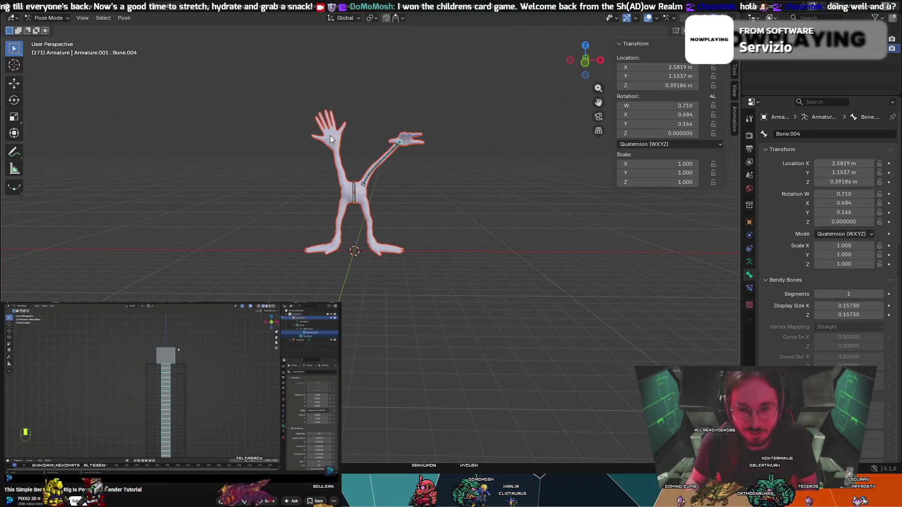
key("ctrl+shift+z")
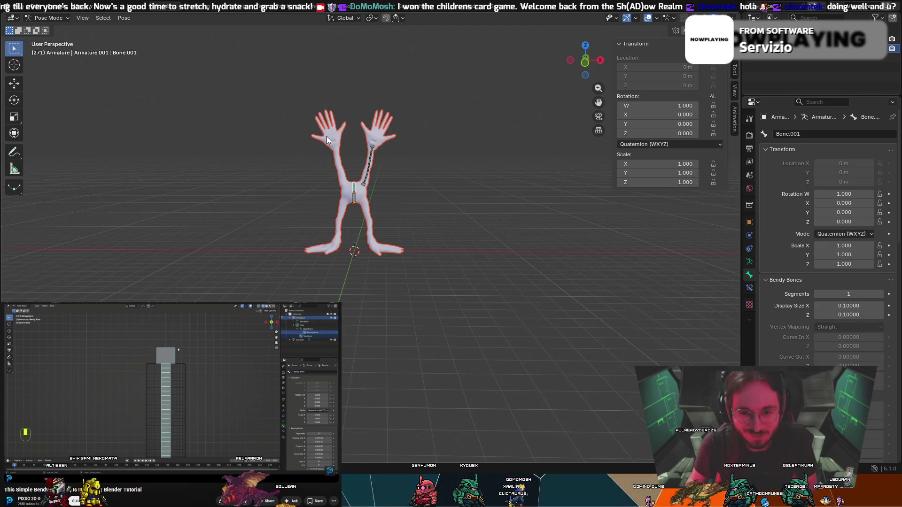
key("ctrl+Tab")
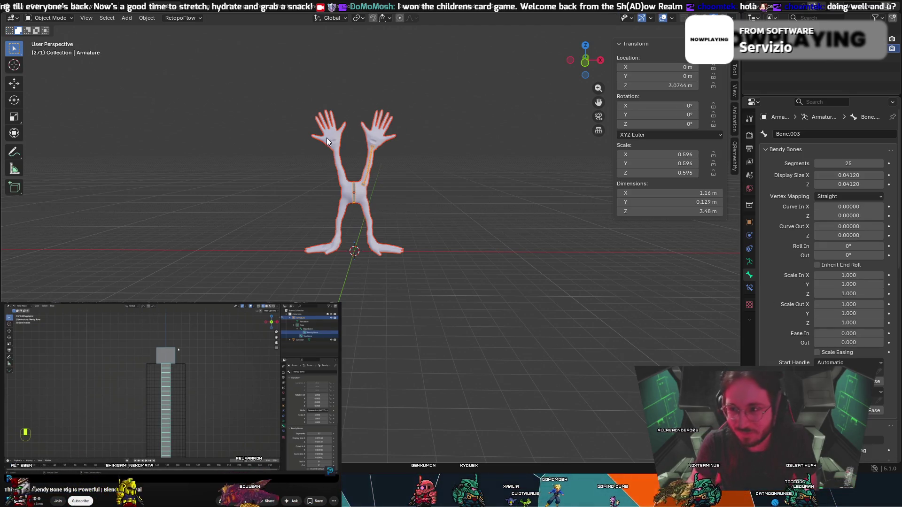
scroll(365, 149, "up", 4)
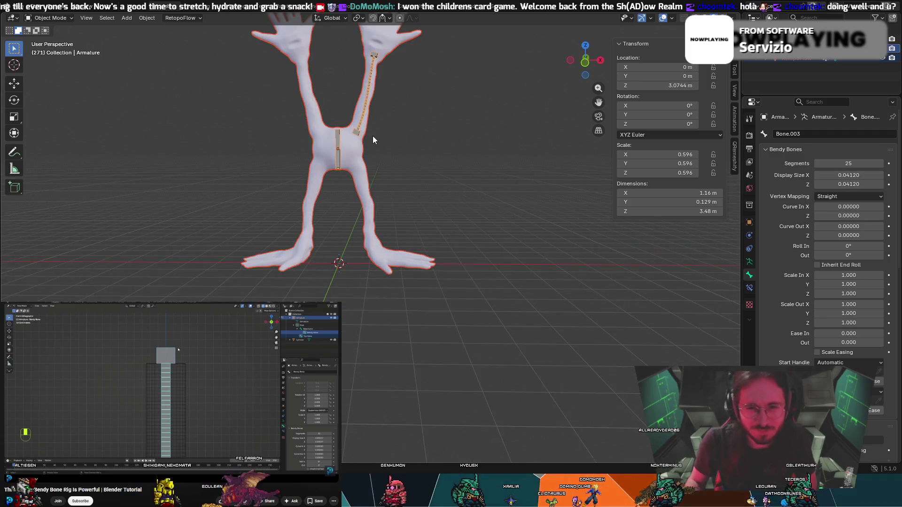
key("ctrl+Tab")
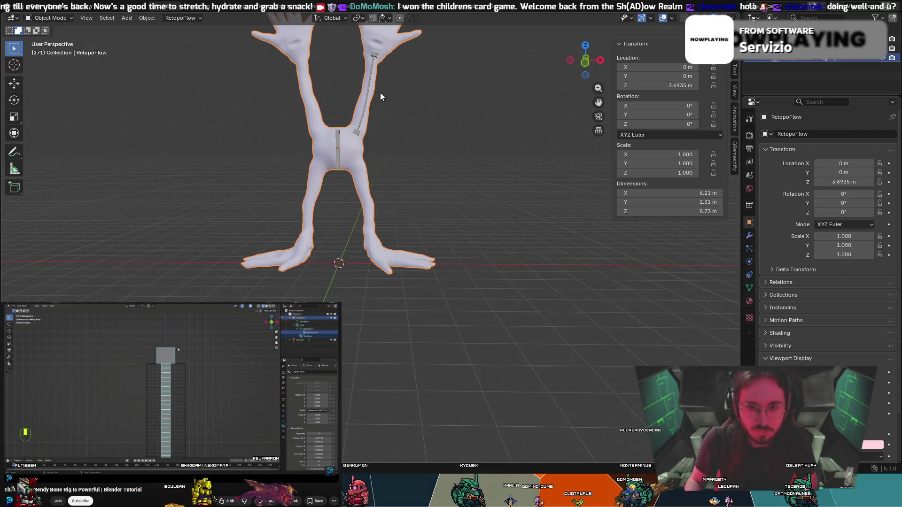
Check the bendy arm bone and wrist Bone.004, then switch the armature to Edit Mode.
left_click(377, 97)
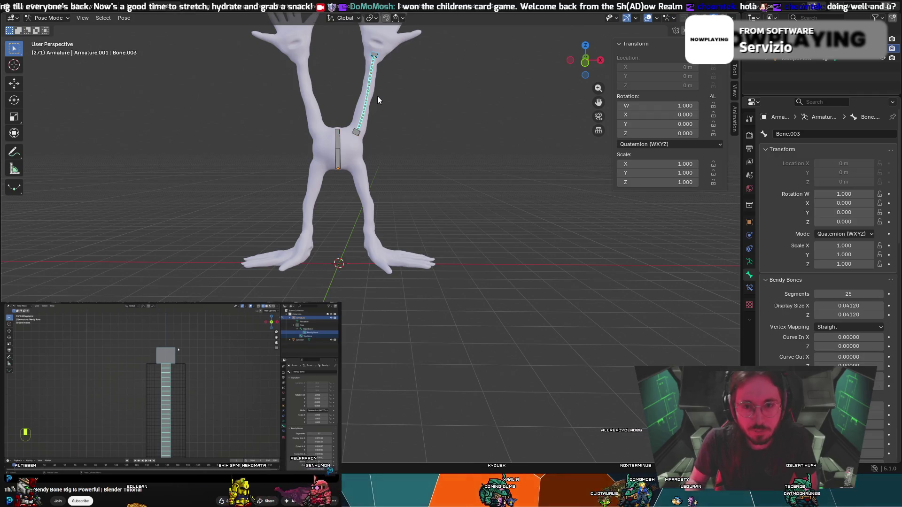
scroll(377, 96, "up", 2)
right_click(388, 87)
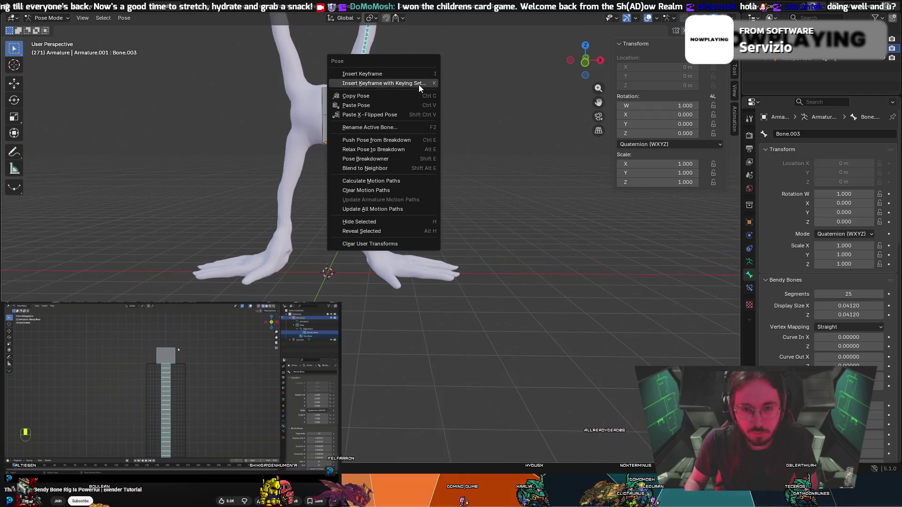
middle_click_drag(481, 46, 520, 190, "shift")
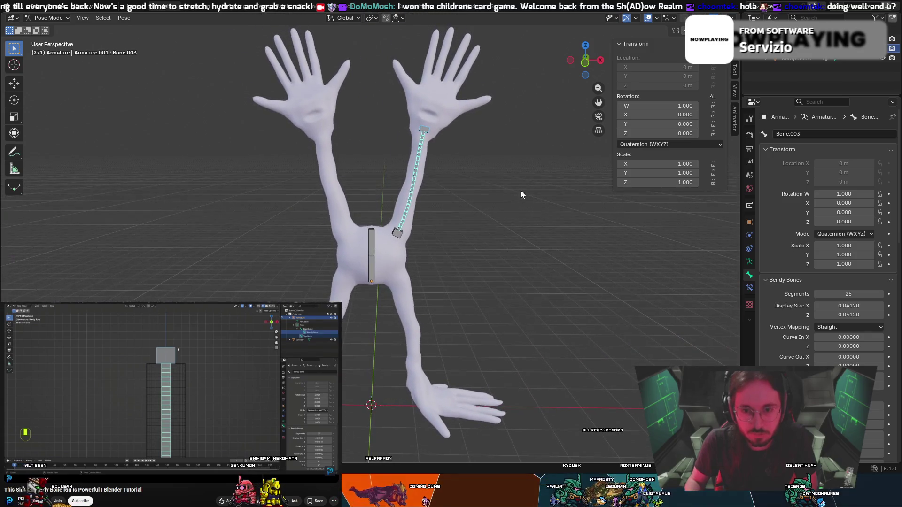
left_click(424, 130)
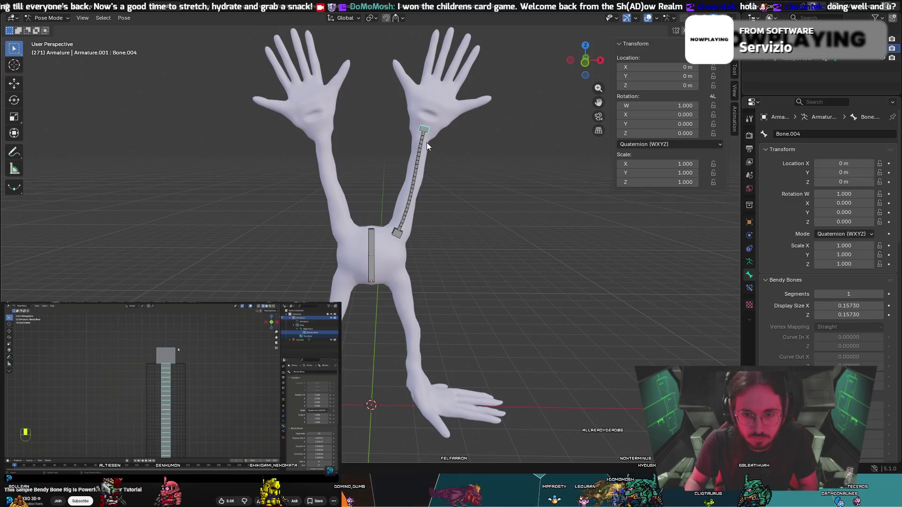
left_click(425, 157)
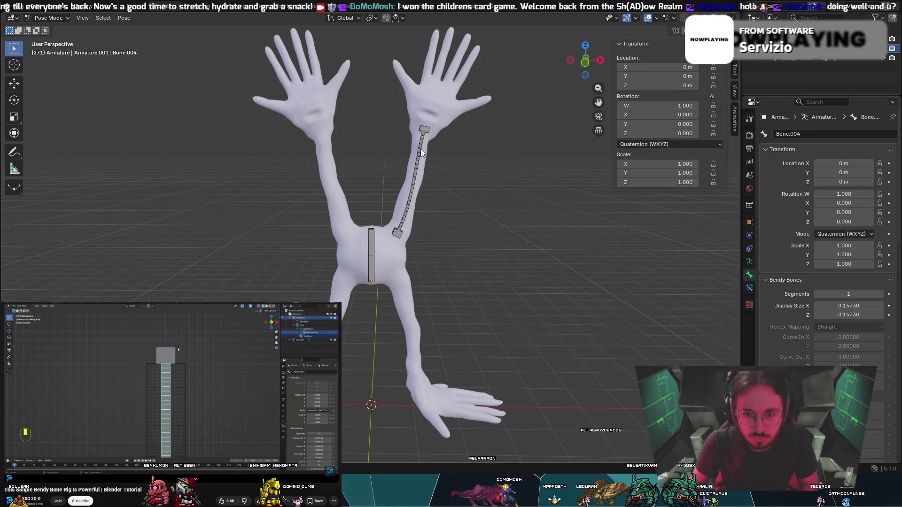
key("Tab")
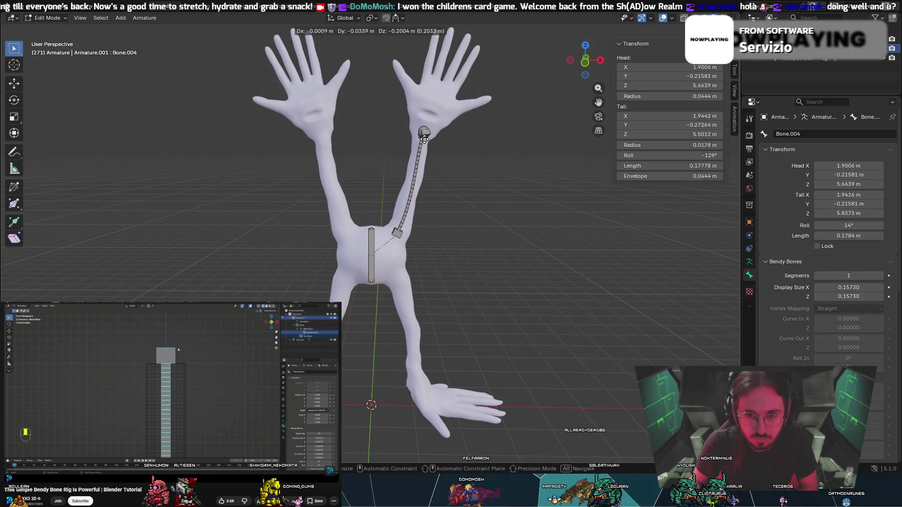
Move Bone.004 down the arm and extrude a new bone, Bone.006, from its tip.
key("g")
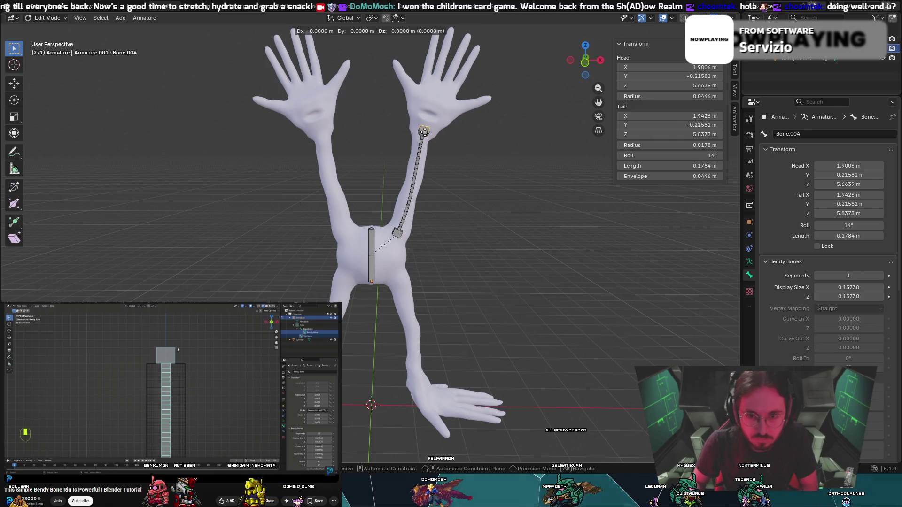
key("Escape")
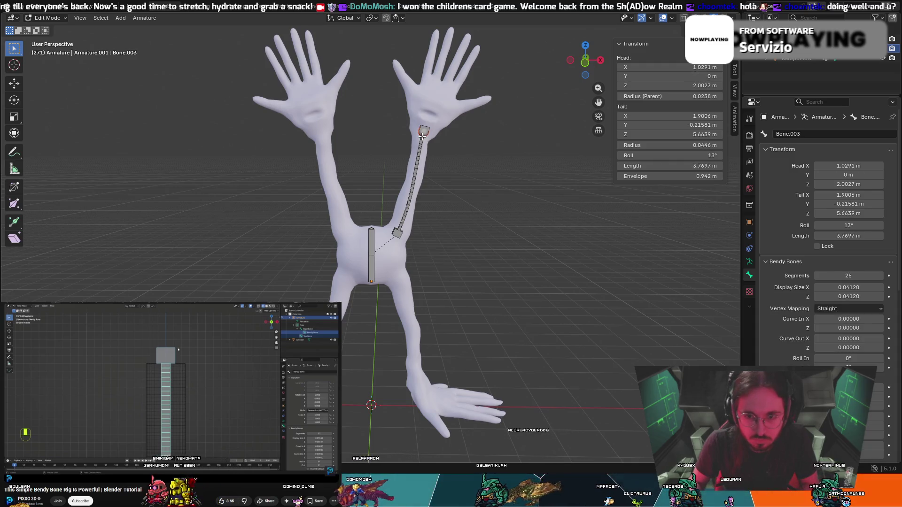
key("g")
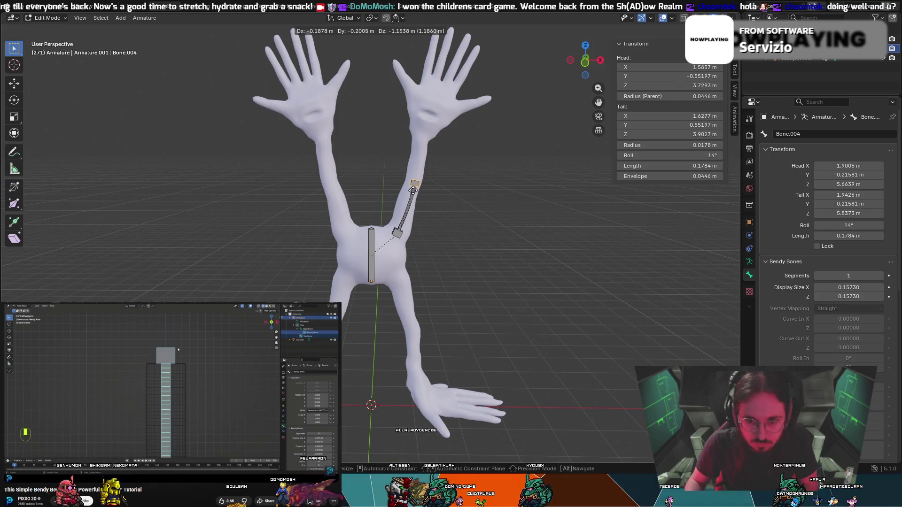
left_click(410, 190)
key("e")
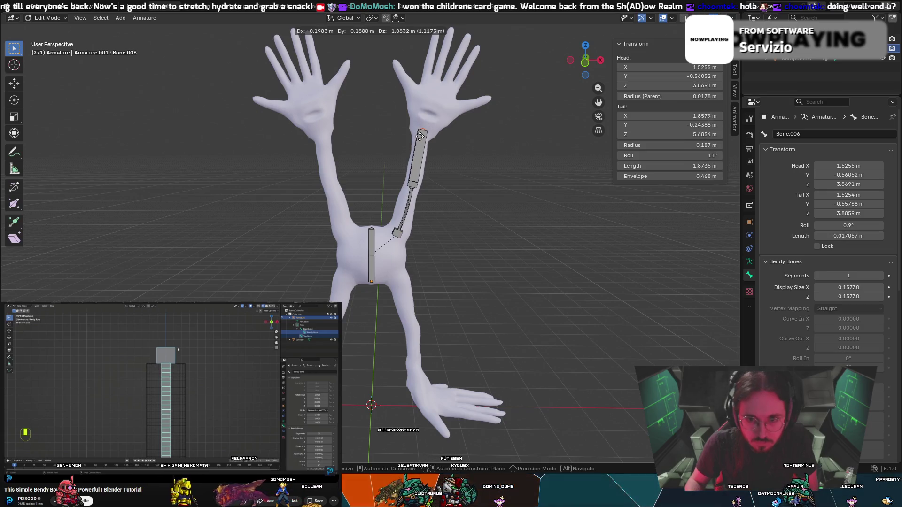
left_click(420, 137)
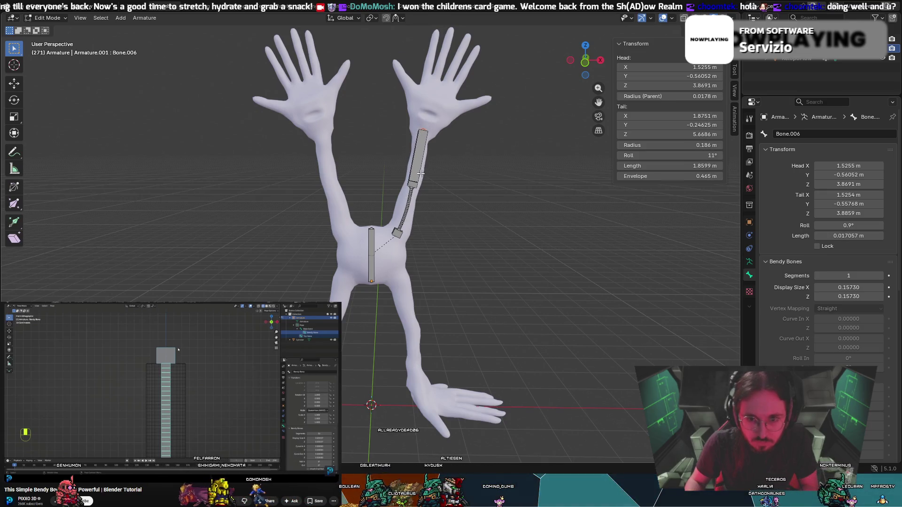
Reposition Bone.004 along the arm through several small moves.
mouse_move(420, 174)
middle_mouse_down()
mouse_move(509, 175)
mouse_move(407, 191)
middle_mouse_up()
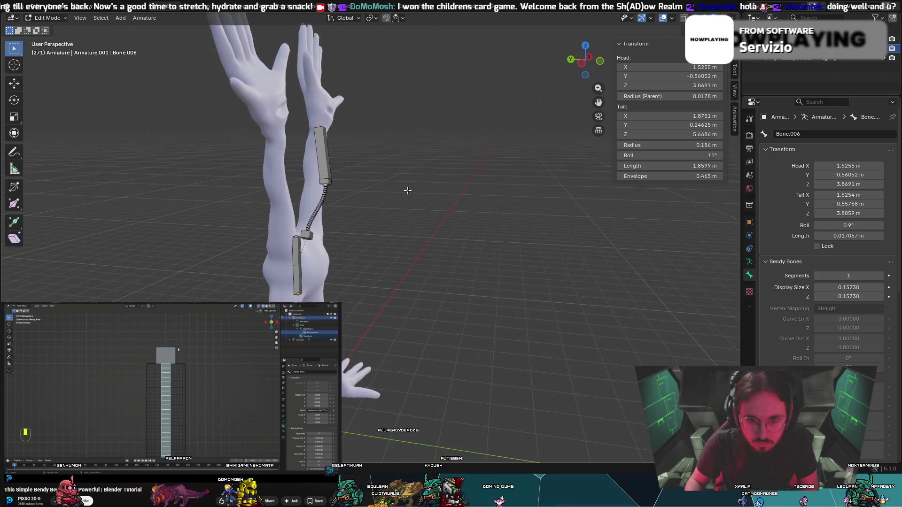
left_click(329, 181)
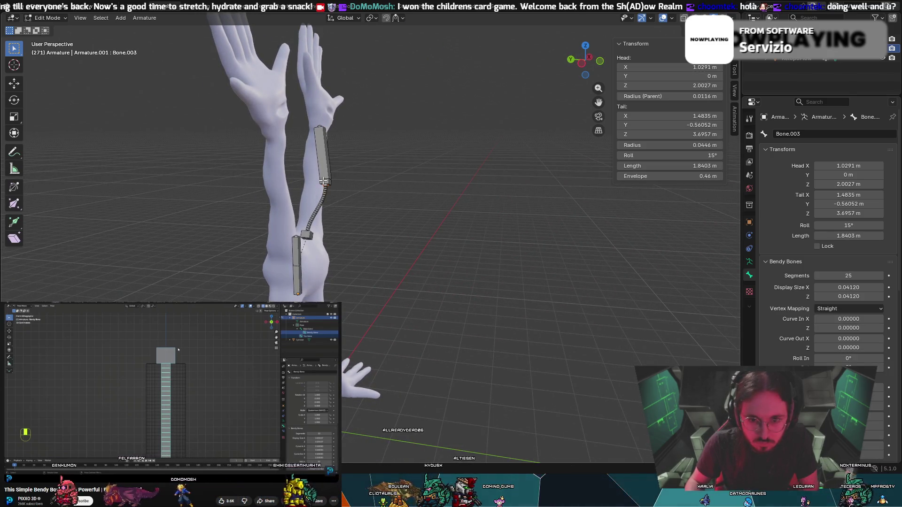
left_click(324, 182)
key("g")
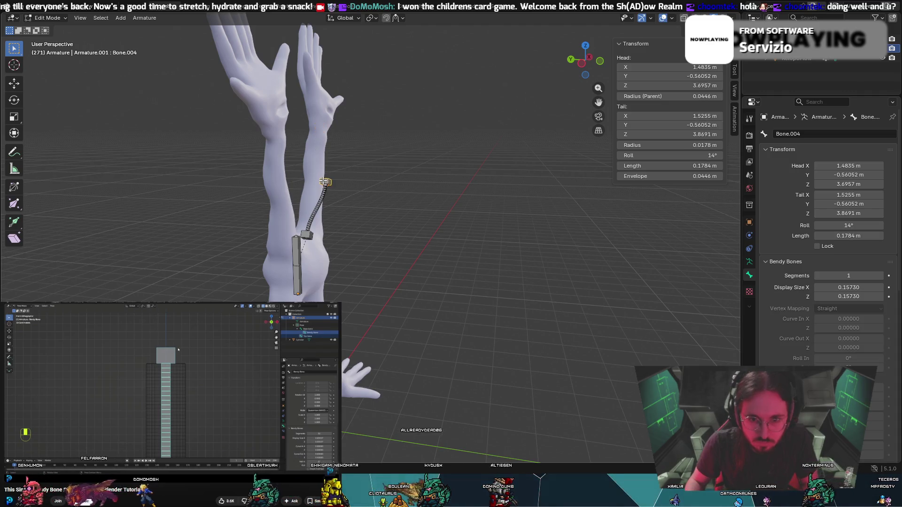
left_click(312, 176)
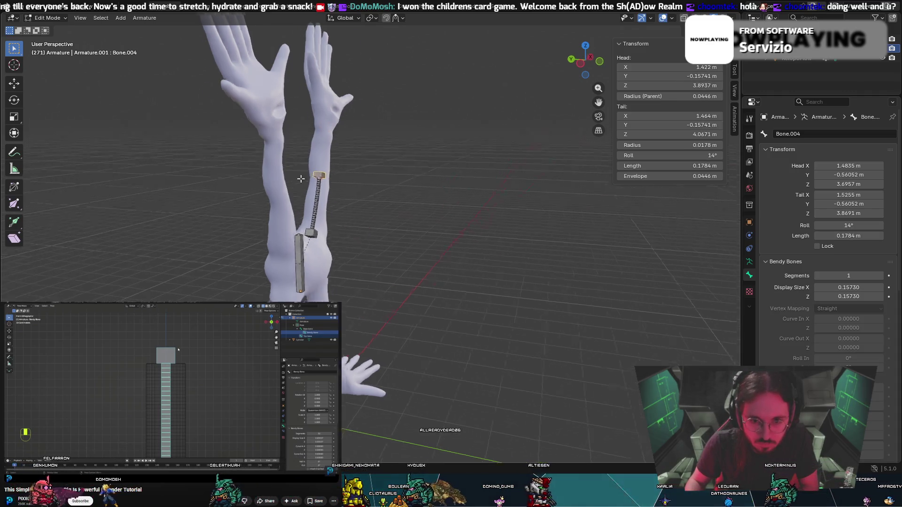
middle_click_drag(312, 175, 212, 173)
scroll(212, 173, "down", 3)
key("g")
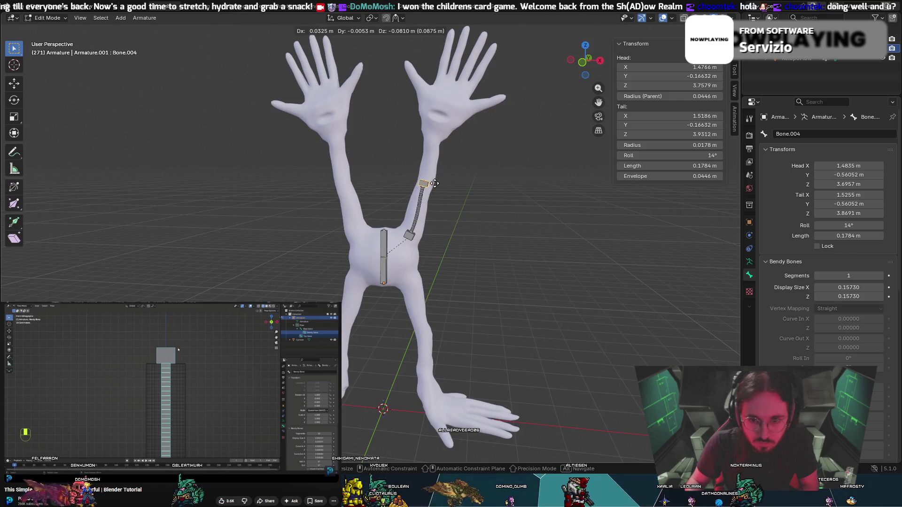
left_click(437, 184)
mouse_move(436, 183)
middle_mouse_down()
mouse_move(247, 183)
mouse_move(281, 189)
middle_mouse_up()
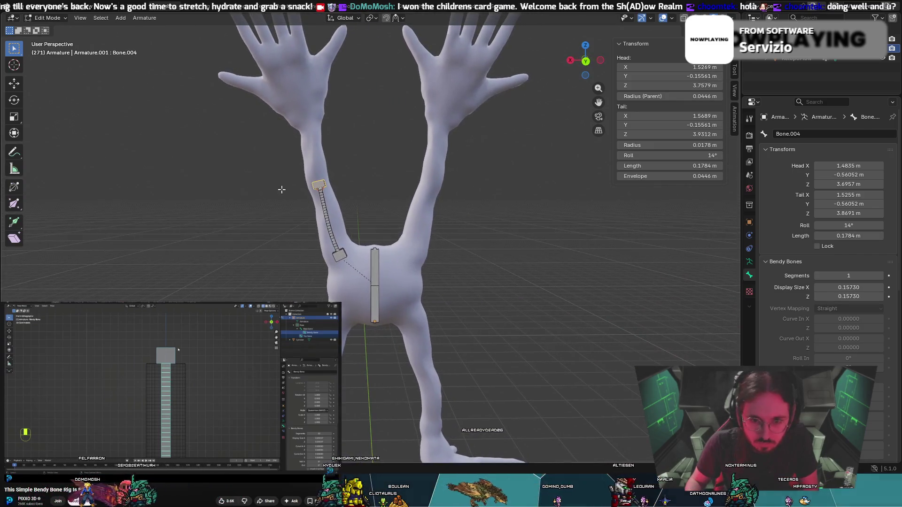
left_click(323, 195)
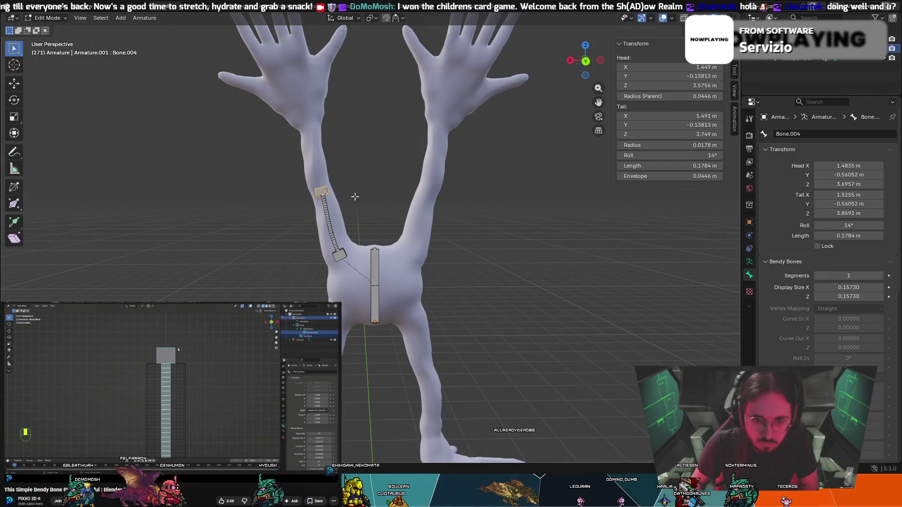
Rotate Bone.004 around the global Y axis and shift it along Y.
key("r")
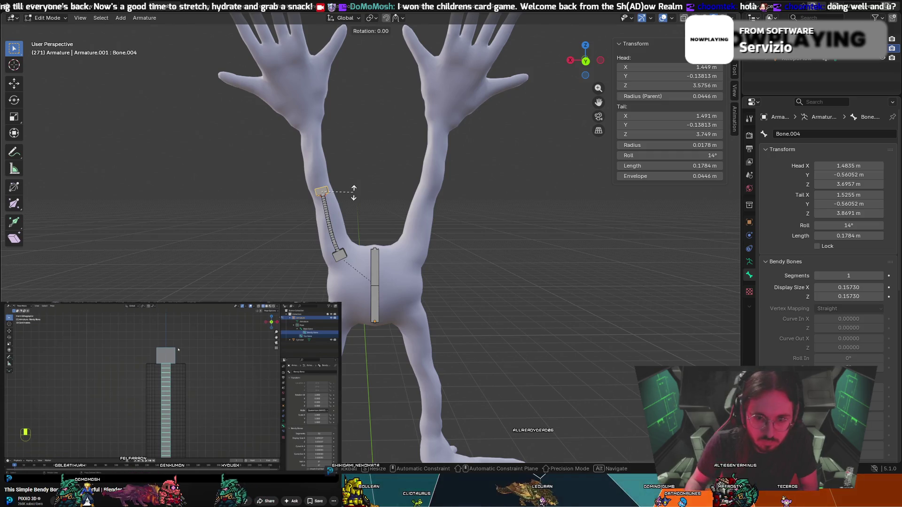
key("y")
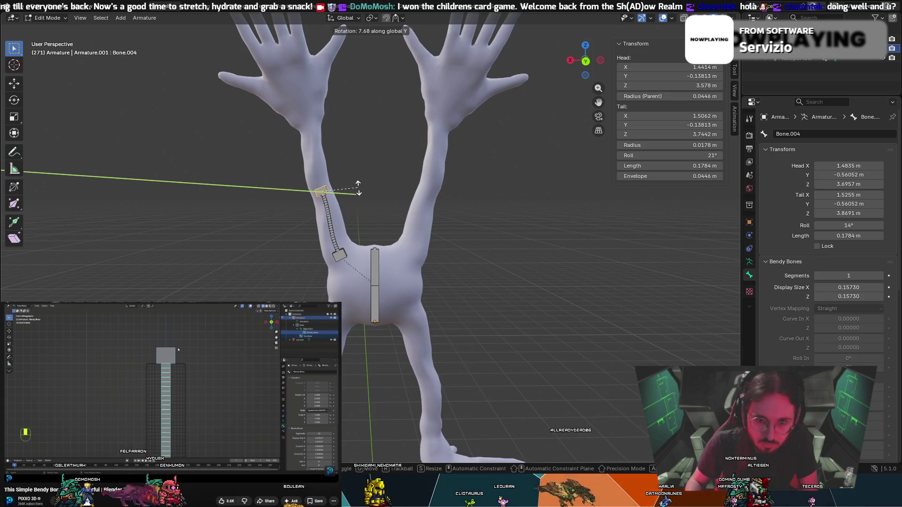
left_click(359, 188)
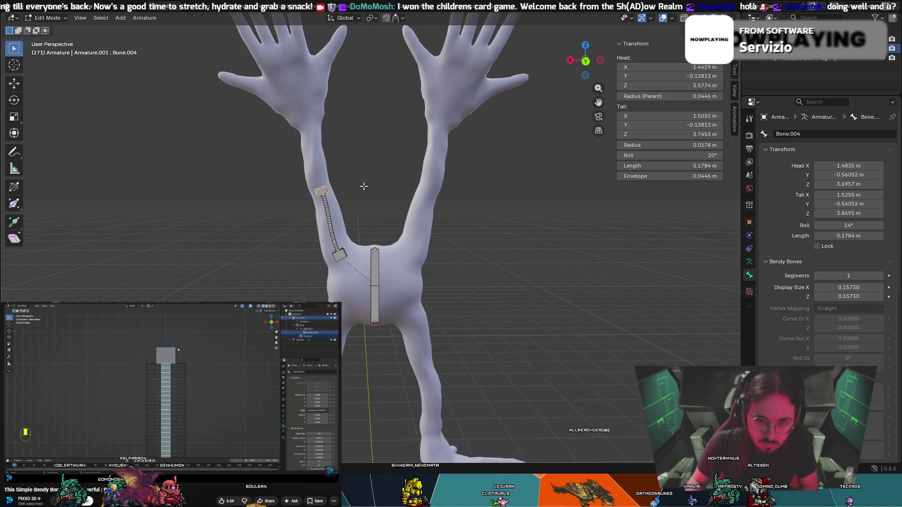
middle_click_drag(363, 188, 262, 189)
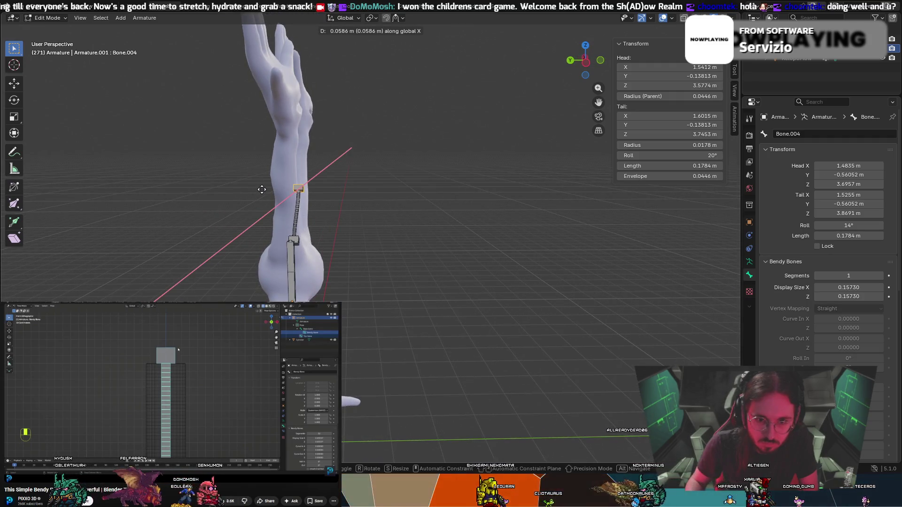
left_click(256, 187)
middle_click_drag(327, 172, 287, 173)
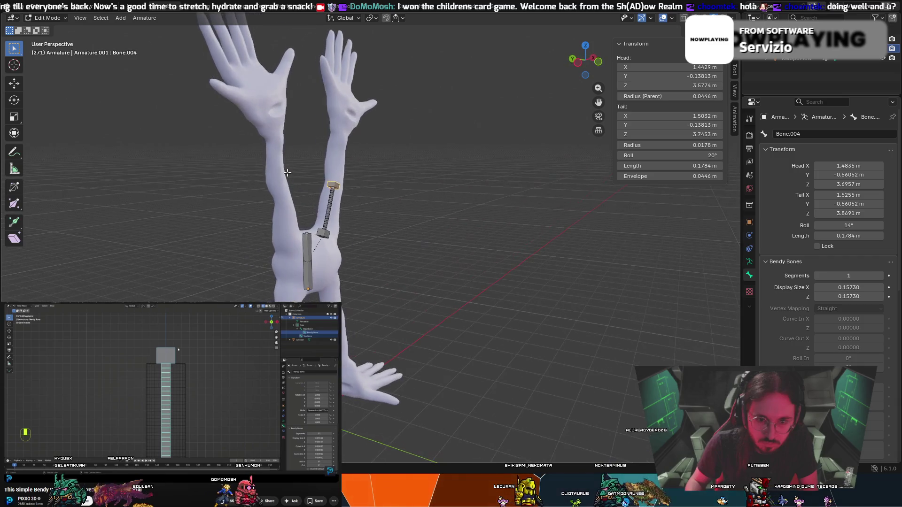
key("g")
key("y")
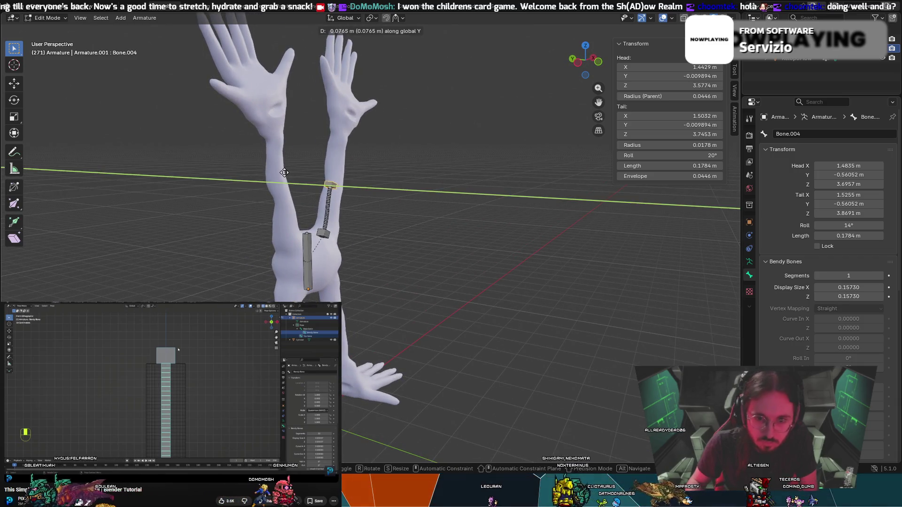
left_click(287, 172)
Make the short bone Connected to its parent bone.
middle_click_drag(287, 172, 353, 173)
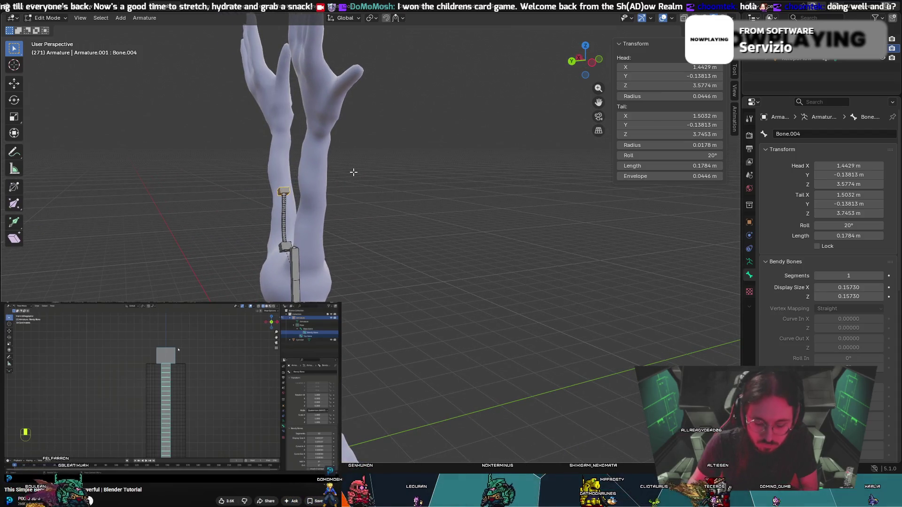
right_click(353, 172)
left_click(354, 176)
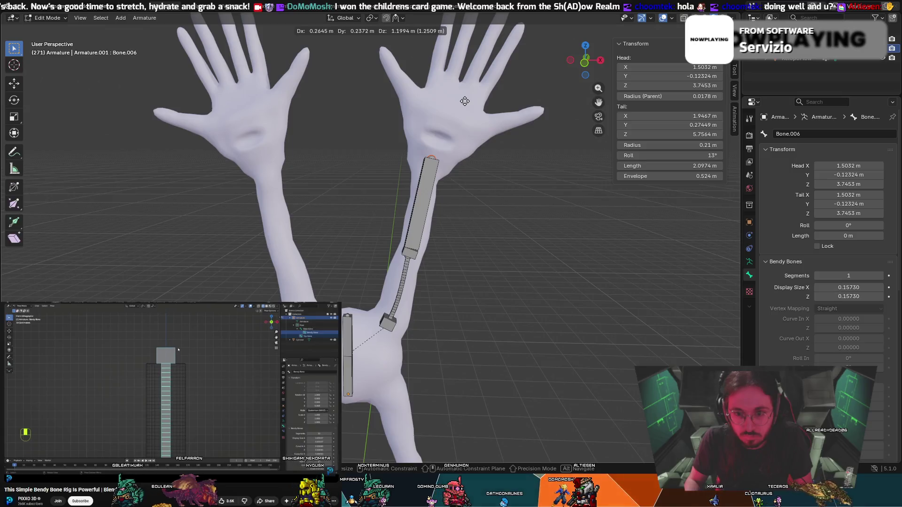
Lay the long bone along the forearm and extrude a short bone from its tip.
left_click(464, 101)
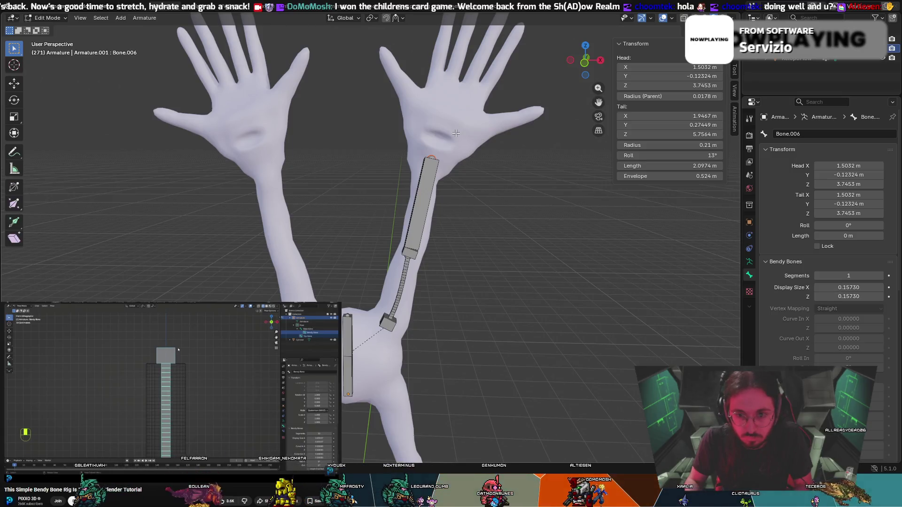
key("e")
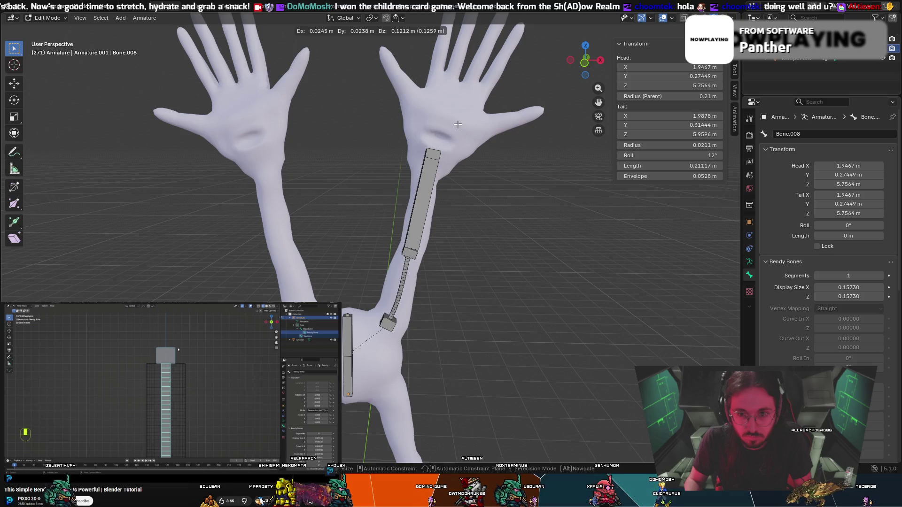
left_click(458, 124)
Set the bendy Bone.003's display width to 0.04120, reverting a stray head shift.
left_click(406, 277)
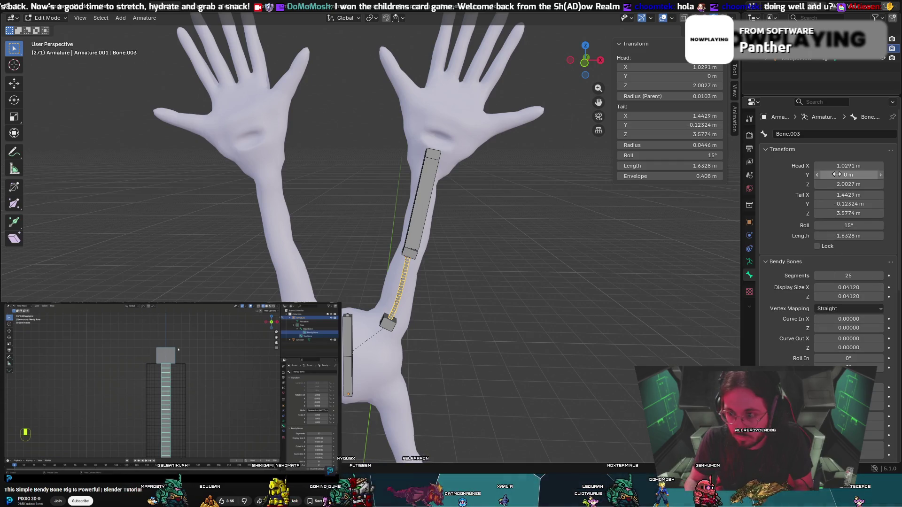
left_click_drag(843, 165, 883, 165)
key("ctrl+z")
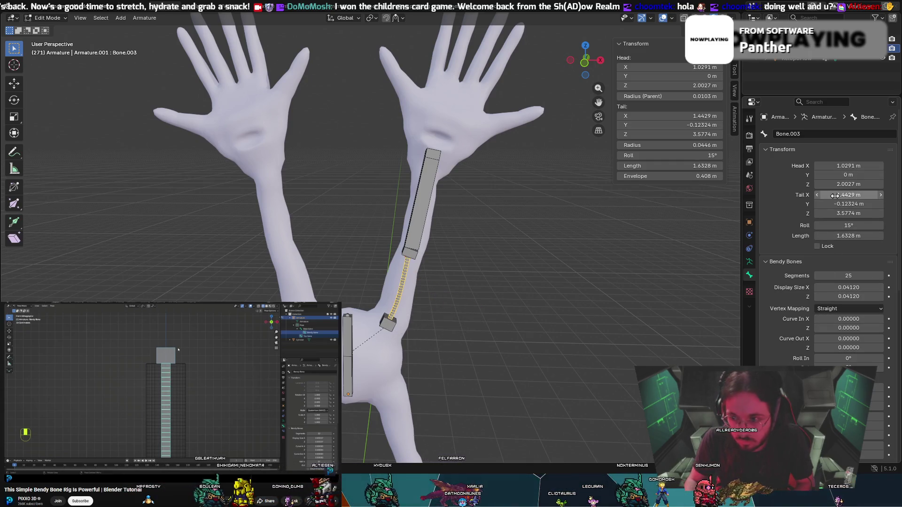
scroll(839, 203, "down", 4)
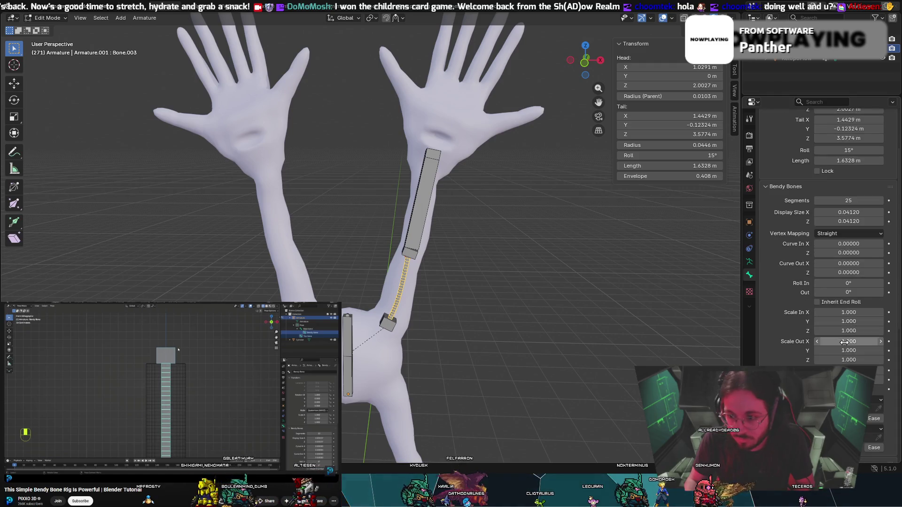
left_click_drag(848, 212, 868, 212)
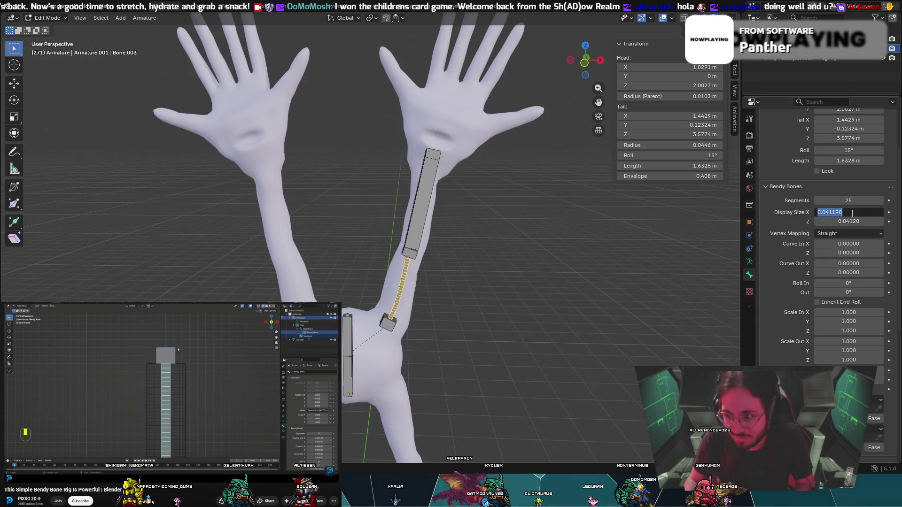
key("Return")
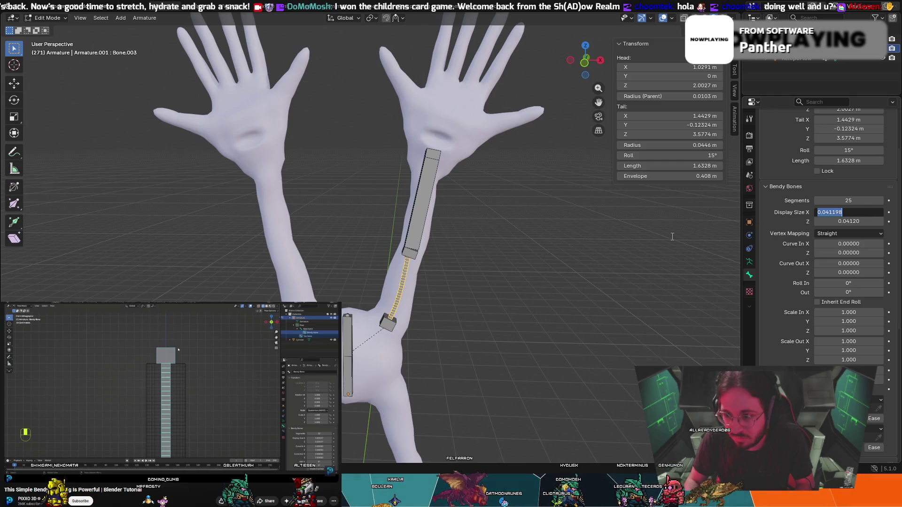
key("Return")
right_click(847, 216)
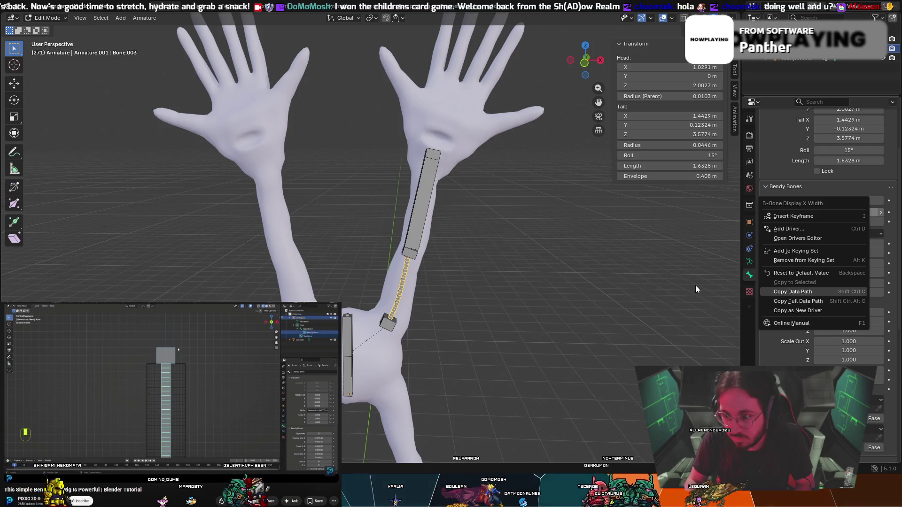
left_click(791, 292)
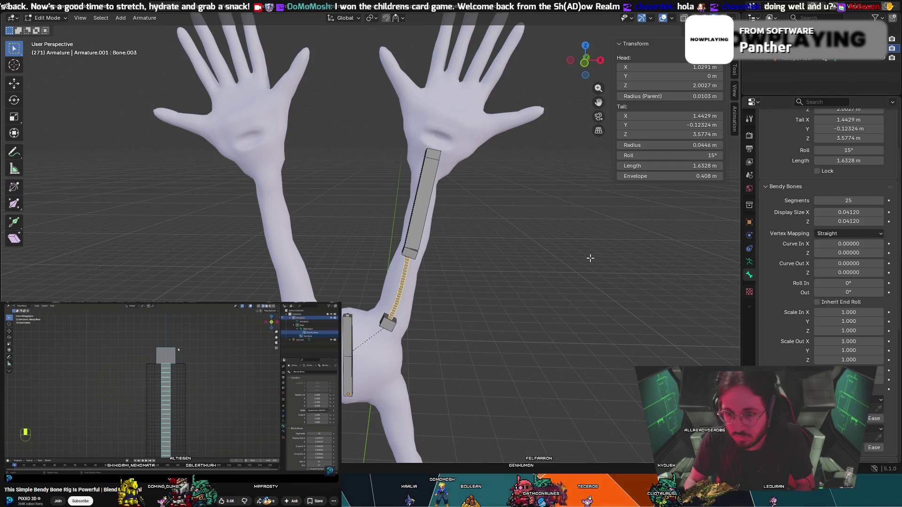
Inspect Bone.006's display width options, then reselect the bendy Bone.003.
left_click(411, 199)
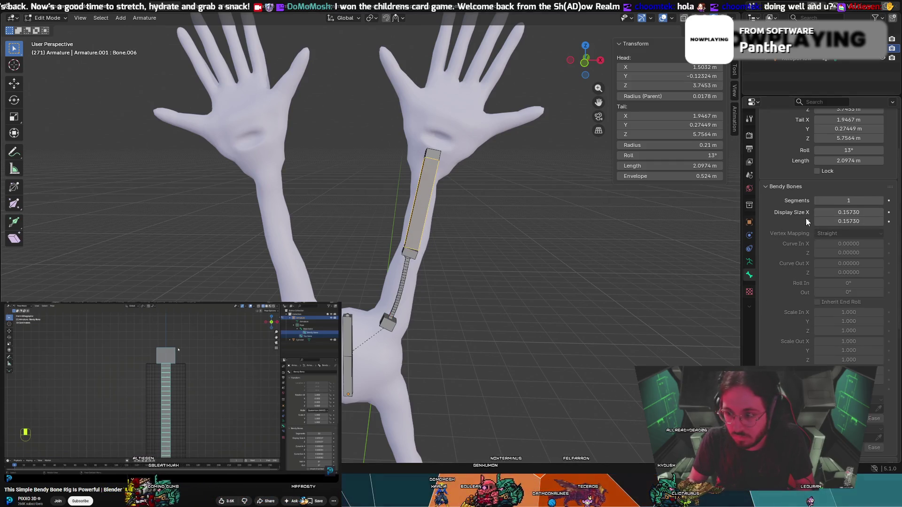
right_click(820, 211)
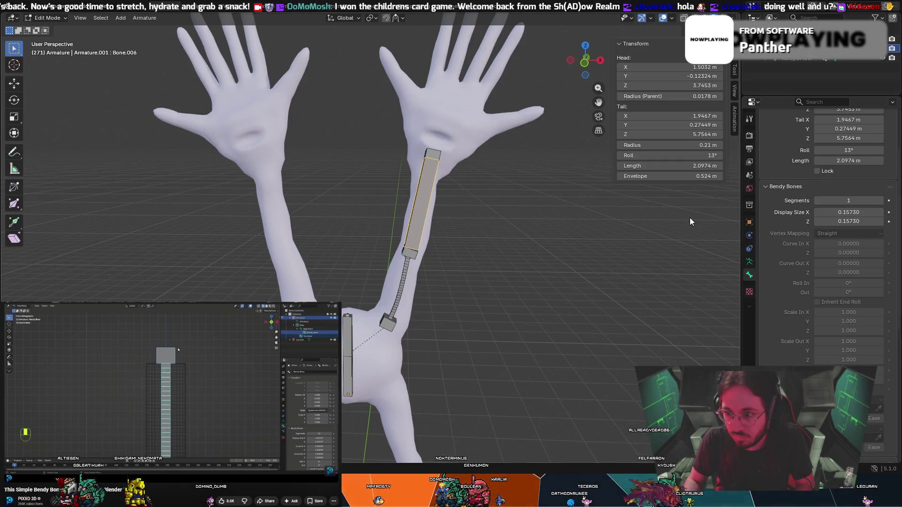
left_click(399, 292)
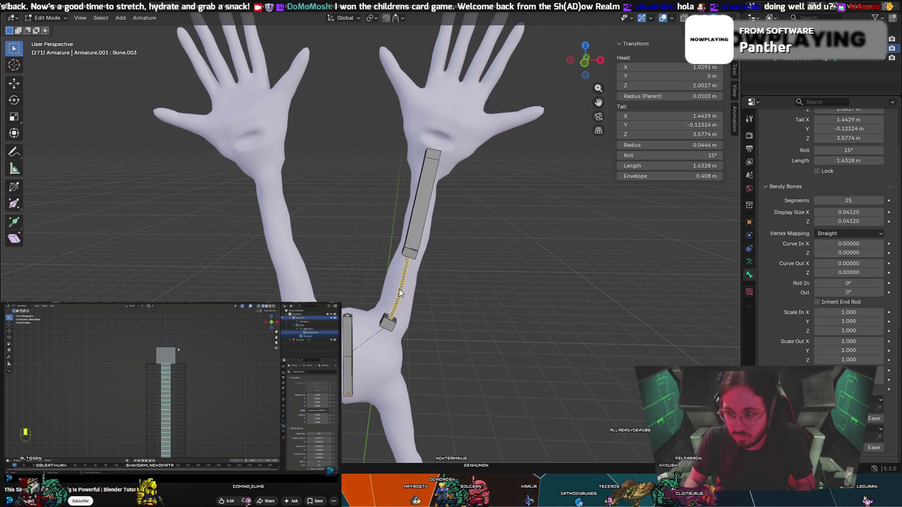
Set the upper control bone Bone.006's Display Size X to 0.0412.
left_click(422, 212)
double_click(850, 212)
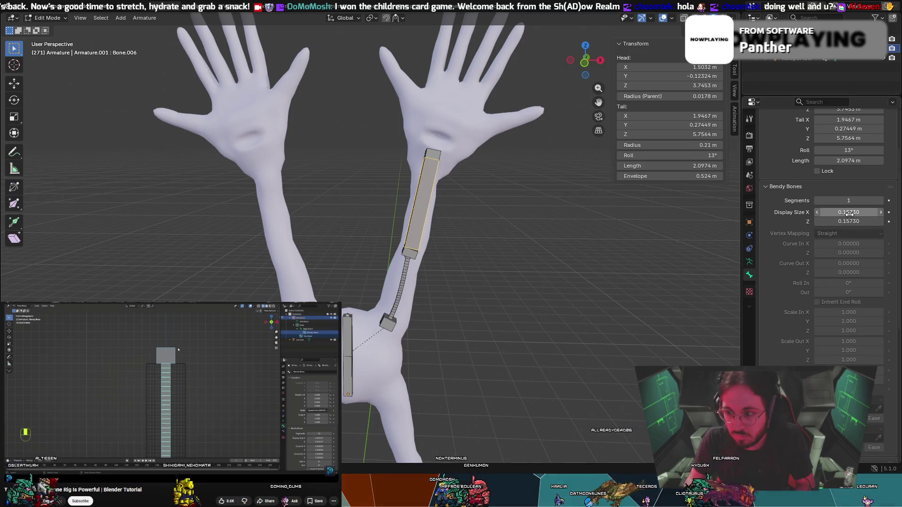
type("0")
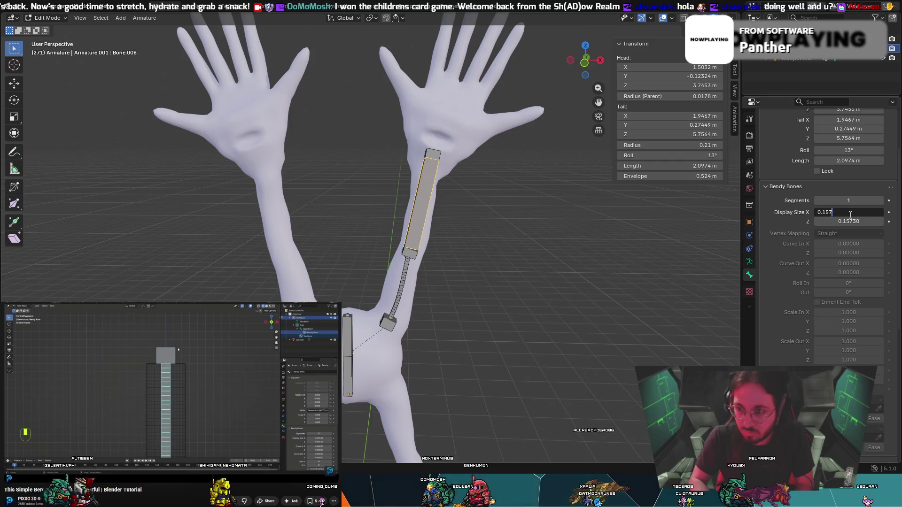
type(".0412")
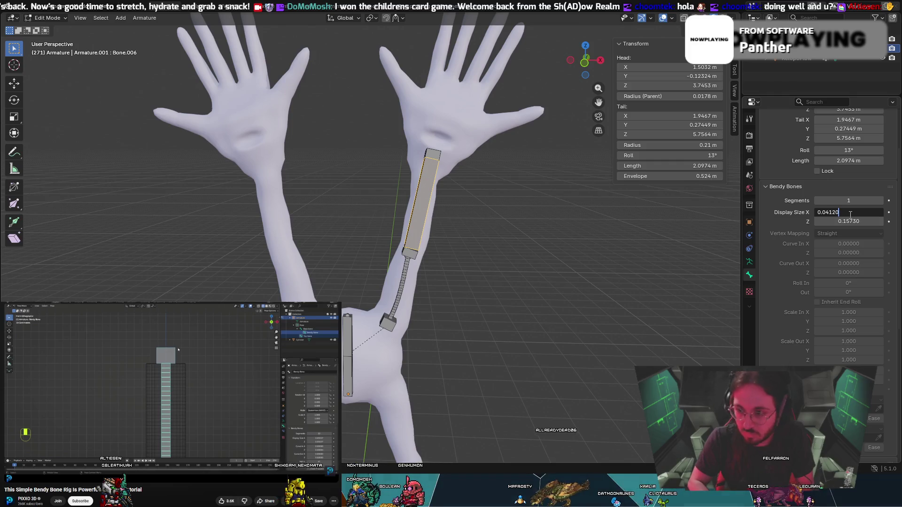
key("Return")
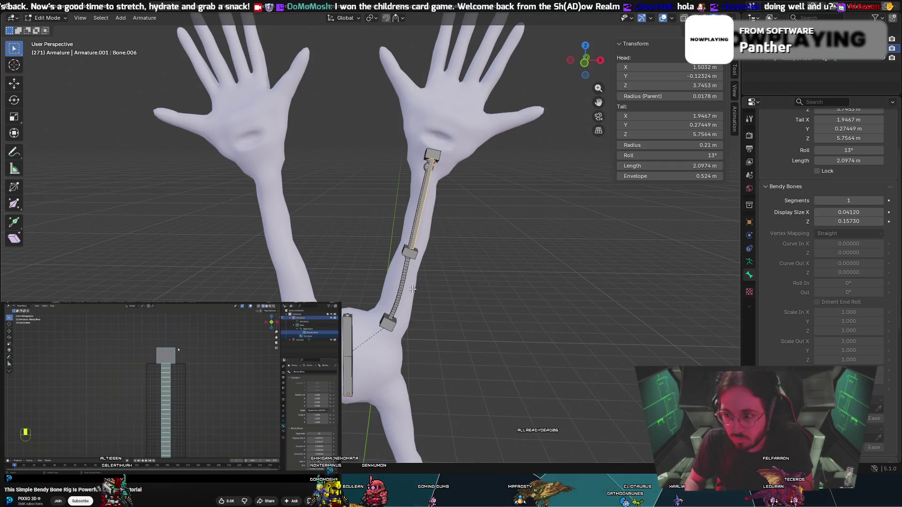
Reselect the bones and undo back through the earlier bone edits.
left_click(403, 285)
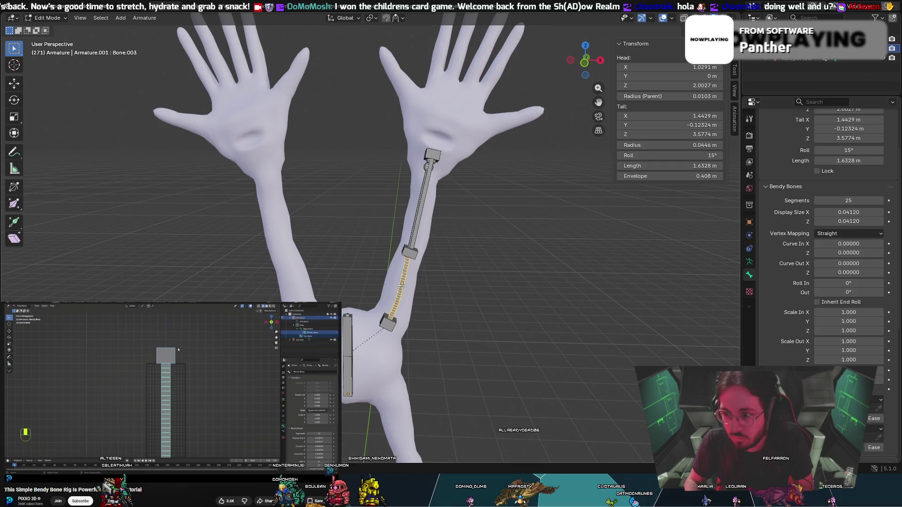
left_click(428, 206)
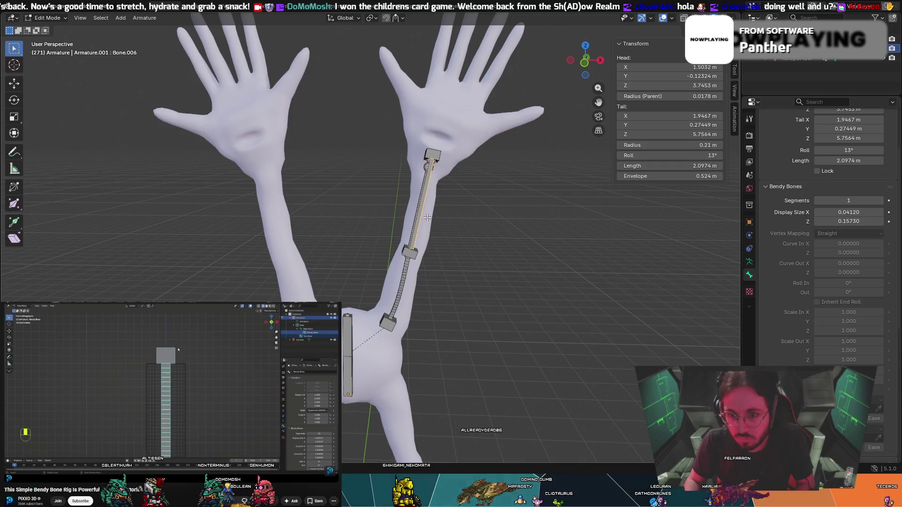
key("ctrl+alt+s")
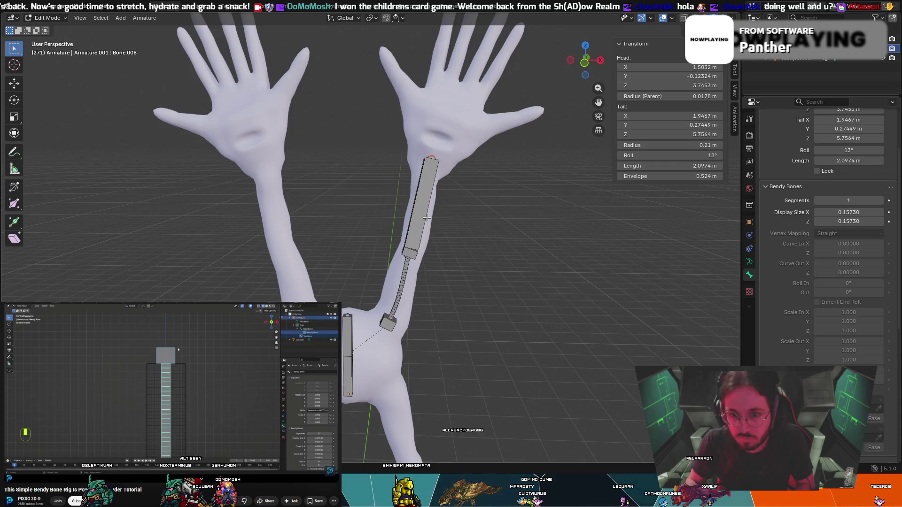
key("ctrl+z")
key("g")
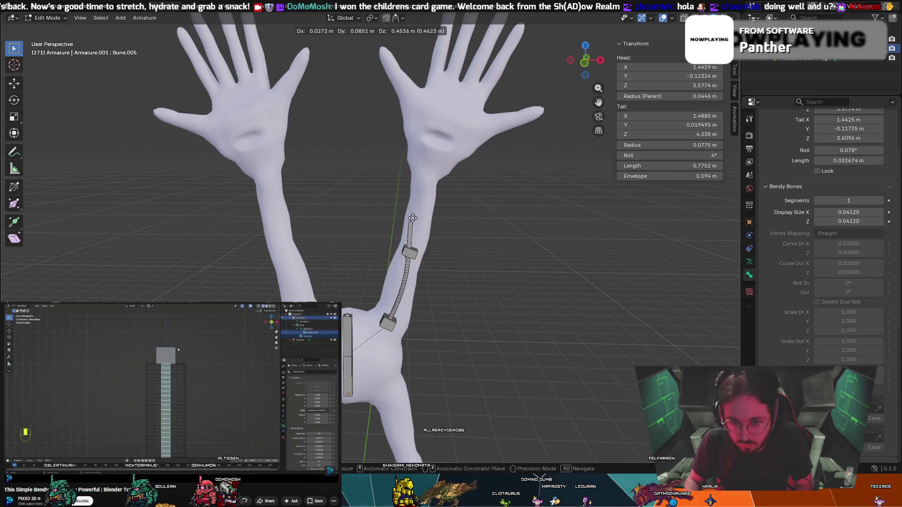
key("Escape")
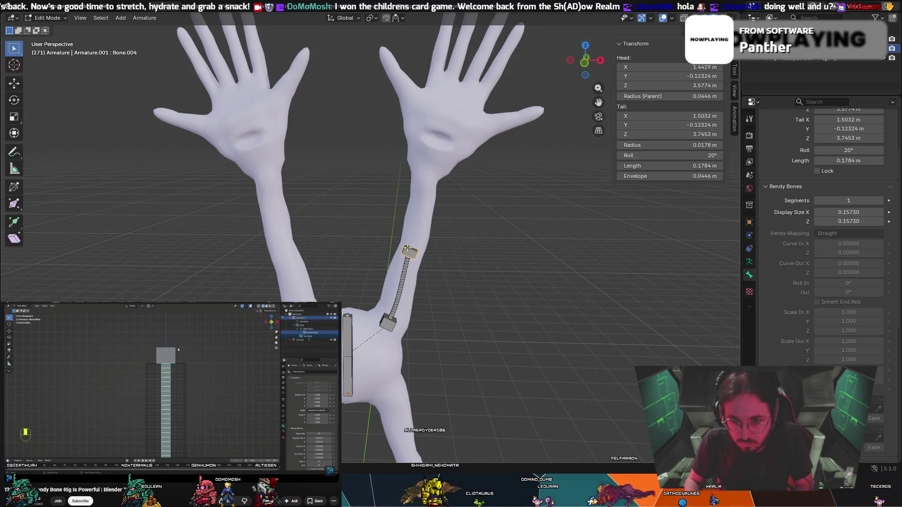
Extrude Bone.007 from Bone.004's tip, cancelling a stray zero-length extrusion.
key("e")
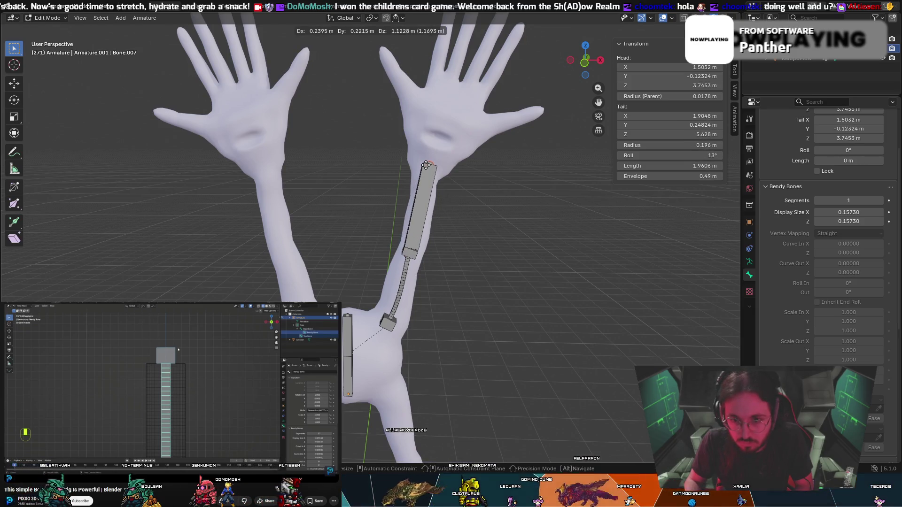
left_click(426, 165)
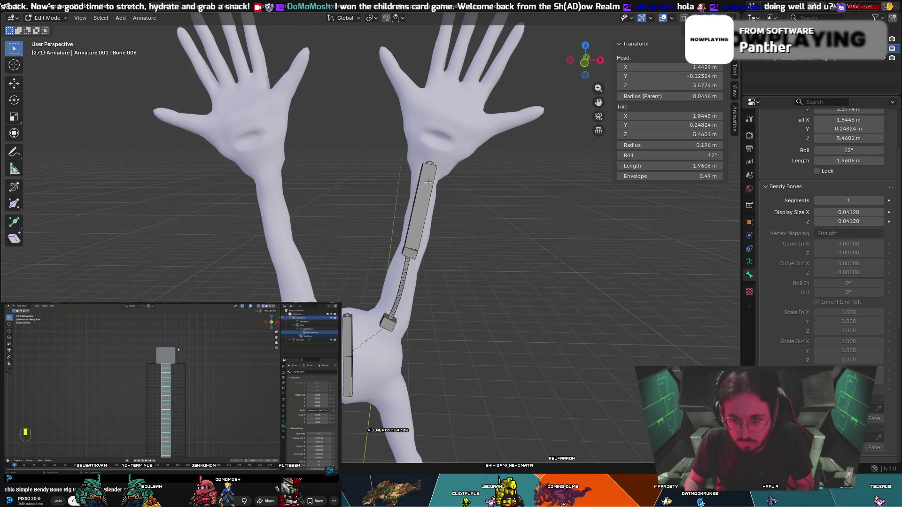
right_click(427, 182)
key("Escape")
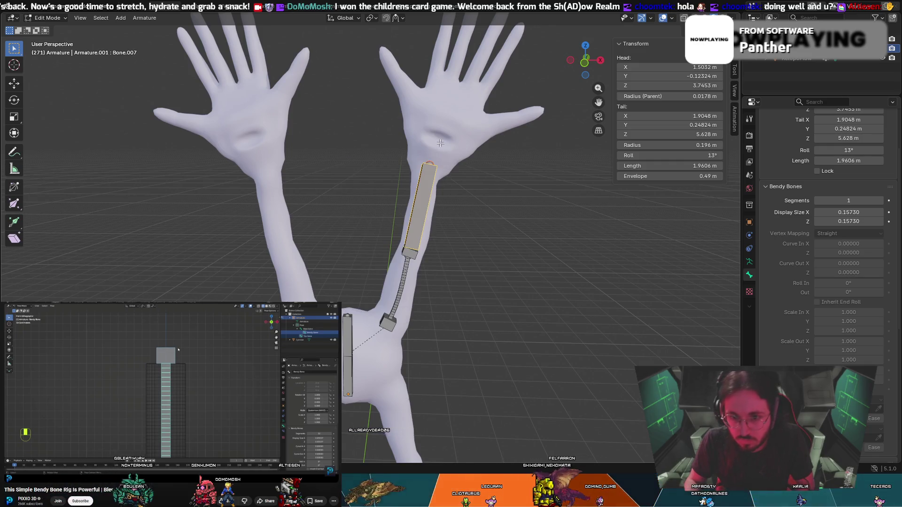
right_click(431, 162)
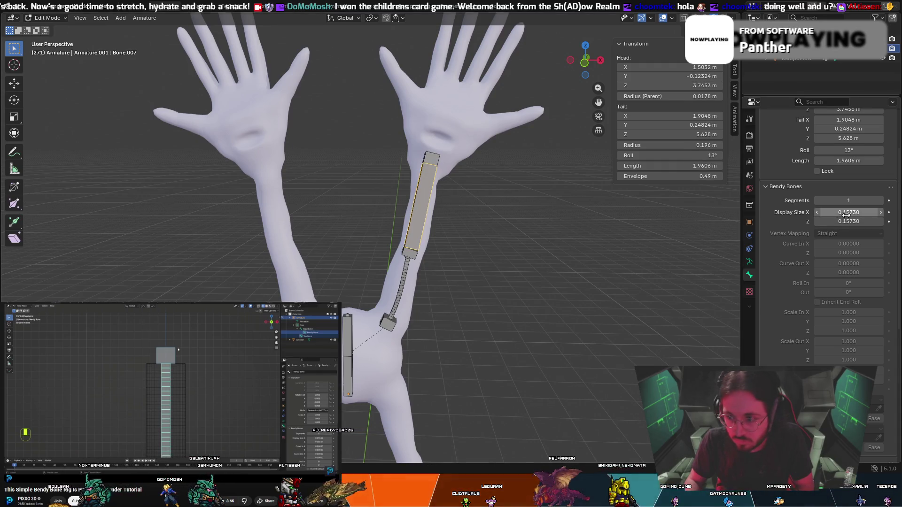
Set the upper bone's Display Size X and Z to 0.0412, then test a move and cancel.
left_click(825, 213)
left_click_drag(825, 212, 822, 212)
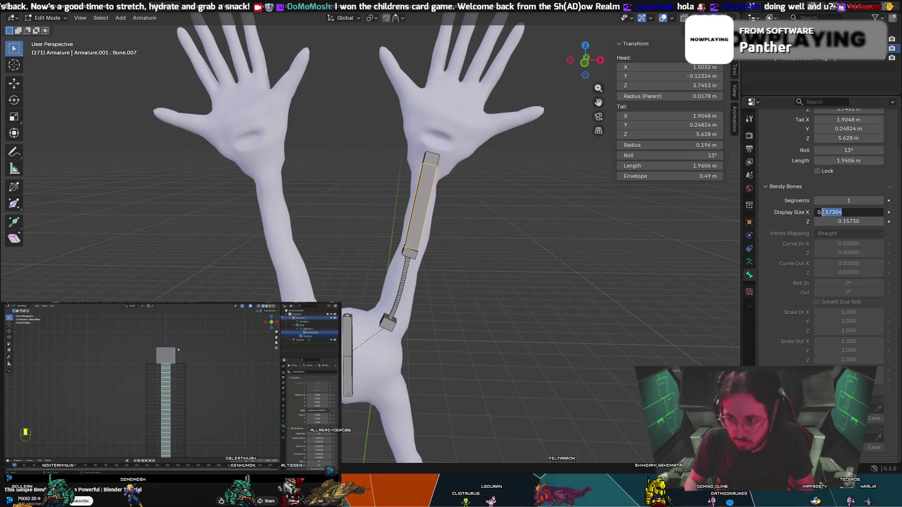
type("0412")
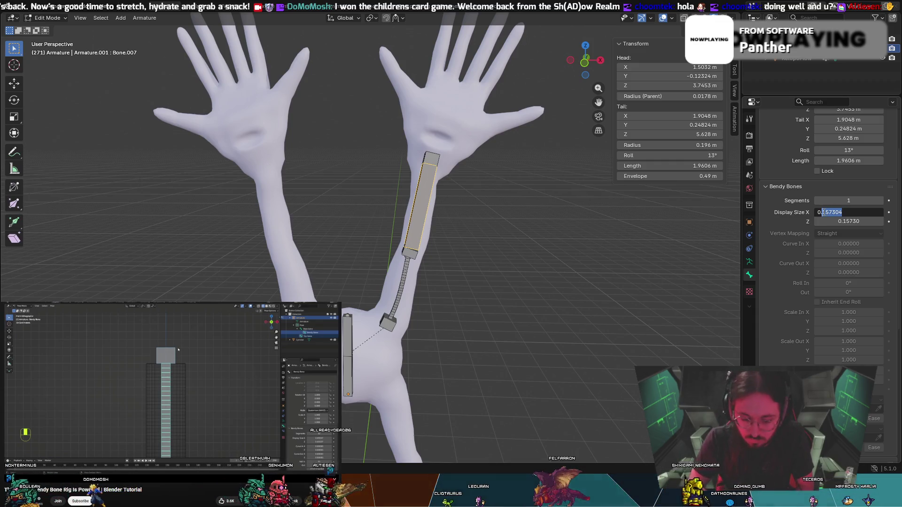
key("Return")
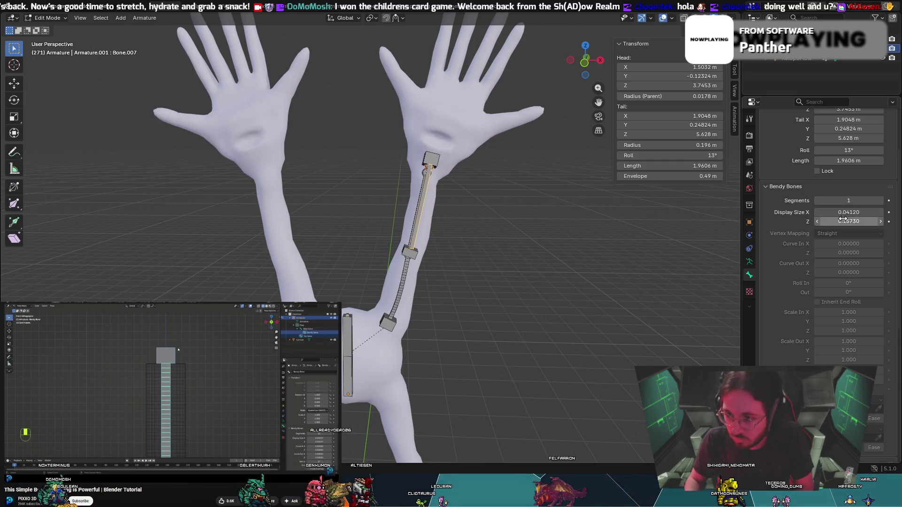
left_click(847, 221)
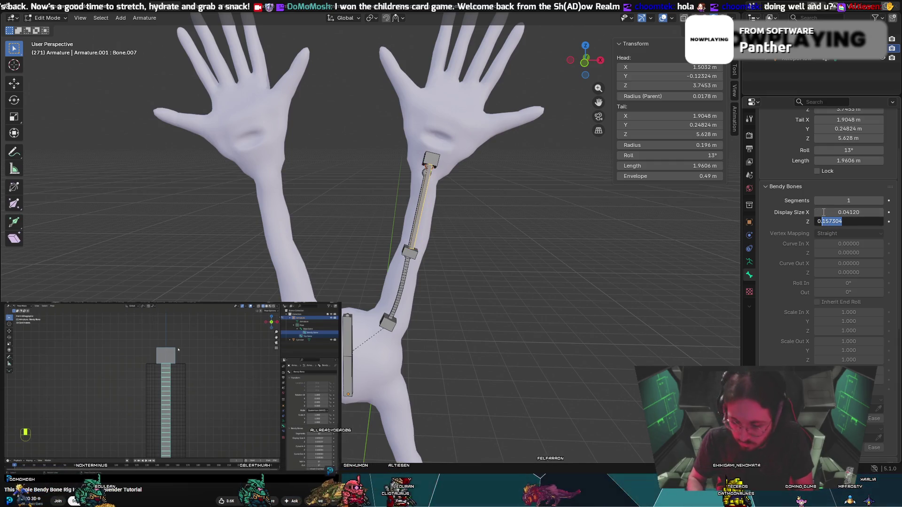
type("0")
key("Return")
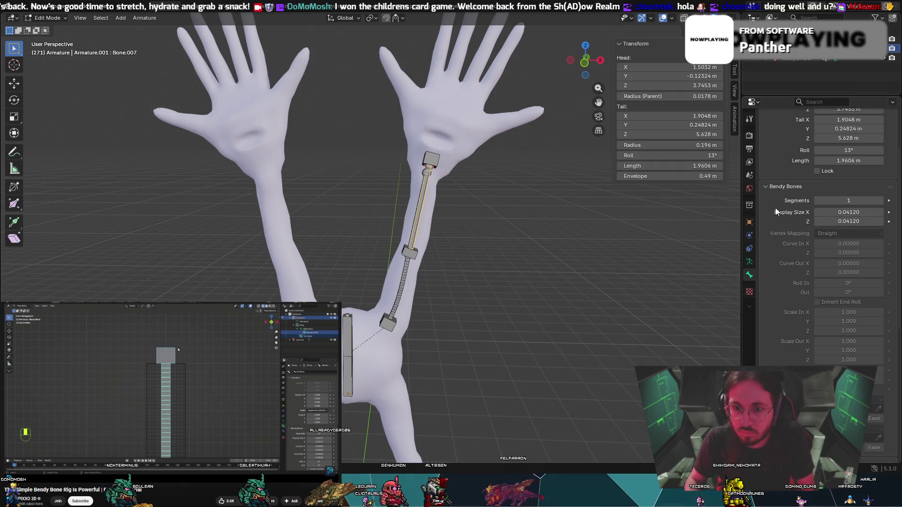
scroll(473, 166, "up", 5)
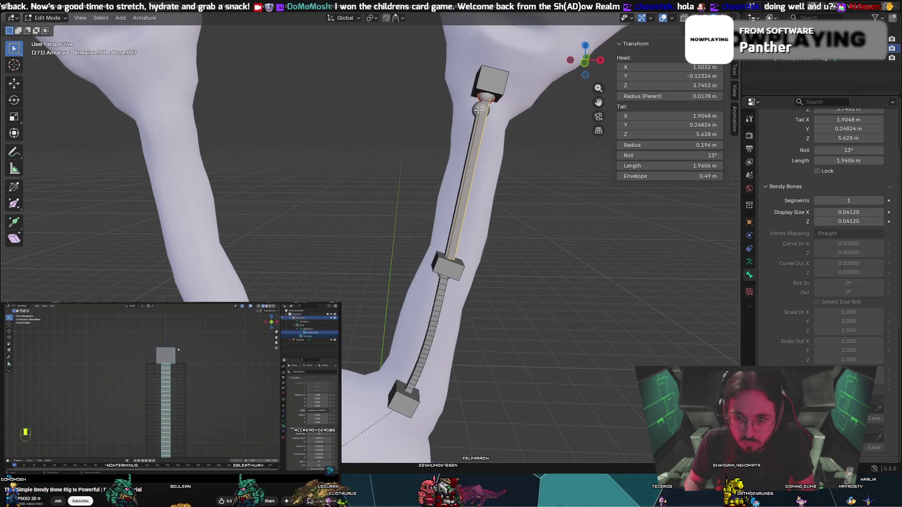
key("g")
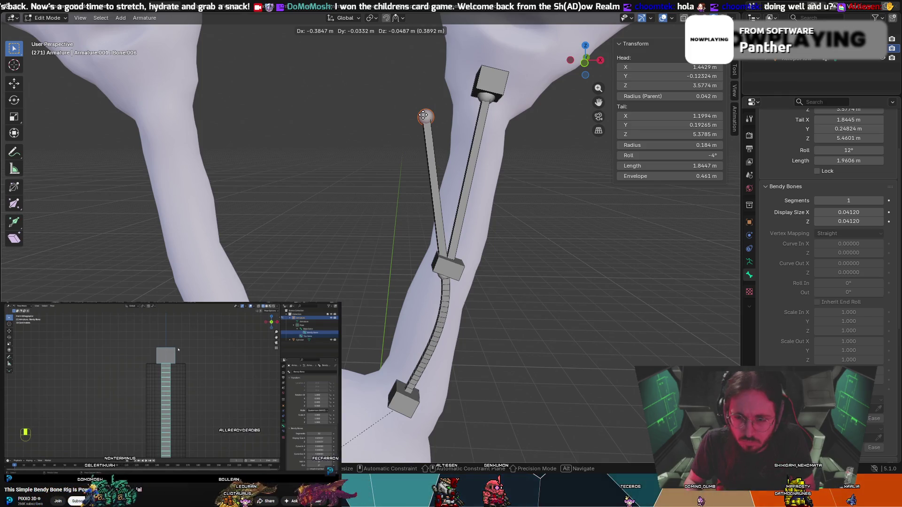
key("Escape")
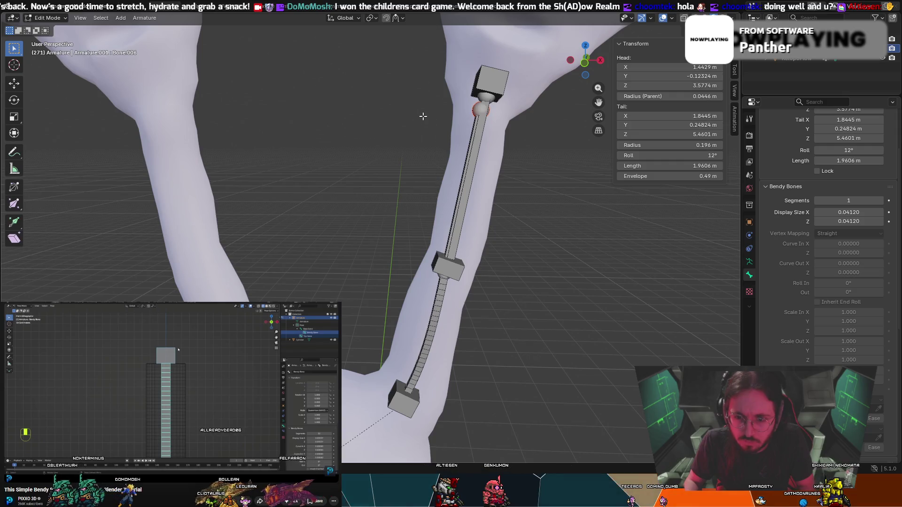
Undo back past the long upper bone, leaving only the bendy forearm chain.
key("ctrl+z")
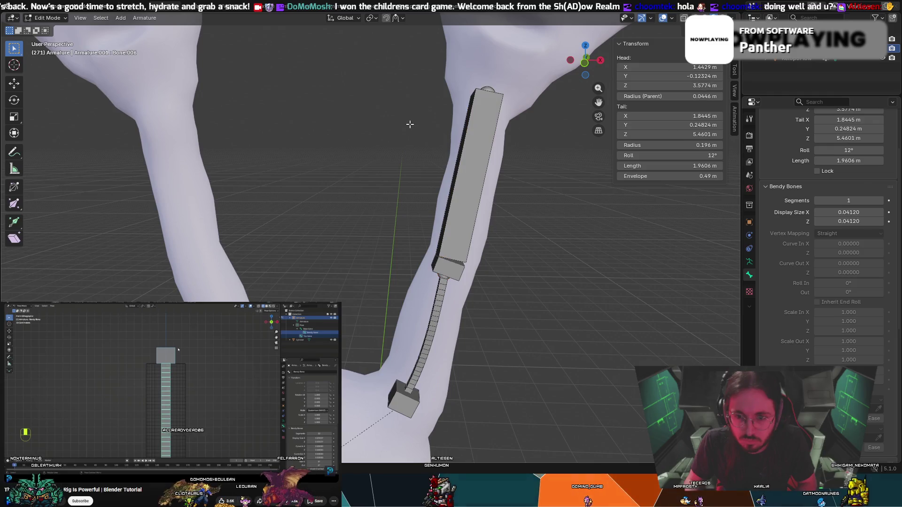
key("ctrl+z")
key("ctrl+z")
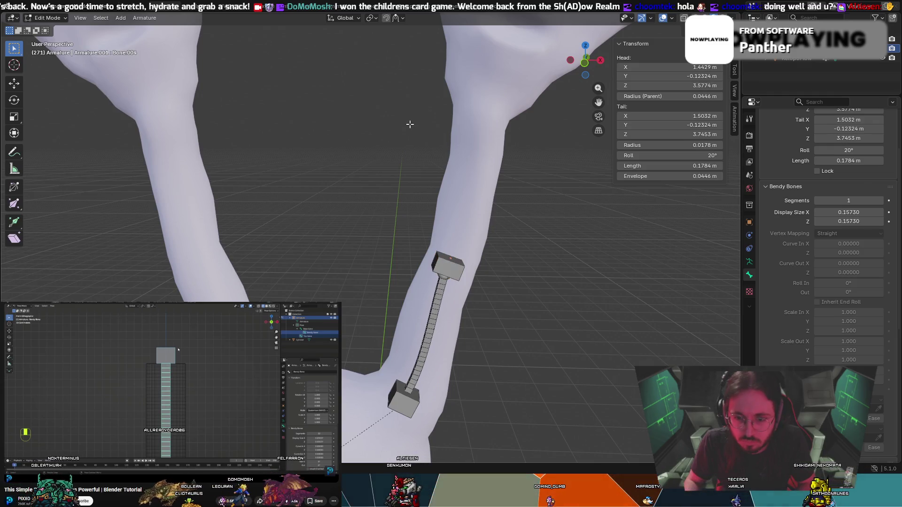
key("ctrl+z")
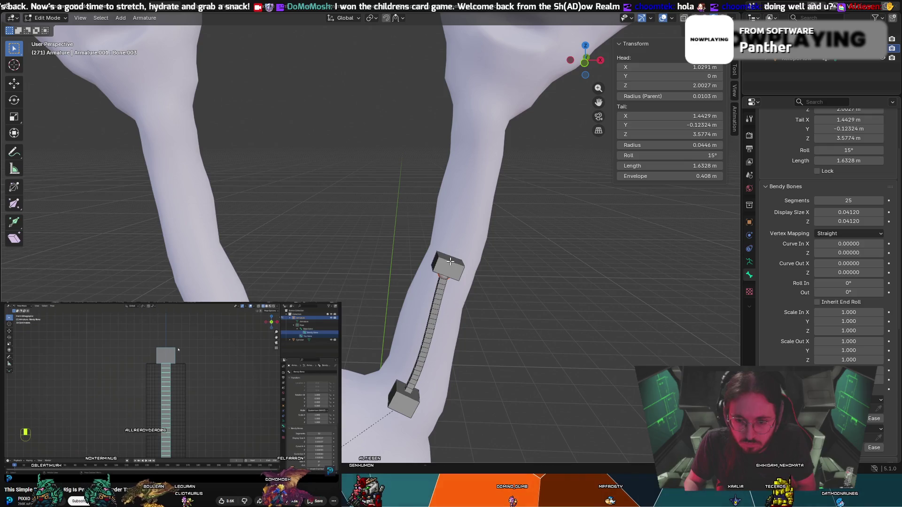
Test-drag the end control bone, cancel and undo it, then start grabbing it again.
mouse_move(449, 262)
left_mouse_down()
mouse_move(422, 221)
mouse_move(434, 244)
mouse_move(437, 324)
mouse_move(475, 294)
mouse_move(263, 255)
mouse_move(268, 144)
left_mouse_up()
key("Escape")
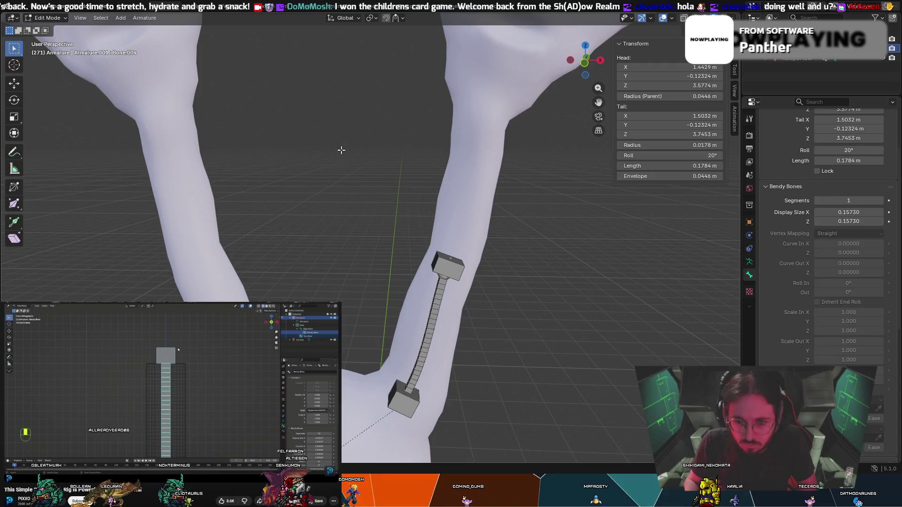
key("ctrl+z")
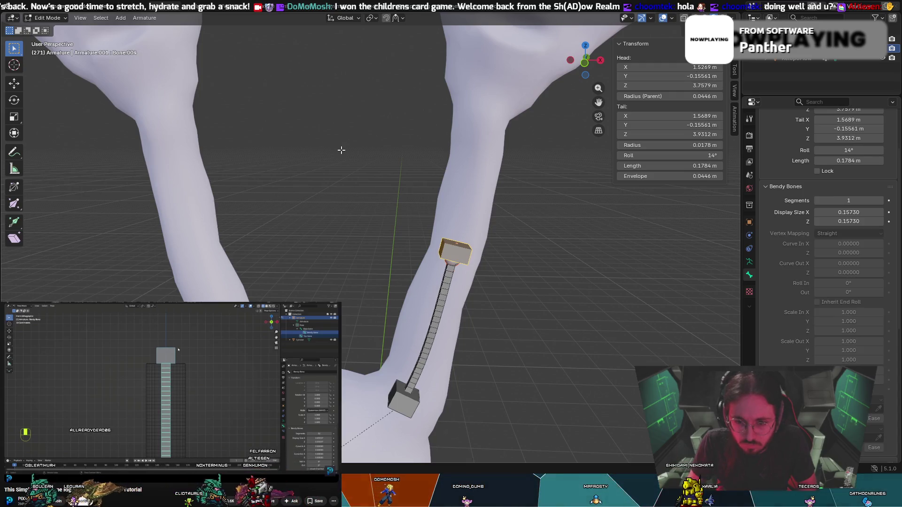
key("ctrl+z")
key("g")
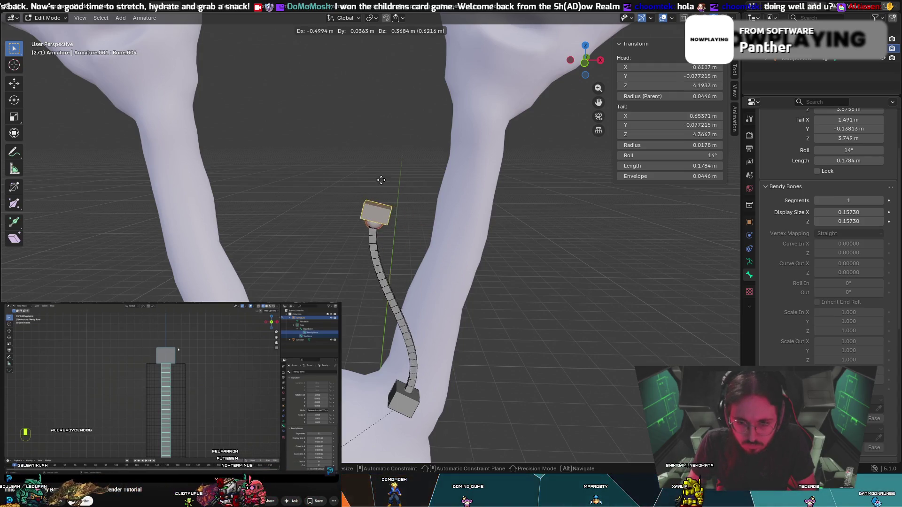
key("Escape")
right_click(455, 247)
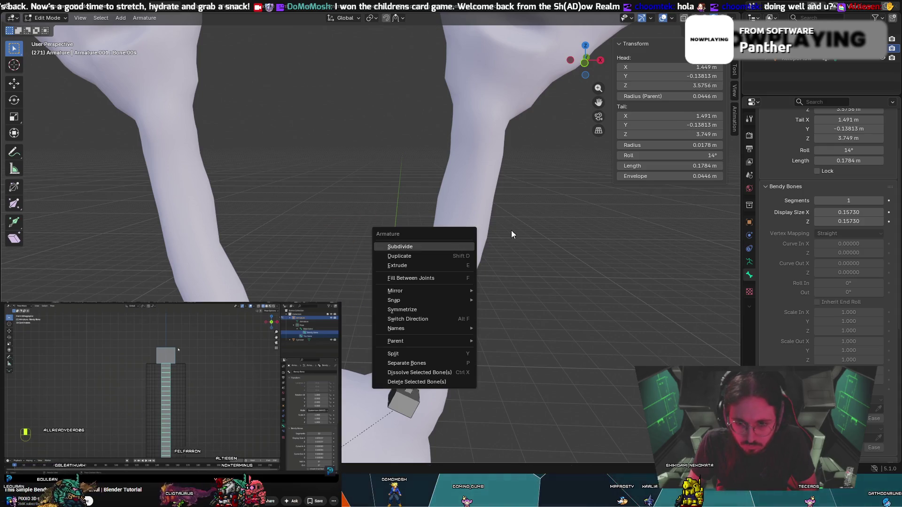
mouse_move(511, 230)
middle_mouse_down()
mouse_move(699, 227)
mouse_move(507, 246)
mouse_move(530, 223)
middle_mouse_up()
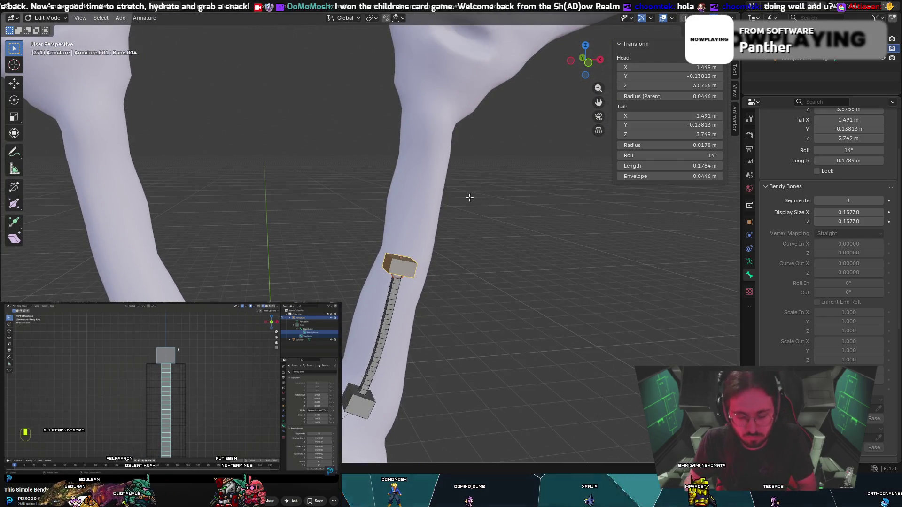
middle_click_drag(469, 198, 447, 187)
key("g")
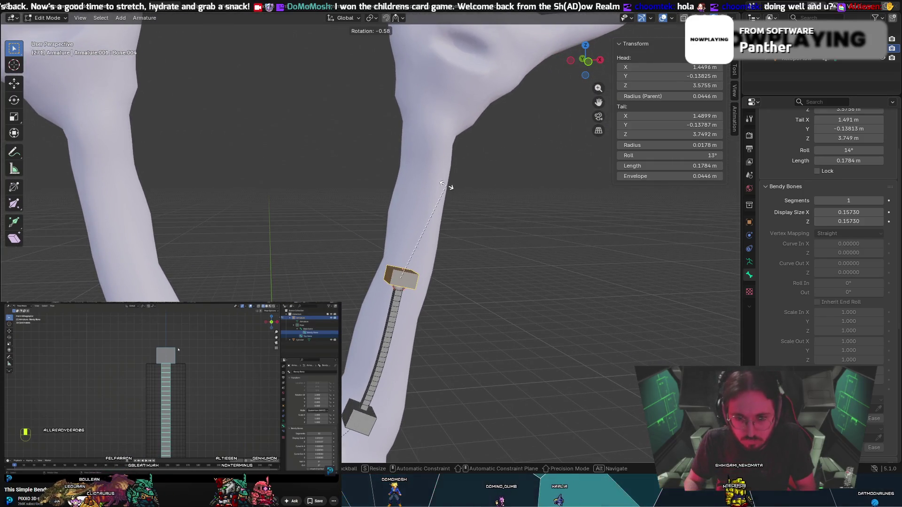
key("x")
key("Escape")
key("r")
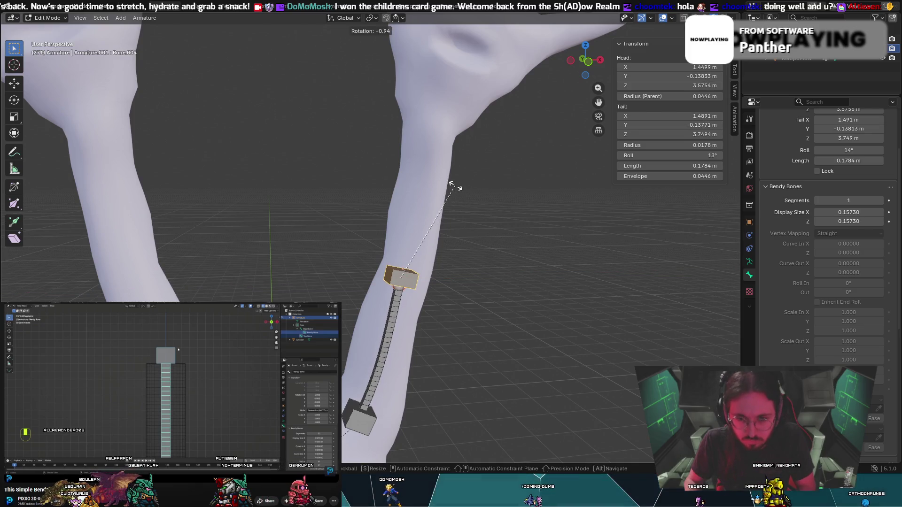
key("Escape")
key("r")
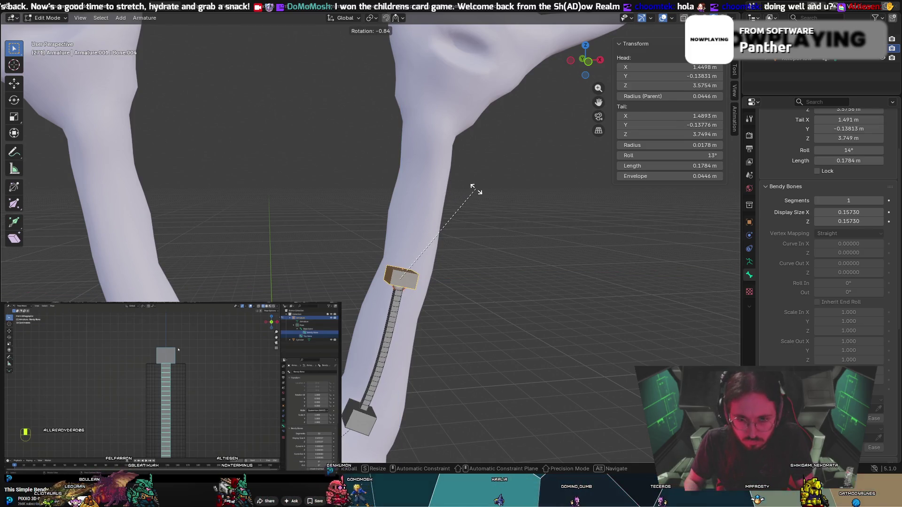
key("Escape")
mouse_move(491, 195)
middle_mouse_down()
mouse_move(541, 245)
mouse_move(588, 234)
mouse_move(368, 244)
mouse_move(455, 245)
mouse_move(417, 248)
middle_mouse_up()
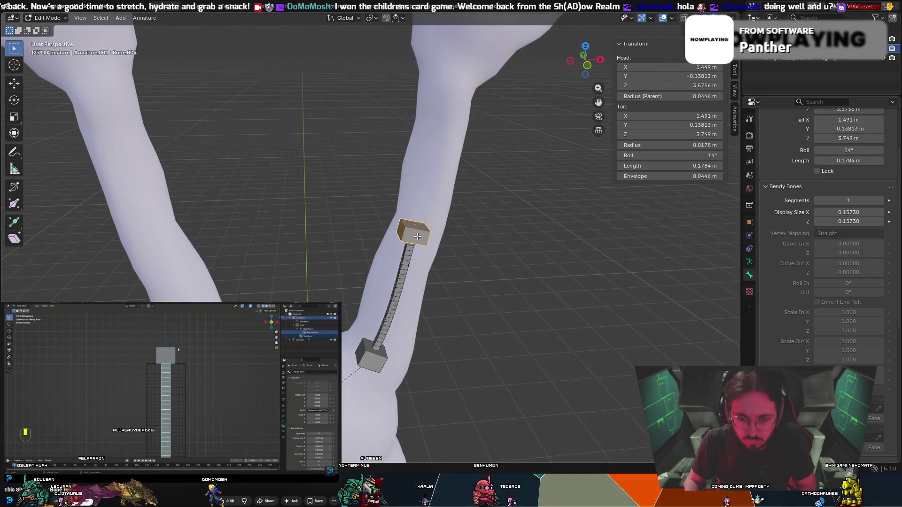
Extrude a new bone from the small control bone up the forearm.
key("e")
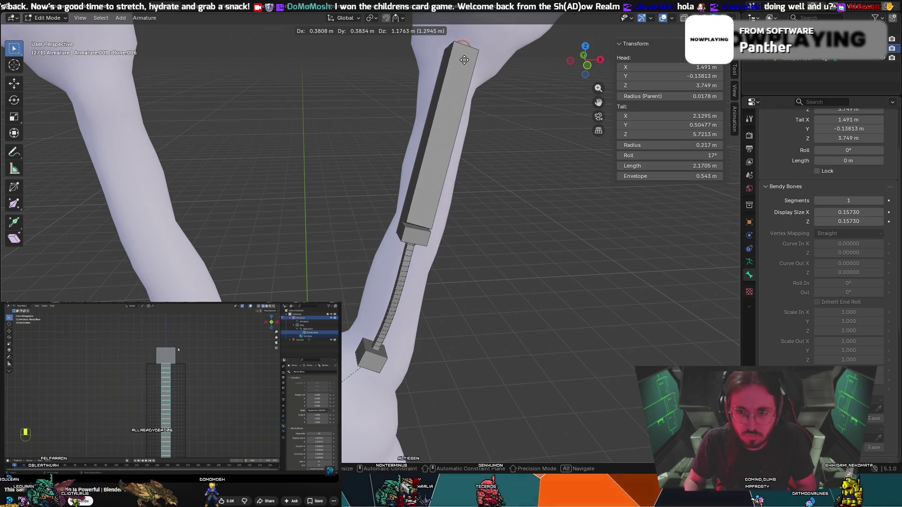
left_click(464, 57)
mouse_move(464, 57)
middle_mouse_down()
mouse_move(397, 52)
mouse_move(393, 74)
mouse_move(499, 168)
mouse_move(494, 184)
middle_mouse_up()
scroll(494, 183, "down", 3)
Place the 2.1426 m Bone.006's tail at the right palm base, then extrude a short bone from it.
key("g")
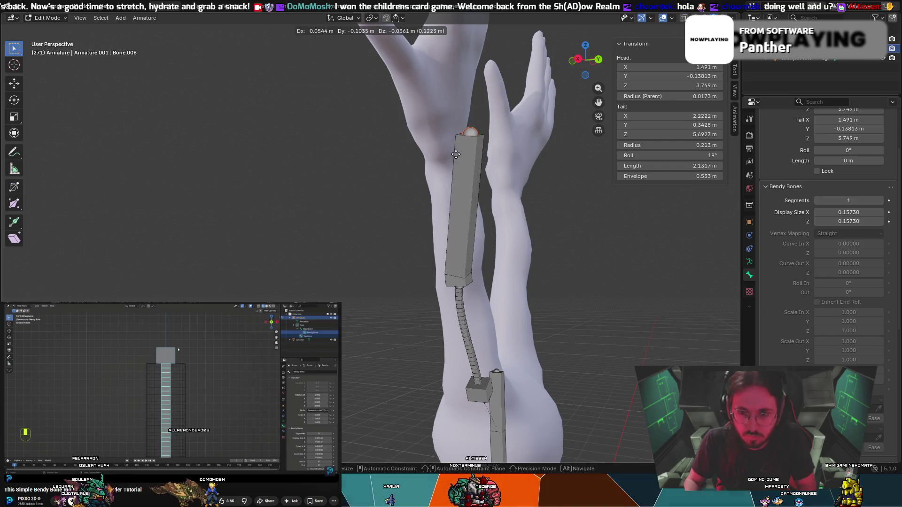
mouse_move(436, 155)
middle_mouse_down("alt")
mouse_move(534, 169)
mouse_move(469, 160)
mouse_move(530, 157)
mouse_move(521, 157)
middle_mouse_up("alt")
left_click(512, 163)
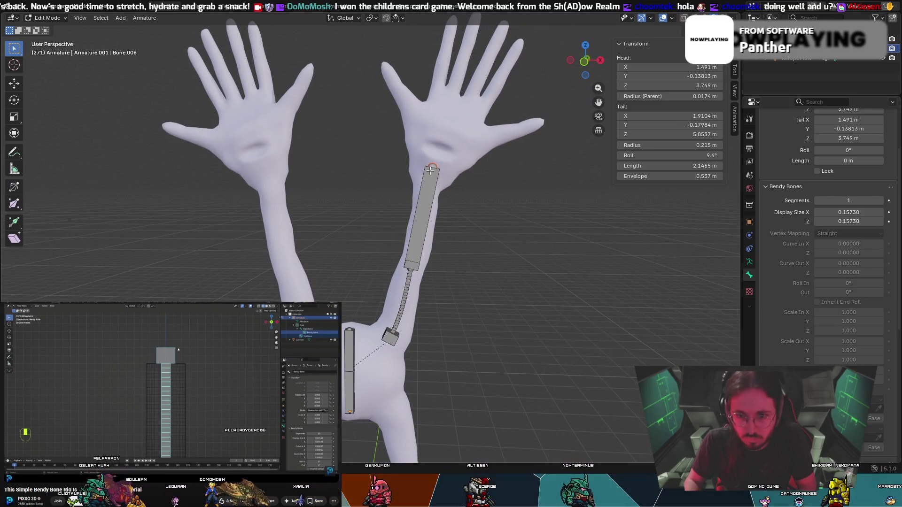
key("g")
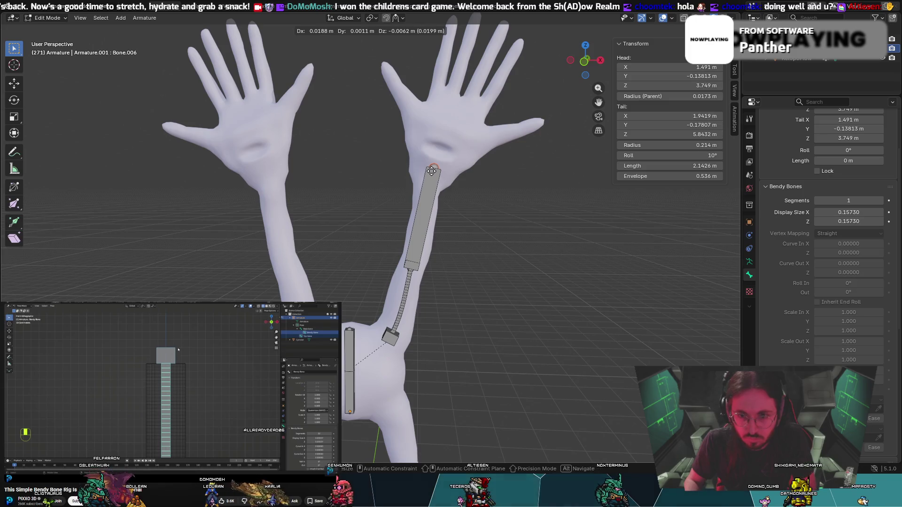
left_click(431, 171)
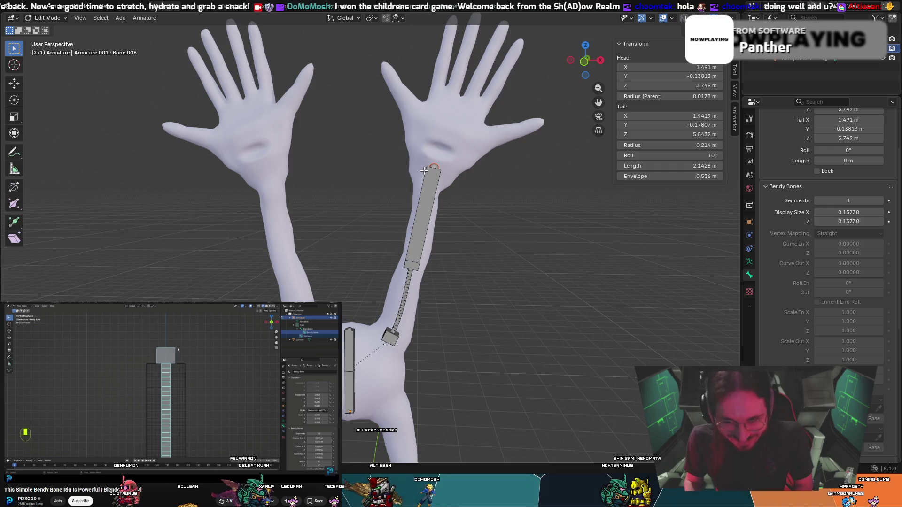
key("e")
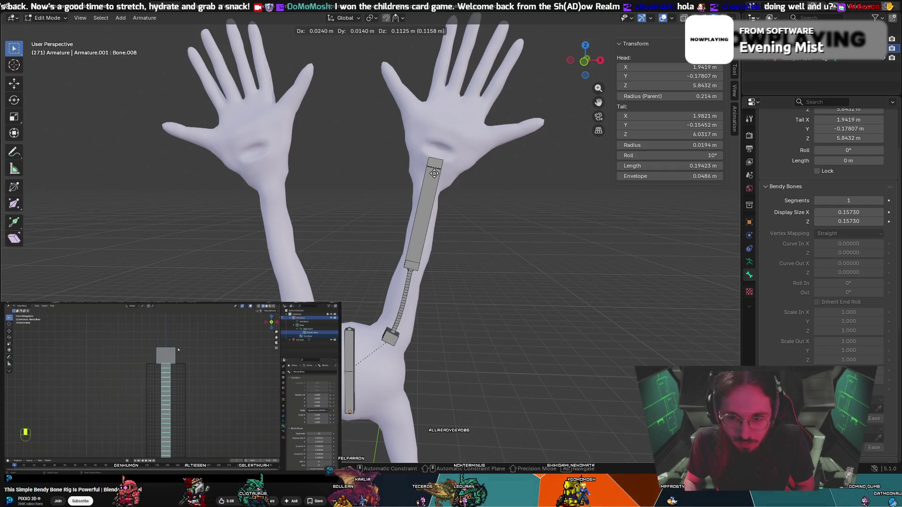
Cancel the extrusion and place a short bone extending up into the palm.
right_click(439, 166)
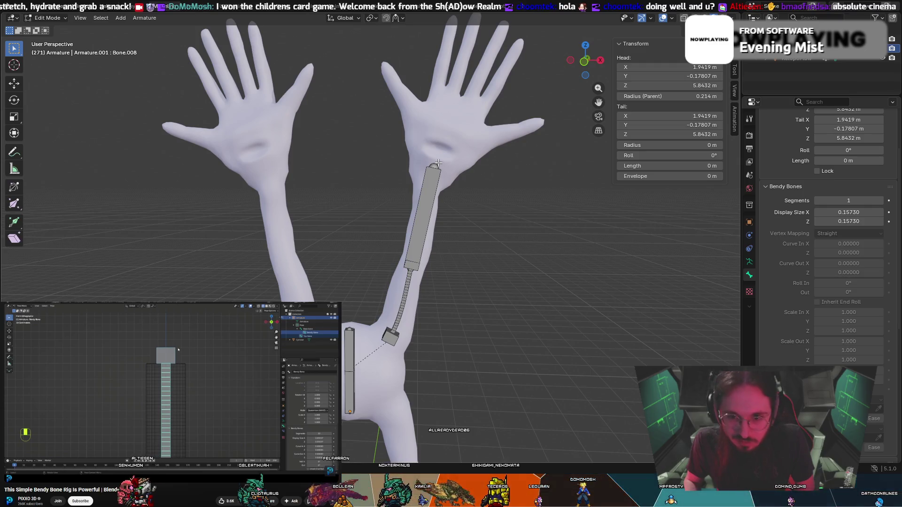
key("e")
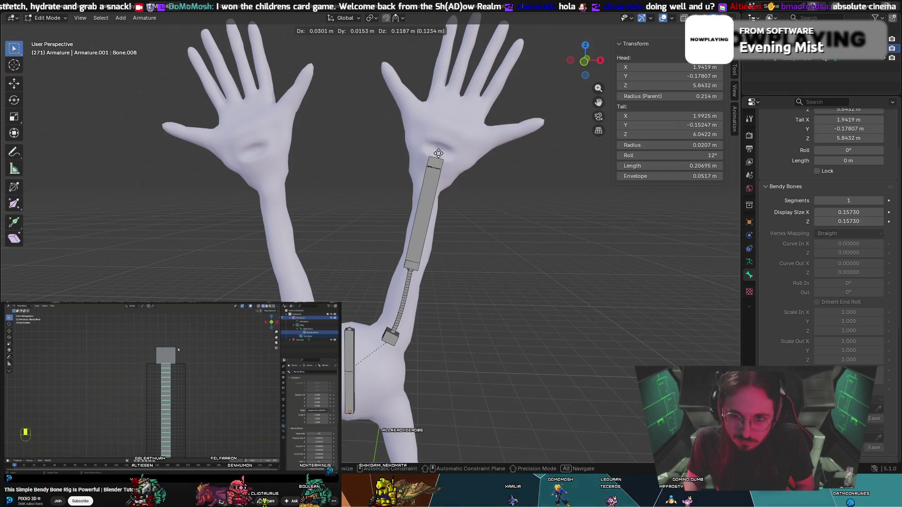
left_click(438, 154)
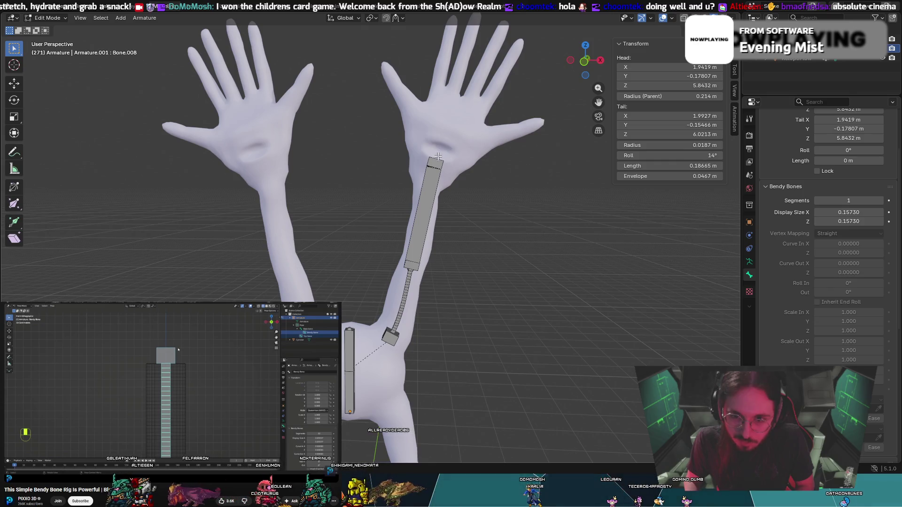
Delete the long Bone.006 so the chain ends at the 0.1784 m Bone.004.
left_click(429, 181)
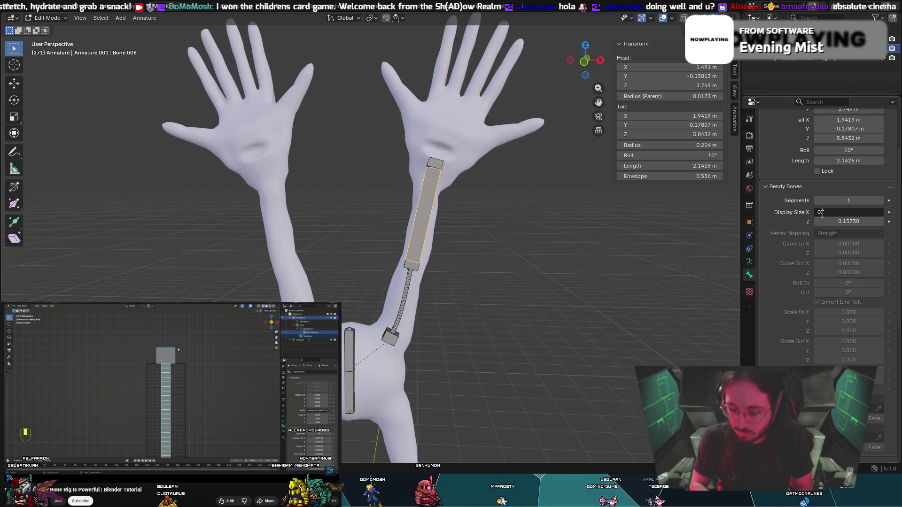
key("Return")
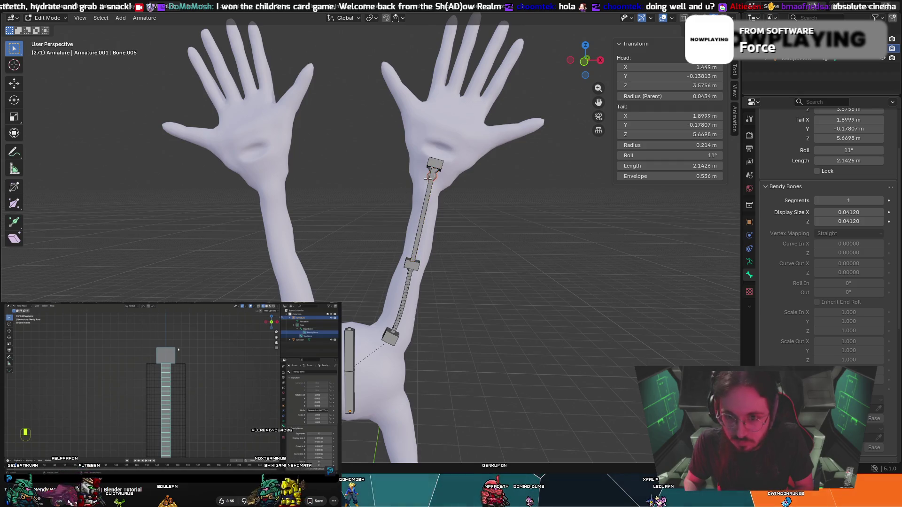
left_click_drag(428, 179, 389, 179)
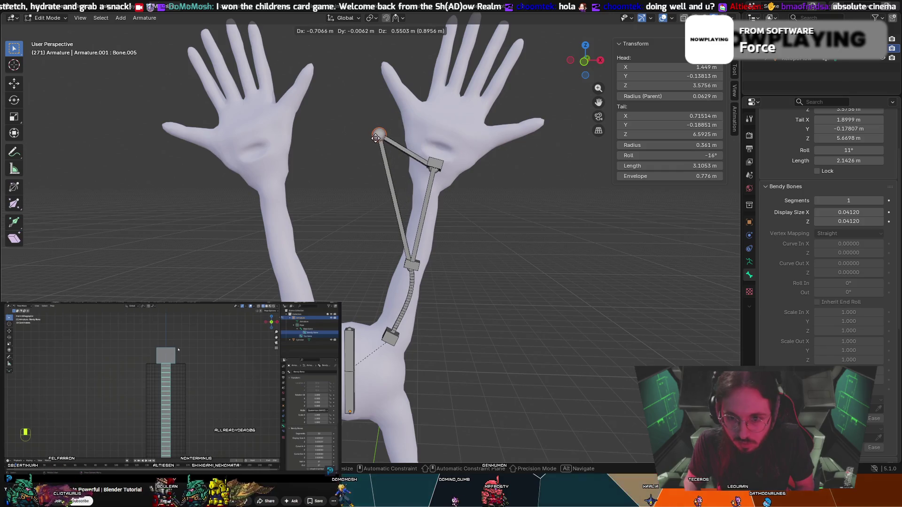
right_click(376, 137)
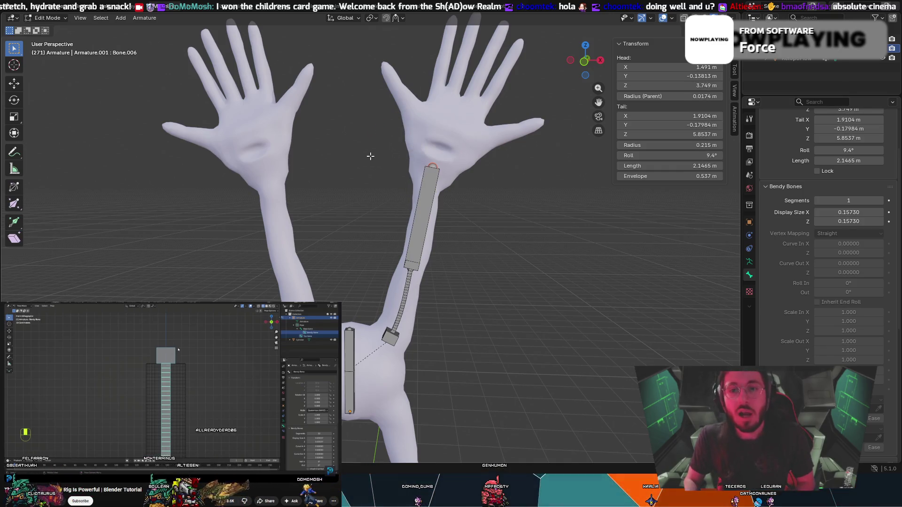
key("Delete")
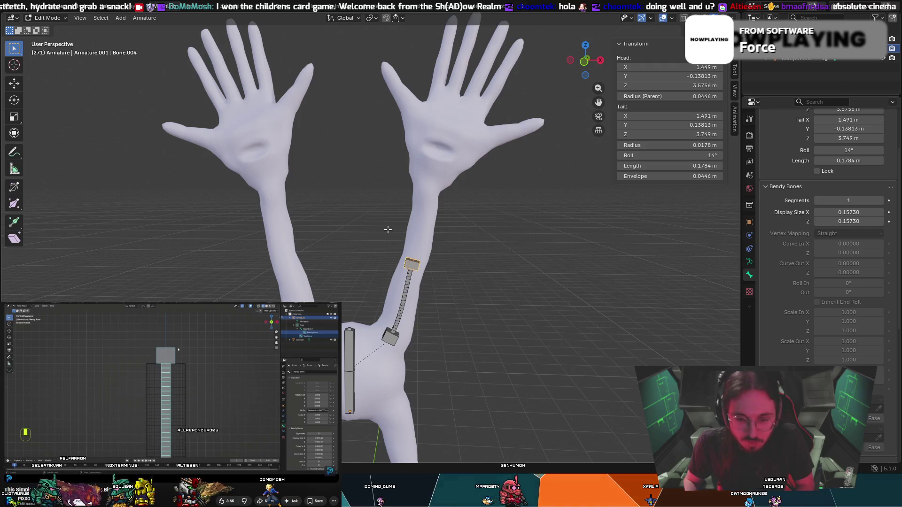
key("g")
right_click(409, 173)
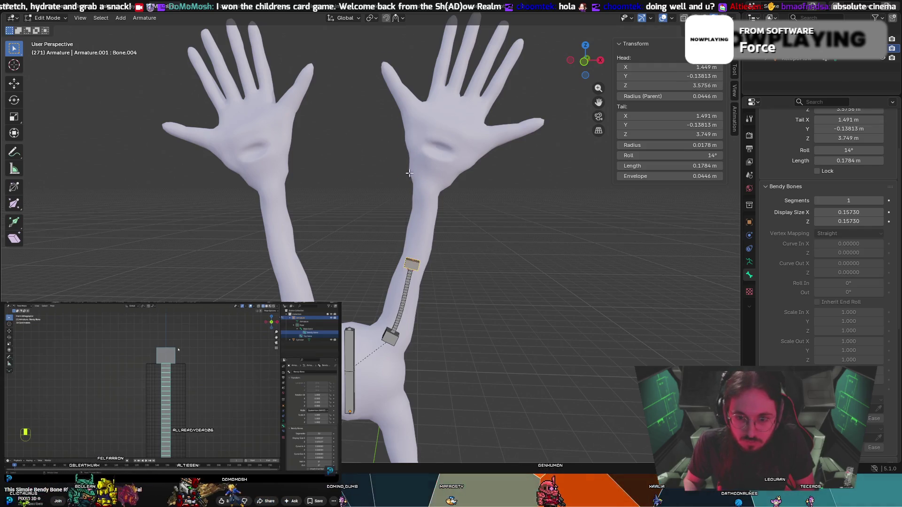
Extrude a 2.0538 m Bone.006 up the forearm with 0.0412 display size on X and Z.
key("e")
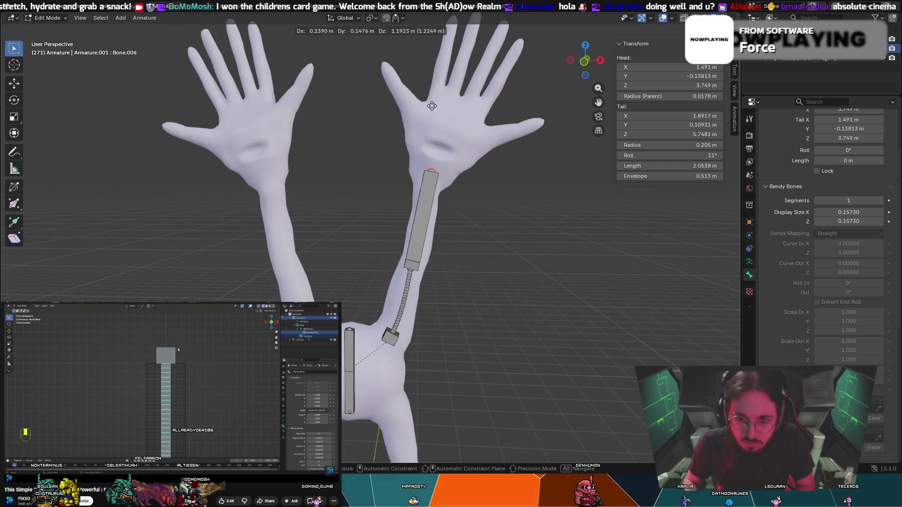
left_click(432, 106)
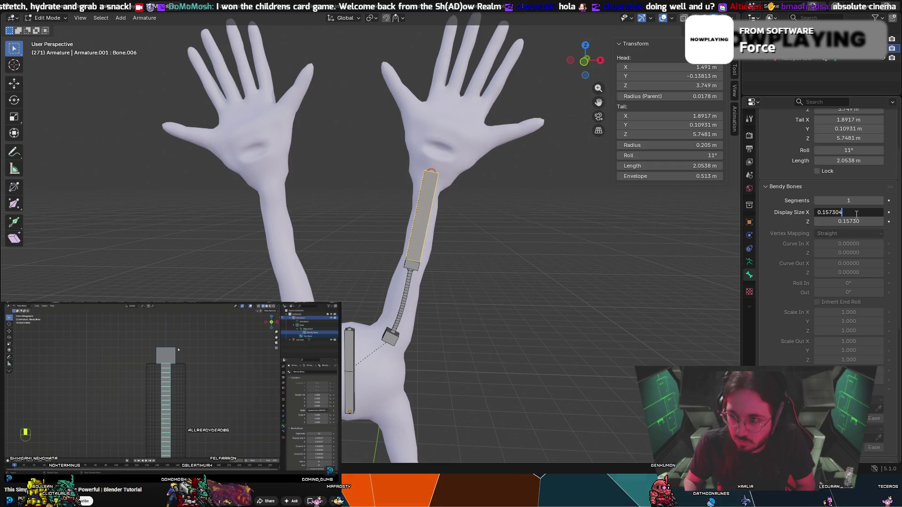
left_click_drag(828, 217, 817, 215)
type("0.04120")
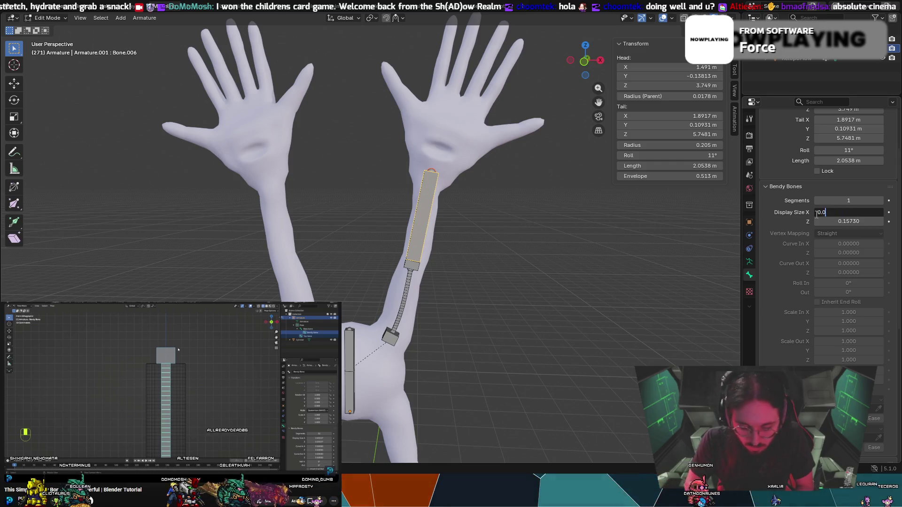
key("Return")
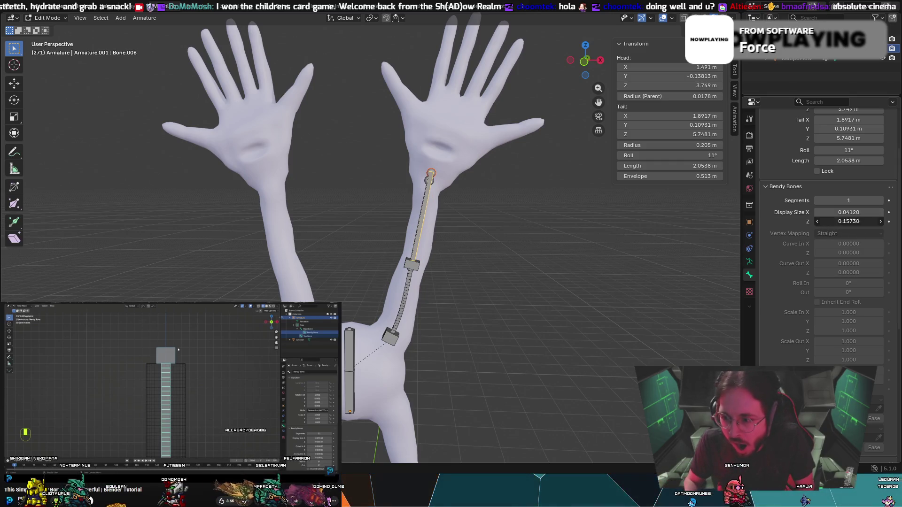
left_click(828, 222)
left_click_drag(843, 222, 822, 228)
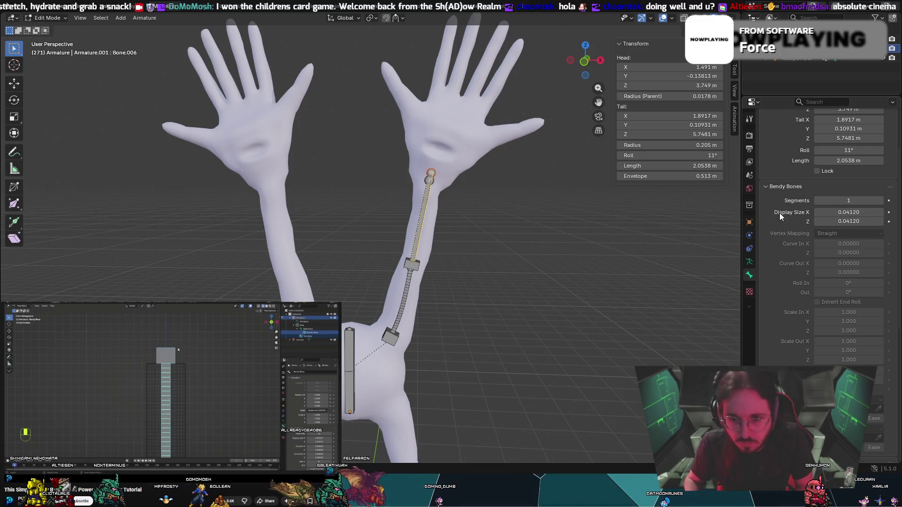
key("g")
left_click(511, 193)
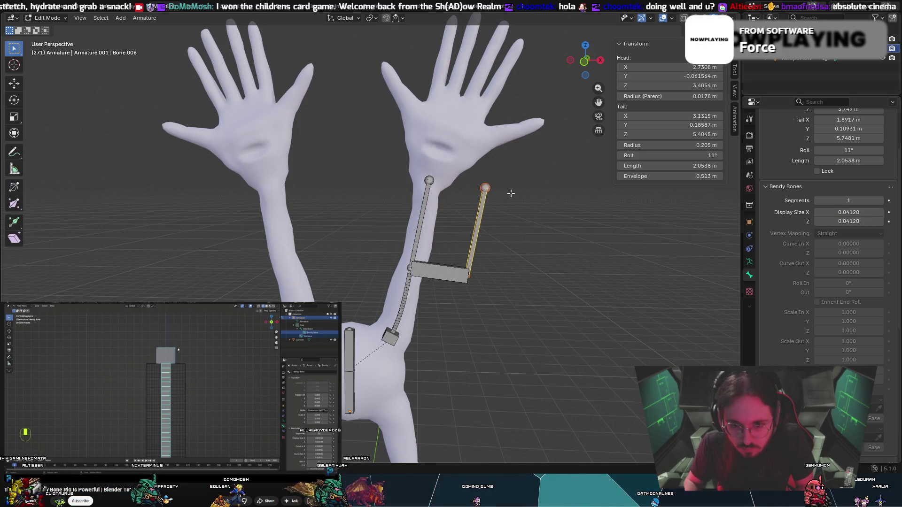
Select the stray Bone.005 along the forearm and delete it.
left_click_drag(431, 179, 400, 177)
mouse_move(367, 173)
left_mouse_down()
mouse_move(431, 180)
mouse_move(412, 259)
mouse_move(422, 229)
left_mouse_up()
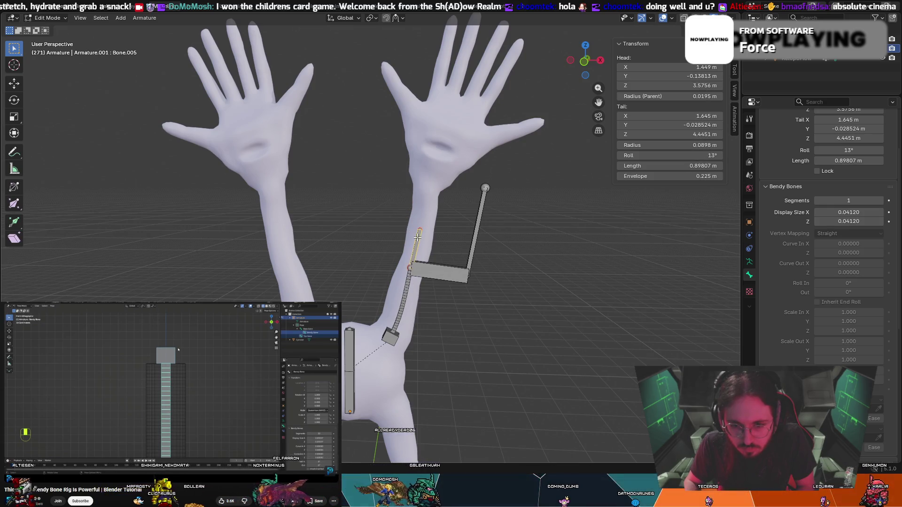
key("ctrl+p")
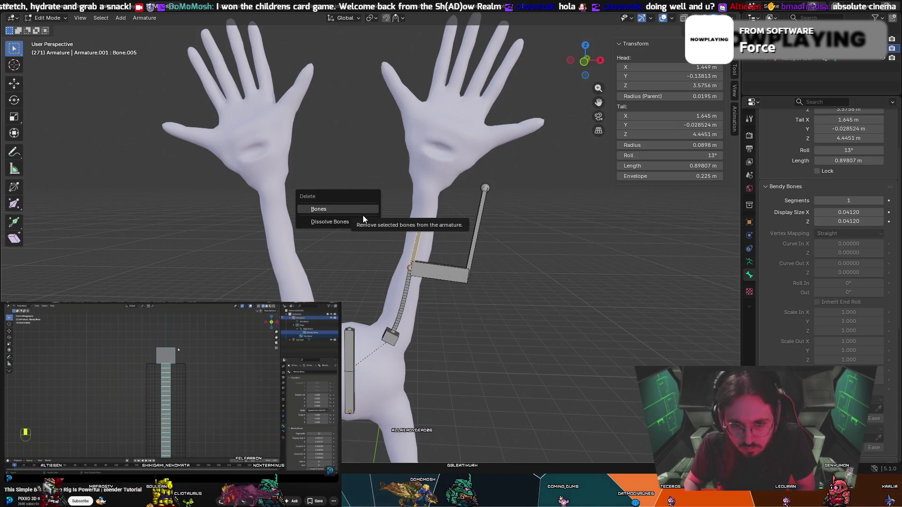
right_click(416, 250)
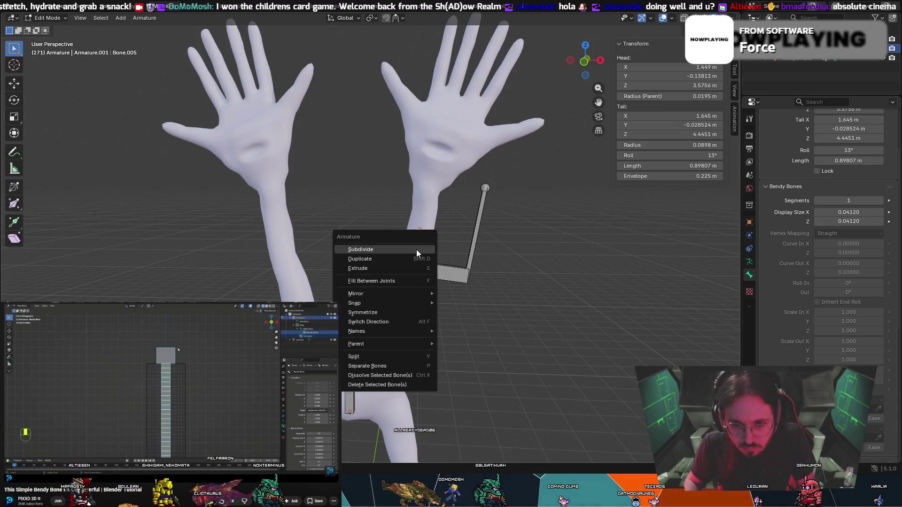
left_click(396, 391)
left_click(394, 392)
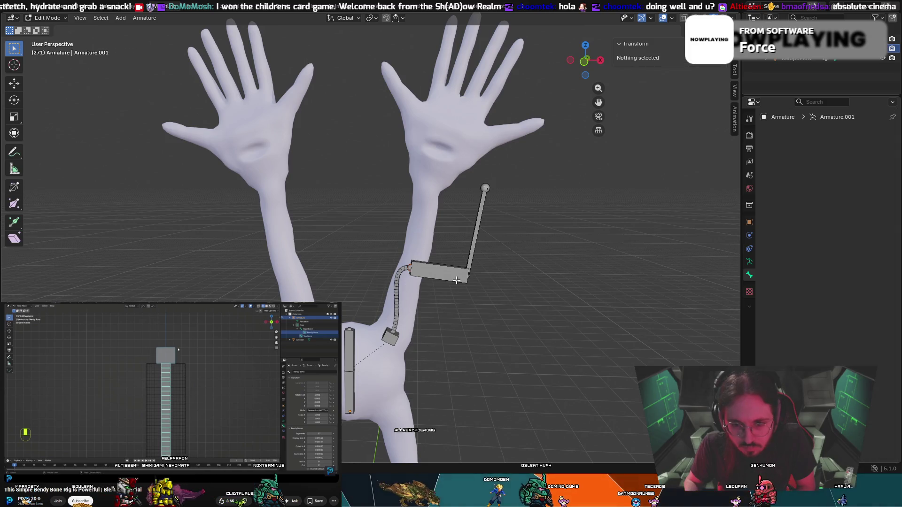
Select control bone Bone.004 and cancel a test rotation.
left_click(456, 280)
key("r")
key("Escape")
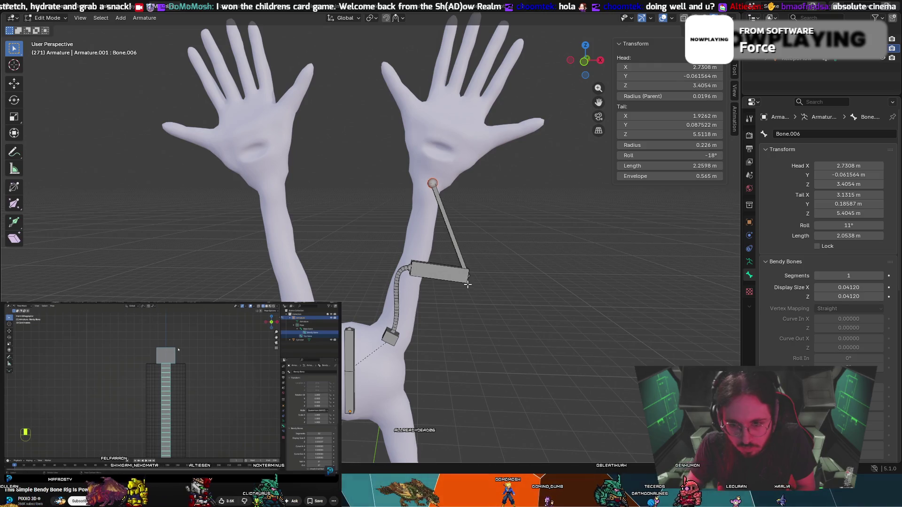
Pull Bone.004's end and the forearm joint back into line, then extrude short Bone.007 at the top.
left_click_drag(467, 284, 411, 262)
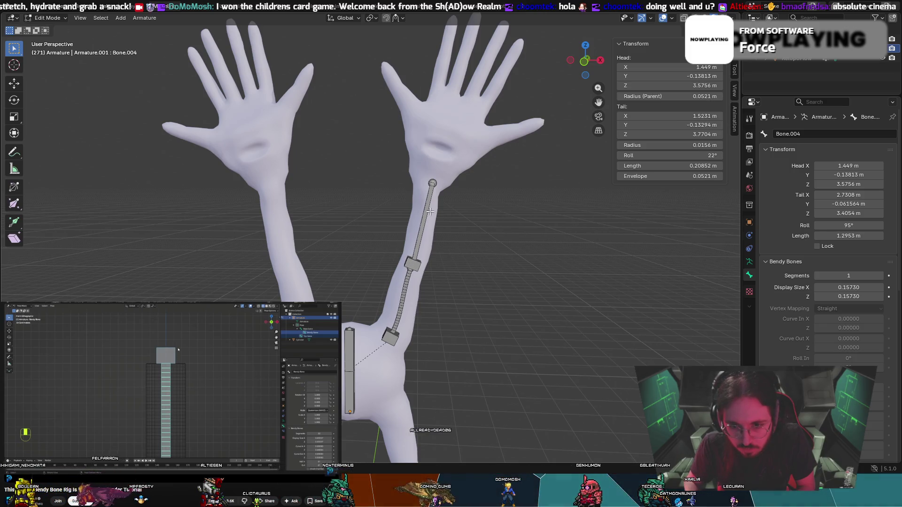
left_click_drag(431, 183, 430, 182)
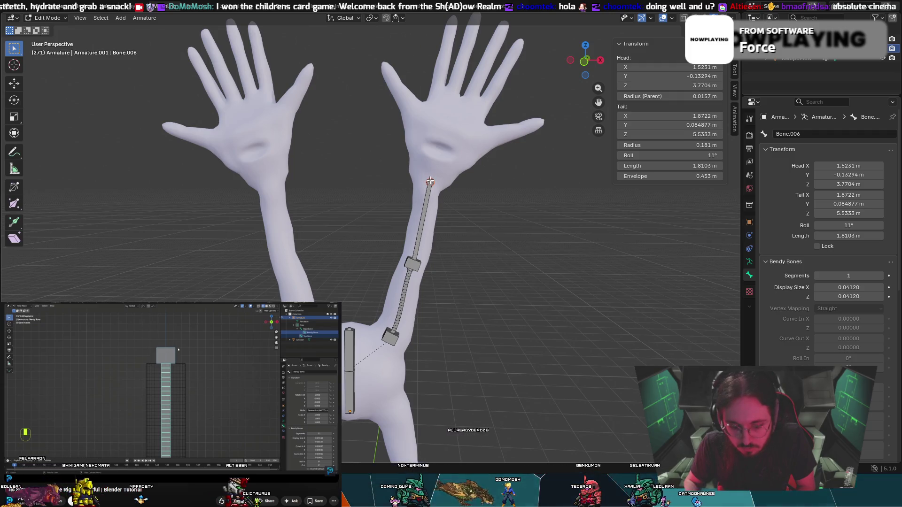
key("e")
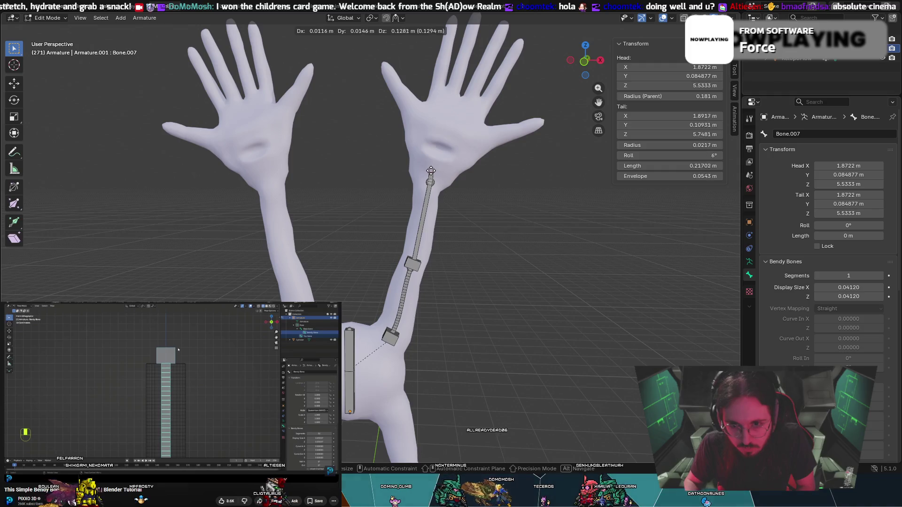
key("Escape")
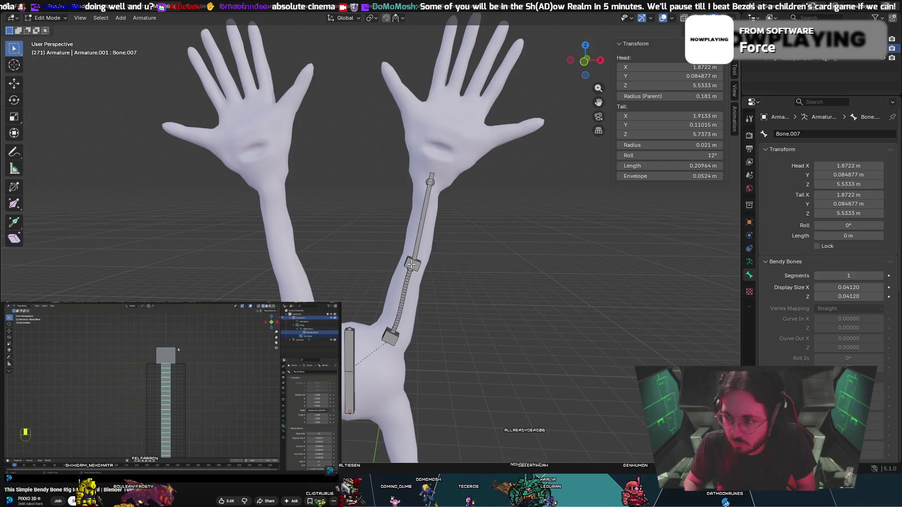
Cycle through the middle-joint bones to Bone.004, then select the new top bone Bone.007.
left_click(411, 265)
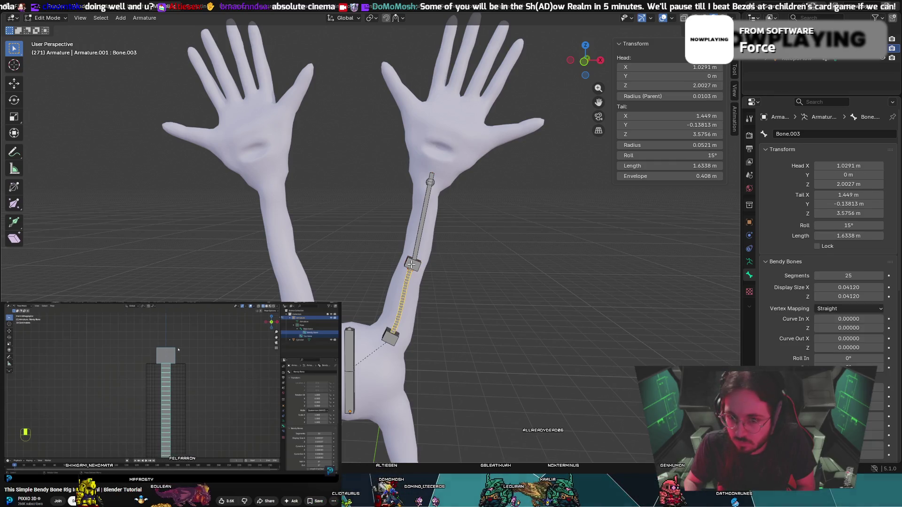
left_click(417, 271)
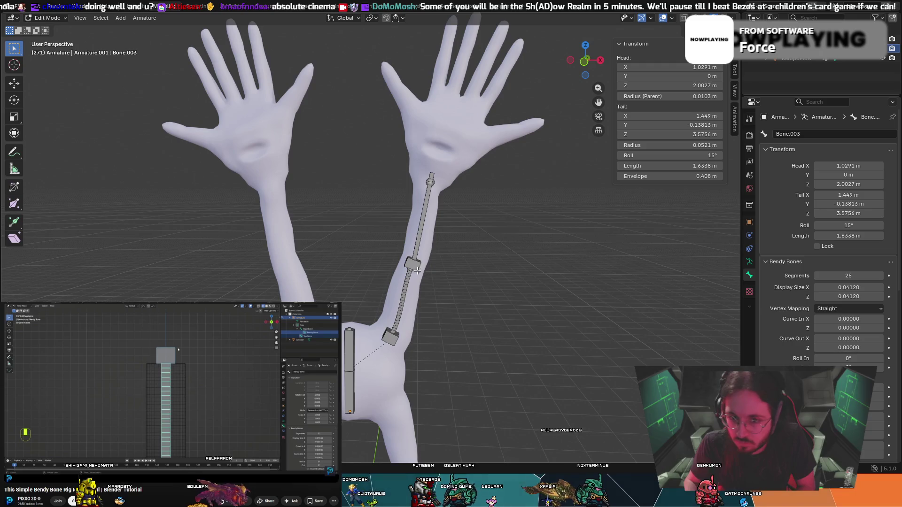
left_click(414, 265)
left_click(413, 264)
left_click(412, 263)
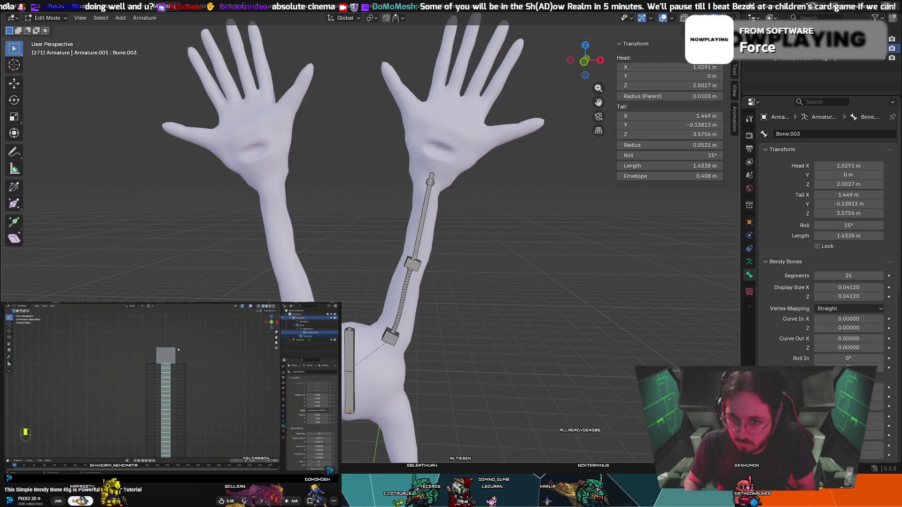
left_click(409, 261)
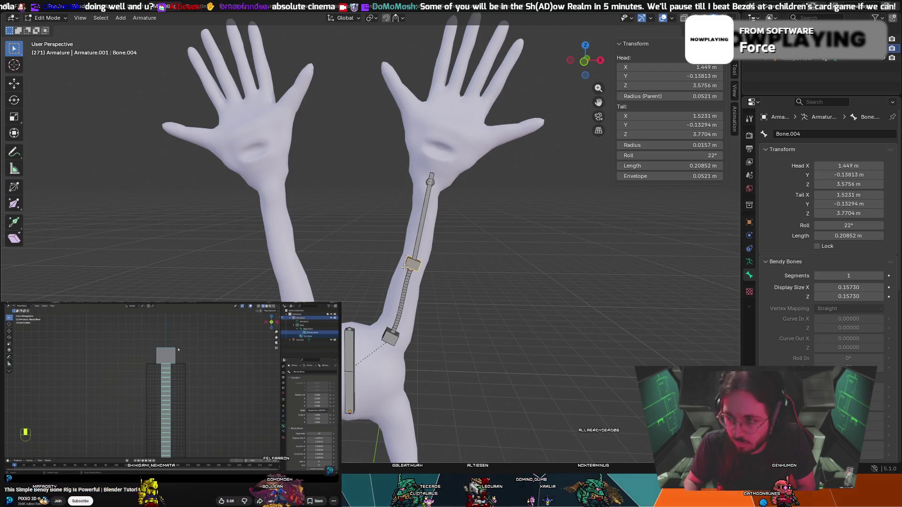
left_click(431, 175)
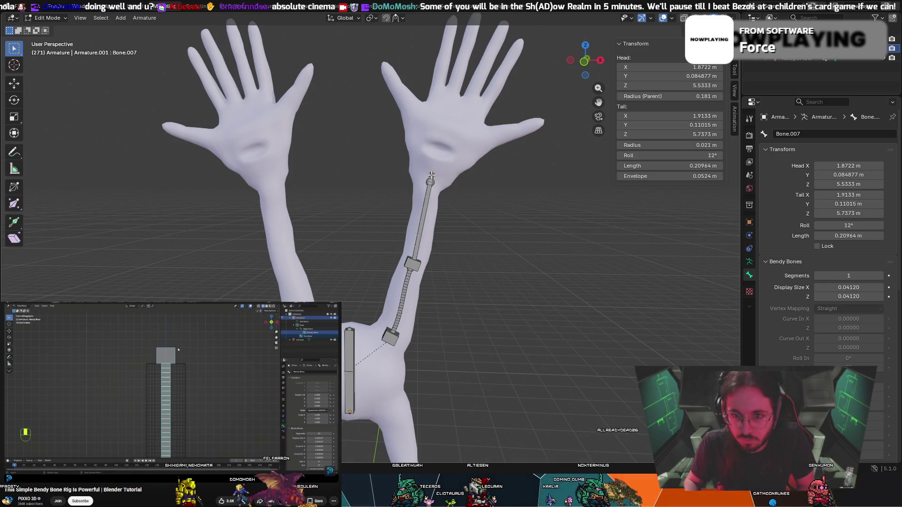
Set the top control bone Bone.007's display size to 0.1573.
scroll(439, 167, "up", 3)
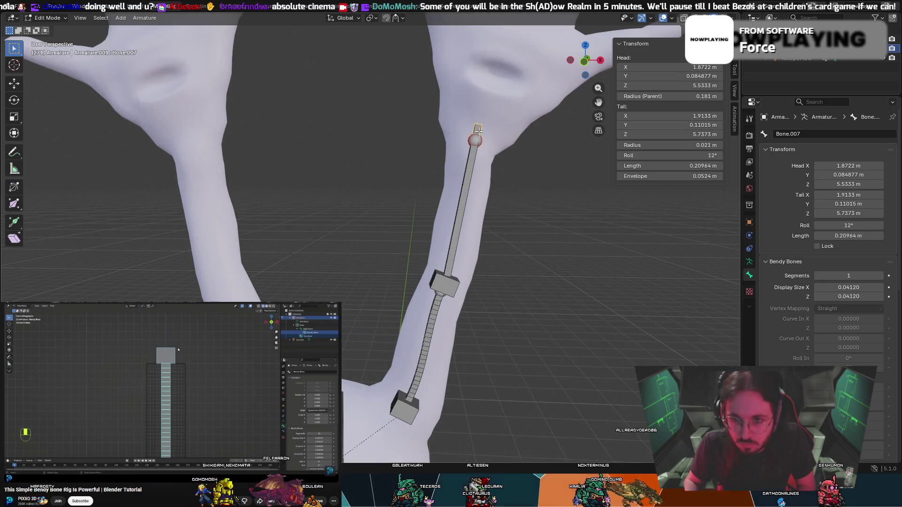
left_click(859, 288)
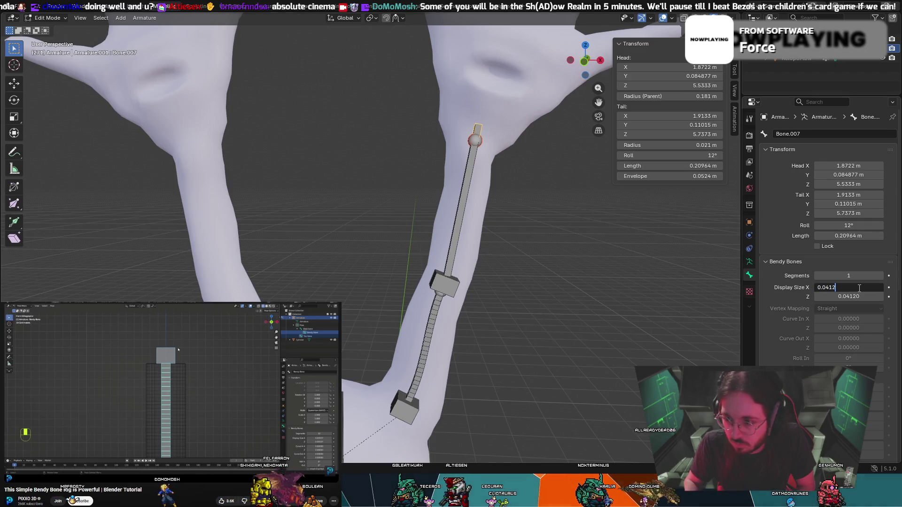
left_click_drag(859, 287, 819, 282)
type("0.1573")
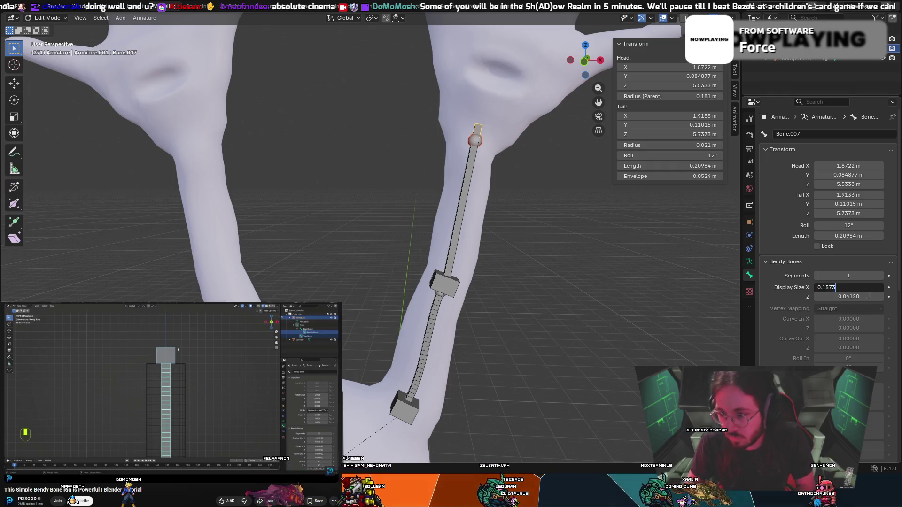
key("Tab")
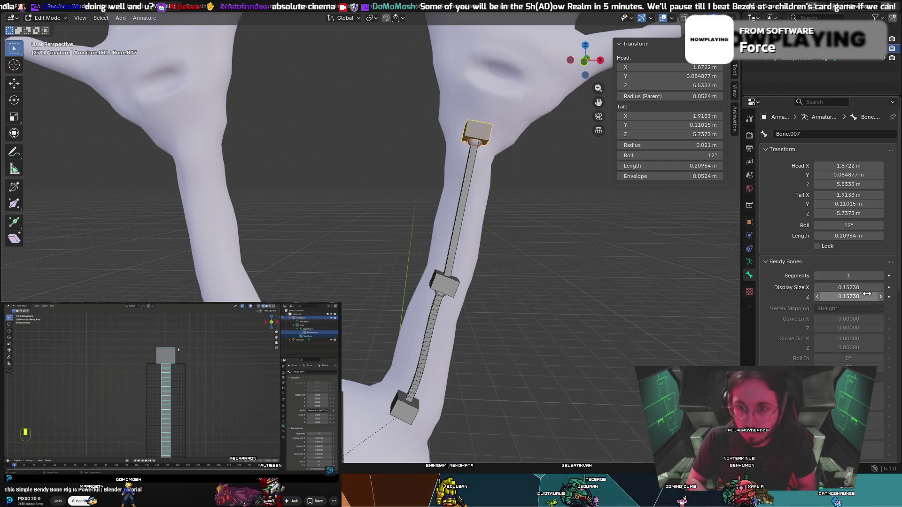
Give the upper forearm Bone.006 25 bendy-bone segments, matching the lower bendy bone.
left_click(458, 211)
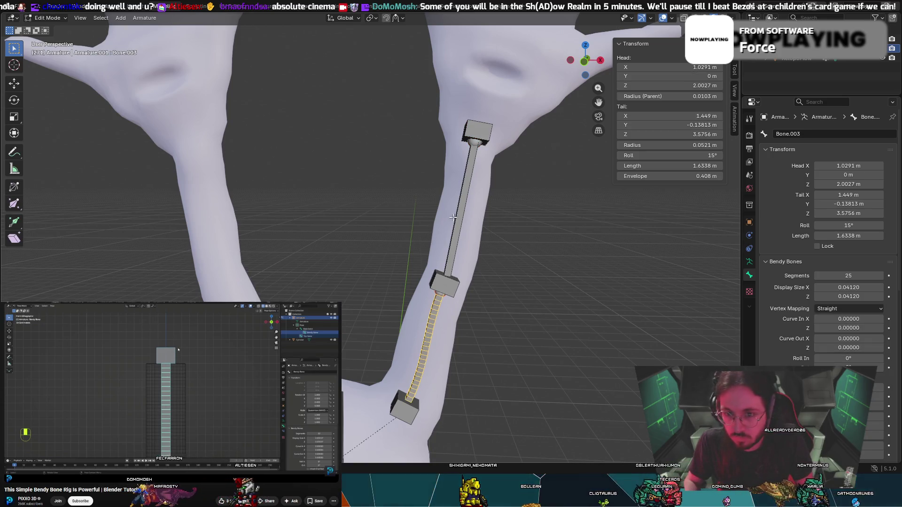
left_click_drag(880, 276, 895, 276)
left_click(878, 276)
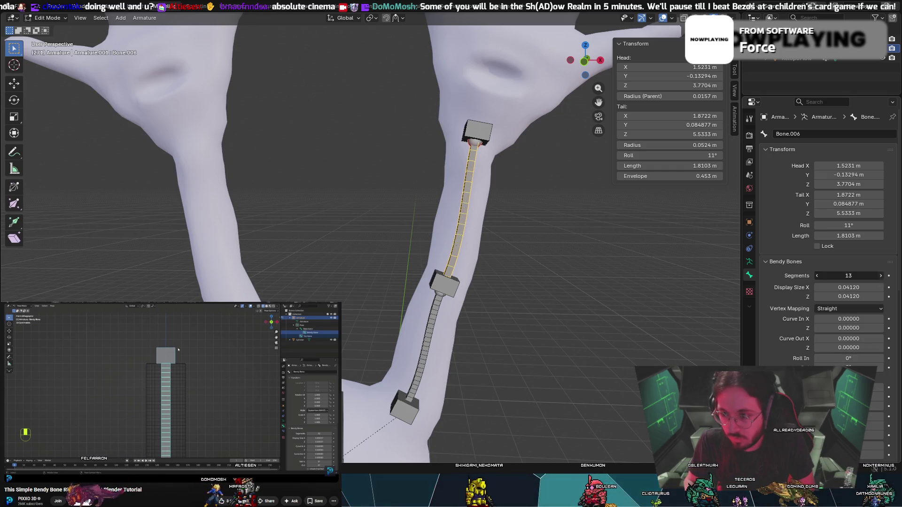
type("15")
key("BackSpace")
key("BackSpace")
type("25")
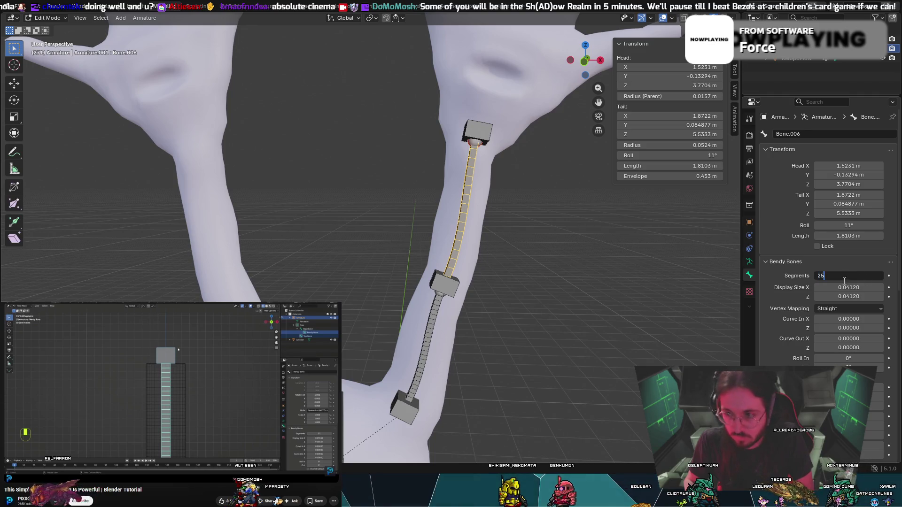
key("Return")
left_click(415, 192)
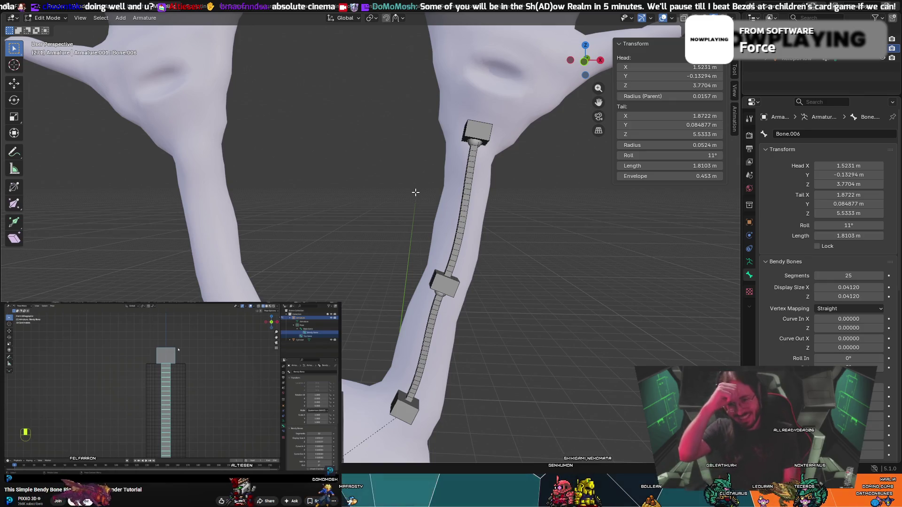
middle_click_drag(568, 221, 551, 206)
left_click(518, 134)
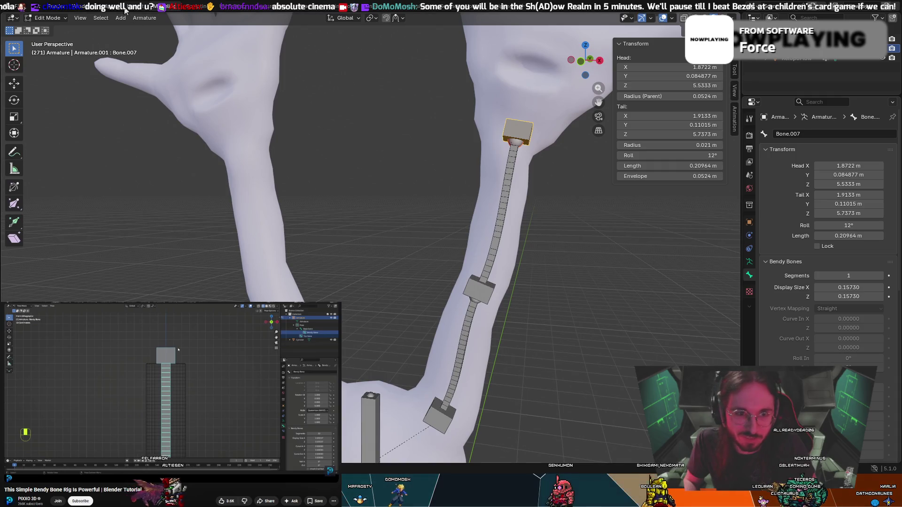
Move Bone.007 to the wrist end of the chain and rotate it to a 15° roll.
mouse_move(448, 172)
middle_mouse_down()
mouse_move(503, 177)
mouse_move(484, 185)
mouse_move(418, 177)
middle_mouse_up()
scroll(503, 177, "down", 2)
key("g")
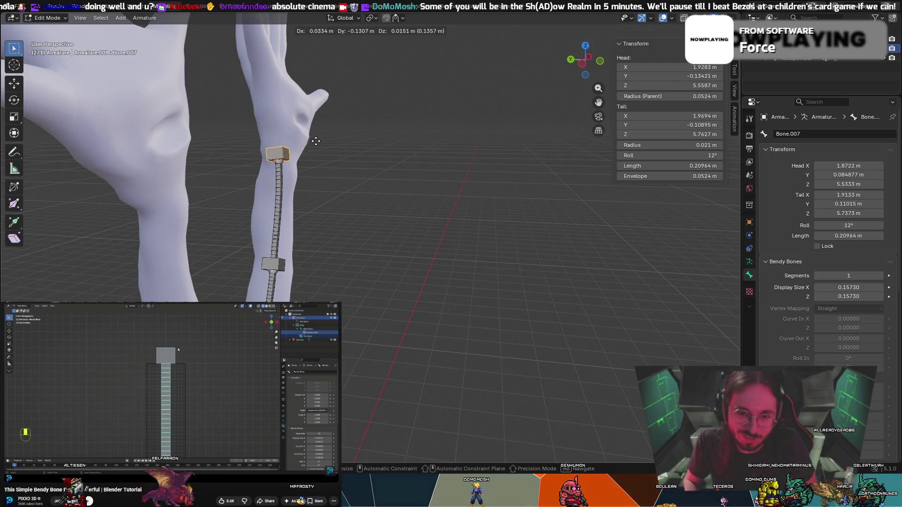
left_click(313, 140)
key("r")
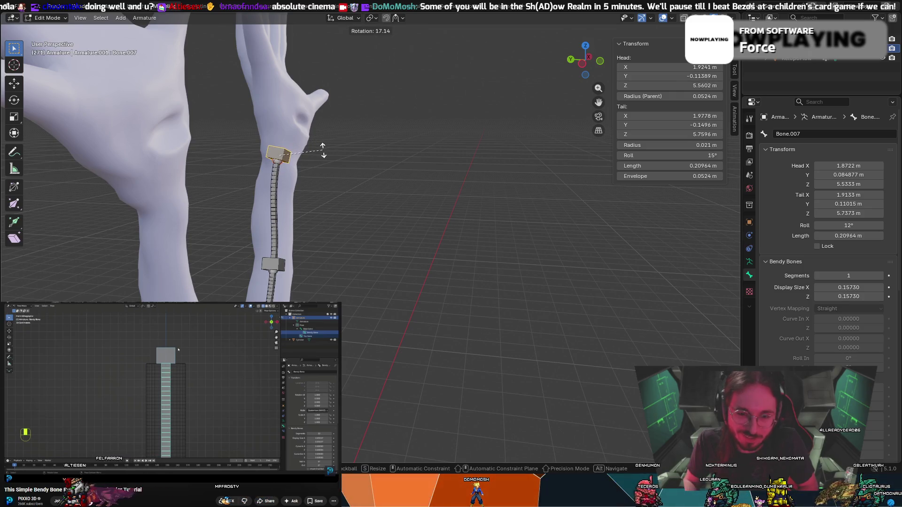
left_click(322, 149)
Nudge Bone.007's head to about 1.8688, -0.15622, 5.5693 m and disconnect it from its parent.
mouse_move(322, 149)
middle_mouse_down()
mouse_move(290, 140)
mouse_move(318, 160)
middle_mouse_up()
key("g")
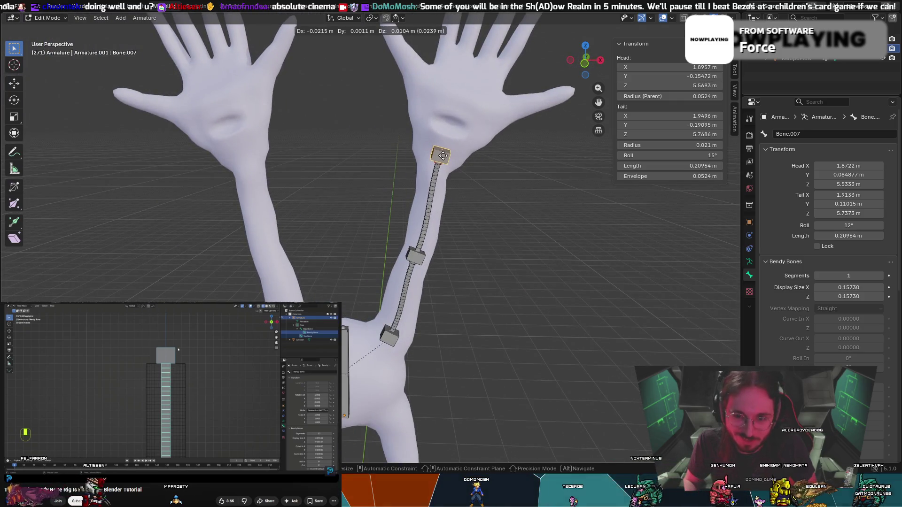
left_click(444, 156)
middle_click_drag(444, 156, 463, 156)
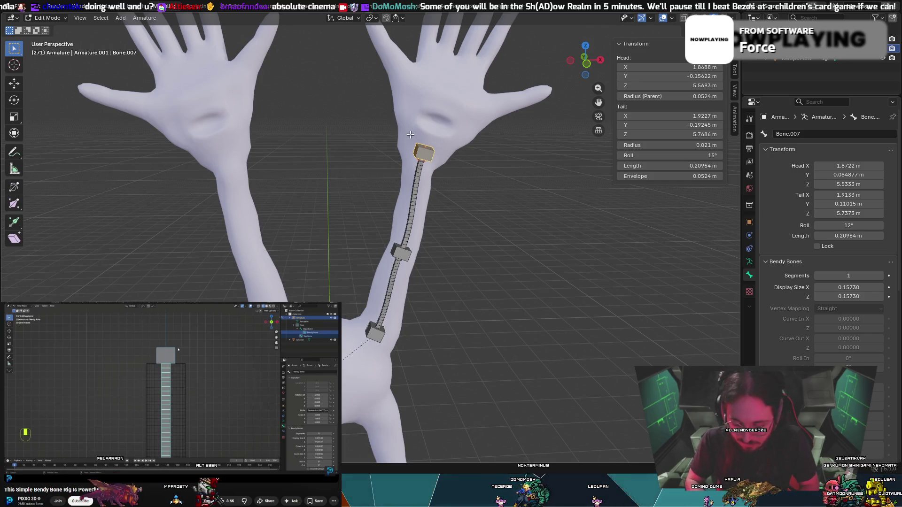
key("alt+p")
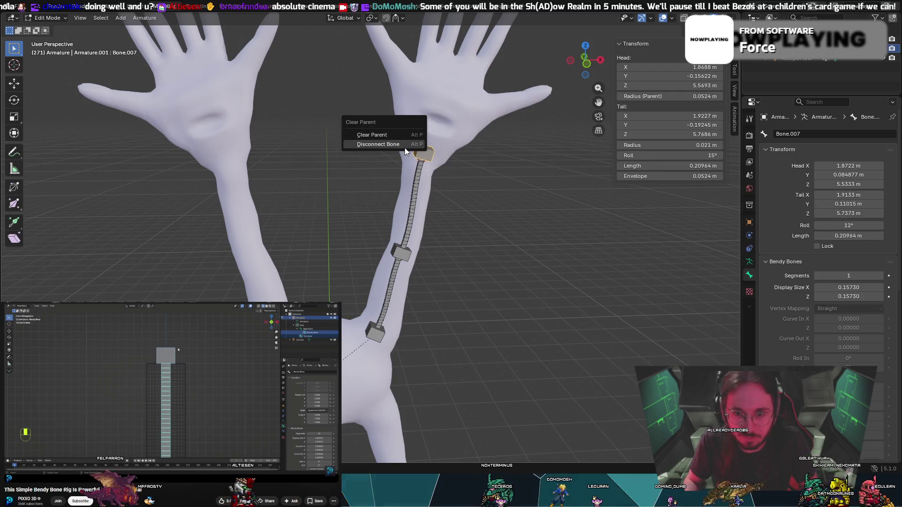
left_click(405, 146)
key("alt+p")
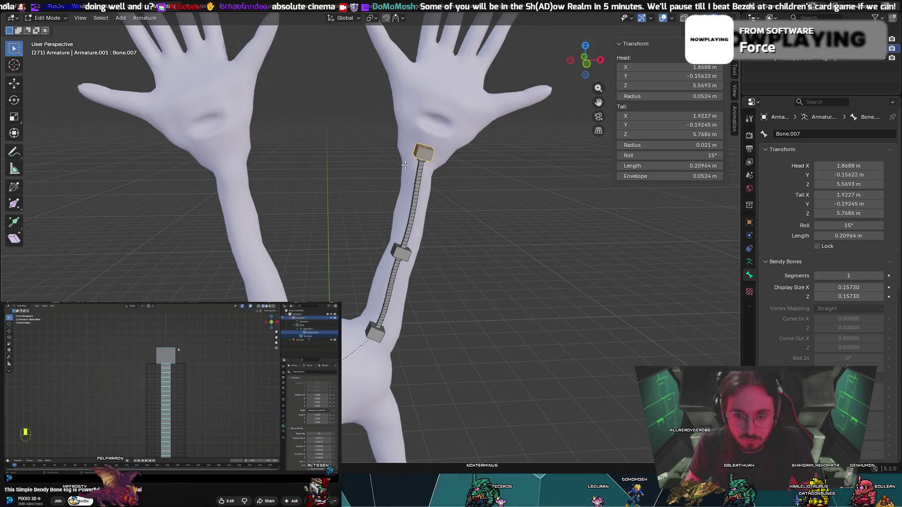
In Pose Mode, add a constraint on Bone.006 targeting the top control bone Bone.007.
left_click(52, 49)
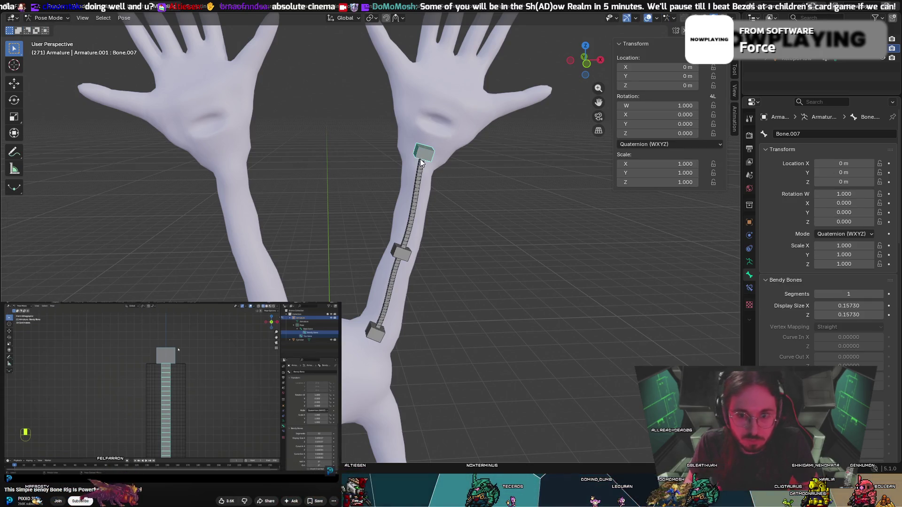
left_click(415, 200)
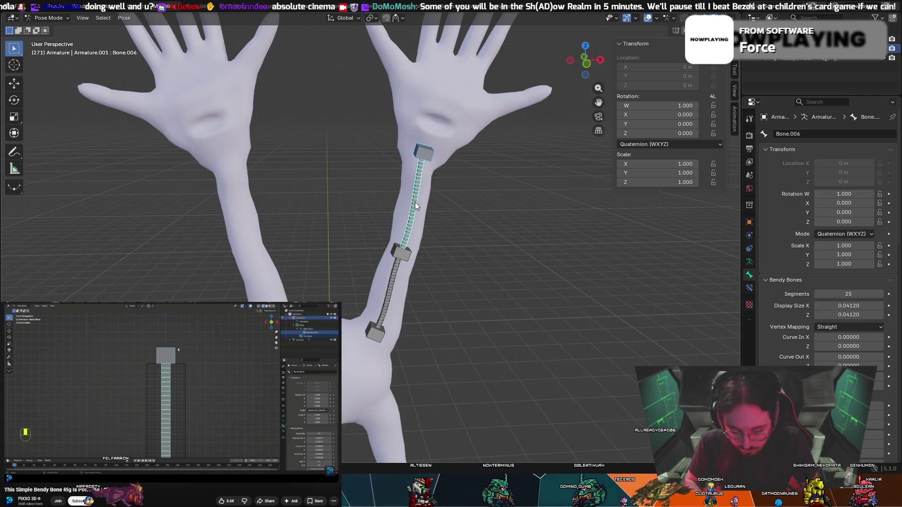
key("ctrl+shift+c")
left_click(379, 205)
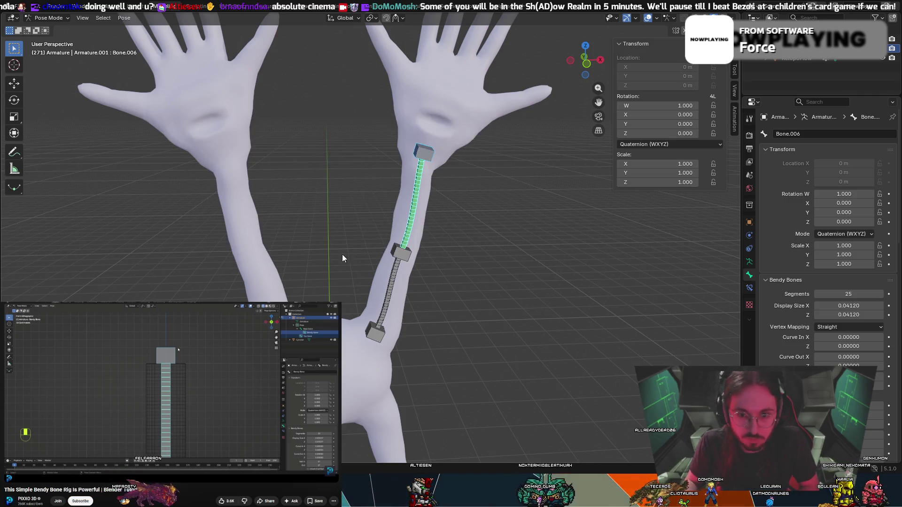
Test the bend by moving Bone.007 and rotating Bone.004, cancelling back to rest.
left_click(429, 156)
key("g")
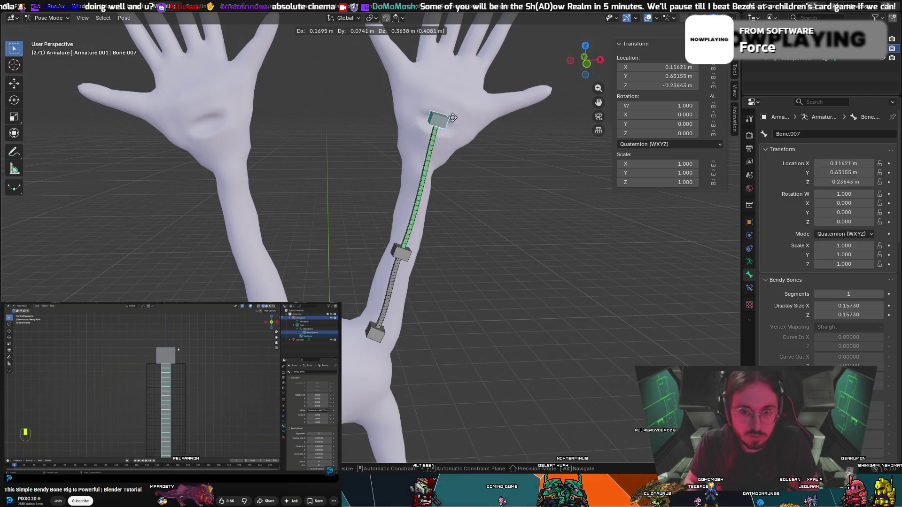
left_click(466, 148)
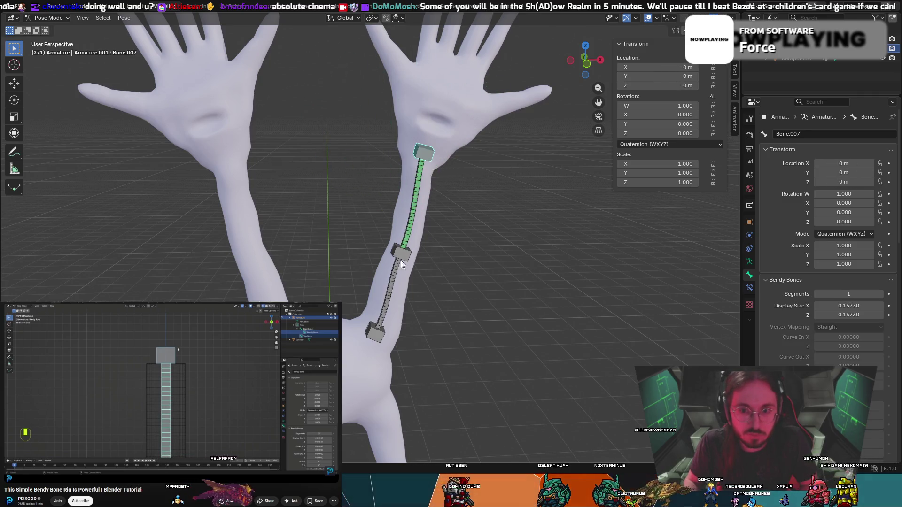
left_click(401, 260)
key("r")
key("Escape")
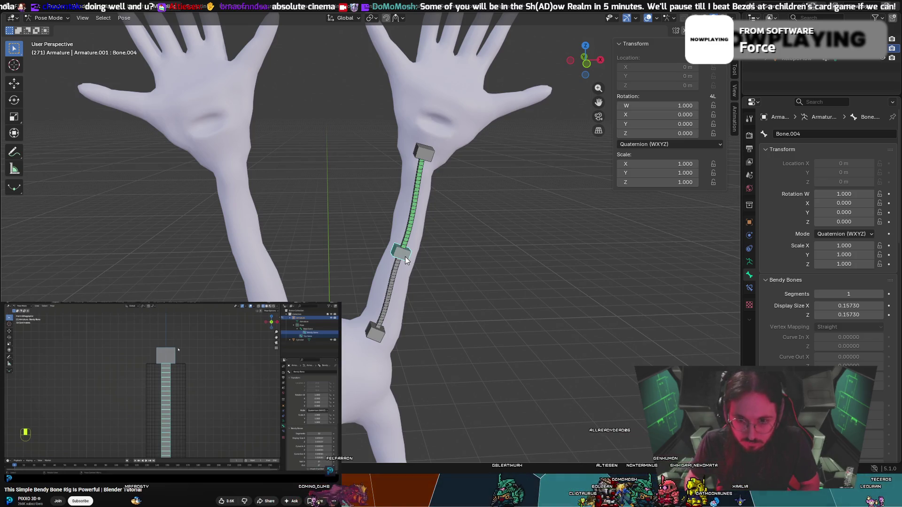
left_click(398, 274)
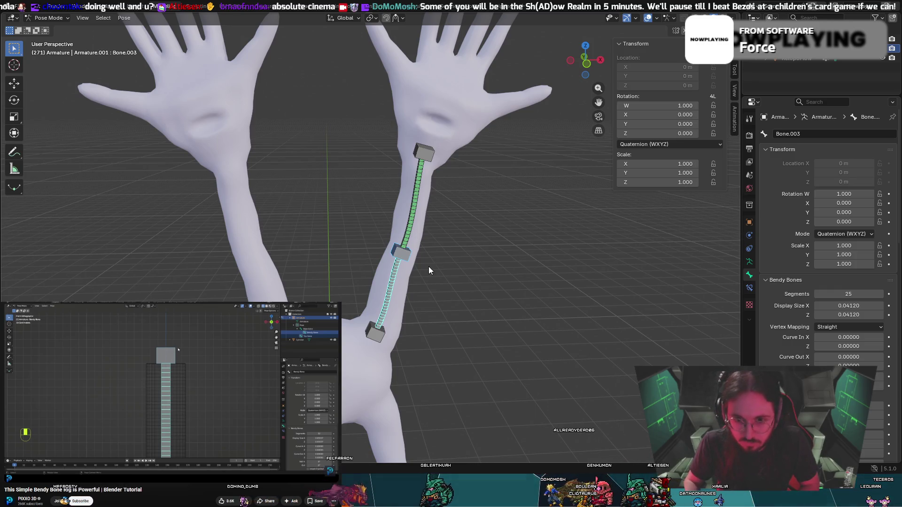
left_click(451, 262)
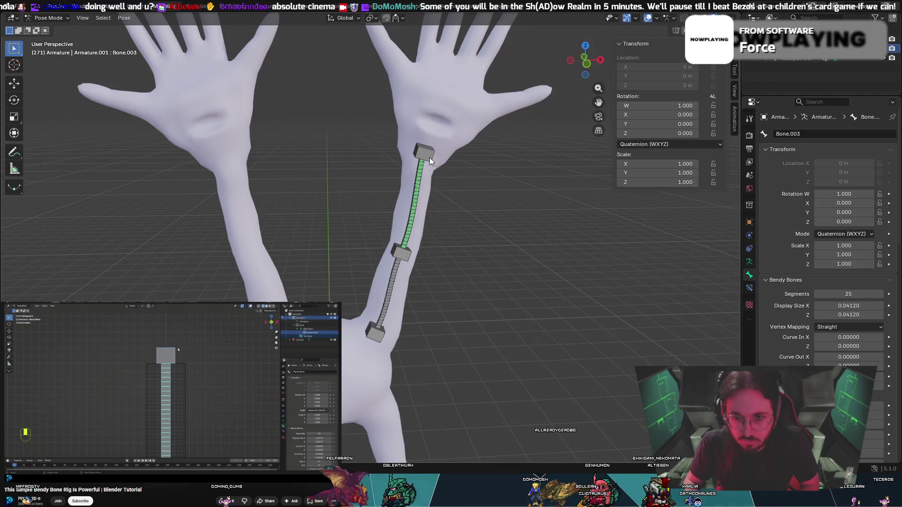
mouse_move(429, 156)
left_mouse_down()
mouse_move(443, 78)
mouse_move(540, 28)
mouse_move(437, 162)
left_mouse_up()
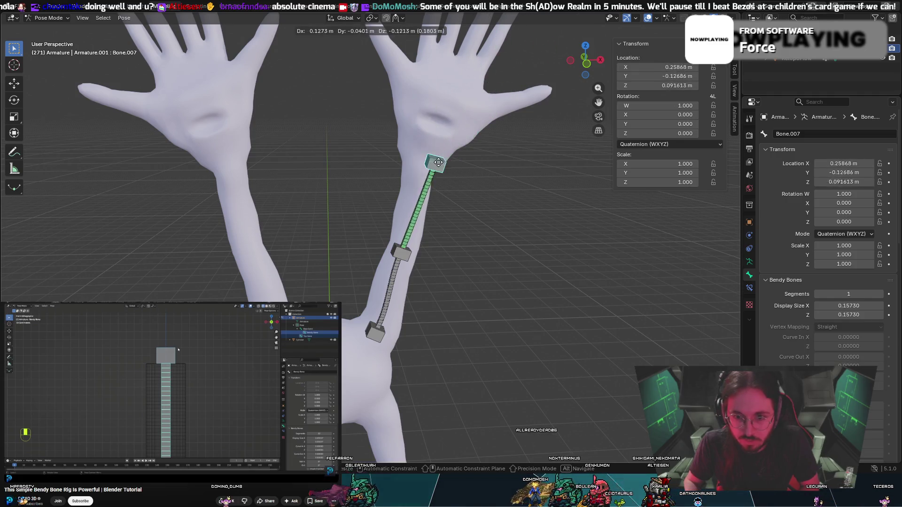
right_click(438, 162)
Curve the chain with Bone.004, reset its rotation, and return the armature to Edit Mode.
left_click(401, 260)
key("r")
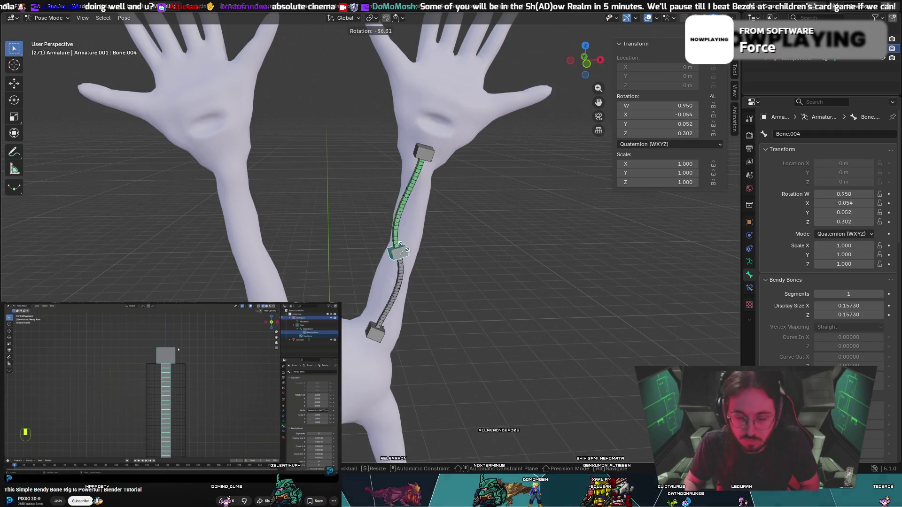
mouse_move(403, 233)
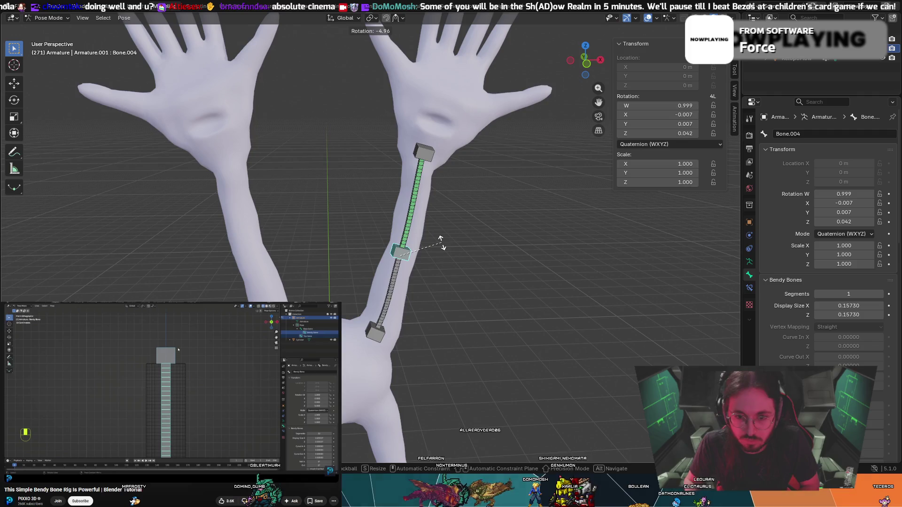
key("Escape")
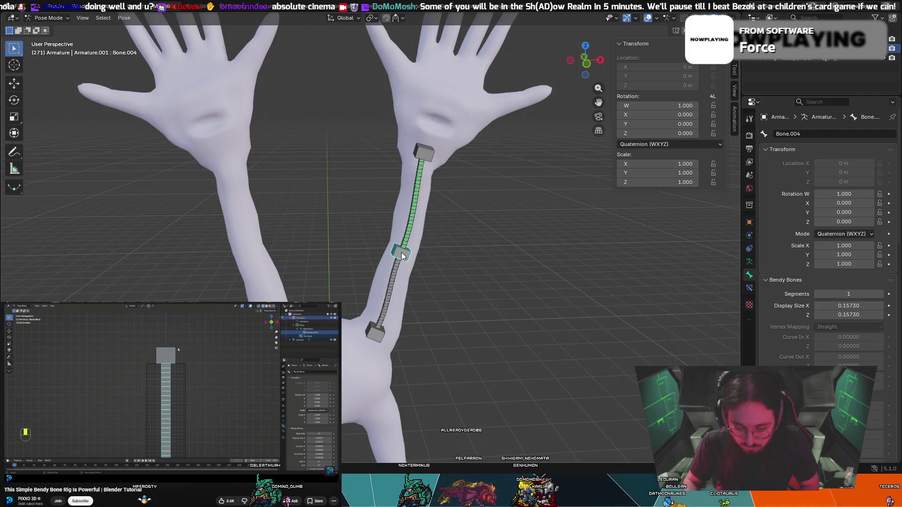
right_click(401, 252)
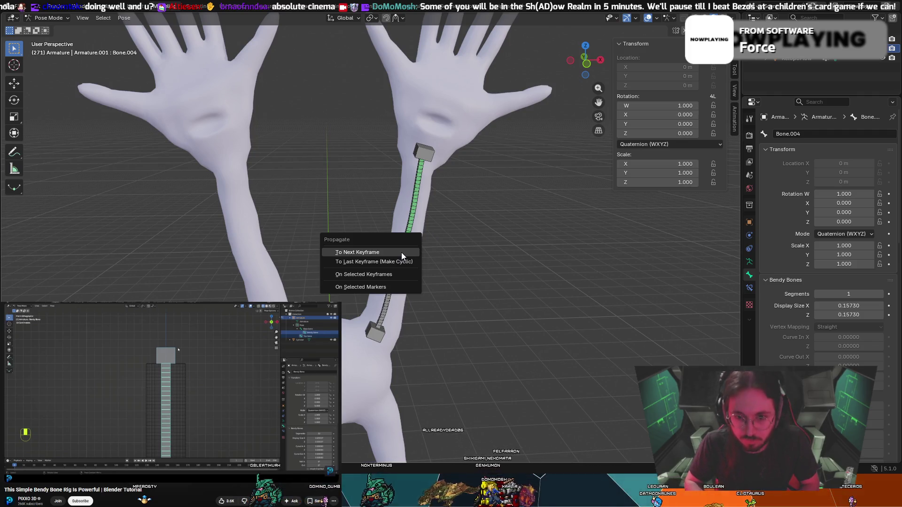
left_click(49, 18)
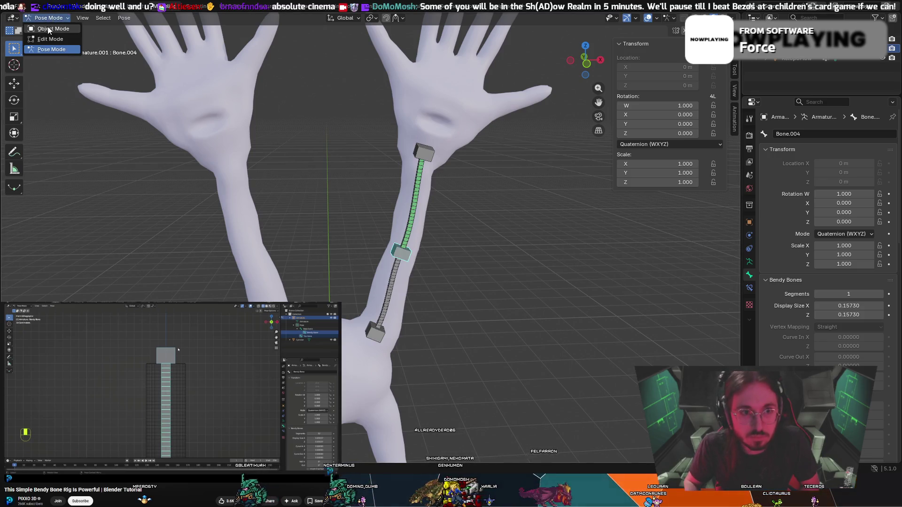
left_click(49, 42)
left_click(402, 256)
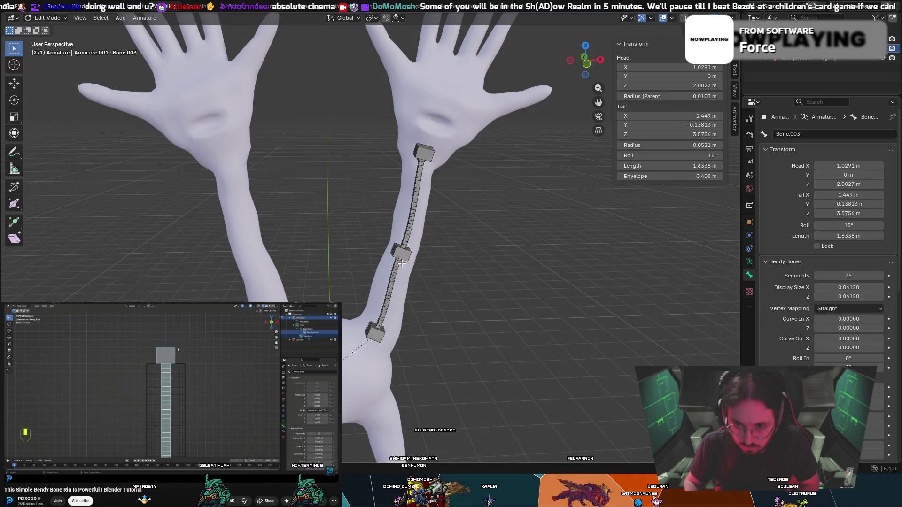
Disconnect Bone.004 from its parent with Alt+P, then switch the armature to Pose Mode.
left_click(408, 252)
key("alt+p")
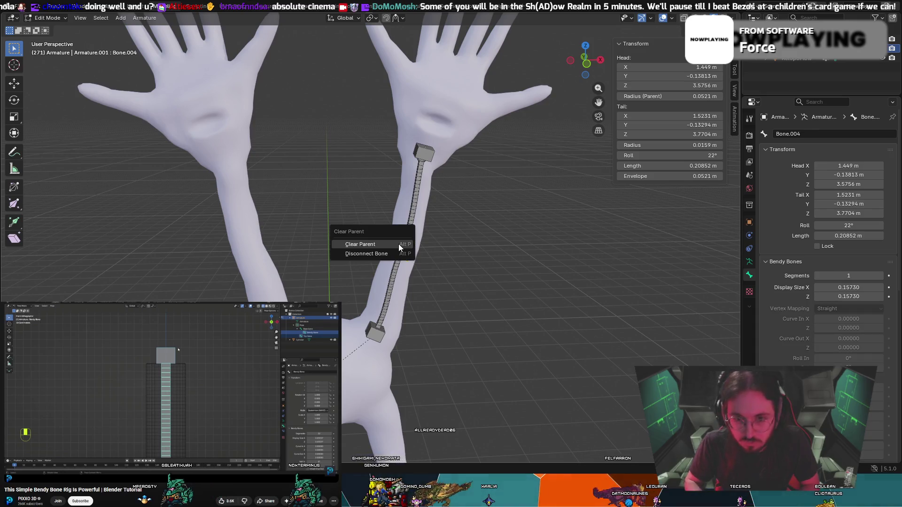
left_click(394, 252)
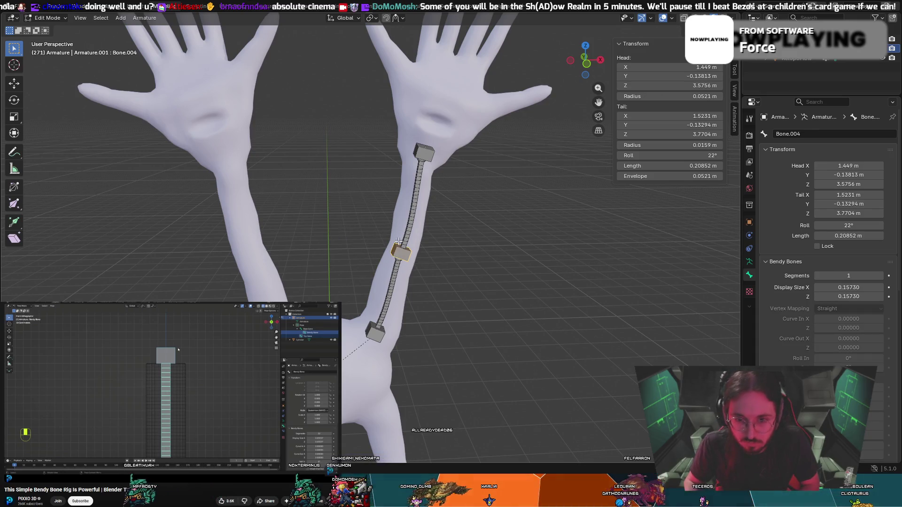
key("alt+p")
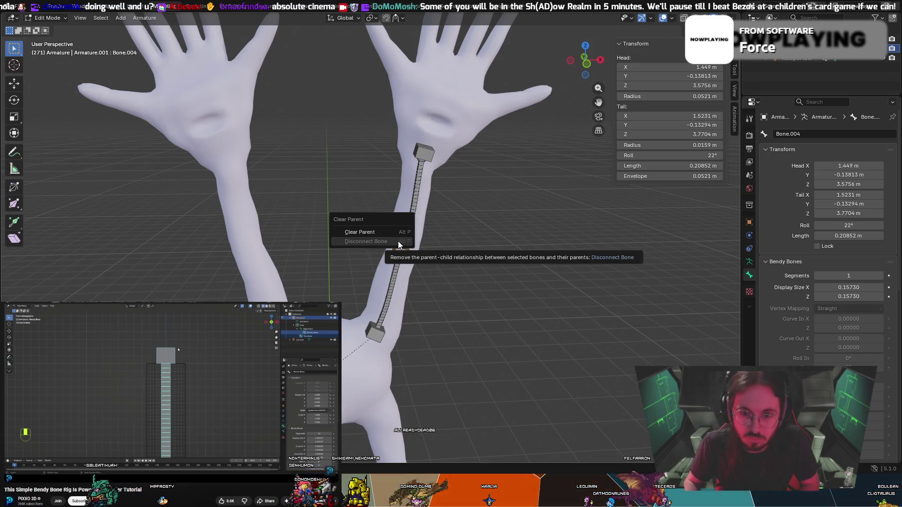
left_click(386, 236)
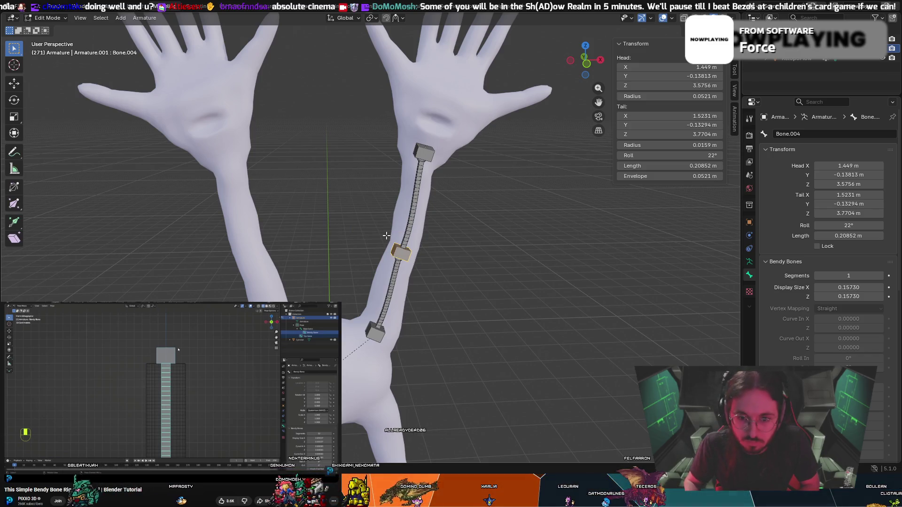
left_click(55, 18)
left_click(52, 49)
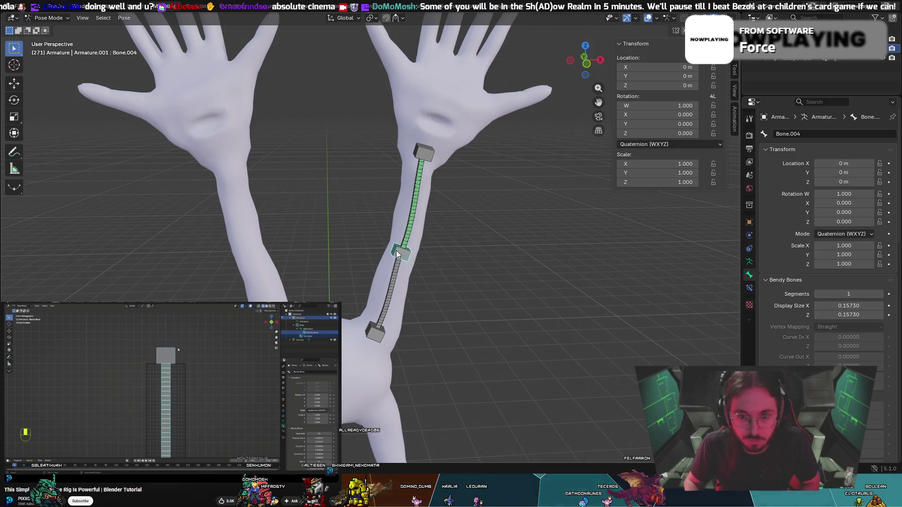
Add a Stretch To constraint to the lower bendy bone Bone.003.
left_click(394, 279)
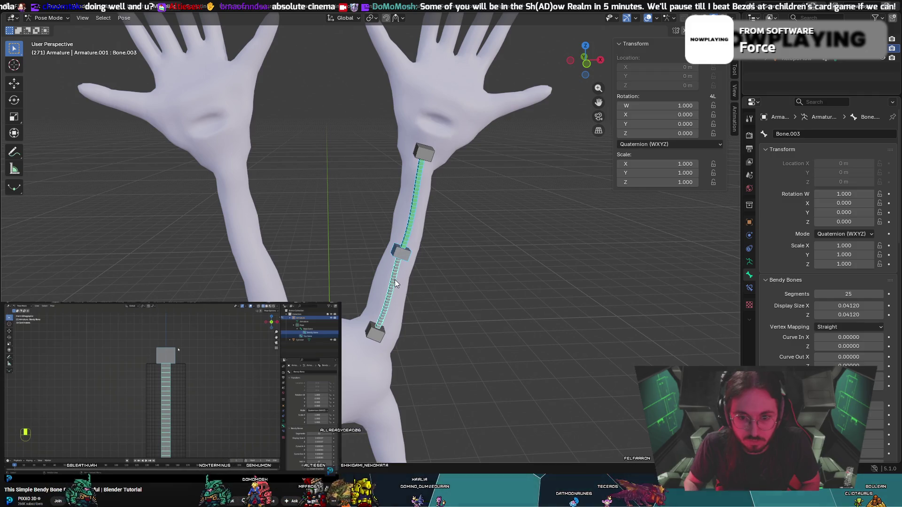
key("shift+ctrl+c")
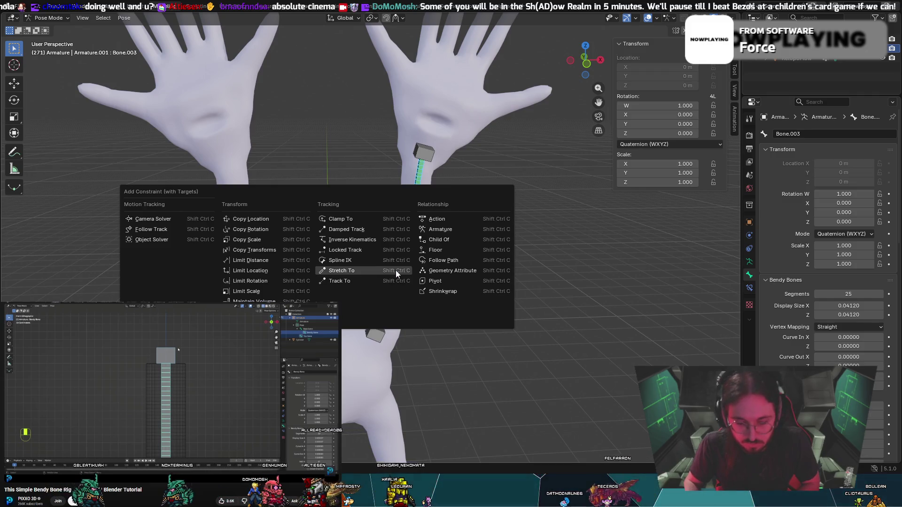
left_click(395, 269)
Test-move the middle and top control bones, cancel both, and switch to Object Mode.
left_click(426, 156)
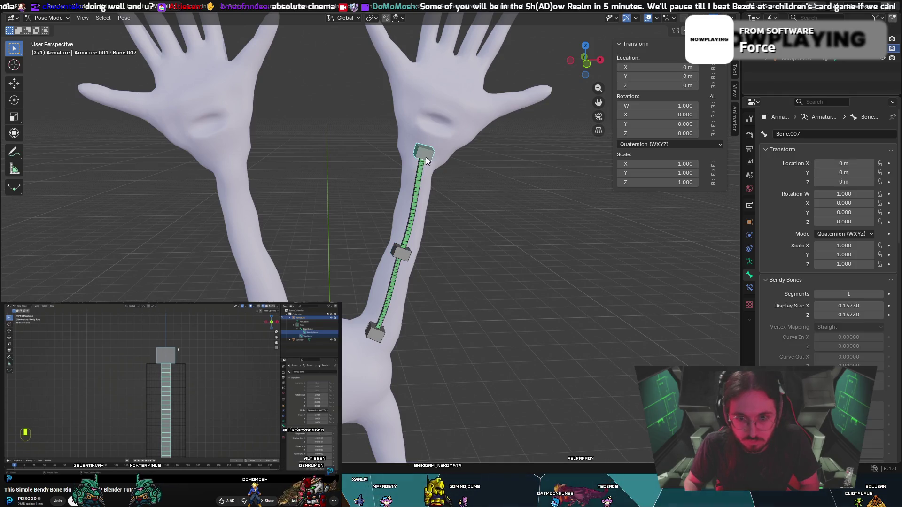
mouse_move(409, 256)
left_mouse_down()
mouse_move(403, 233)
mouse_move(399, 242)
mouse_move(409, 242)
left_mouse_up()
key("Escape")
mouse_move(424, 153)
left_mouse_down()
mouse_move(459, 70)
mouse_move(441, 102)
left_mouse_up()
key("Escape")
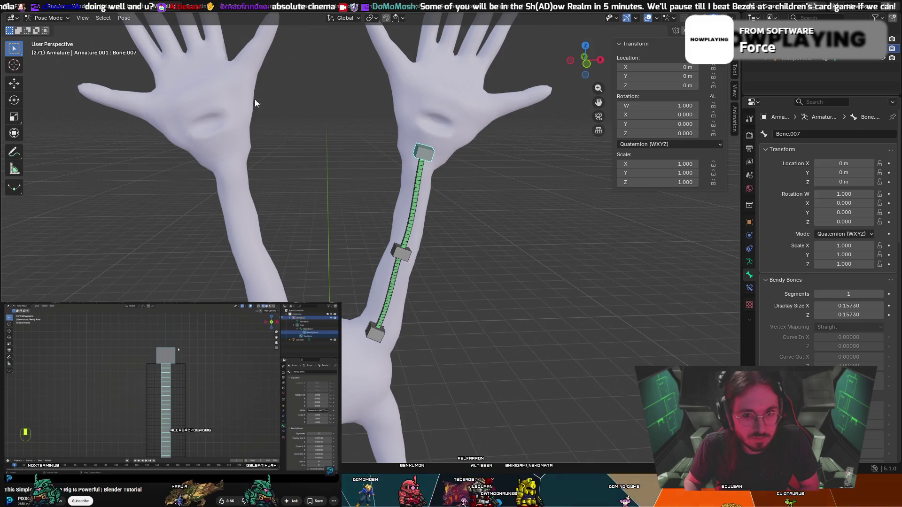
left_click(47, 18)
left_click(53, 30)
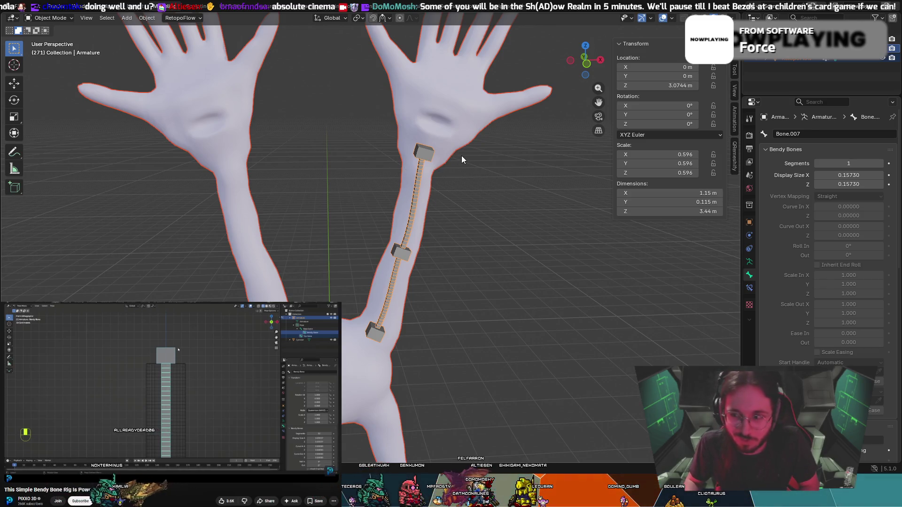
Parent the creature mesh to the armature with automatic weights and enter Pose Mode.
right_click(438, 139)
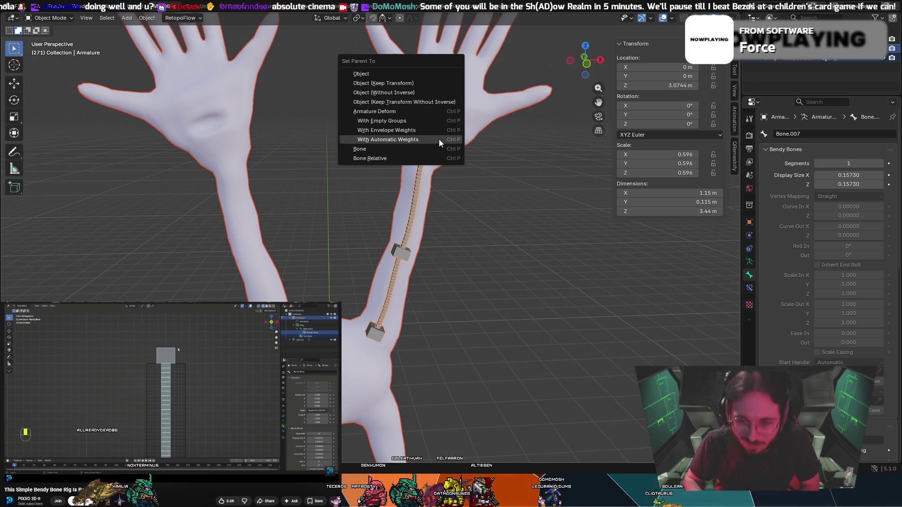
middle_click_drag(461, 199, 381, 198)
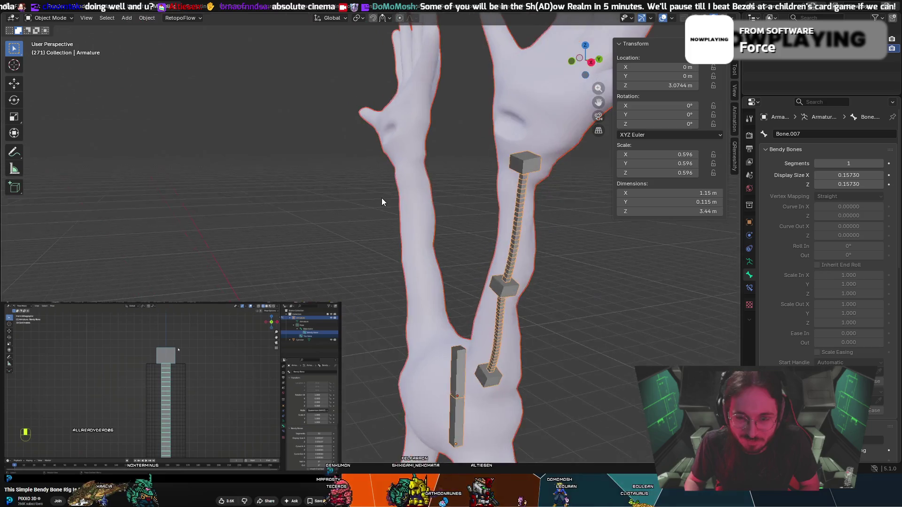
scroll(382, 198, "down", 5)
left_click(49, 18)
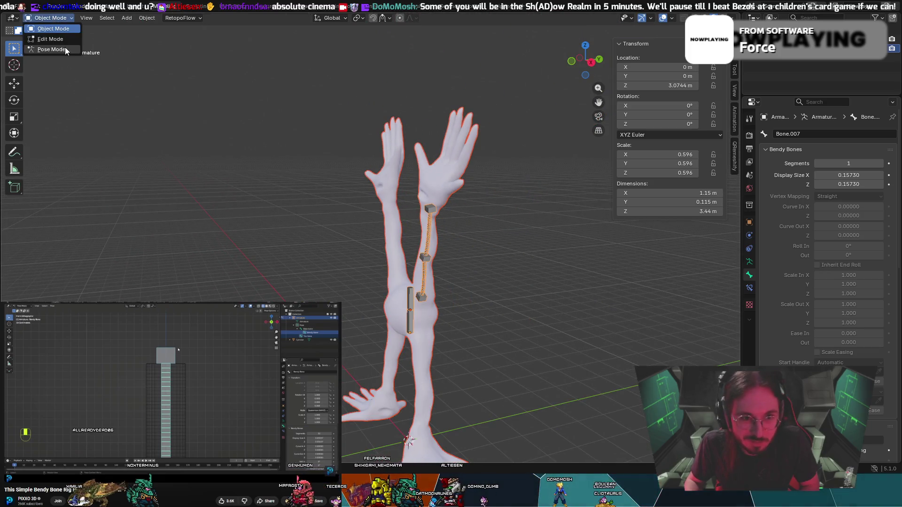
left_click(66, 47)
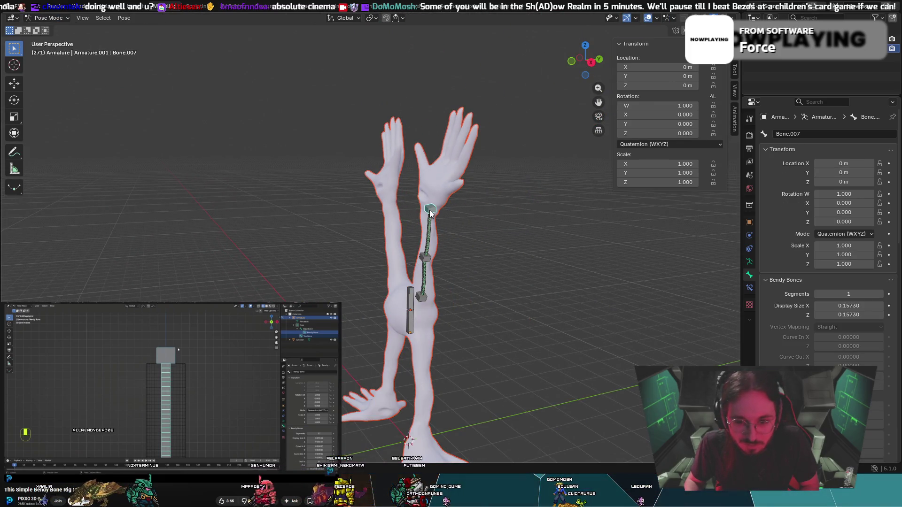
Bend the arm by pulling the hand far left and moving and rotating Bone.004.
mouse_move(430, 213)
left_mouse_down()
mouse_move(347, 133)
mouse_move(286, 147)
mouse_move(221, 188)
left_mouse_up()
key("Escape")
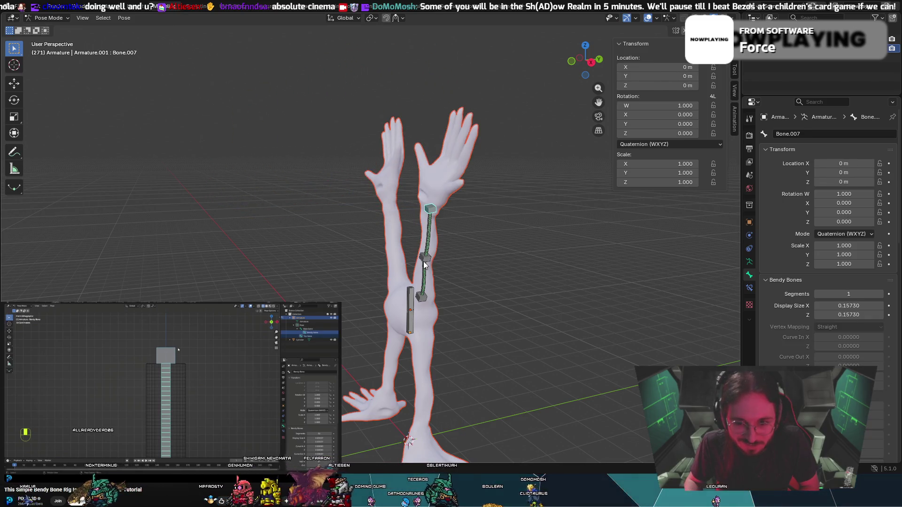
mouse_move(424, 265)
left_mouse_down()
mouse_move(418, 249)
mouse_move(342, 217)
mouse_move(298, 234)
mouse_move(383, 224)
left_mouse_up()
key("Escape")
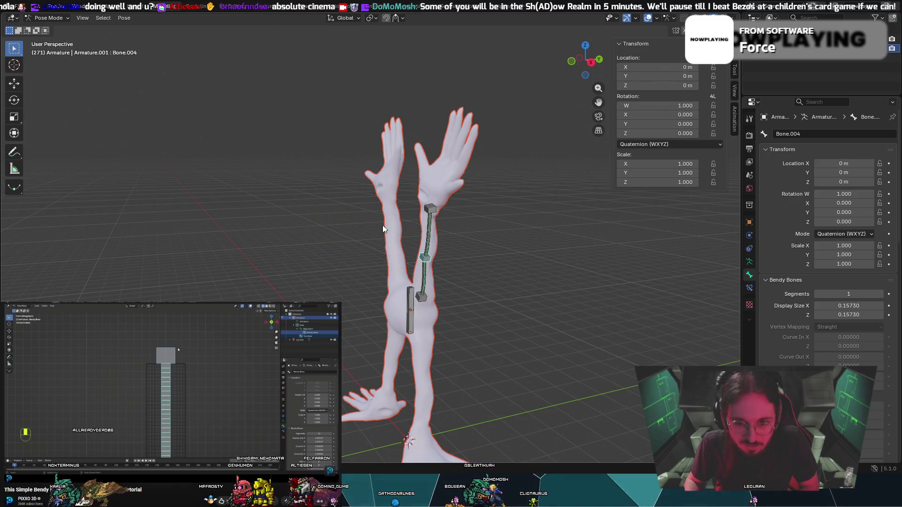
mouse_move(433, 212)
left_mouse_down()
mouse_move(322, 165)
mouse_move(231, 170)
left_mouse_up()
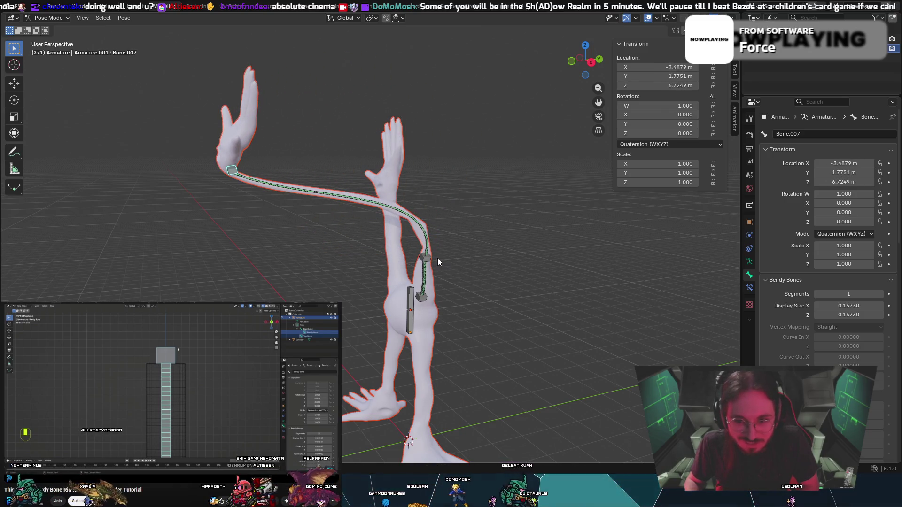
mouse_move(425, 255)
left_mouse_down()
mouse_move(403, 231)
mouse_move(331, 217)
left_mouse_up()
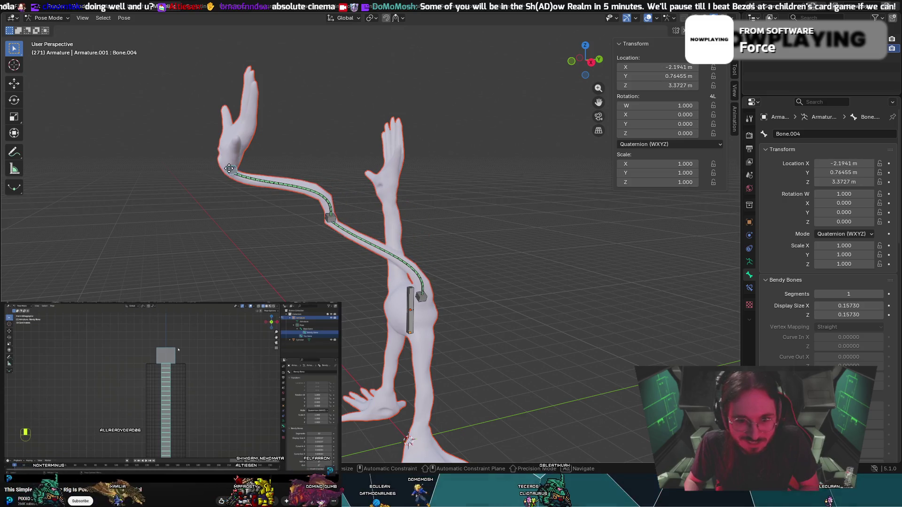
left_click_drag(228, 168, 159, 190)
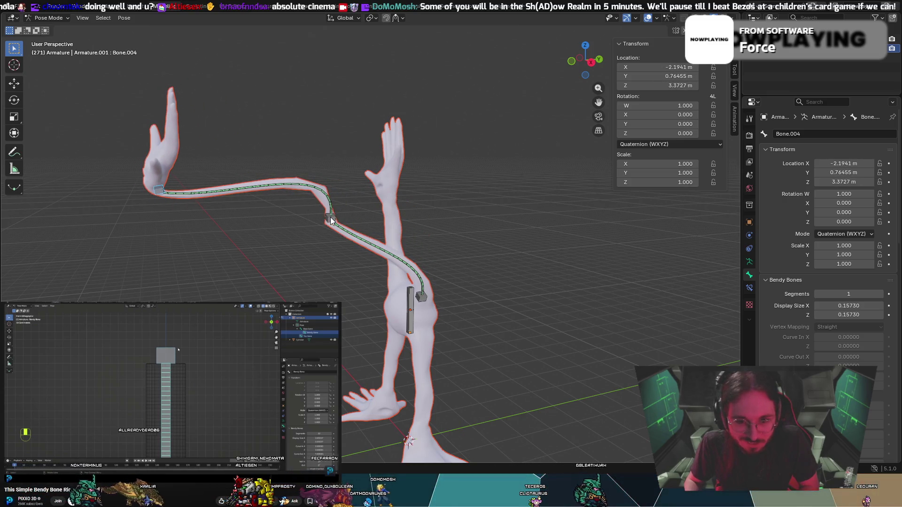
key("r")
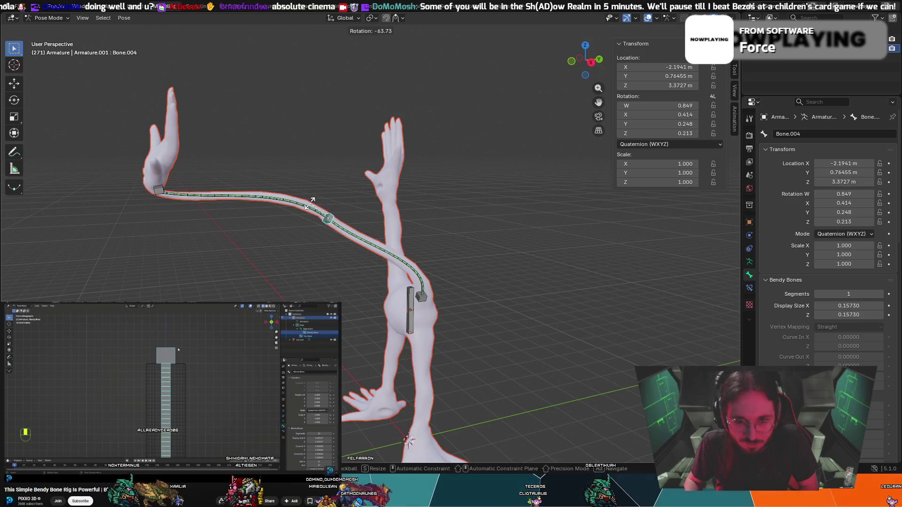
middle_click_drag(250, 199, 361, 195)
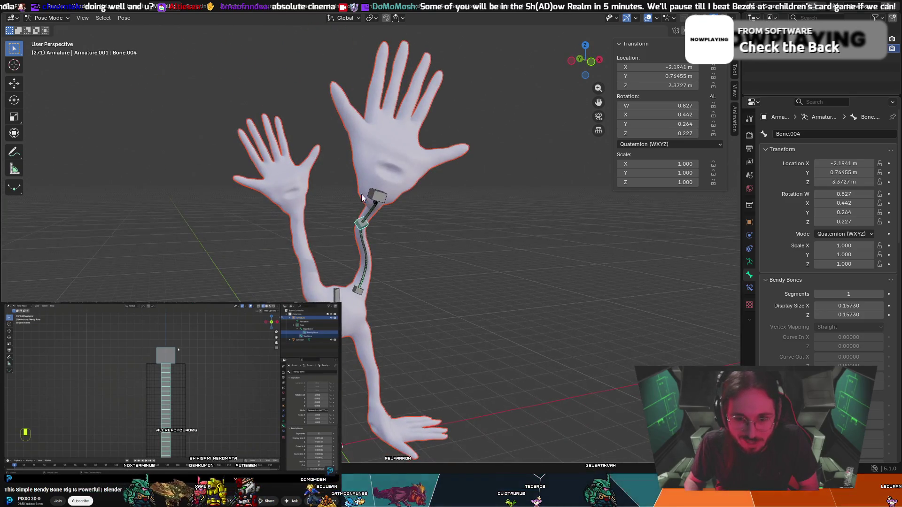
From a side view, rotate the hand control bone Bone.007 to near horizontal.
right_click(418, 260)
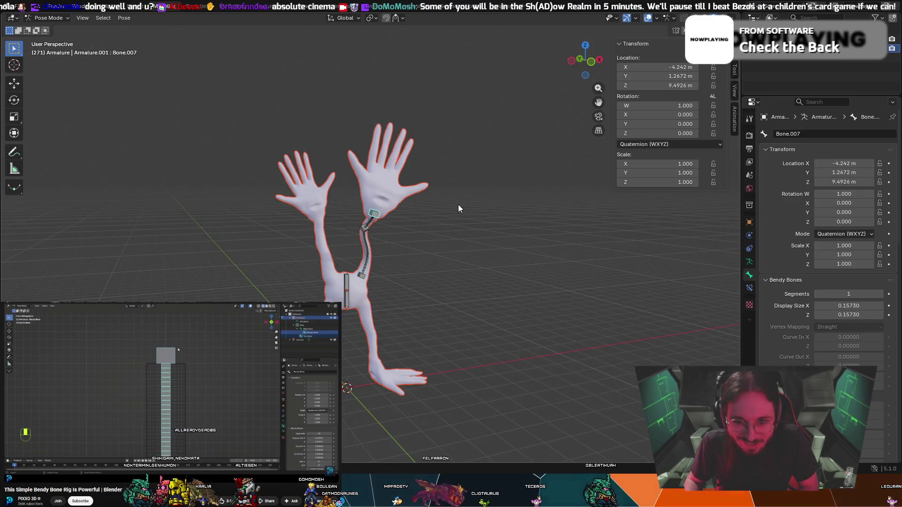
mouse_move(457, 204)
middle_mouse_down()
mouse_move(538, 225)
mouse_move(519, 226)
middle_mouse_up()
left_click(518, 227)
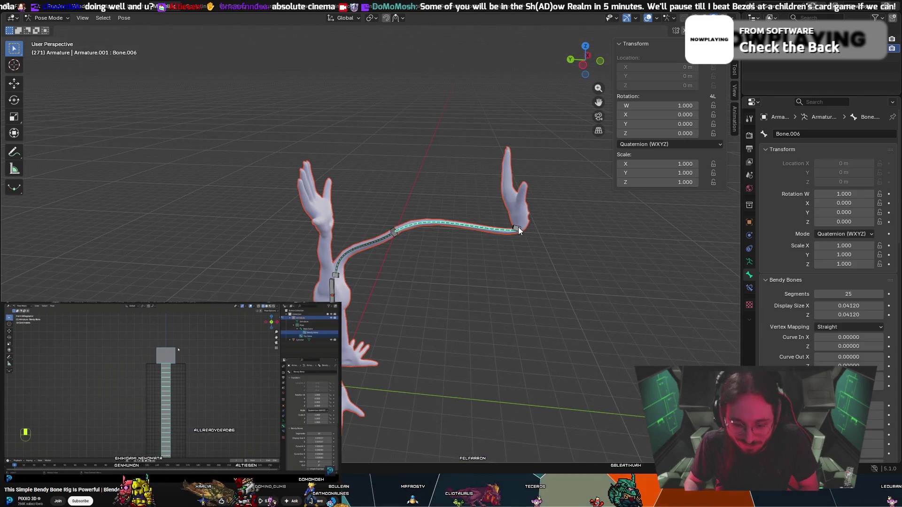
key("r")
key("Escape")
left_click(519, 230)
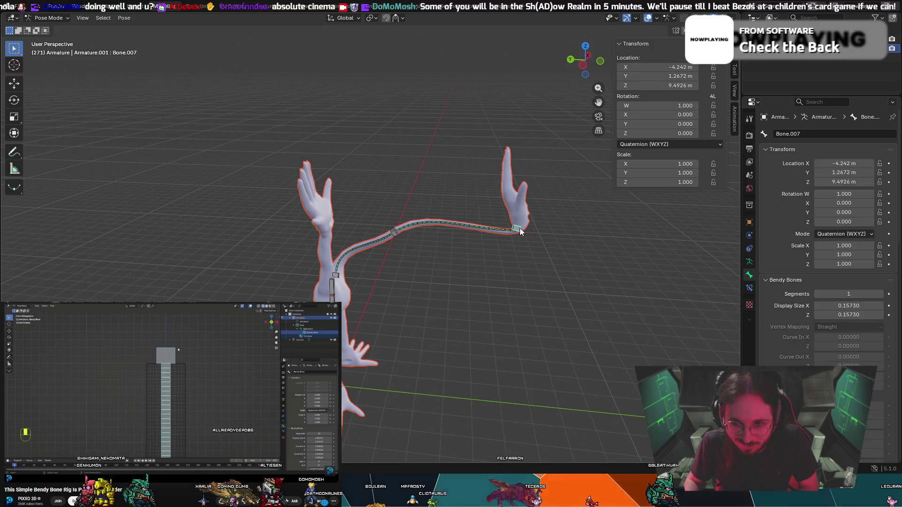
key("r")
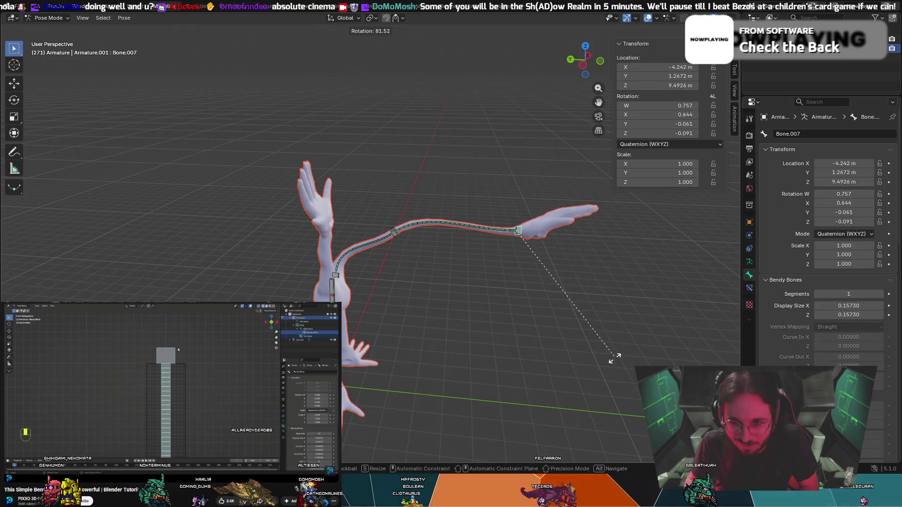
left_click(610, 359)
key("g")
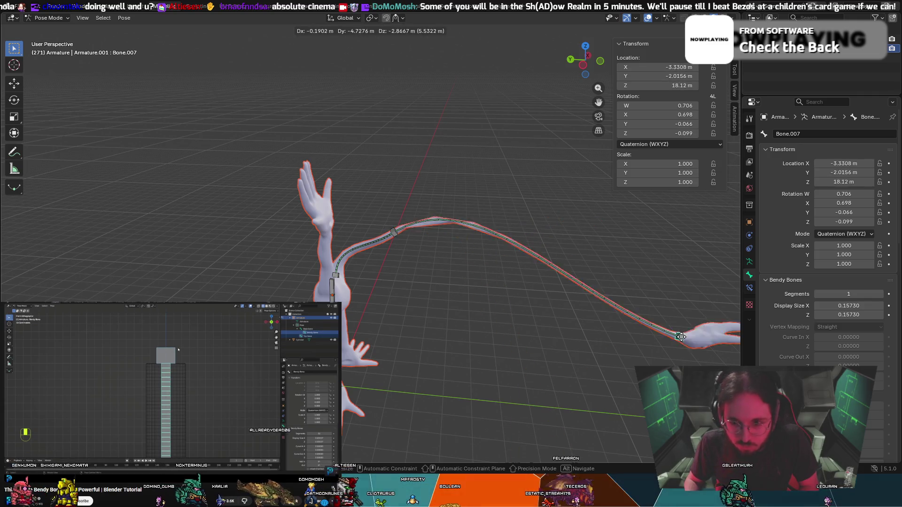
key("Escape")
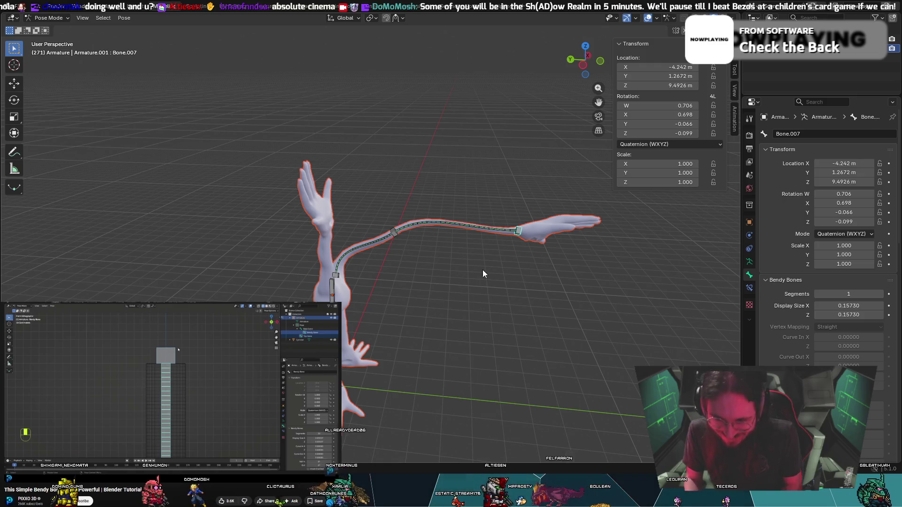
Move the hand to a new position and rotate the elbow bone Bone.004, undoing the raised elbow.
key("g")
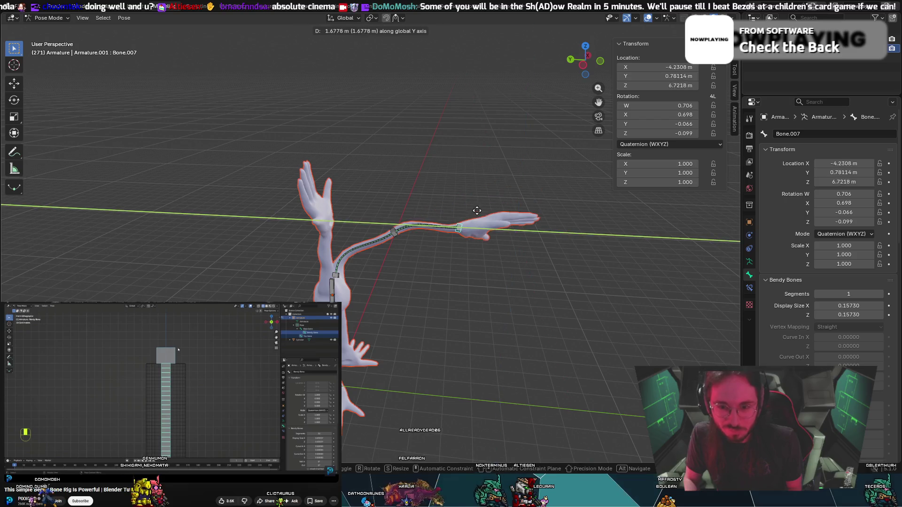
left_click(480, 264)
mouse_move(468, 272)
middle_mouse_down()
mouse_move(344, 241)
mouse_move(422, 239)
mouse_move(385, 218)
mouse_move(470, 239)
middle_mouse_up()
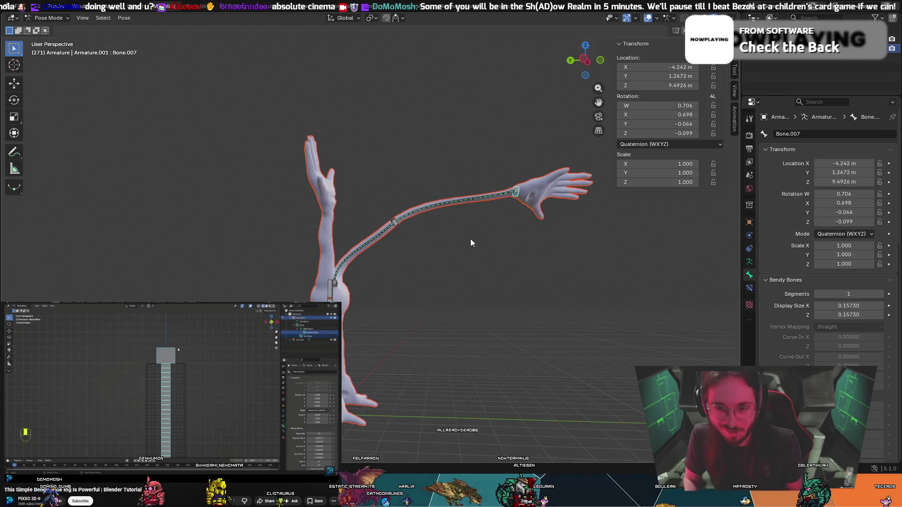
key("g")
key("Escape")
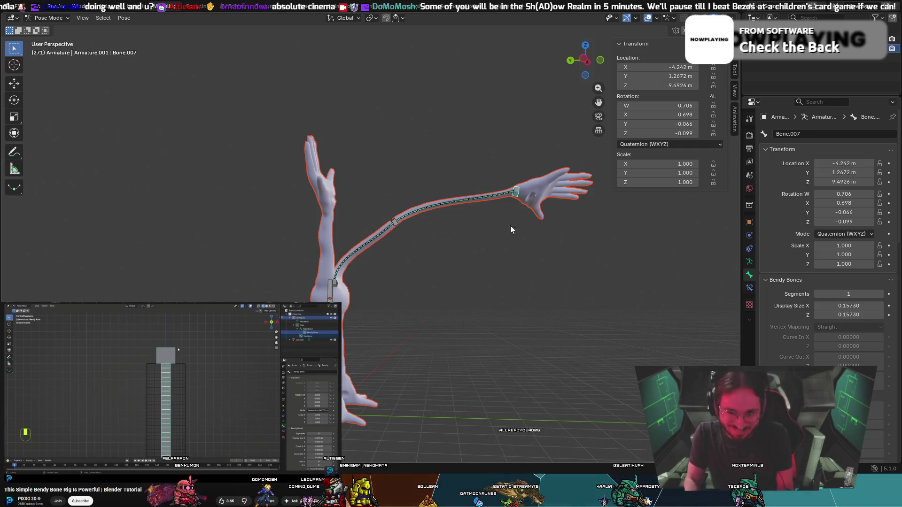
key("r")
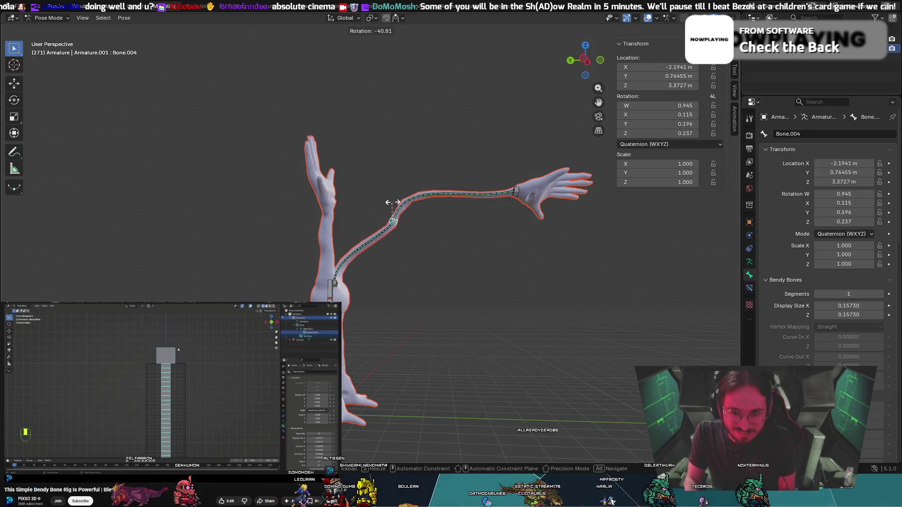
left_click(424, 234)
key("g")
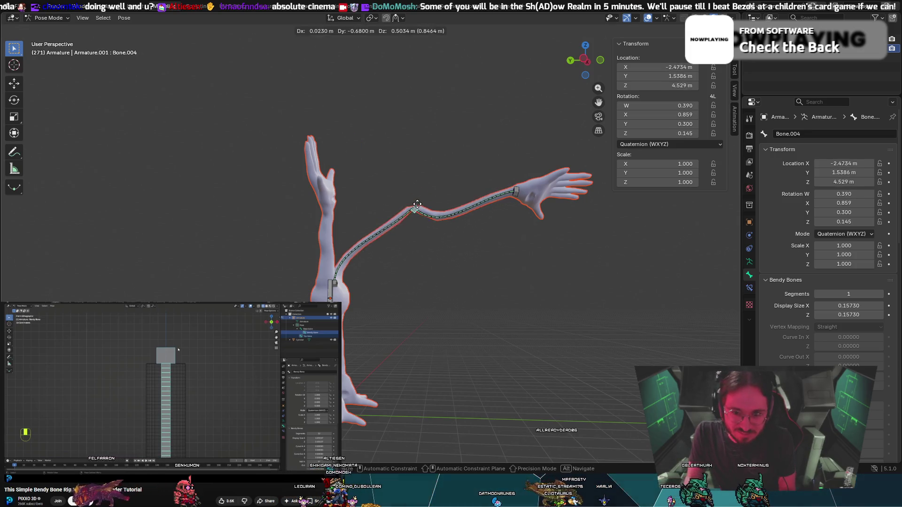
left_click(426, 187)
key("ctrl+z")
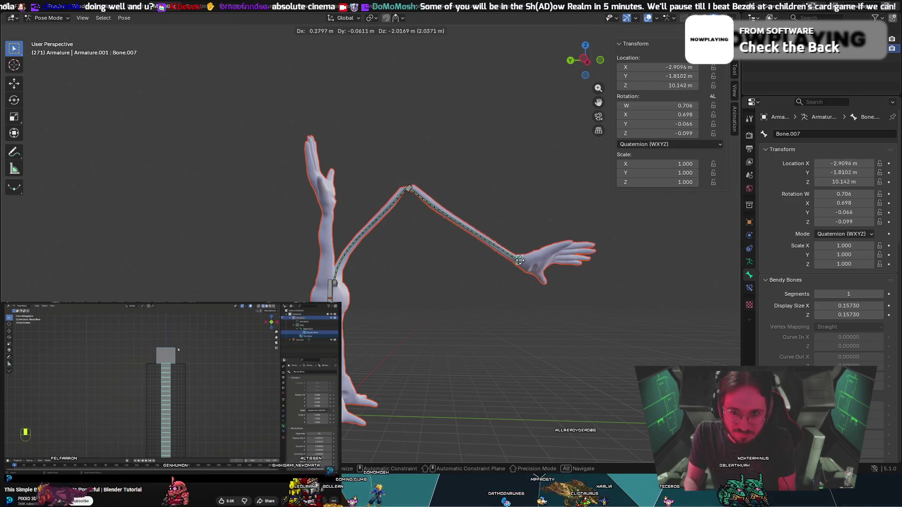
Try repositioning Bone.007 up-right, undoing and cancelling the moves so the curve holds.
left_click(379, 221)
mouse_move(477, 187)
middle_mouse_down()
mouse_move(378, 221)
mouse_move(295, 213)
mouse_move(325, 194)
middle_mouse_up()
key("g")
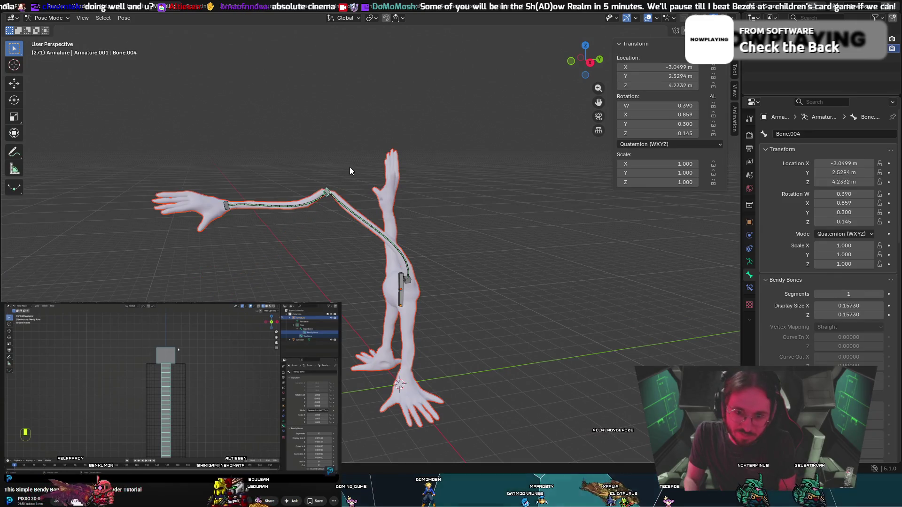
left_click(351, 167)
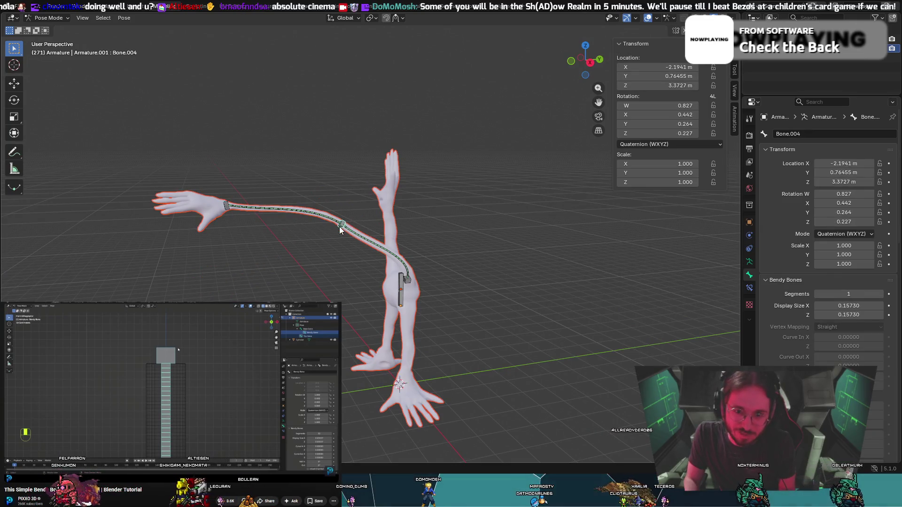
key("ctrl+z")
middle_click_drag(306, 185, 132, 227)
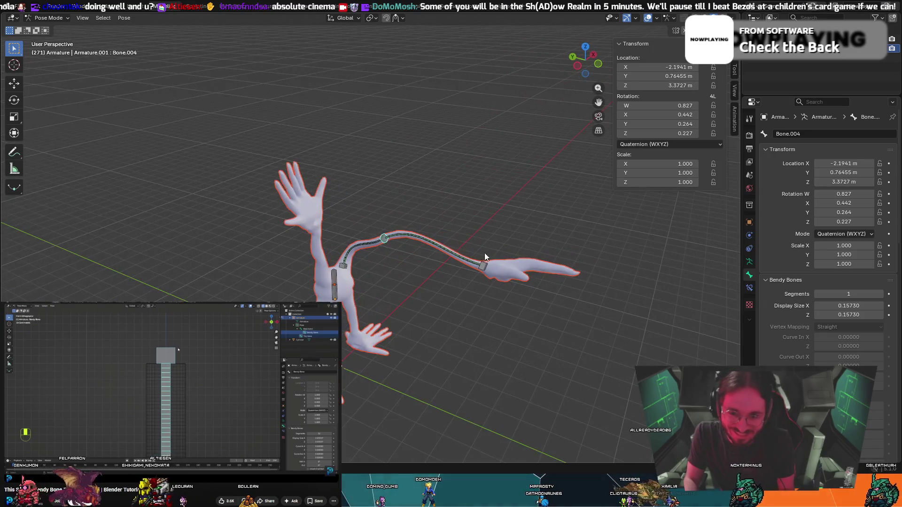
left_click(483, 266)
key("g")
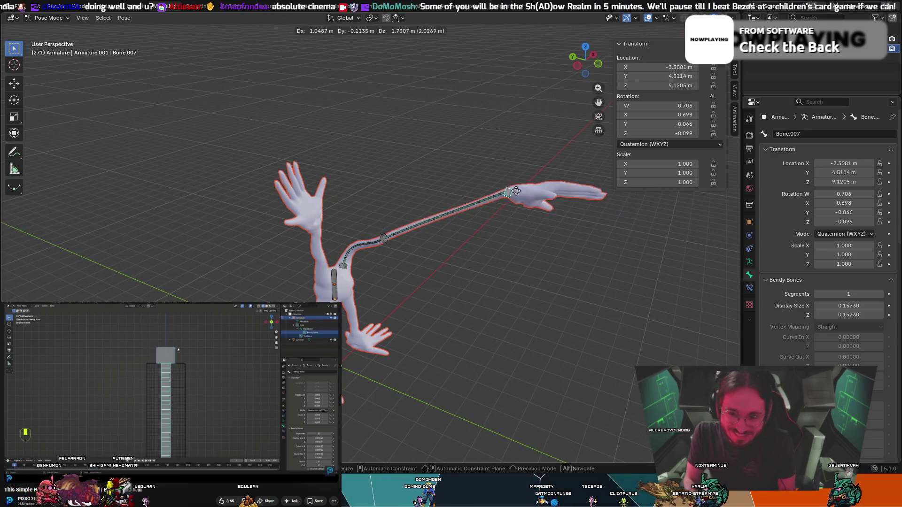
key("y")
right_click(441, 203)
right_click(461, 202)
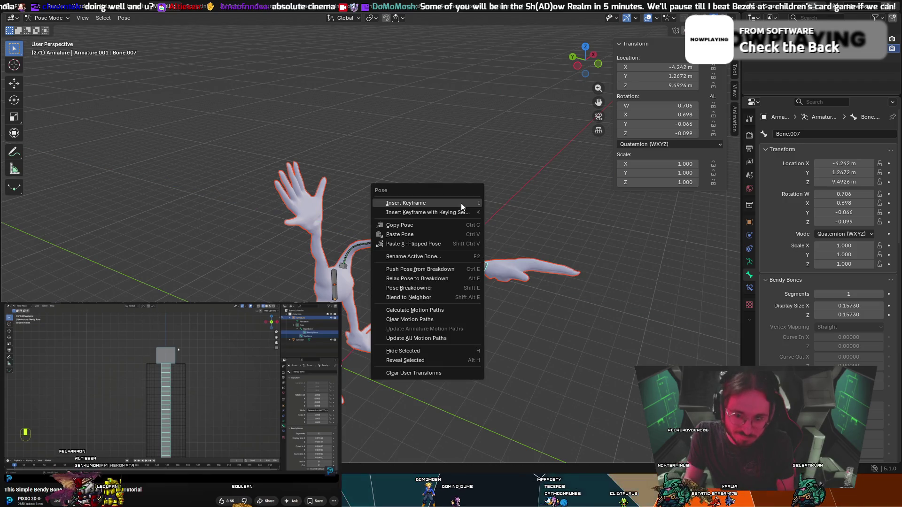
Reset the hand bone's rotation and the top control bone's location so the arm points up.
mouse_move(500, 142)
middle_mouse_down()
mouse_move(426, 125)
mouse_move(452, 119)
middle_mouse_up()
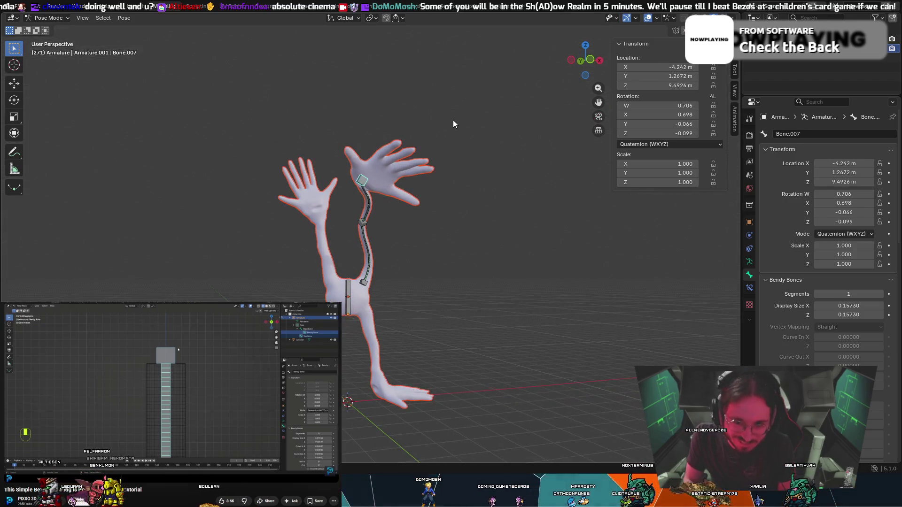
key("ctrl+z")
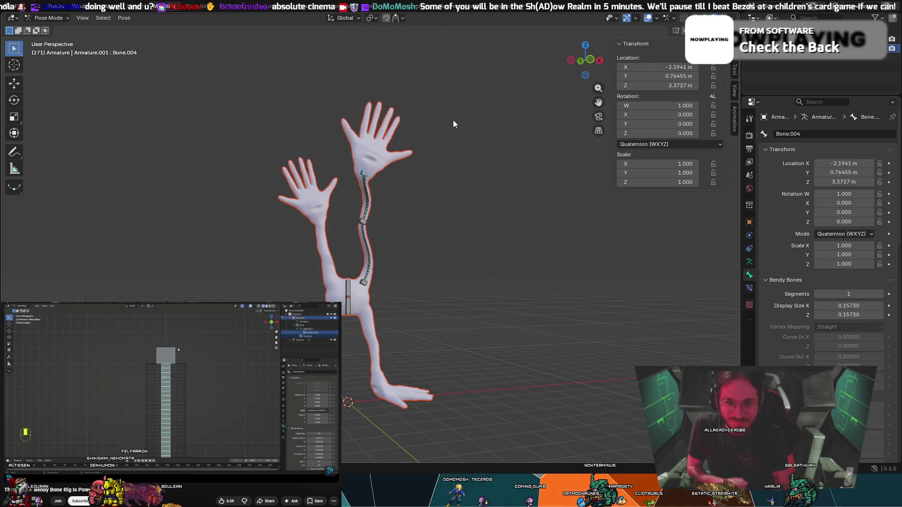
key("ctrl+z")
key("ctrl+z")
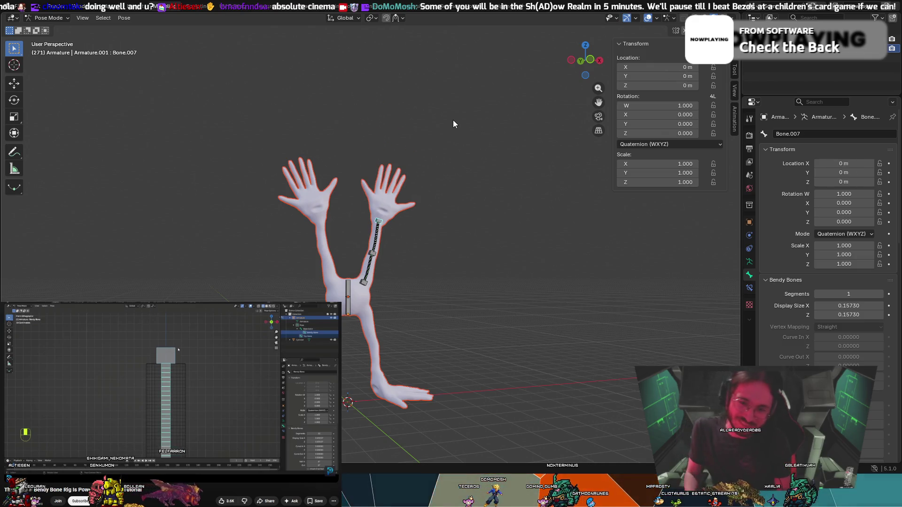
scroll(395, 187, "up", 6)
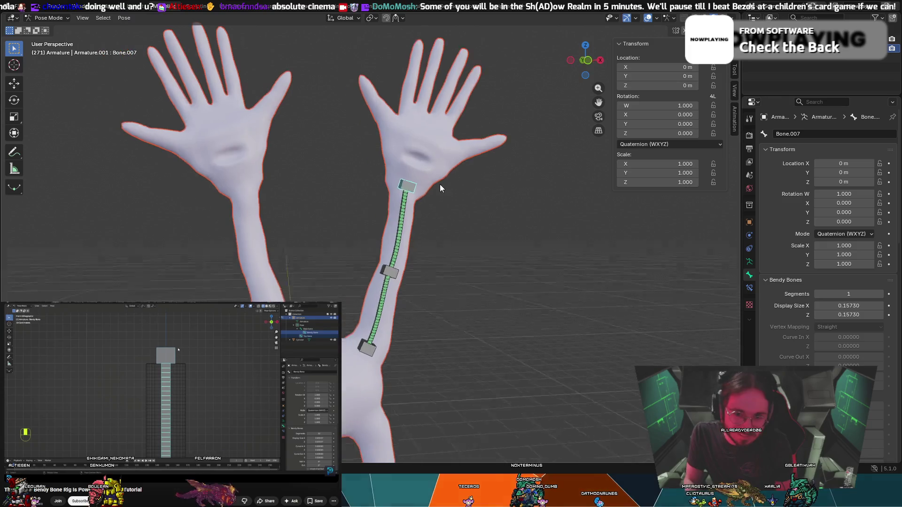
middle_click_drag(440, 187, 390, 278)
Test-rotate Bone.001 and cancel, then select the top control bone and begin moving it upward.
left_click(341, 347)
key("r")
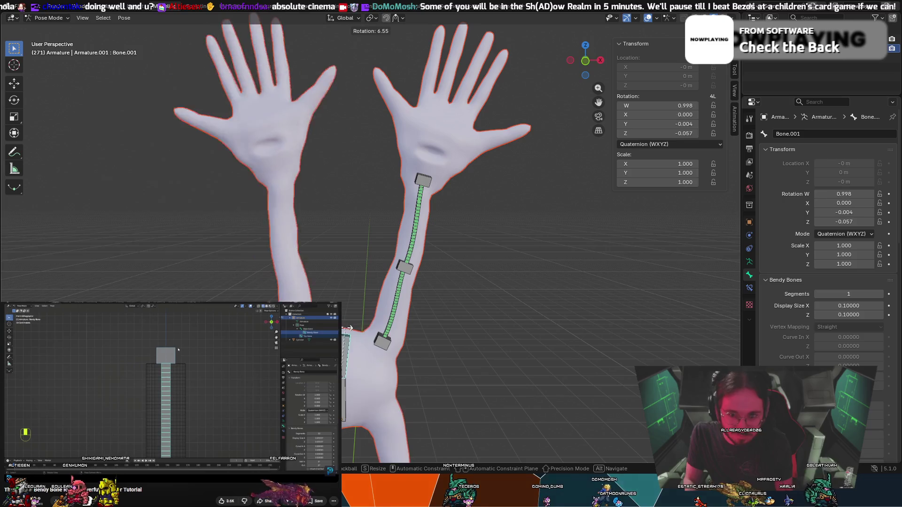
key("Escape")
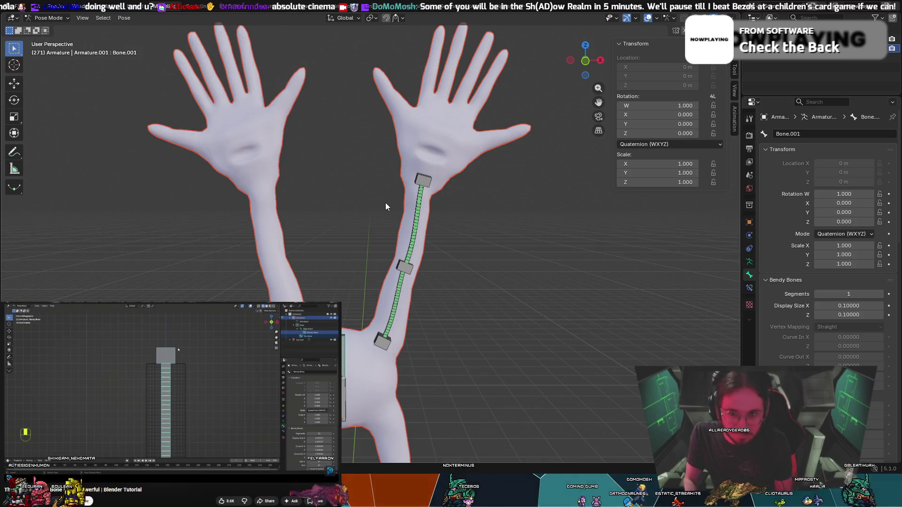
left_click(425, 175)
mouse_move(427, 170)
middle_mouse_down()
mouse_move(466, 220)
mouse_move(417, 222)
middle_mouse_up()
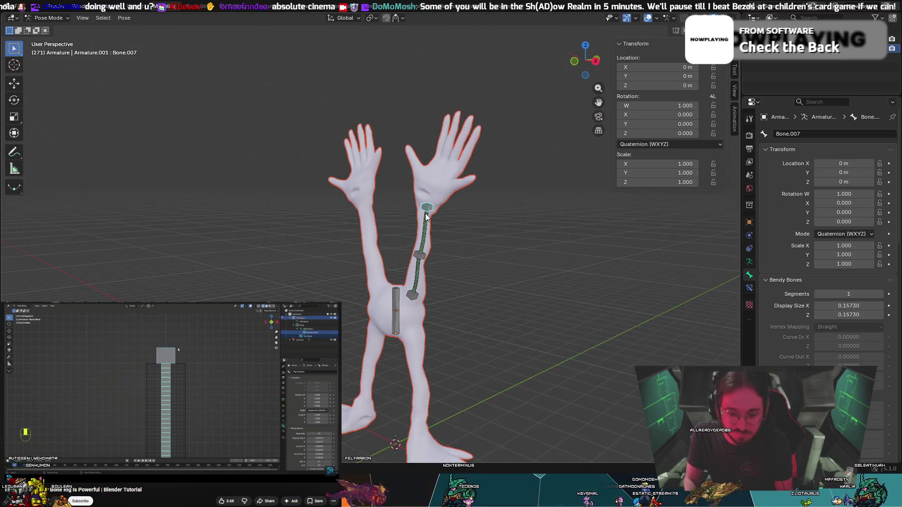
key("g")
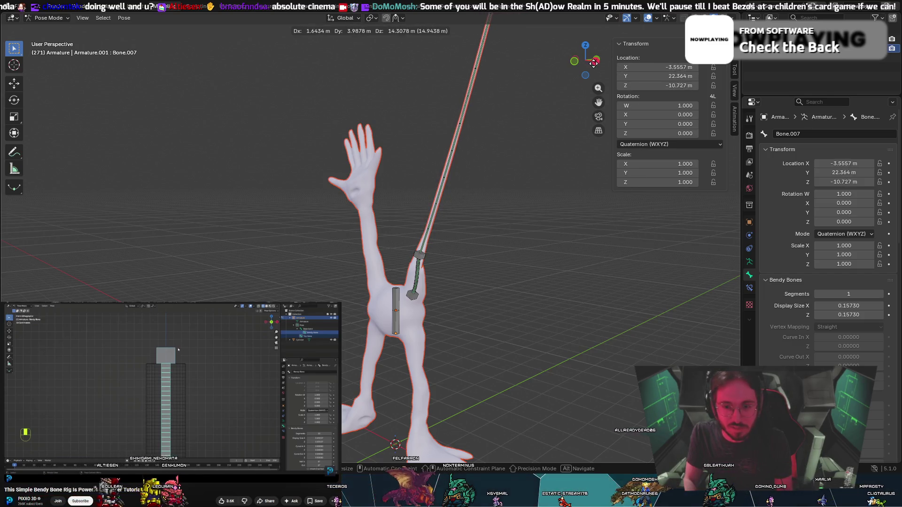
Set the stretched top control bone in place and twist it about the global X axis.
left_click(541, 213)
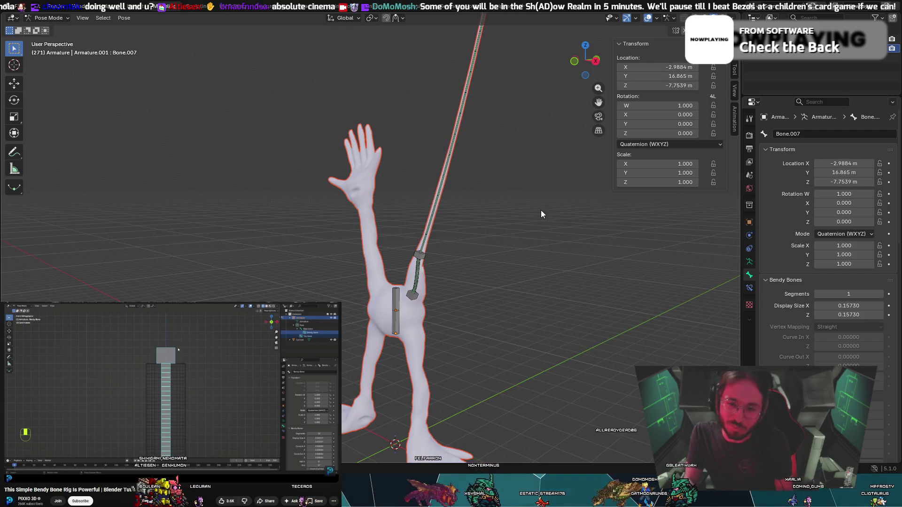
mouse_move(541, 213)
middle_mouse_down()
mouse_move(561, 143)
mouse_move(576, 135)
mouse_move(586, 164)
mouse_move(473, 249)
middle_mouse_up()
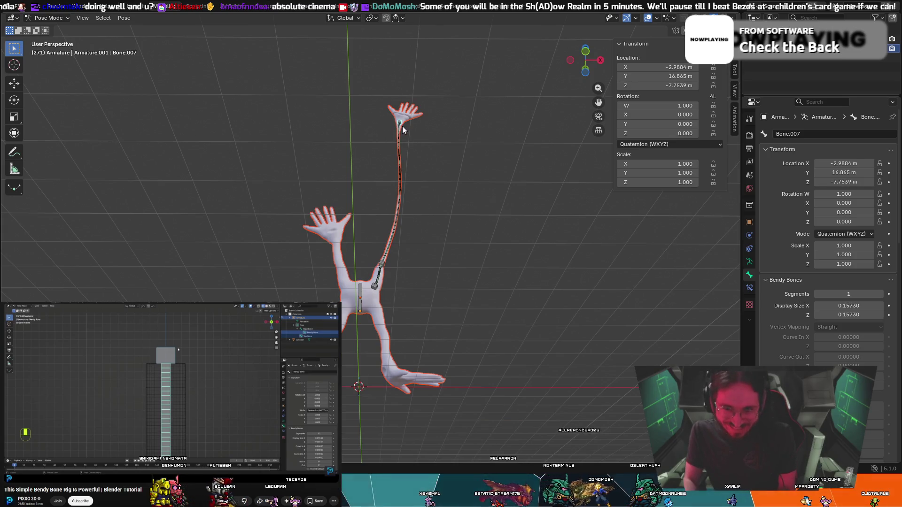
key("r")
key("x")
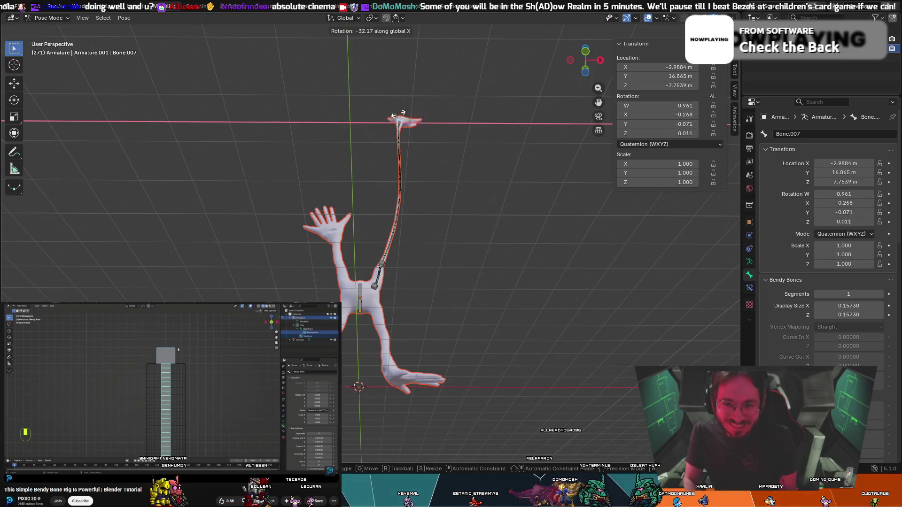
left_click(551, 71)
mouse_move(552, 75)
middle_mouse_down()
mouse_move(433, 105)
mouse_move(494, 98)
mouse_move(483, 129)
mouse_move(491, 145)
mouse_move(482, 213)
mouse_move(541, 211)
mouse_move(451, 122)
middle_mouse_up()
scroll(483, 213, "up", 3)
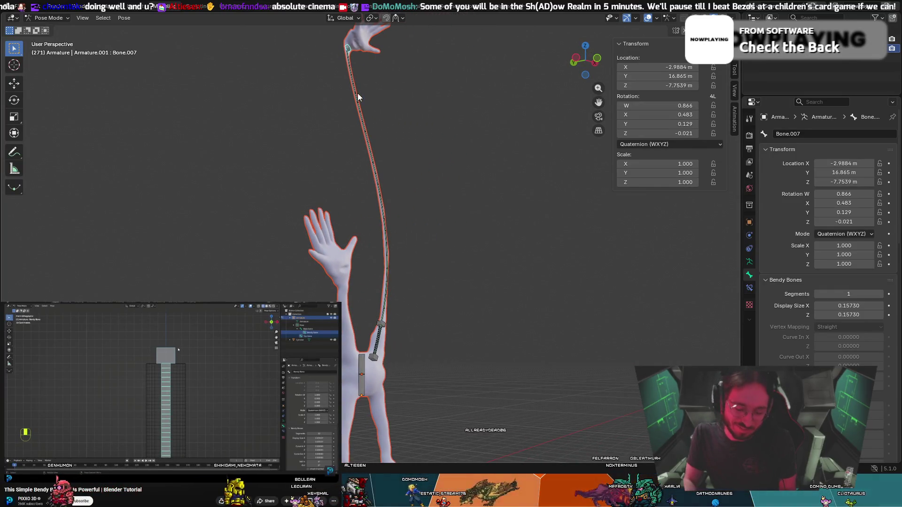
middle_click_drag(357, 96, 394, 91)
Swing the long arm upward, then clear the top control bone's location and rotation to rest.
key("g")
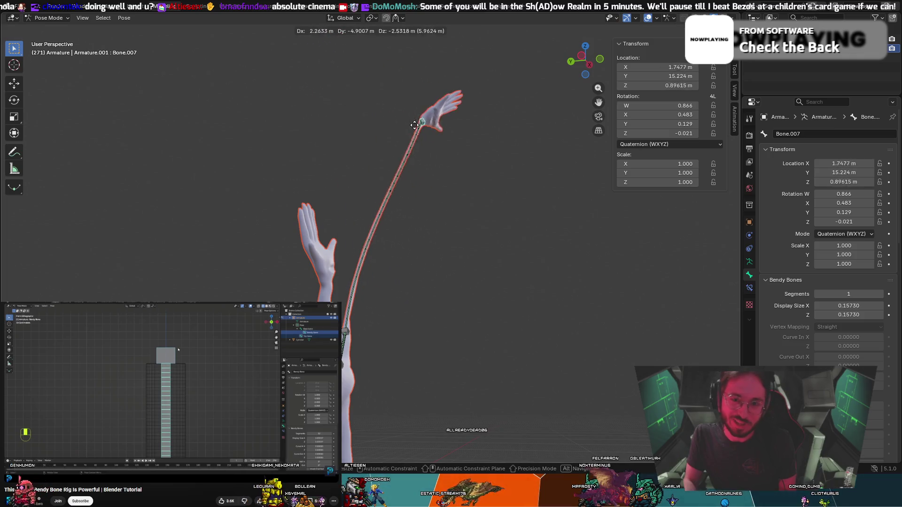
key("r")
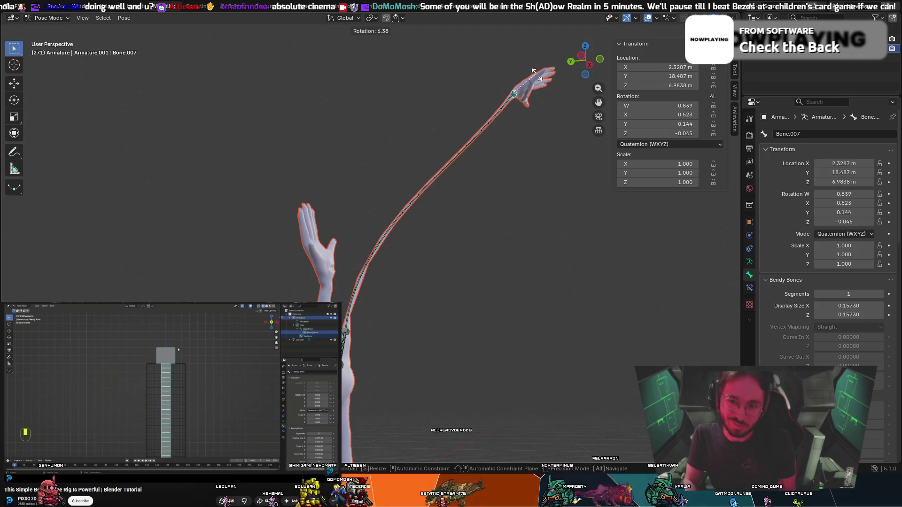
mouse_move(520, 133)
middle_mouse_down()
mouse_move(454, 138)
mouse_move(452, 167)
mouse_move(494, 216)
mouse_move(460, 210)
mouse_move(502, 192)
middle_mouse_up()
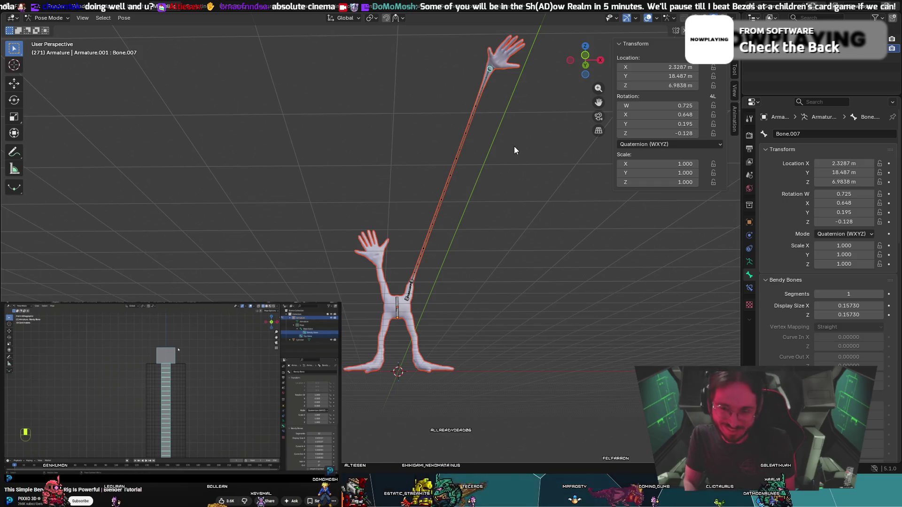
mouse_move(514, 145)
middle_mouse_down()
mouse_move(531, 149)
mouse_move(552, 178)
middle_mouse_up()
key("c")
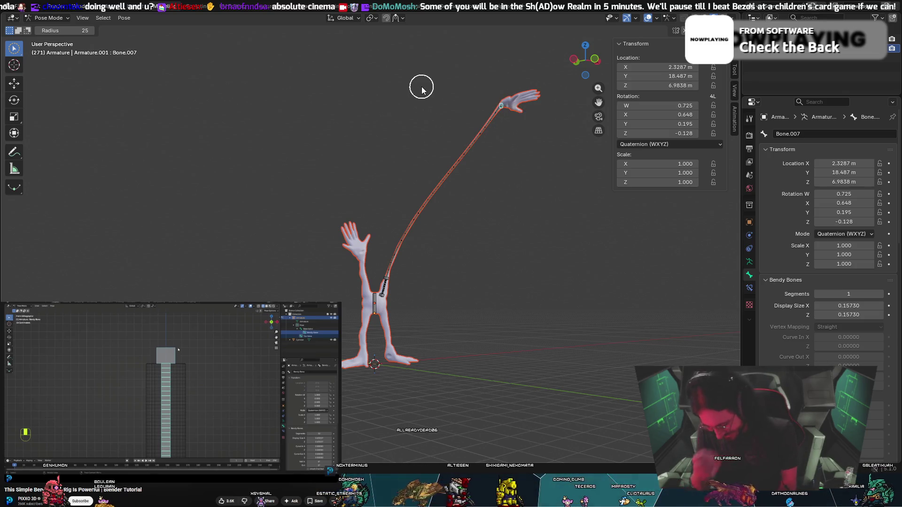
mouse_move(407, 129)
middle_mouse_down()
mouse_move(318, 145)
mouse_move(332, 159)
middle_mouse_up()
key("alt+r")
key("alt+g")
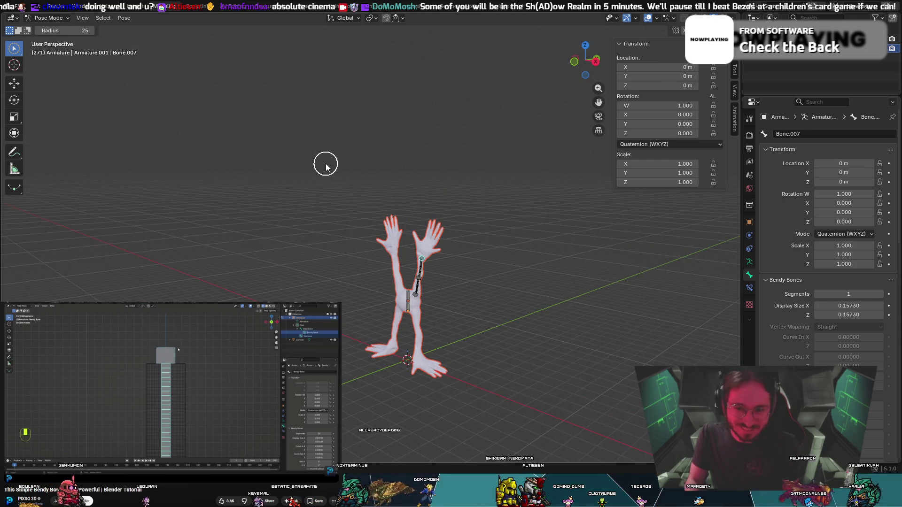
From the front view, test-bend the arm's middle bone and cancel so it stays straight.
key("KP_1")
scroll(498, 297, "up", 2)
scroll(498, 296, "up", 5)
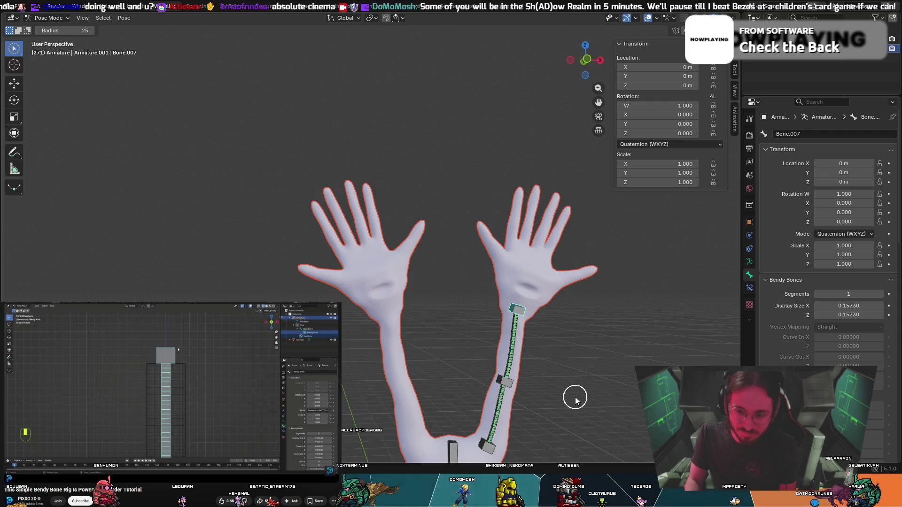
right_click(610, 377)
key("Escape")
scroll(562, 358, "down", 3)
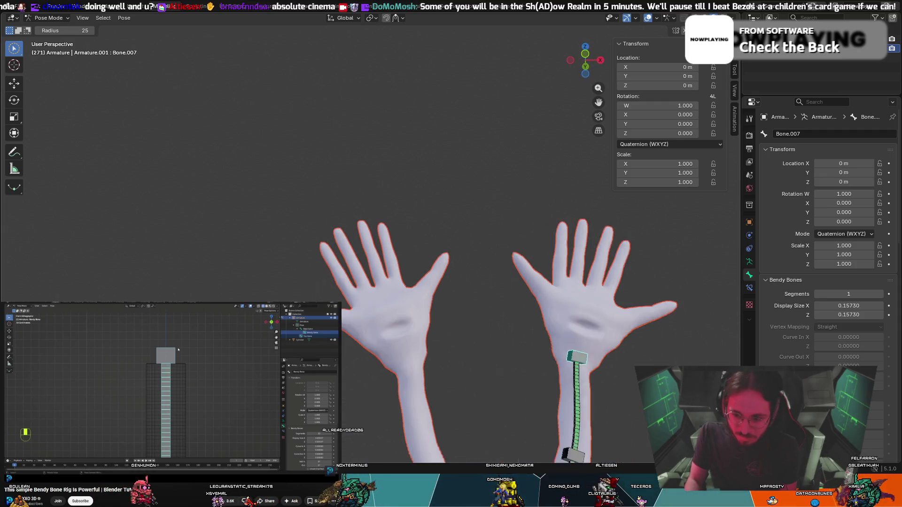
mouse_move(561, 359)
middle_mouse_down()
mouse_move(536, 404)
mouse_move(544, 393)
mouse_move(564, 395)
middle_mouse_up()
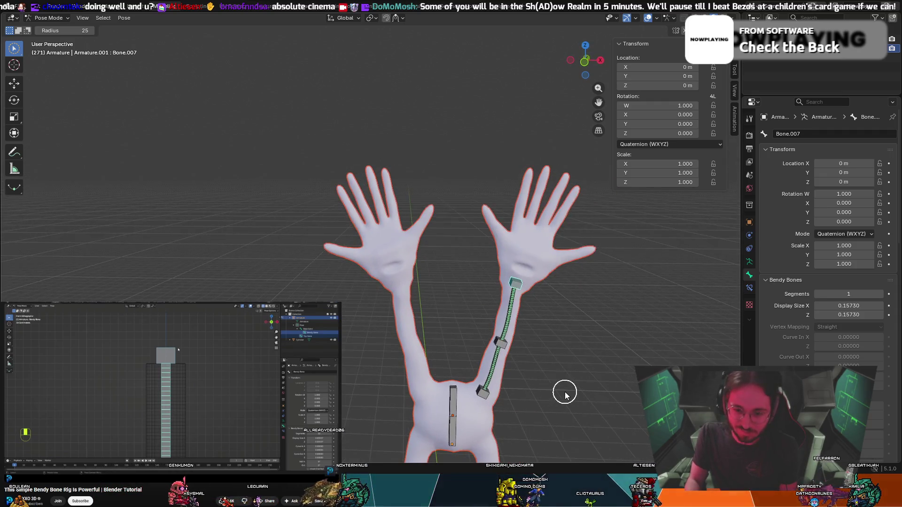
mouse_move(502, 346)
left_mouse_down()
mouse_move(501, 362)
mouse_move(526, 306)
mouse_move(501, 378)
mouse_move(470, 301)
mouse_move(540, 341)
mouse_move(505, 346)
mouse_move(468, 319)
mouse_move(564, 329)
mouse_move(469, 263)
mouse_move(491, 371)
mouse_move(485, 322)
left_mouse_up()
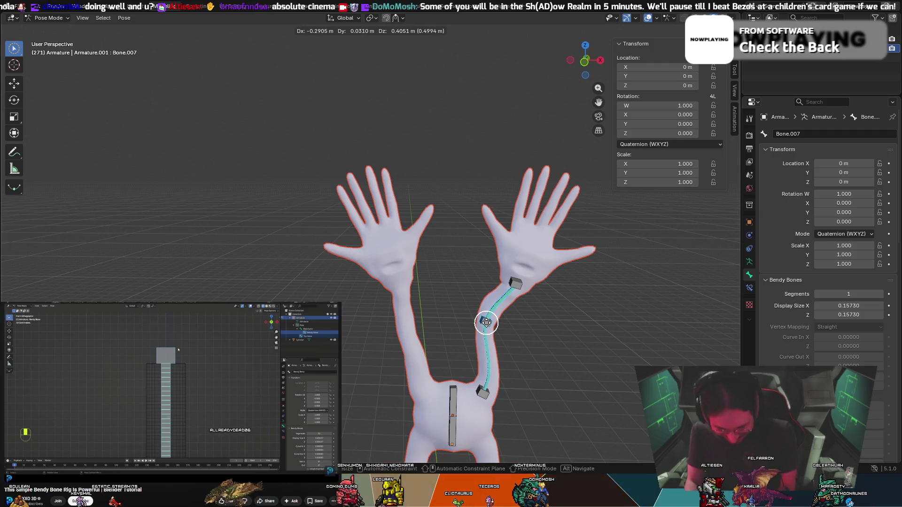
right_click(486, 323)
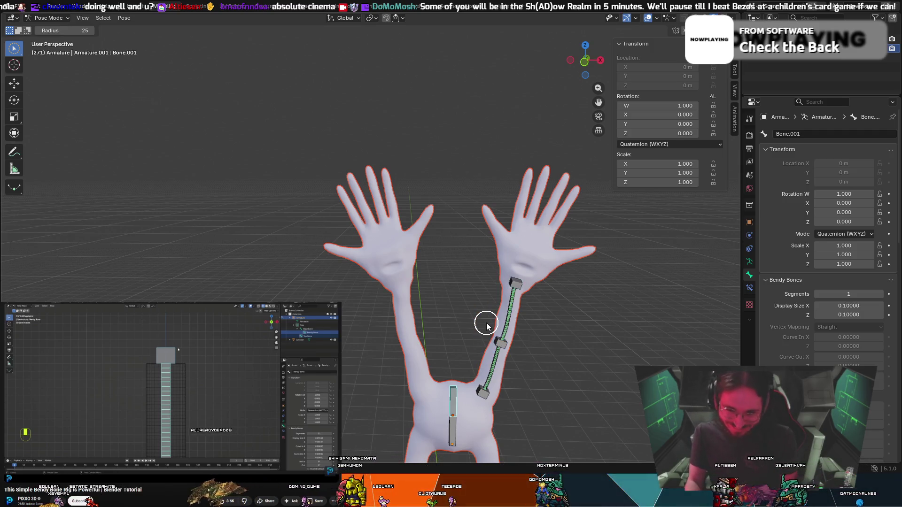
Switch the armature from Pose Mode back to Object Mode with Ctrl+Tab.
key("ctrl+Tab")
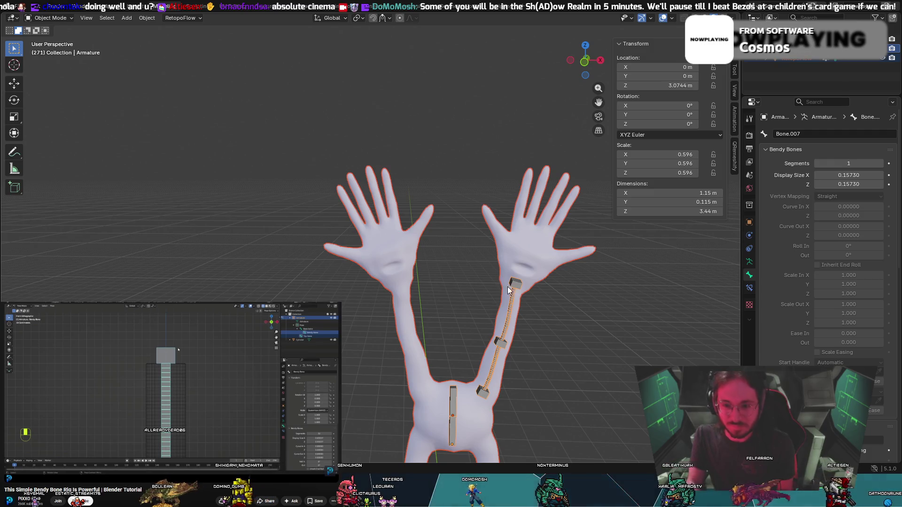
scroll(590, 365, "up", 3)
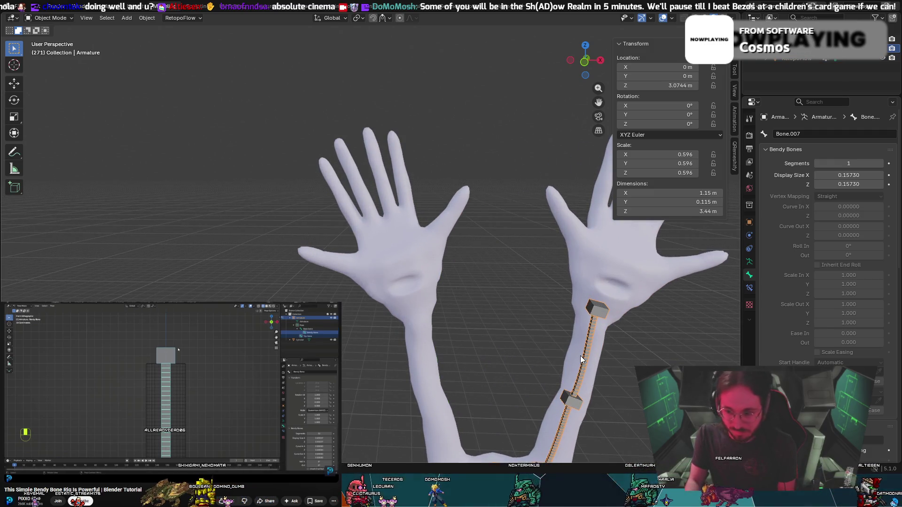
middle_click_drag(580, 356, 597, 357)
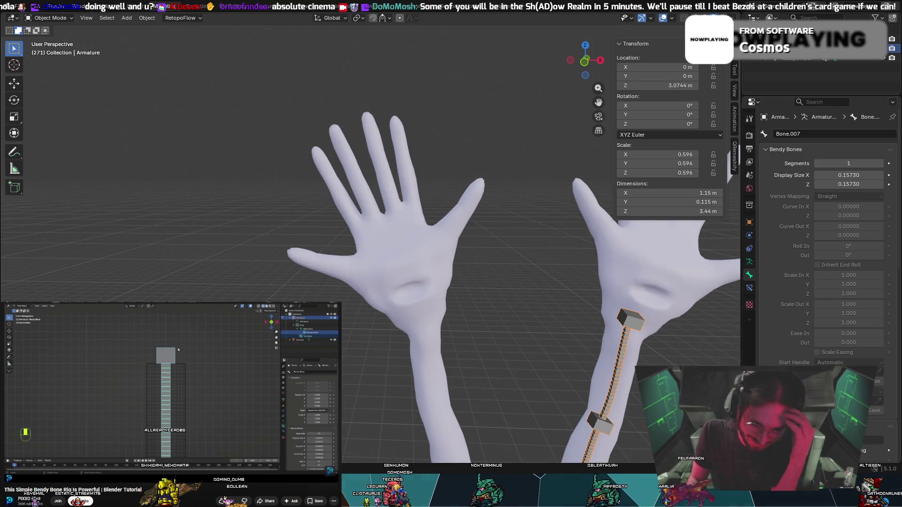
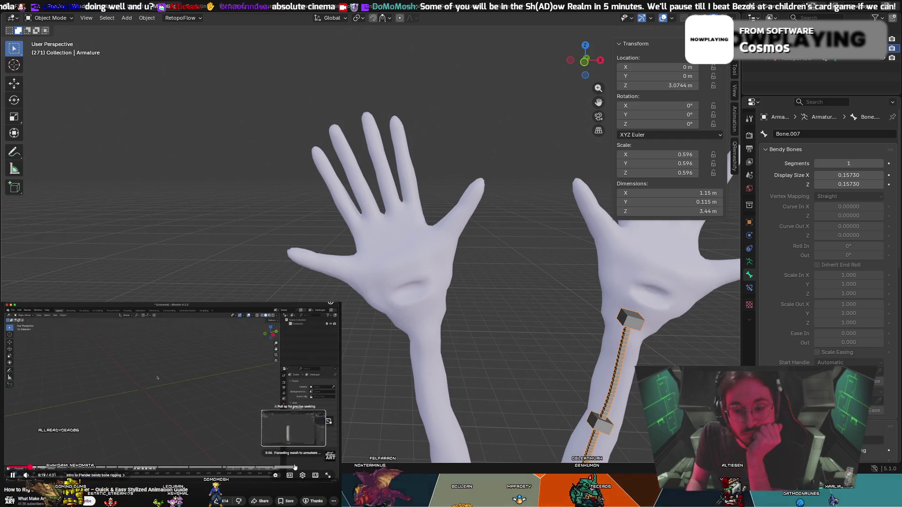
Rewind and review the tutorial video's curved bone demonstration.
left_click(258, 469)
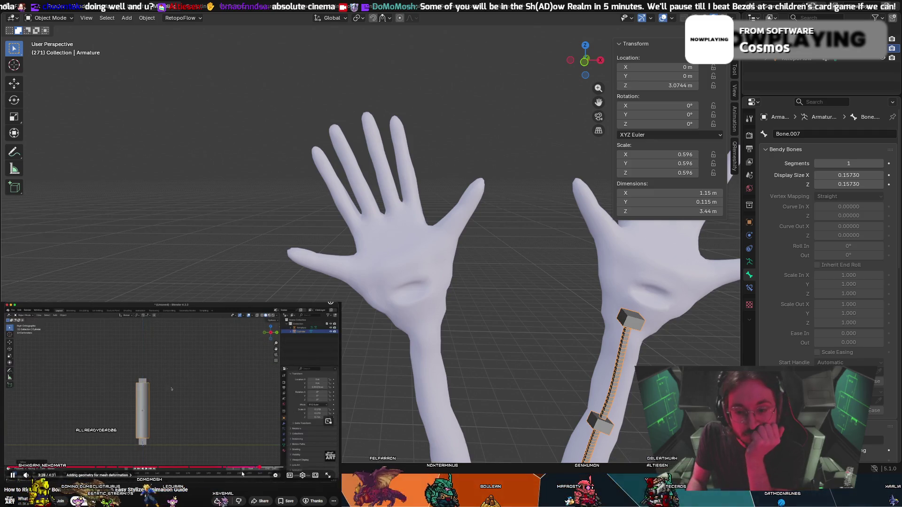
mouse_move(241, 468)
left_mouse_down()
mouse_move(215, 469)
mouse_move(194, 442)
left_mouse_up()
left_click(195, 442)
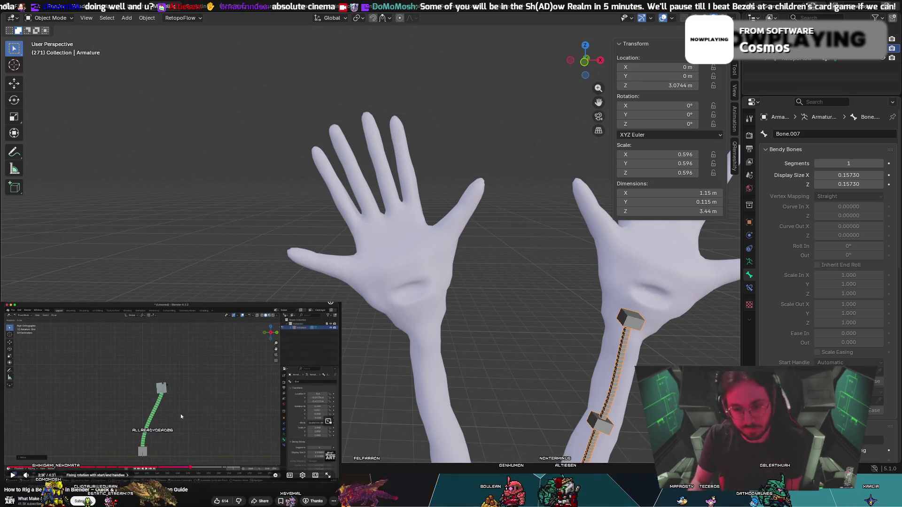
left_click(187, 421)
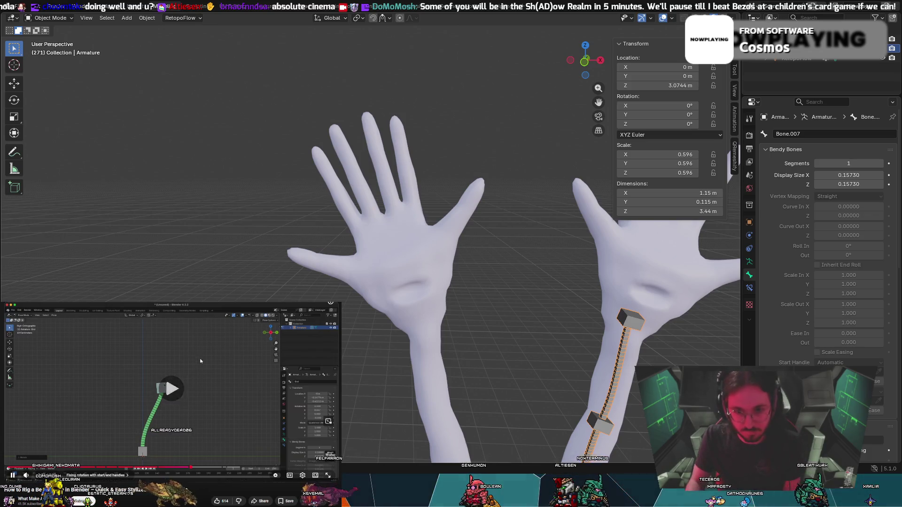
left_click(210, 404)
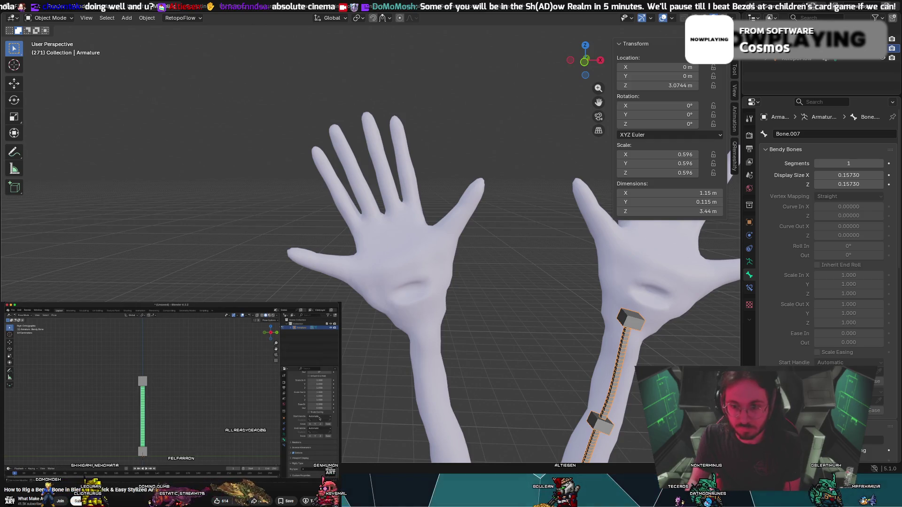
scroll(538, 352, "up", 5)
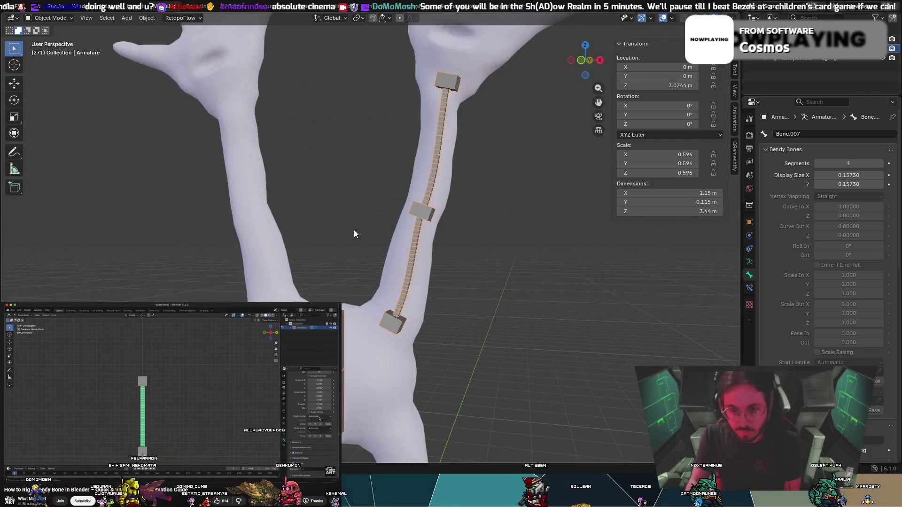
scroll(479, 266, "down", 1)
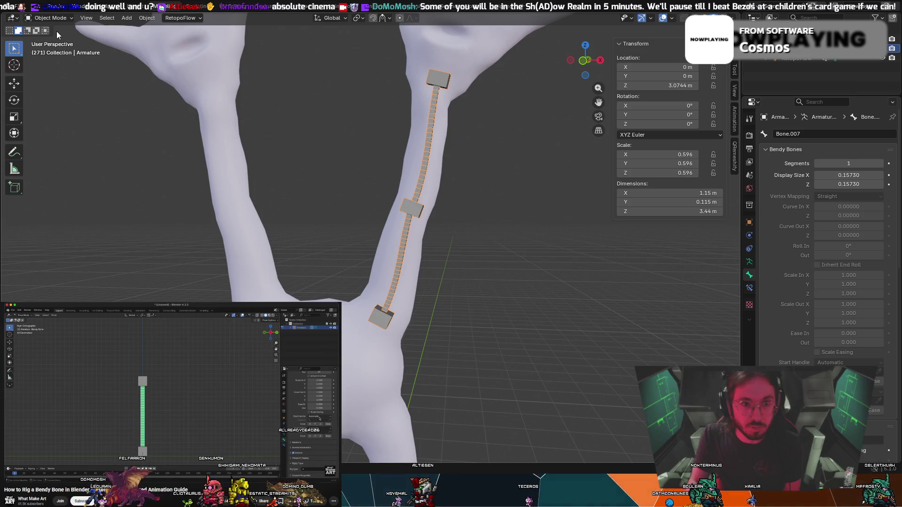
left_click(105, 382)
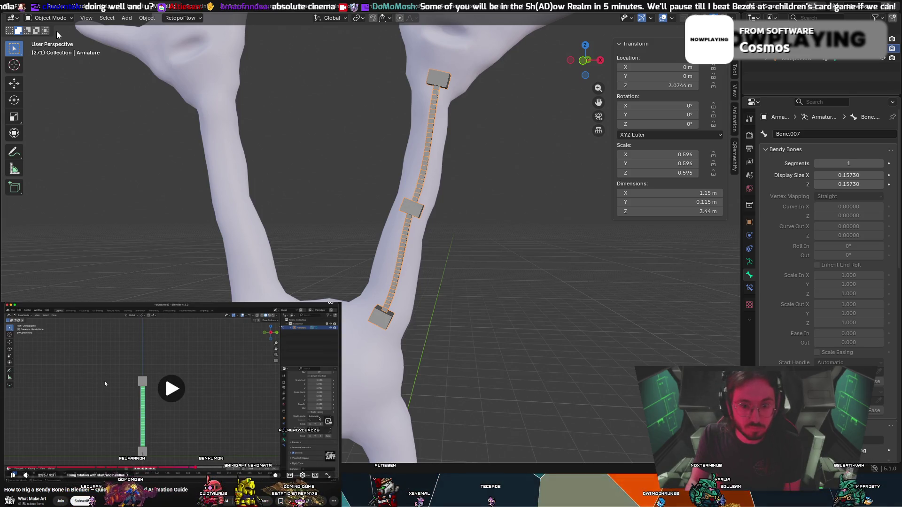
left_click(104, 381)
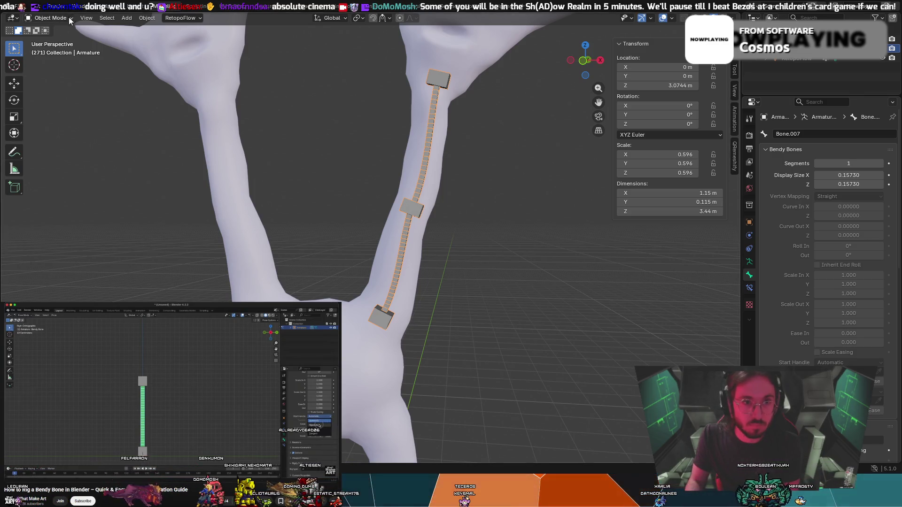
In Pose Mode, set the bendy bone's start handle to Absolute, then return to Edit Mode.
left_click(69, 20)
left_click(52, 50)
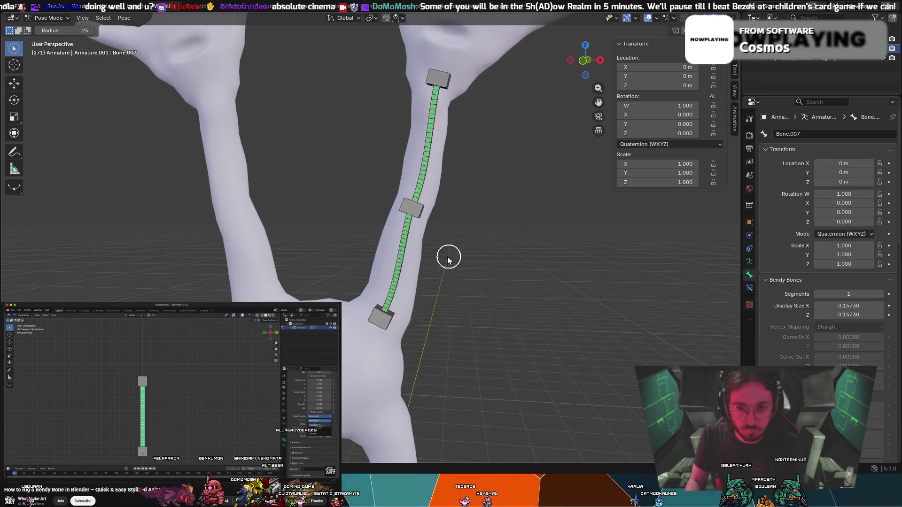
scroll(812, 298, "down", 10)
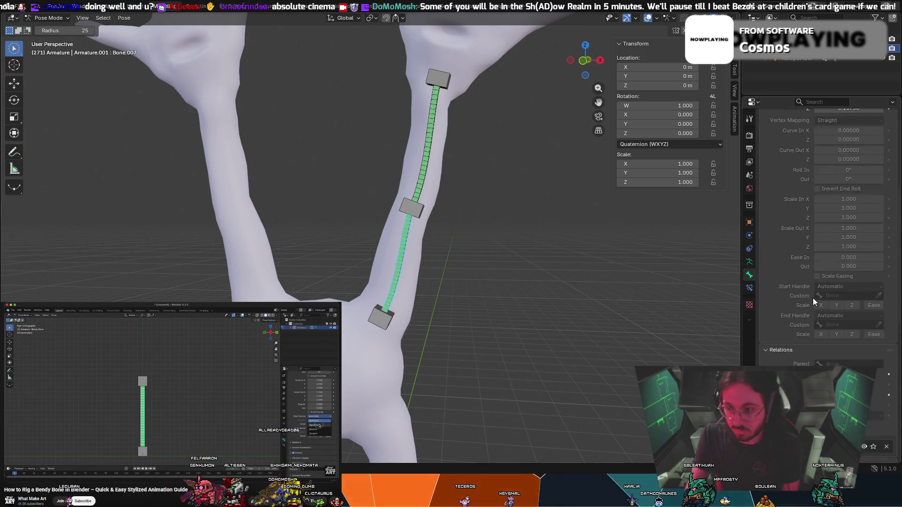
scroll(811, 300, "up", 5)
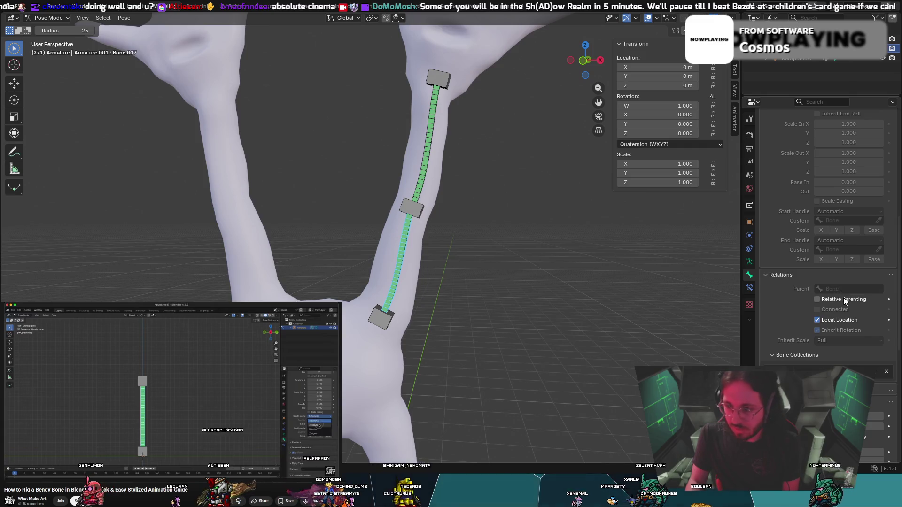
left_click(826, 211)
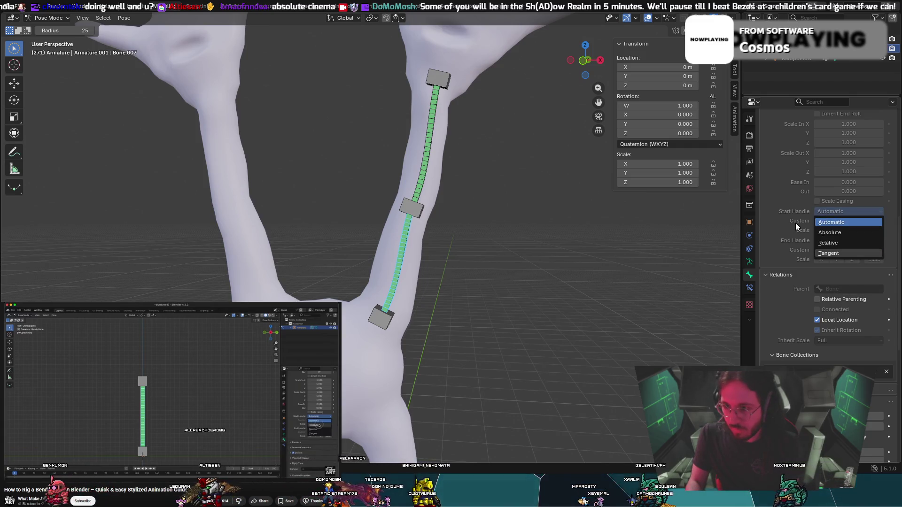
left_click(816, 232)
scroll(778, 230, "up", 4)
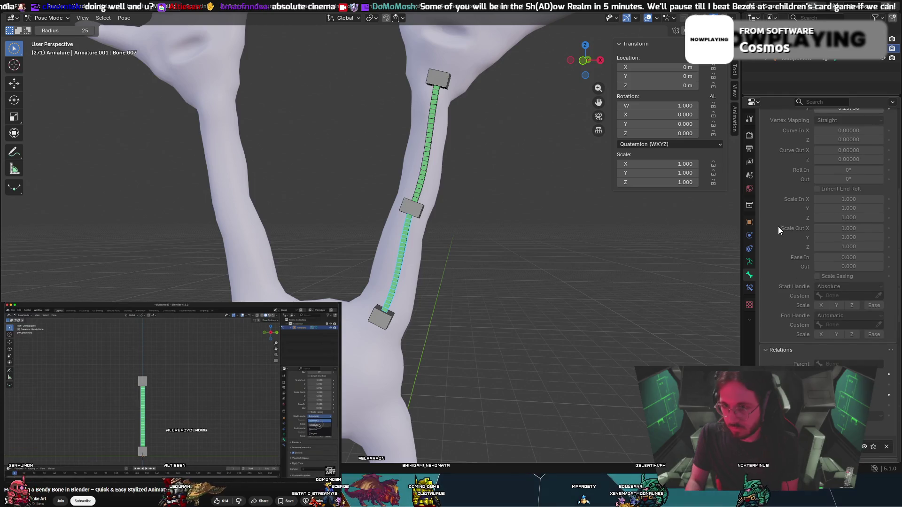
left_click(45, 18)
left_click(50, 39)
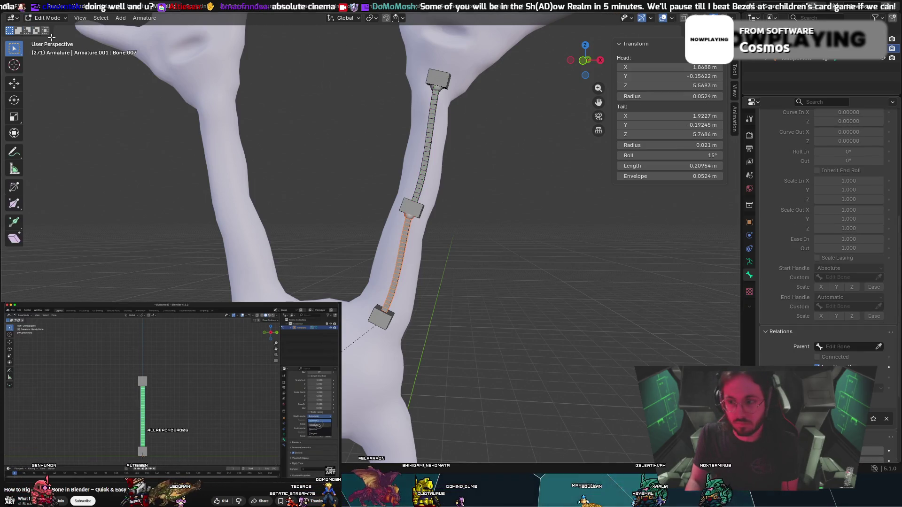
scroll(815, 322, "down", 6)
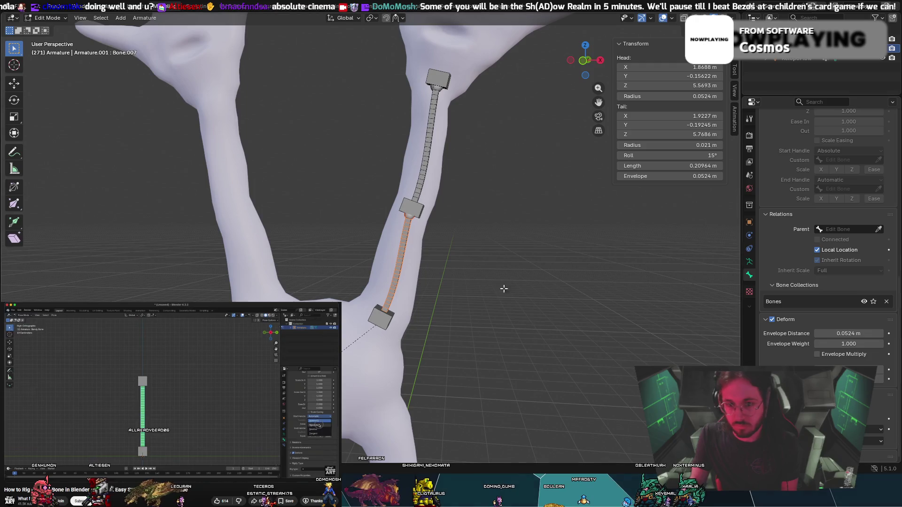
Select the lower bone Bone.003 and set its start and end handles to Absolute.
left_click(422, 176)
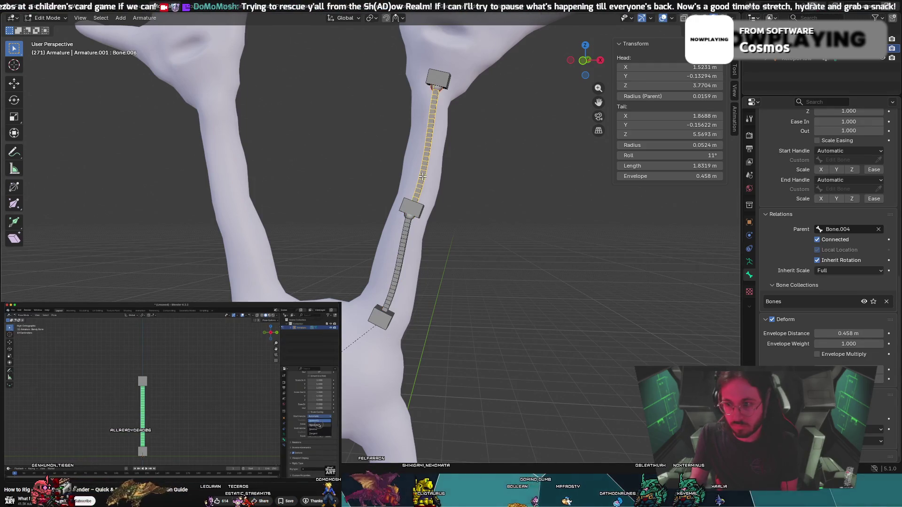
left_click(404, 246)
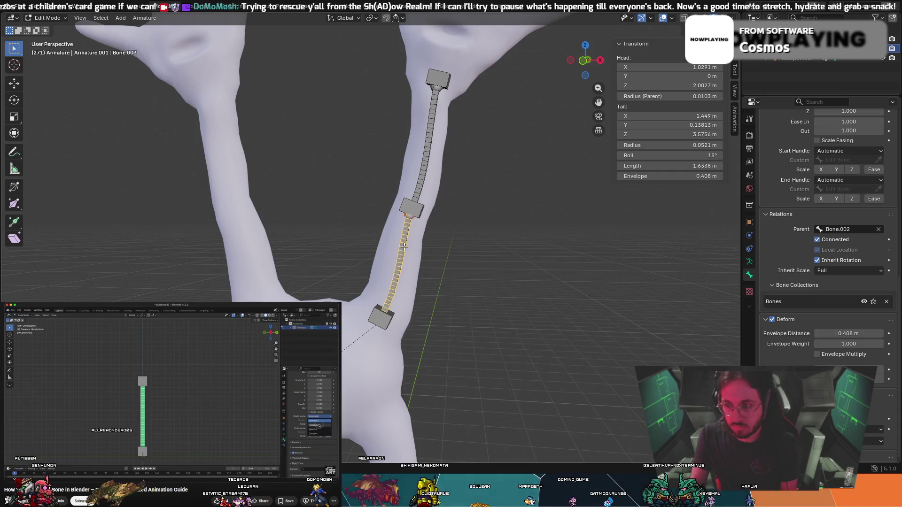
left_click(416, 179)
left_click(407, 248)
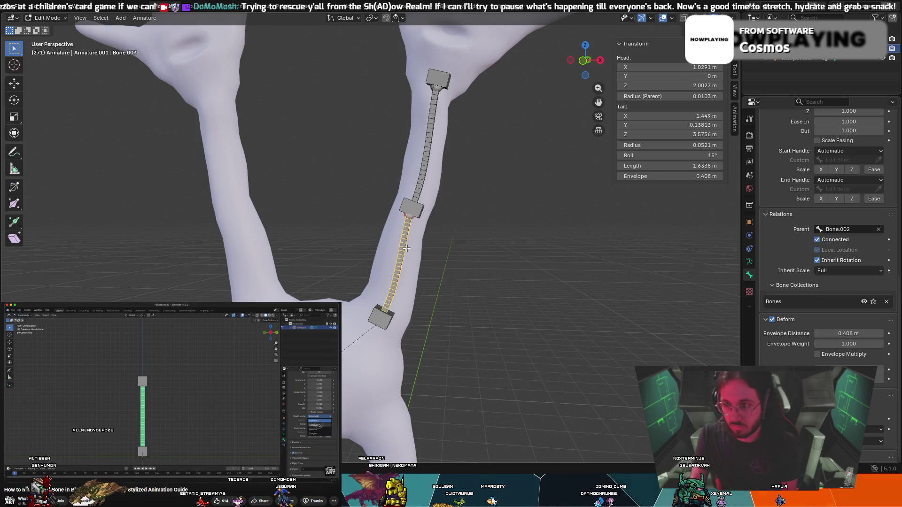
left_click(423, 190)
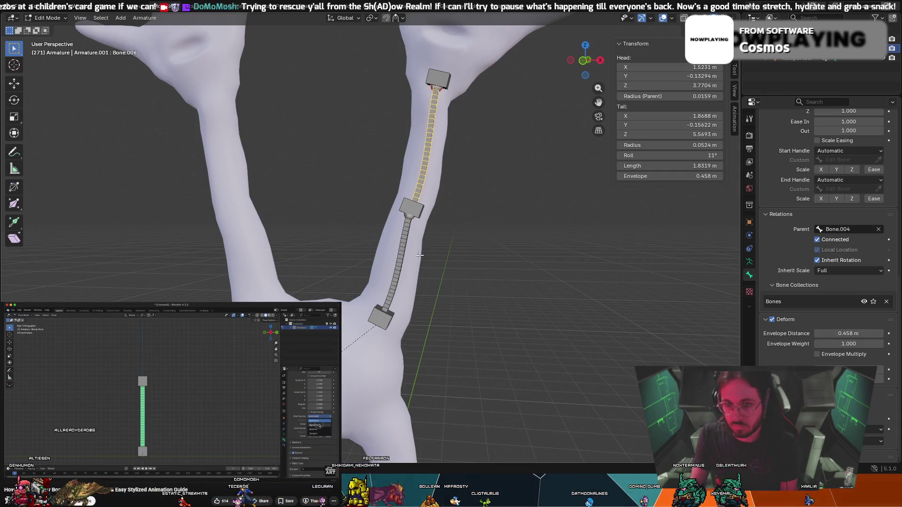
key("ctrl+z")
left_click(822, 152)
left_click(838, 170)
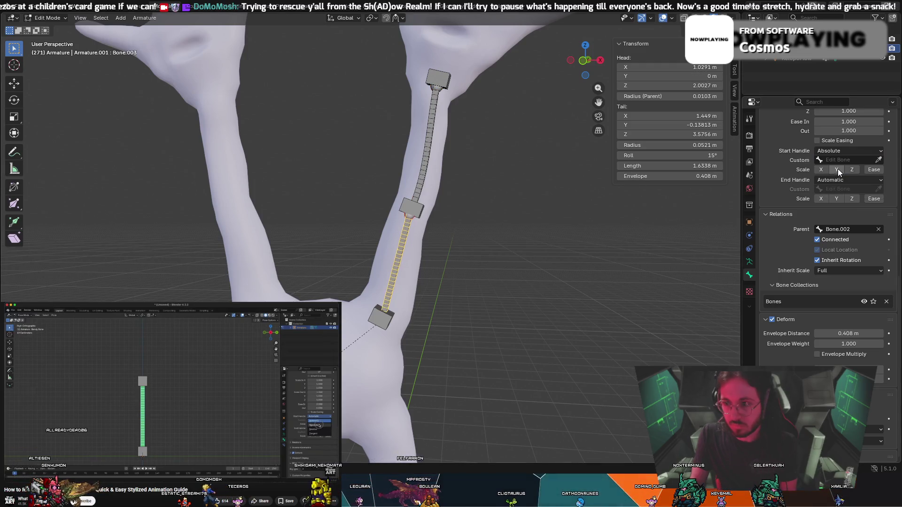
left_click(831, 180)
left_click(827, 201)
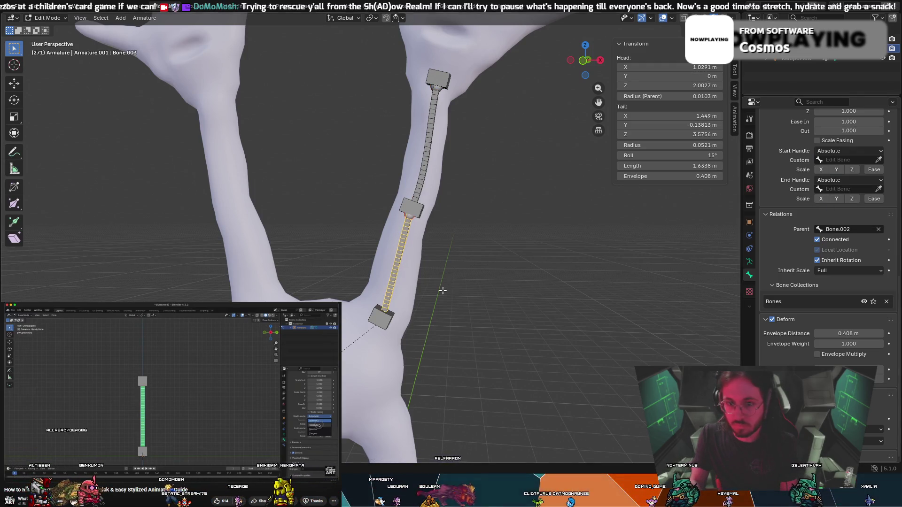
Set Bone.006's start and end handles to Absolute, with Bone.004 as the custom start handle.
left_click(877, 161)
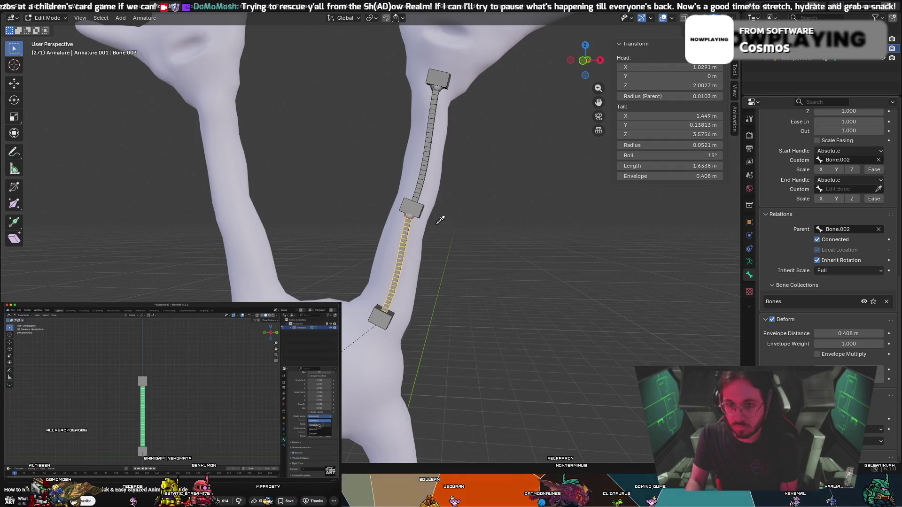
left_click(422, 168)
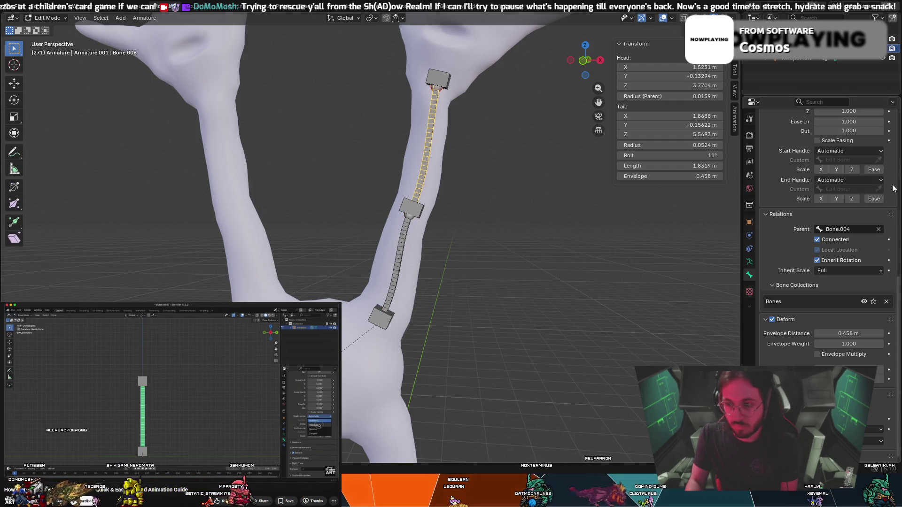
left_click(869, 149)
left_click(854, 171)
left_click(849, 177)
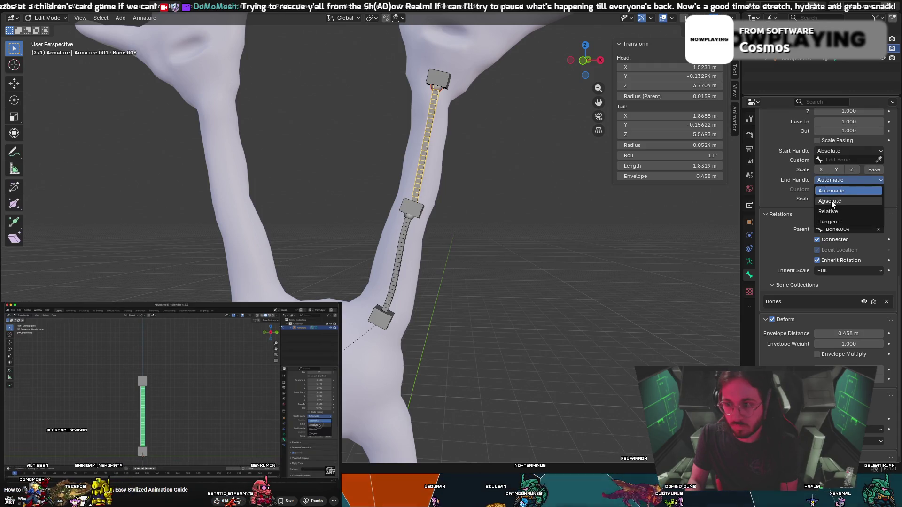
left_click(830, 201)
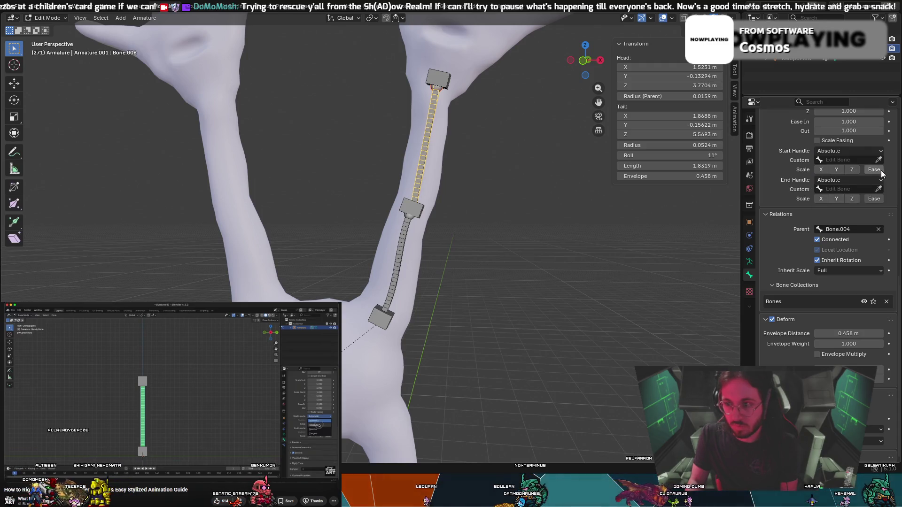
left_click(416, 206)
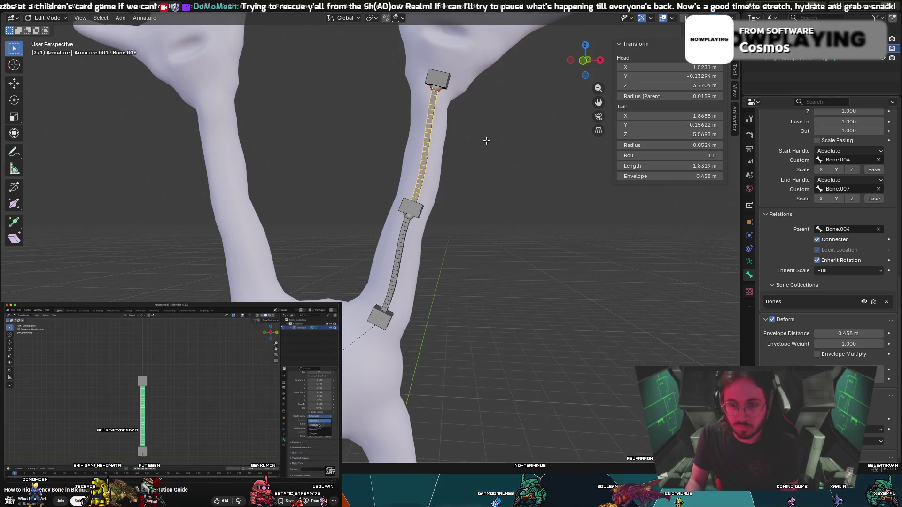
Select Bone.007 as the top handle without moving it, then reselect Bone.006.
middle_click_drag(484, 141, 443, 76)
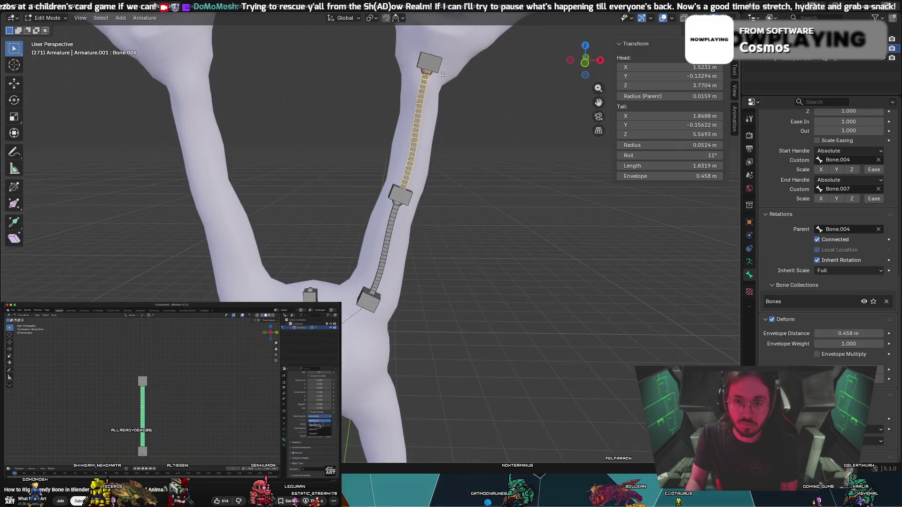
left_click(419, 61)
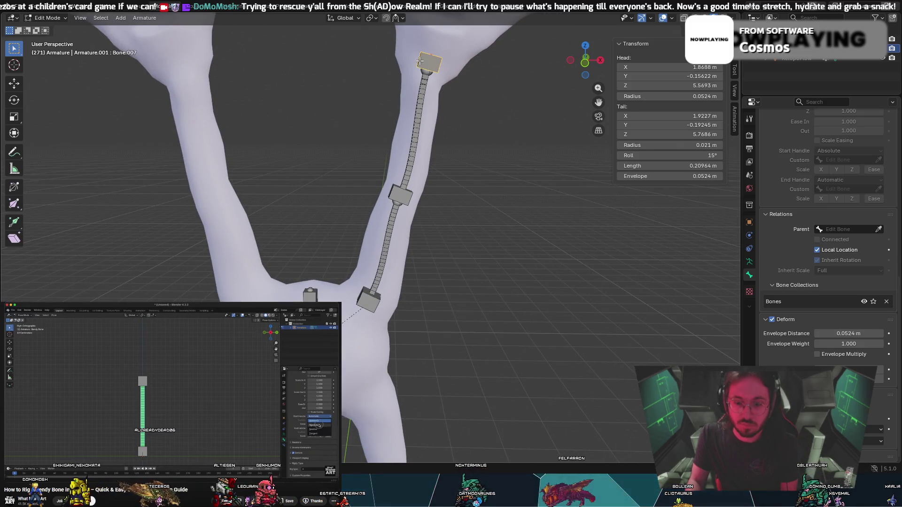
key("g")
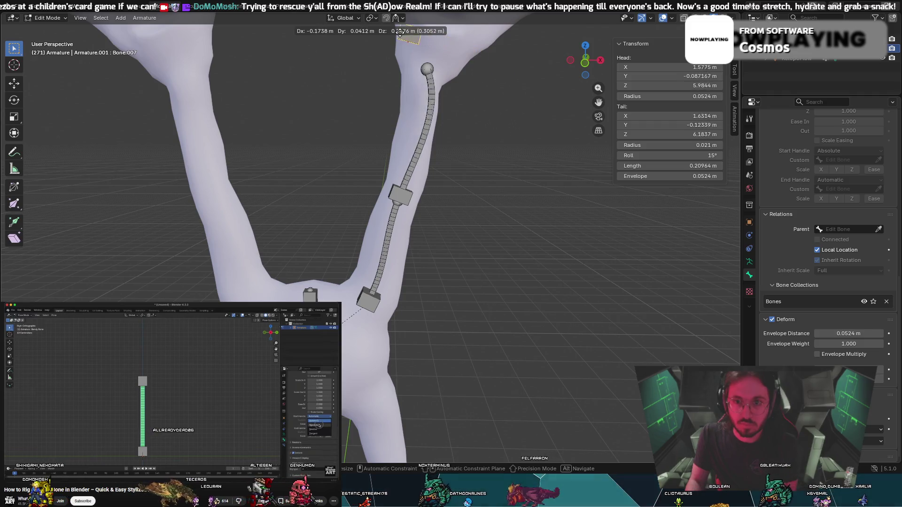
right_click(486, 82)
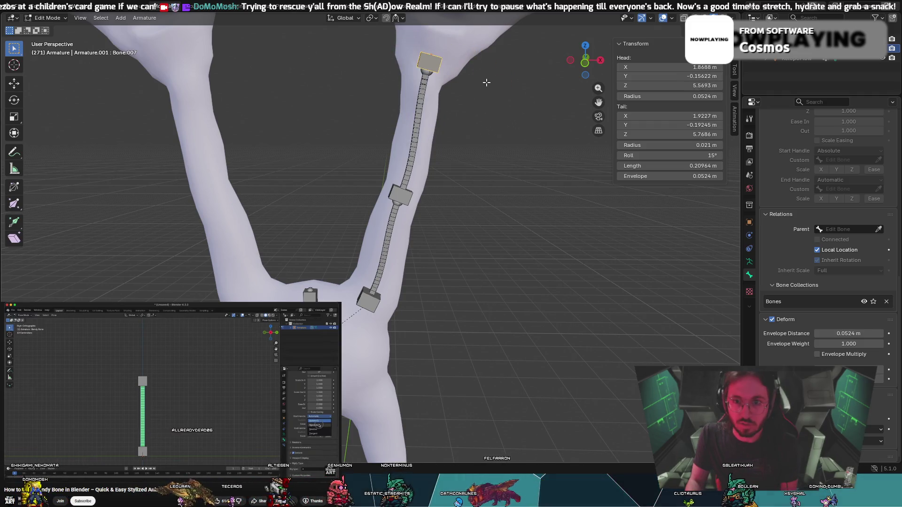
left_click(417, 102)
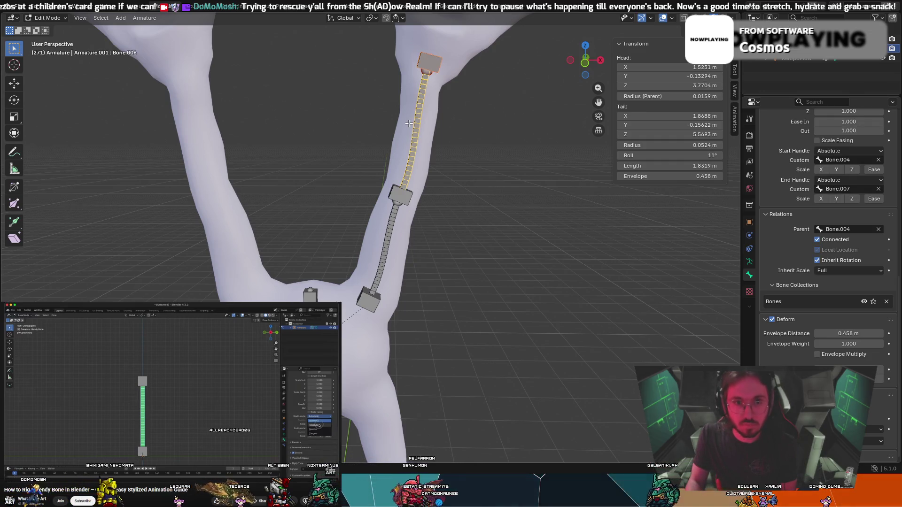
left_click(57, 18)
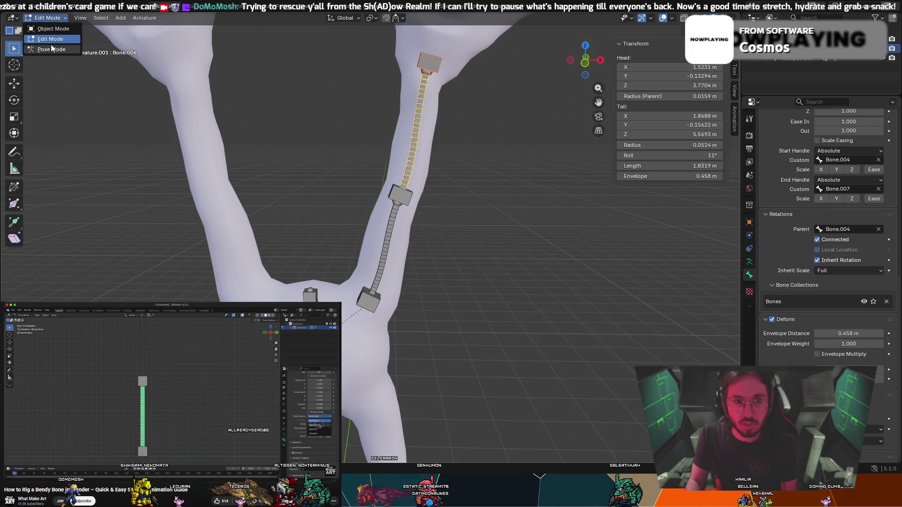
In Pose Mode, test-move and rotate Bone.006 to see the bend, then cancel.
left_click(47, 49)
mouse_move(431, 68)
left_mouse_down()
mouse_move(474, 46)
mouse_move(527, 138)
mouse_move(429, 67)
mouse_move(332, 58)
left_mouse_up()
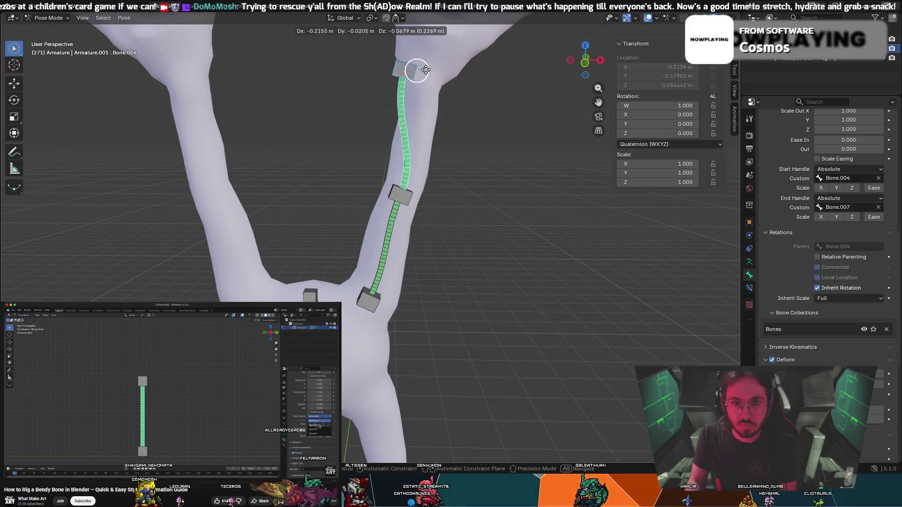
key("r")
mouse_move(512, 67)
left_mouse_down()
mouse_move(523, 107)
mouse_move(519, 276)
mouse_move(396, 338)
mouse_move(141, 234)
mouse_move(677, 312)
mouse_move(376, 171)
mouse_move(461, 22)
left_mouse_up()
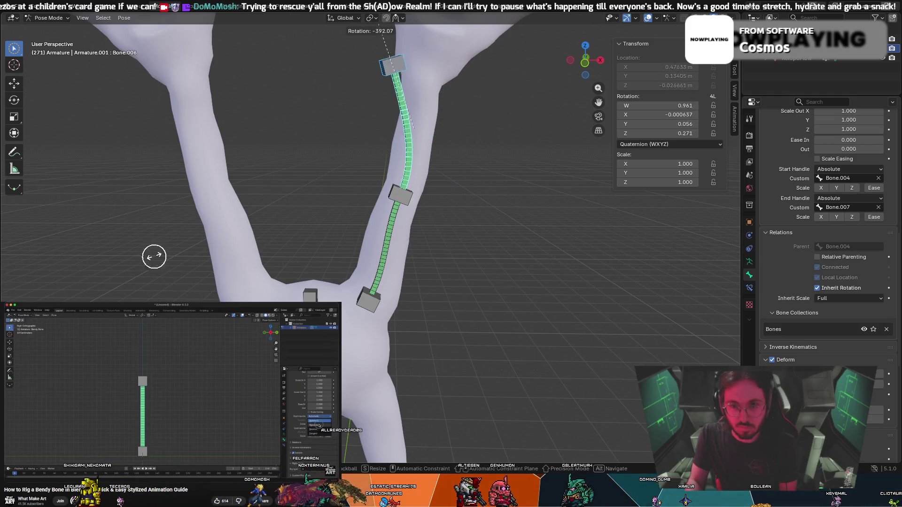
key("Escape")
key("c")
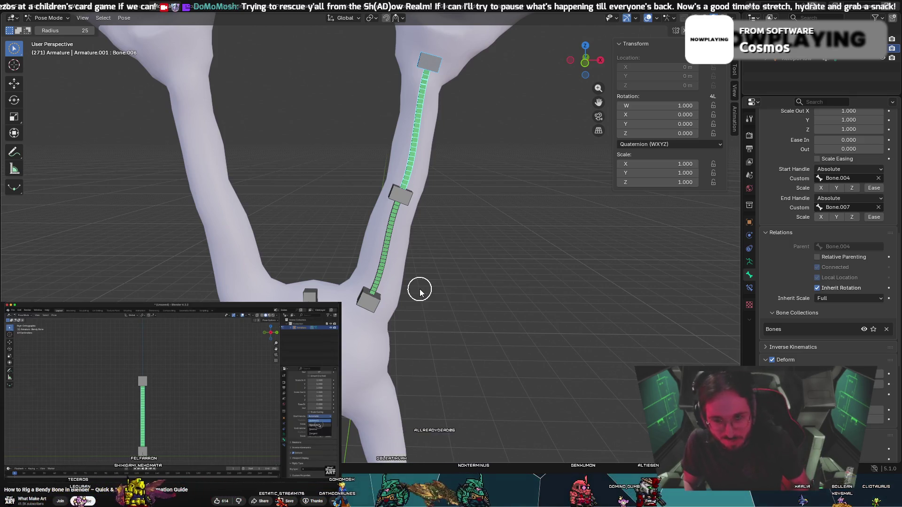
Orbit around the hands, nudge the wrist bone, then reset it to rest position.
scroll(436, 254, "down", 3)
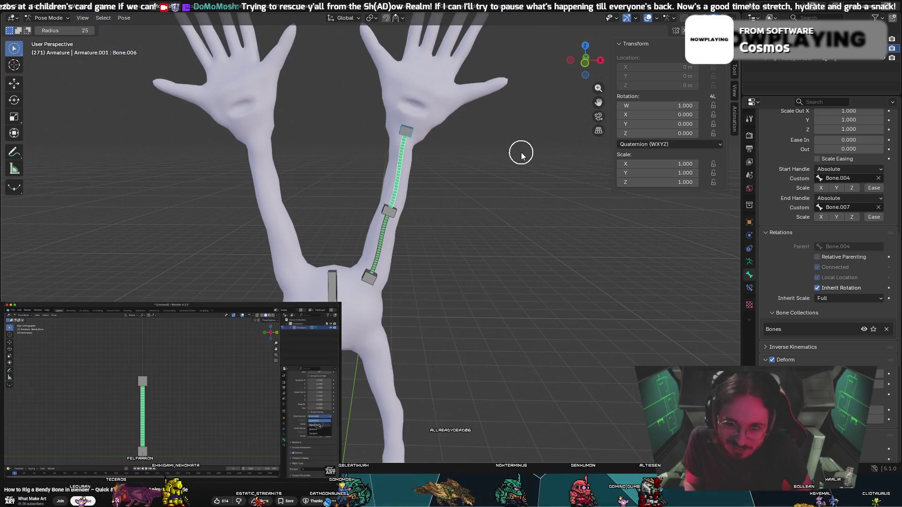
mouse_move(520, 155)
middle_mouse_down()
mouse_move(477, 155)
mouse_move(469, 213)
middle_mouse_up()
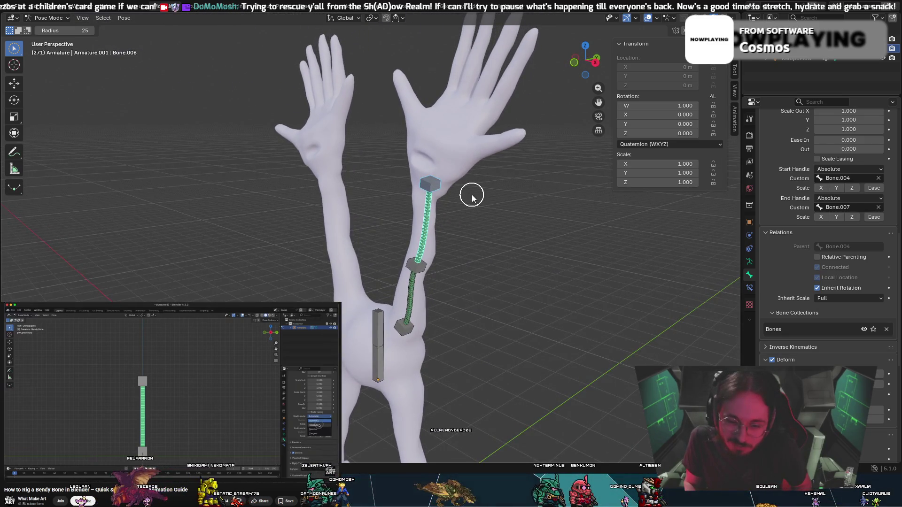
scroll(464, 121, "up", 3)
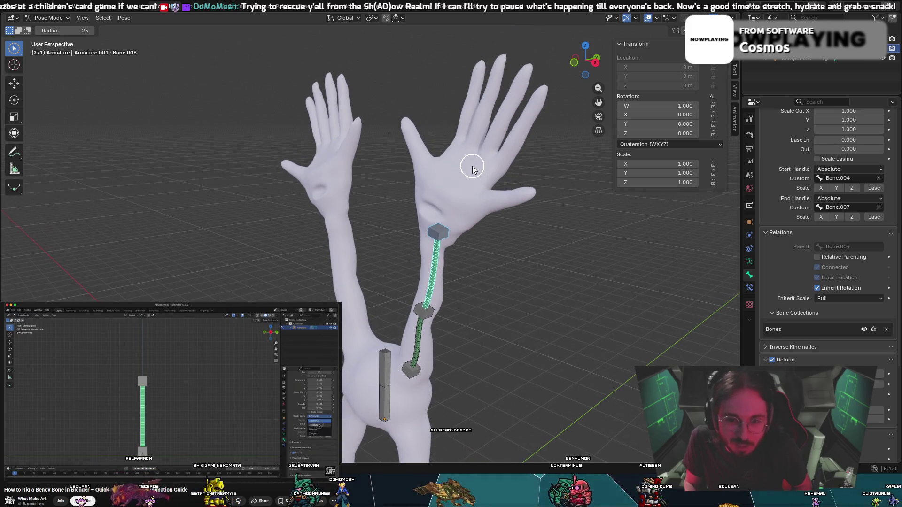
middle_click_drag(462, 194, 499, 215)
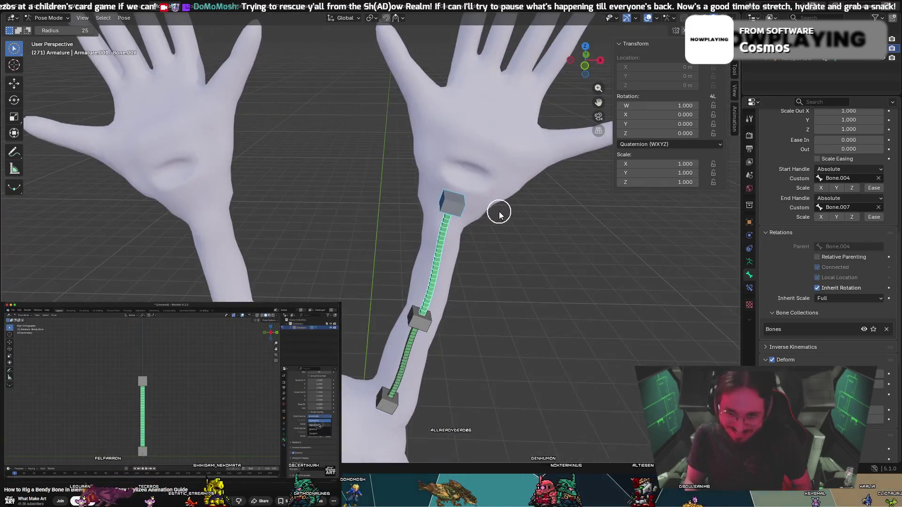
mouse_move(573, 206)
middle_mouse_down()
mouse_move(570, 196)
mouse_move(538, 190)
middle_mouse_up()
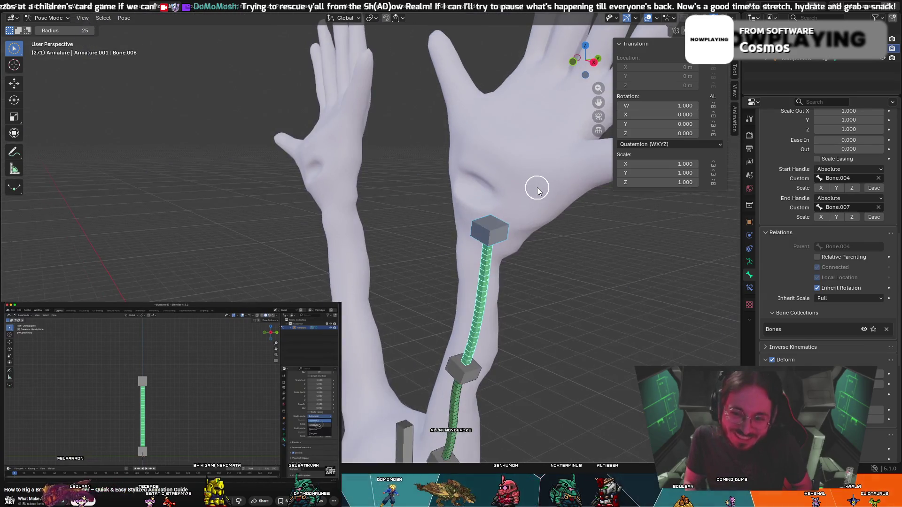
mouse_move(531, 254)
middle_mouse_down()
mouse_move(589, 240)
mouse_move(541, 240)
mouse_move(406, 315)
mouse_move(465, 340)
mouse_move(450, 324)
mouse_move(393, 315)
middle_mouse_up()
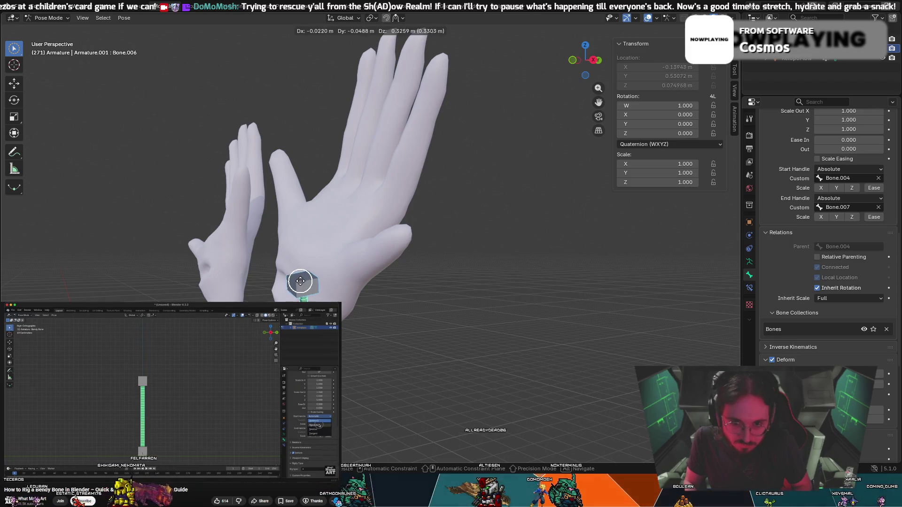
mouse_move(296, 288)
middle_mouse_down()
mouse_move(312, 301)
mouse_move(389, 303)
middle_mouse_up()
scroll(388, 303, "down", 2)
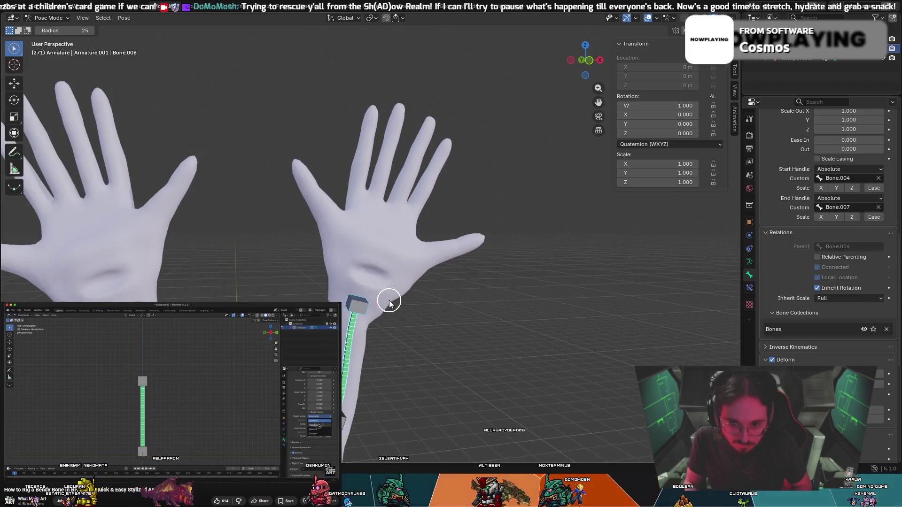
left_click_drag(360, 303, 350, 296)
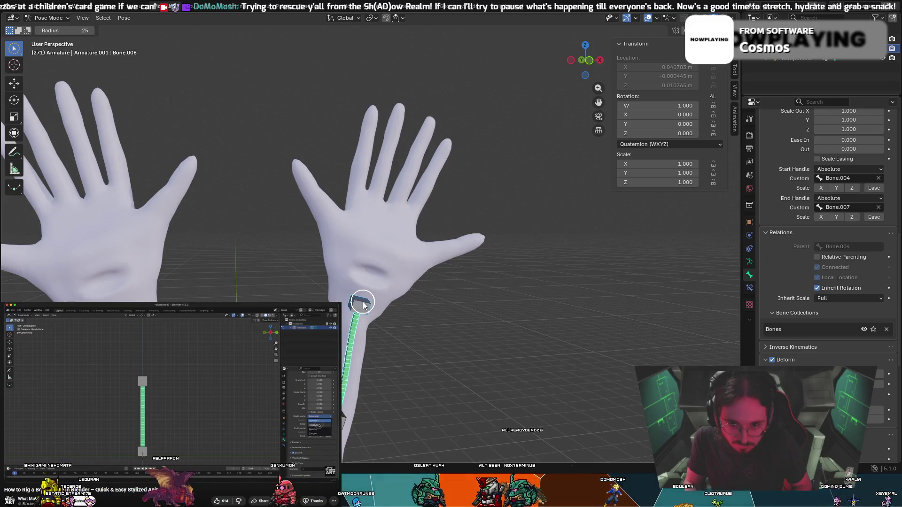
key("alt+g")
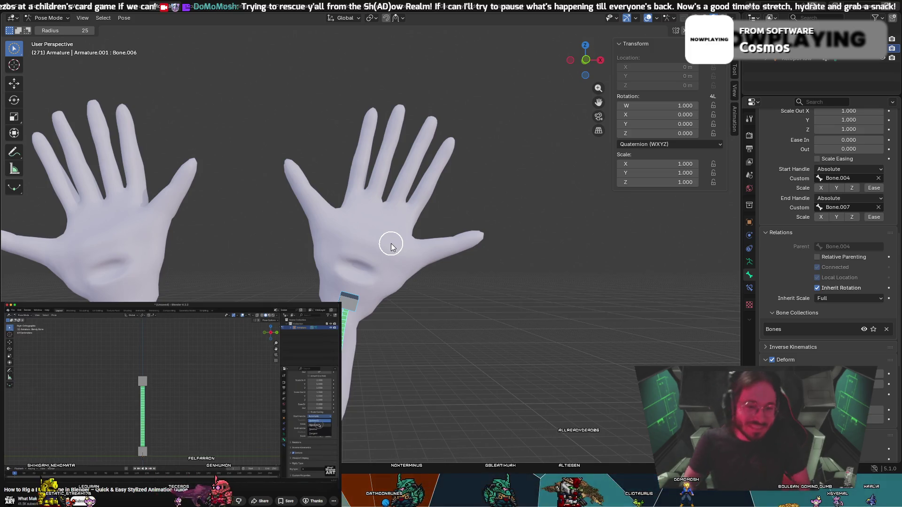
Slightly move the wrist handle and rotate the wrist bone, then return to Object Mode.
scroll(393, 319, "down", 3)
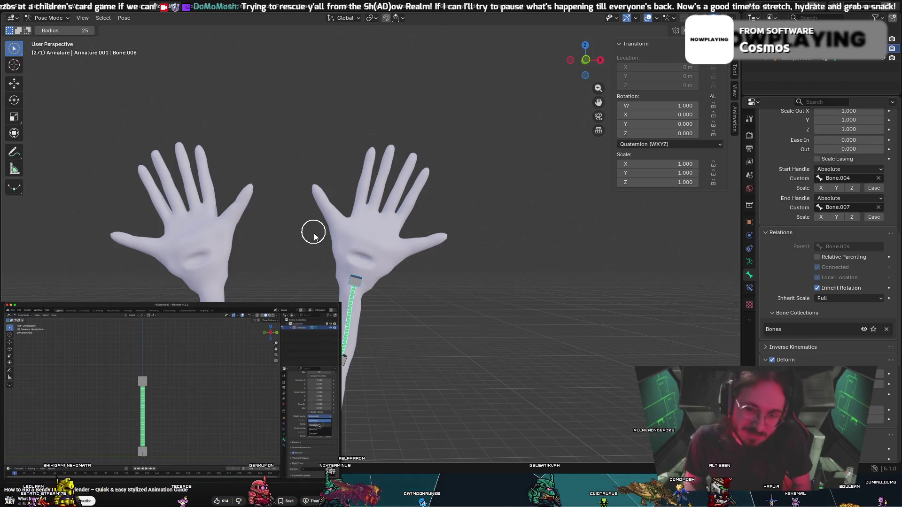
scroll(312, 231, "up", 3)
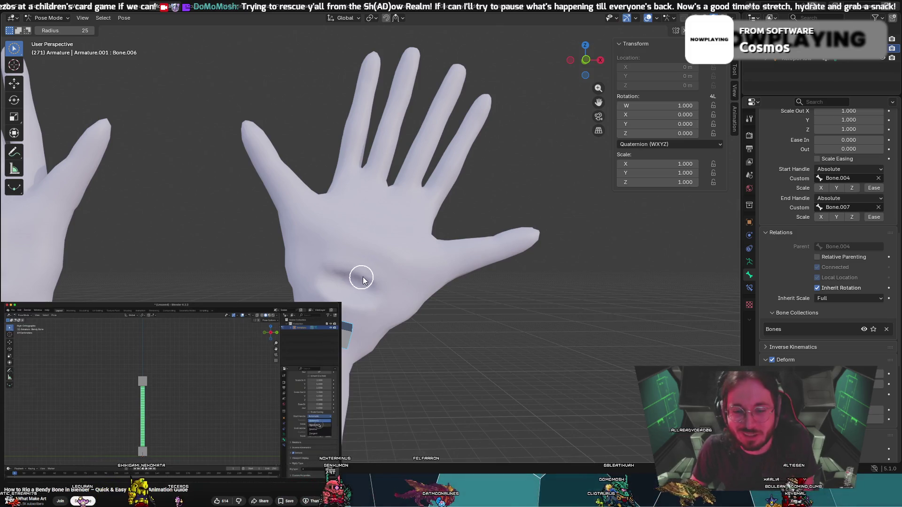
mouse_move(364, 275)
middle_mouse_down()
mouse_move(389, 269)
mouse_move(421, 280)
mouse_move(355, 286)
middle_mouse_up()
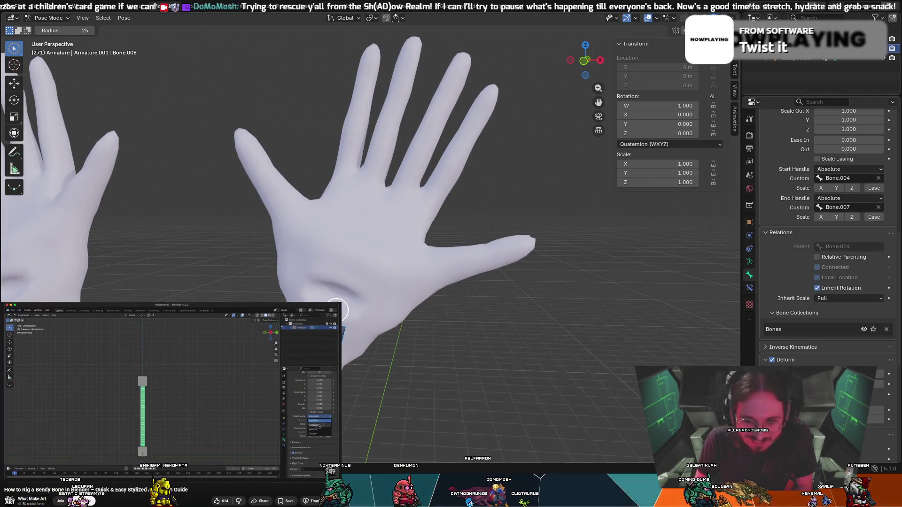
mouse_move(344, 331)
middle_mouse_down()
mouse_move(423, 338)
mouse_move(465, 318)
mouse_move(471, 324)
middle_mouse_up()
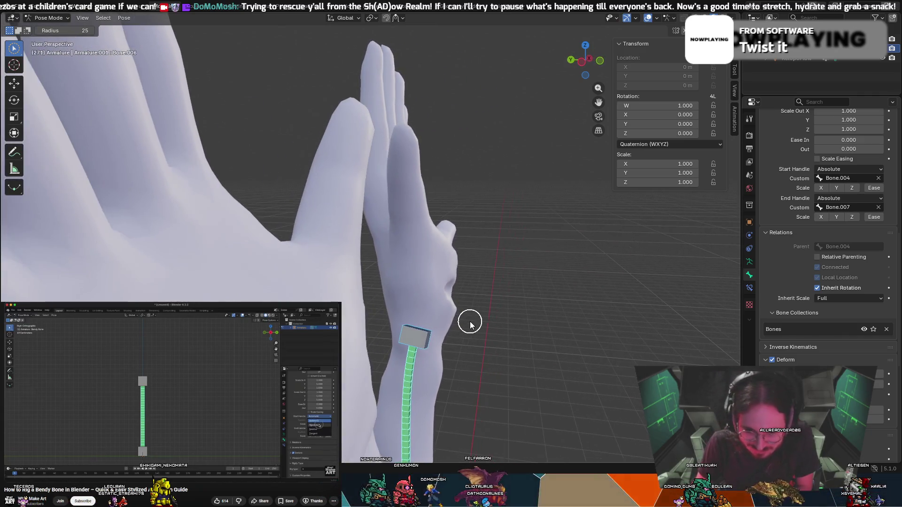
key("g")
left_click(416, 342)
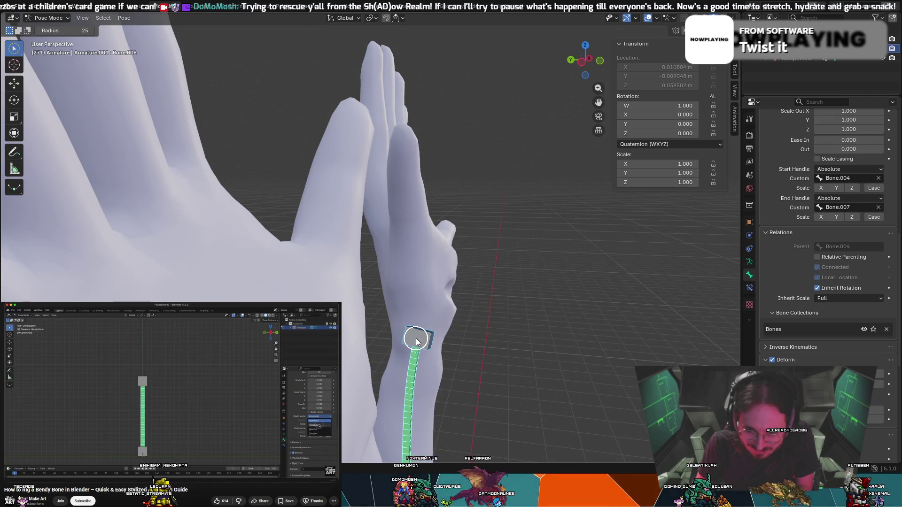
middle_click_drag(416, 343, 369, 338)
mouse_move(378, 302)
middle_mouse_down()
mouse_move(368, 278)
mouse_move(336, 302)
mouse_move(353, 311)
mouse_move(352, 326)
middle_mouse_up()
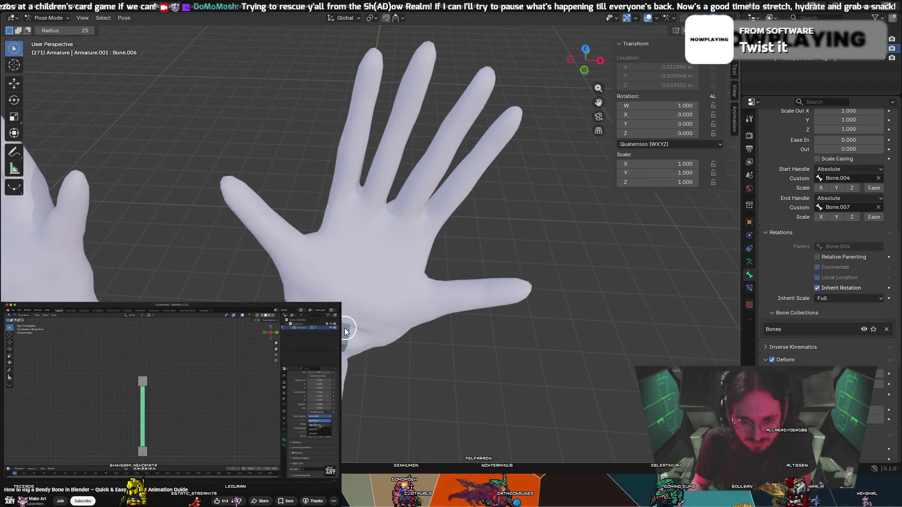
key("r")
left_click(347, 321)
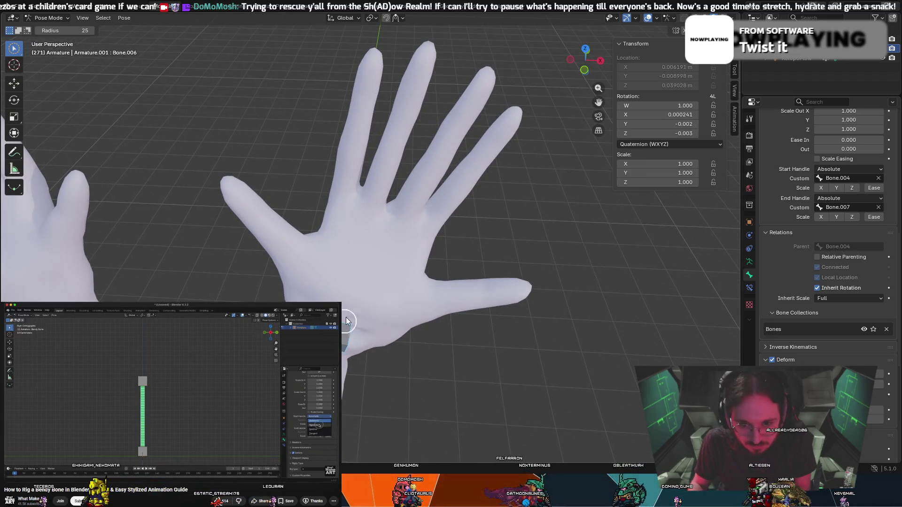
middle_click_drag(346, 314, 346, 276)
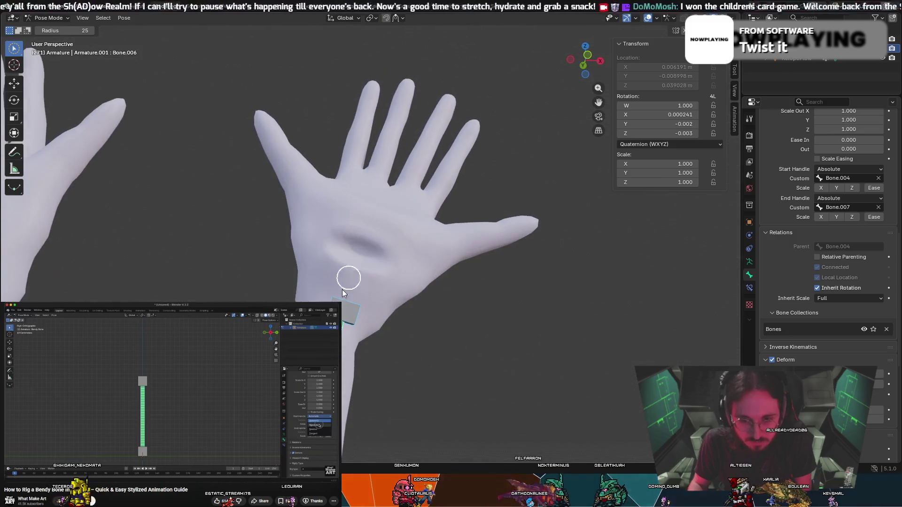
left_click(43, 17)
left_click(44, 28)
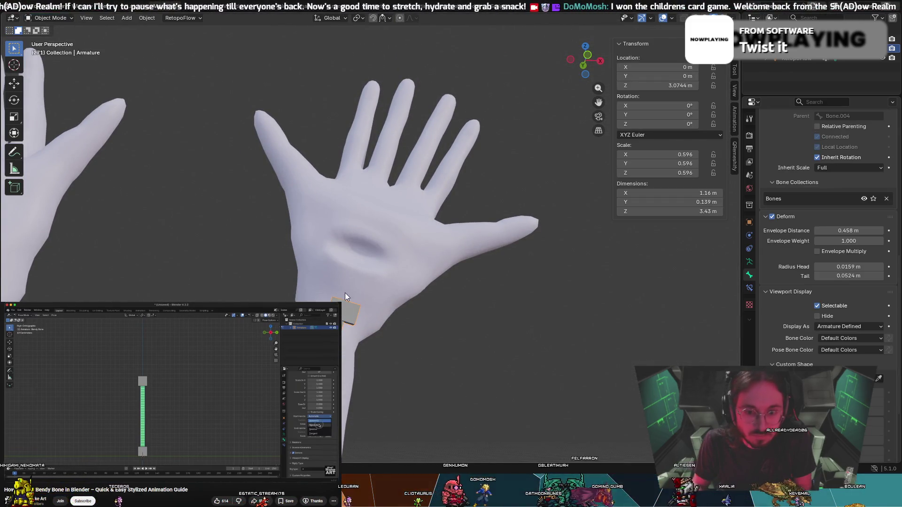
In Edit Mode, extrude hand bone Bone.008 from Bone.007 and position its tail.
mouse_move(344, 292)
middle_mouse_down()
mouse_move(373, 264)
mouse_move(371, 272)
middle_mouse_up()
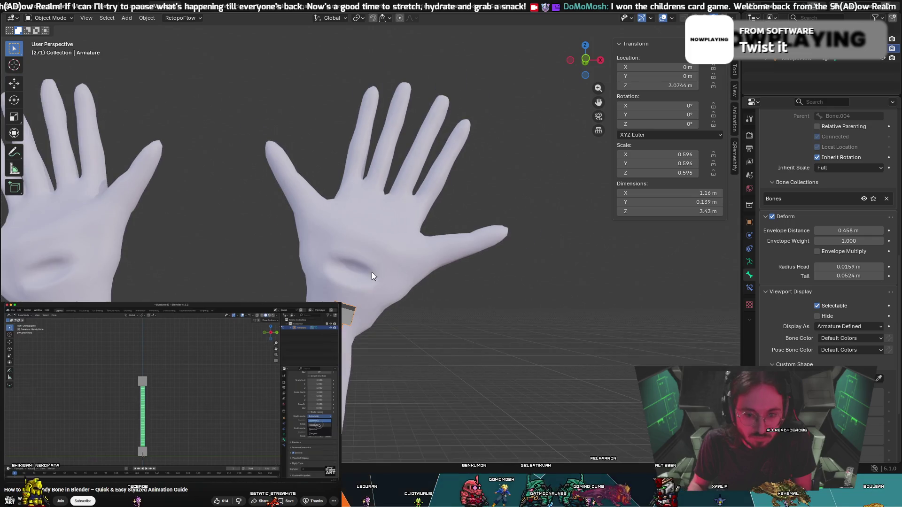
left_click(43, 17)
left_click(45, 38)
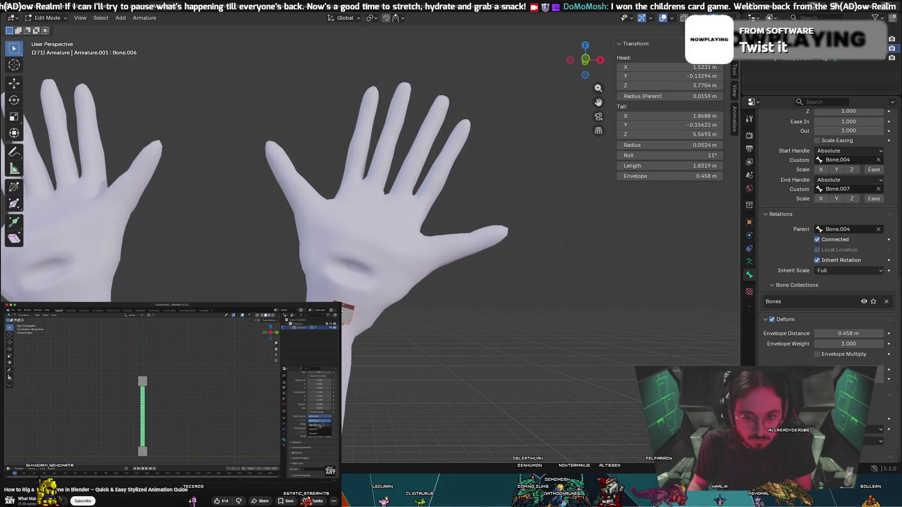
key("e")
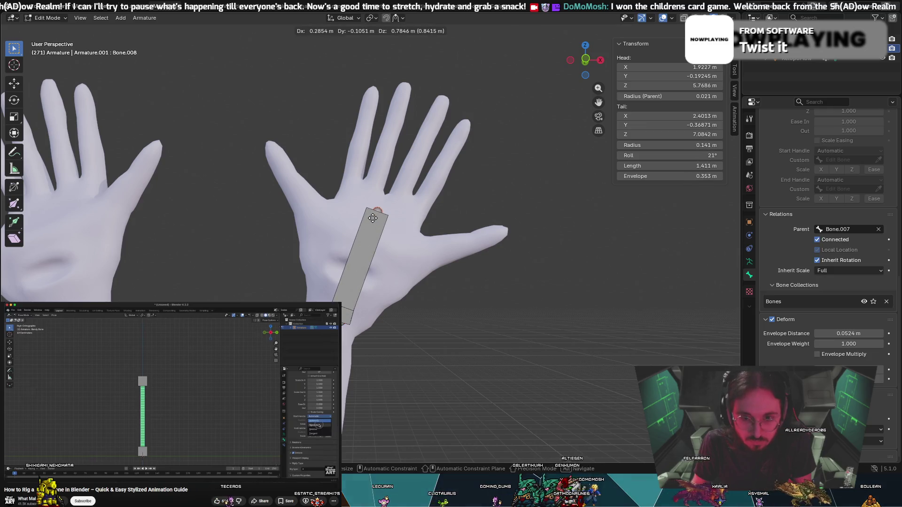
left_click(372, 218)
mouse_move(372, 218)
middle_mouse_down()
mouse_move(263, 251)
mouse_move(290, 240)
mouse_move(451, 223)
mouse_move(276, 257)
mouse_move(399, 222)
middle_mouse_up()
key("g")
left_click(301, 237)
key("g")
left_click(400, 222)
Settle the hand bone's tail inside the palm and rotate it into place.
key("g")
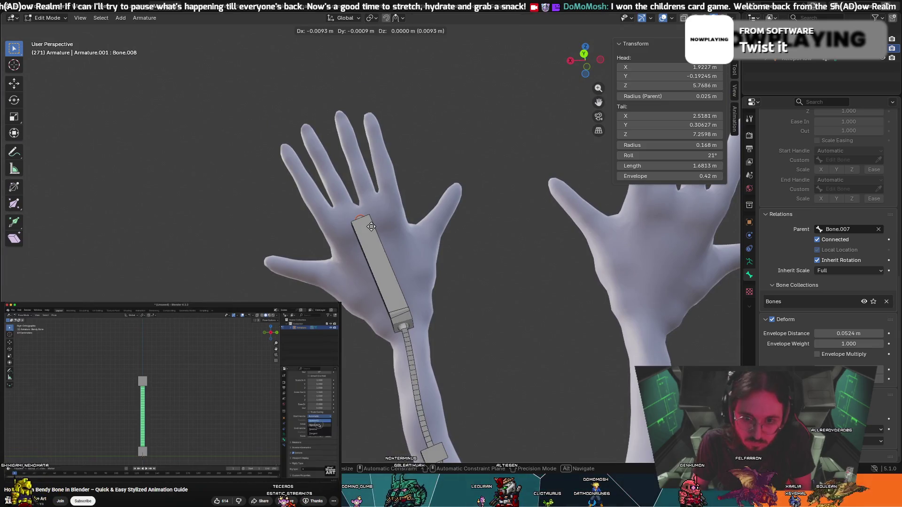
left_click(389, 263)
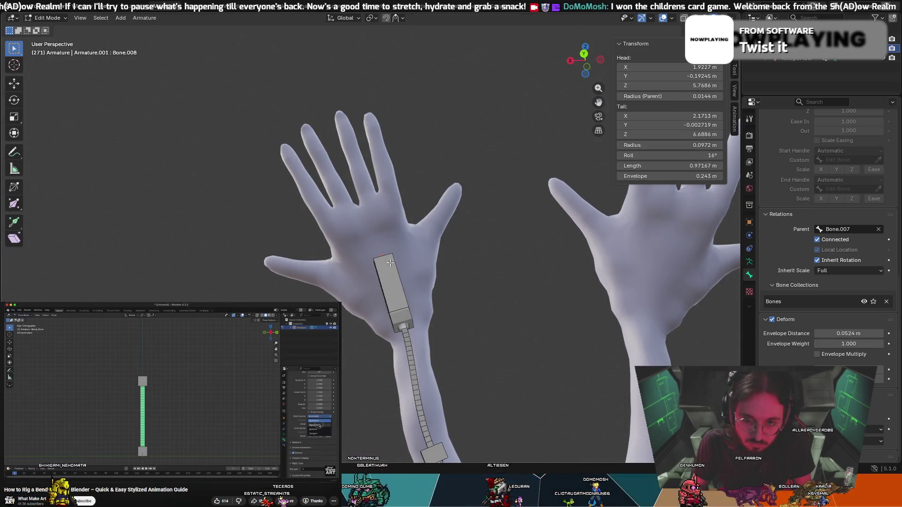
mouse_move(390, 263)
middle_mouse_down()
mouse_move(502, 268)
mouse_move(352, 261)
mouse_move(334, 248)
mouse_move(366, 294)
middle_mouse_up()
key("ctrl+z")
key("g")
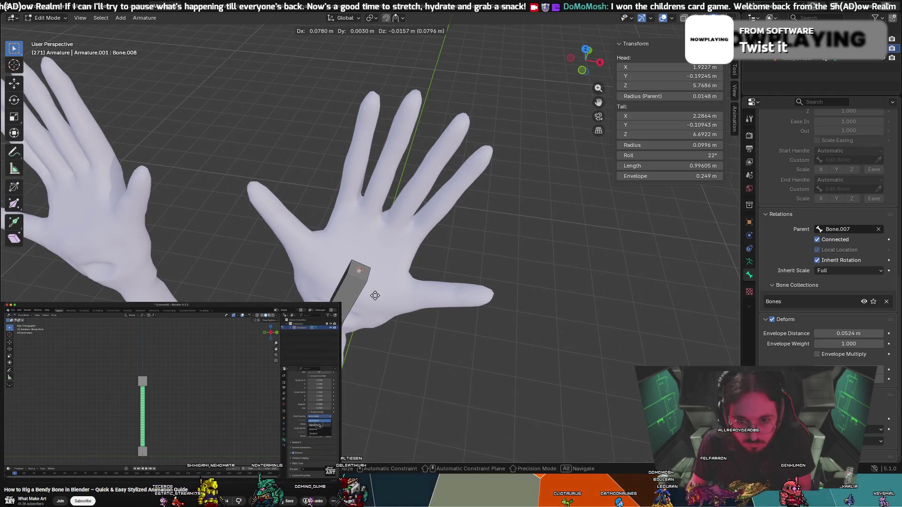
key("r")
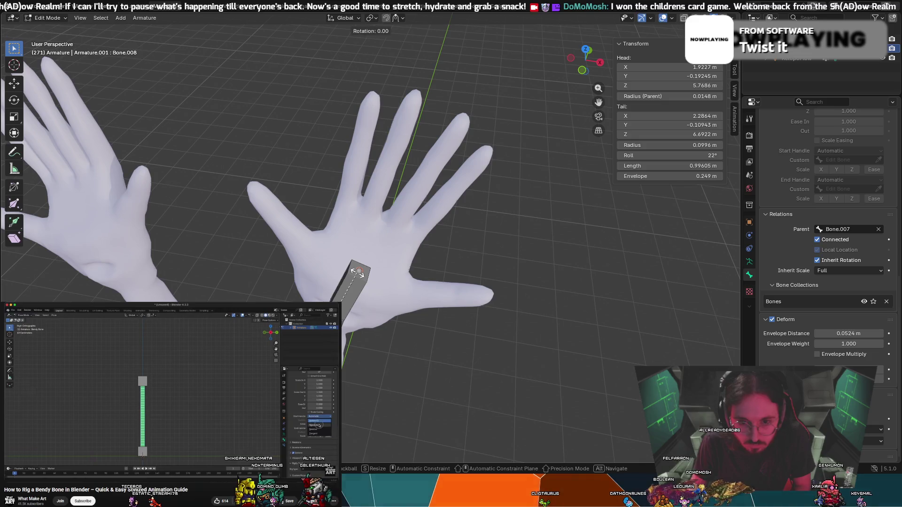
left_click(365, 255)
Extrude a short connected bone, Bone.009, with its tail pointing toward the fingers.
key("e")
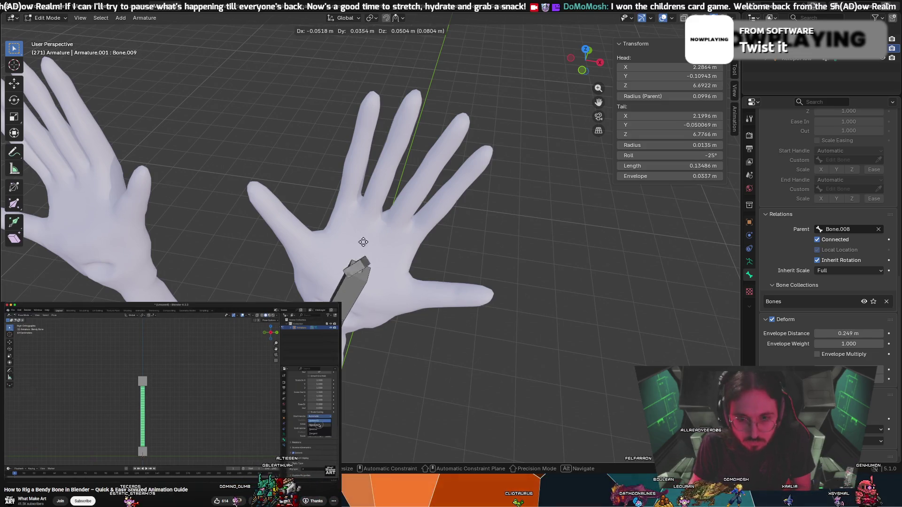
left_click(388, 211)
mouse_move(388, 211)
middle_mouse_down()
mouse_move(192, 155)
mouse_move(195, 127)
mouse_move(220, 143)
mouse_move(437, 205)
mouse_move(444, 165)
mouse_move(475, 161)
mouse_move(479, 182)
mouse_move(449, 178)
middle_mouse_up()
key("g")
left_click(446, 206)
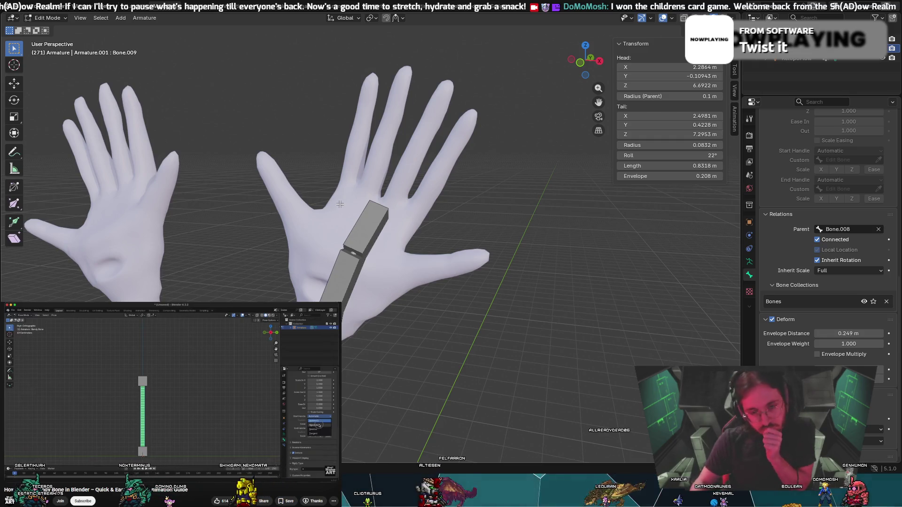
left_click(53, 21)
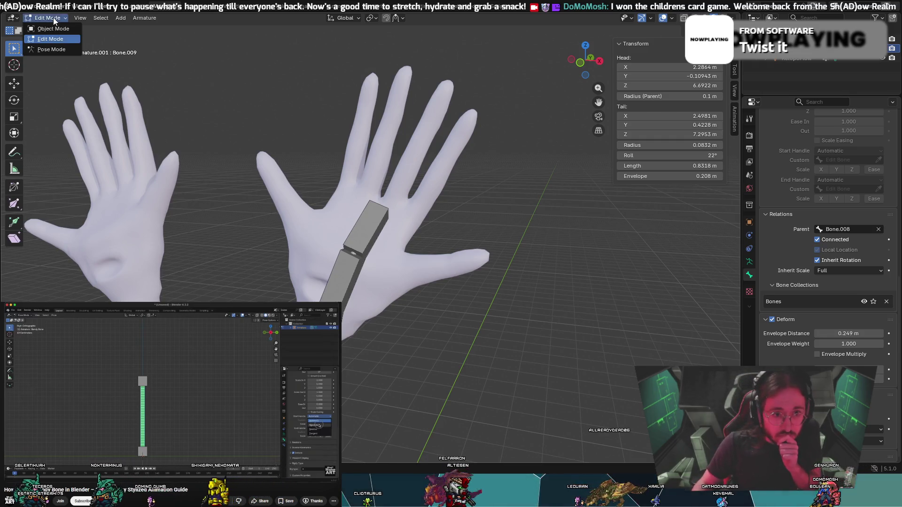
In Pose Mode, test-rotate the new hand bones, cancel each rotation, and return to Edit Mode.
left_click(64, 50)
key("r")
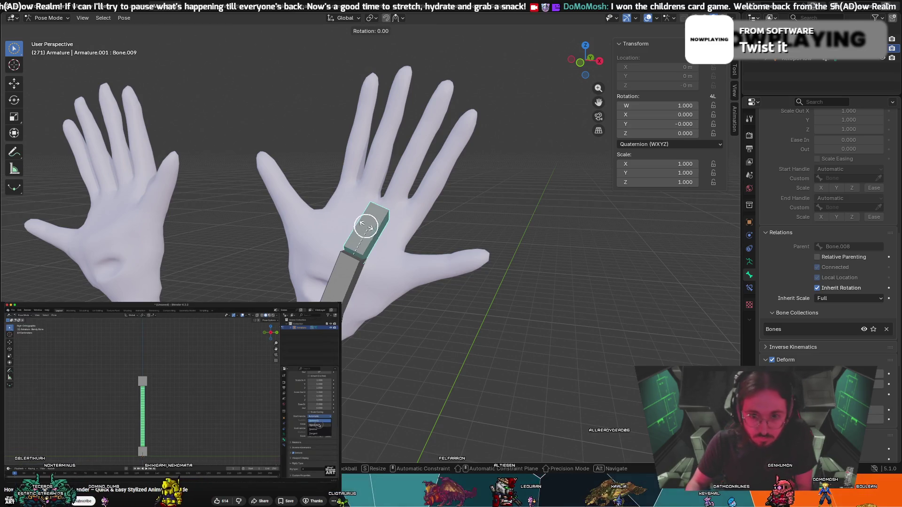
key("Escape")
mouse_move(378, 208)
middle_mouse_down()
mouse_move(274, 187)
mouse_move(199, 193)
middle_mouse_up()
key("r")
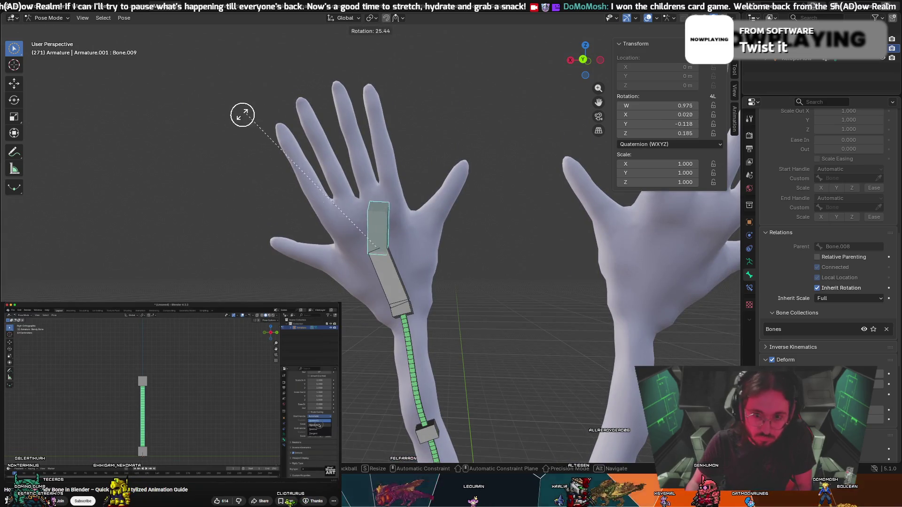
key("Escape")
key("c")
mouse_move(367, 122)
middle_mouse_down()
mouse_move(100, 225)
mouse_move(179, 145)
middle_mouse_up()
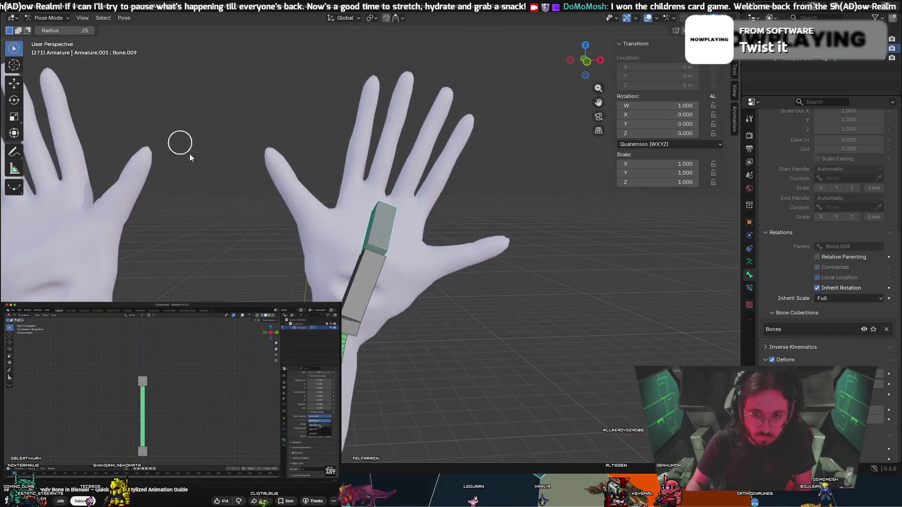
left_click(366, 277)
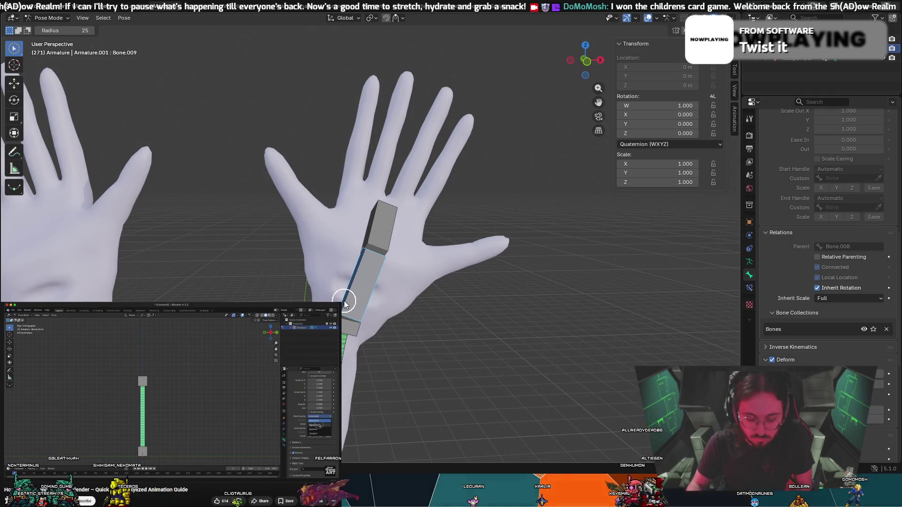
left_click(47, 18)
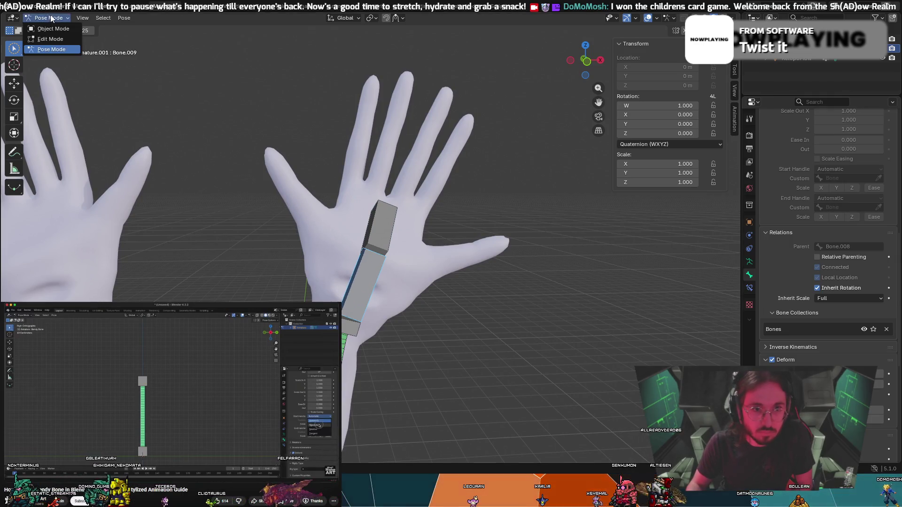
left_click(47, 38)
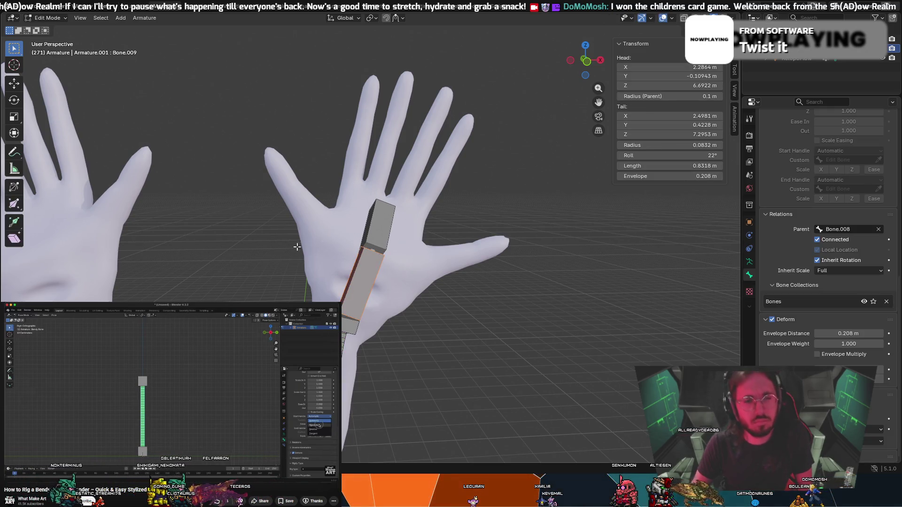
Duplicate the finger-pointing bone, then rotate it and place it near the thumb side of the palm.
key("shift+d")
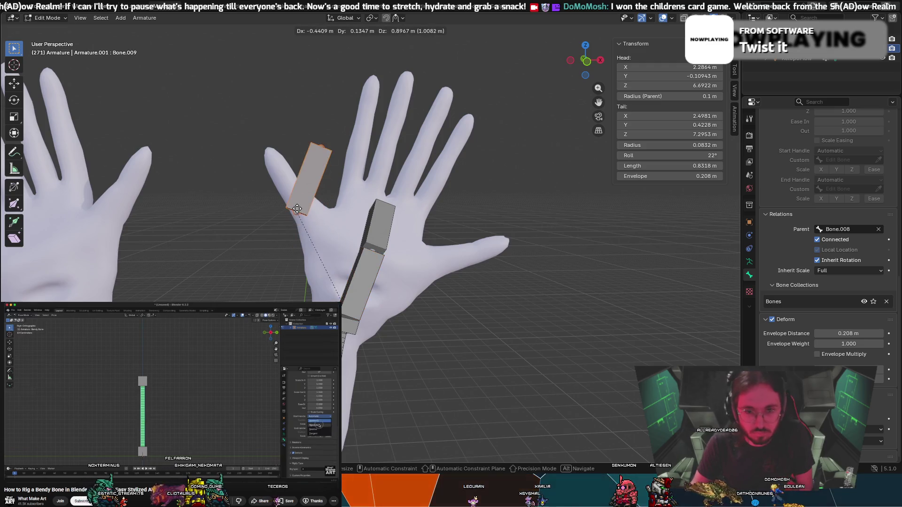
left_click(327, 184)
key("r")
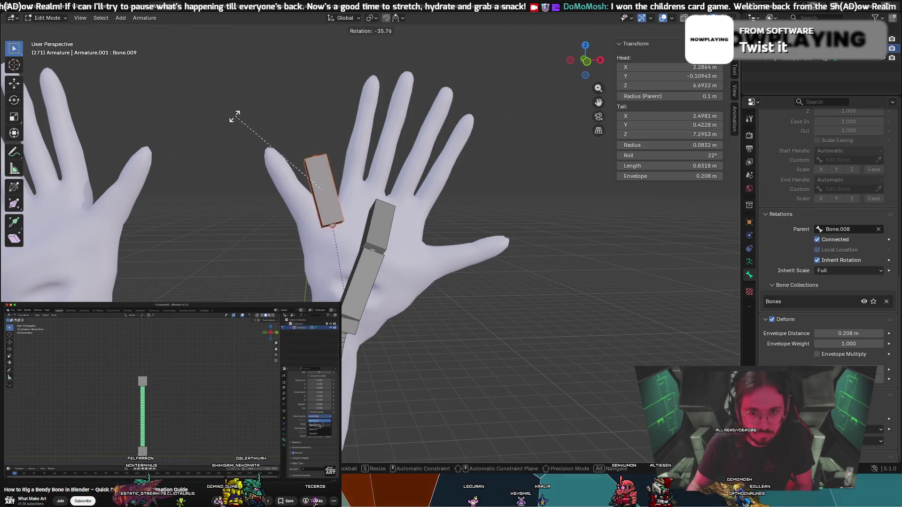
left_click(177, 147)
key("g")
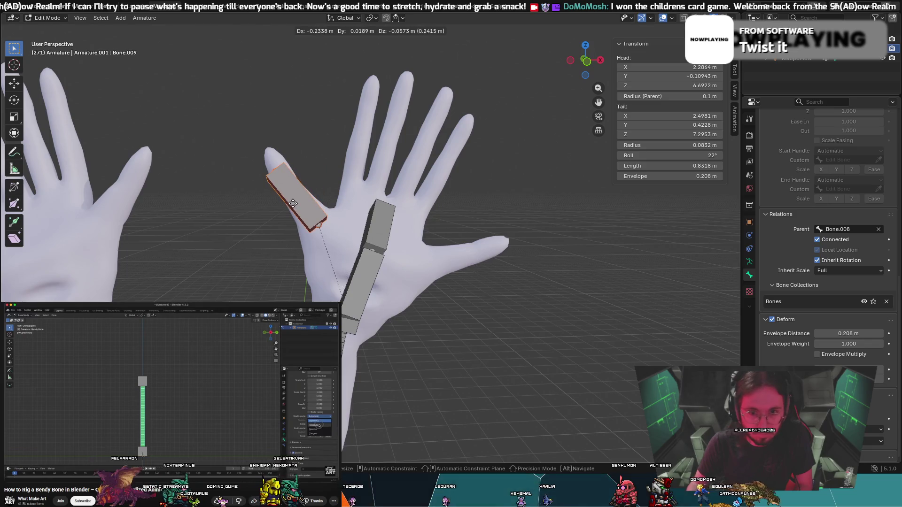
left_click(291, 195)
mouse_move(291, 195)
middle_mouse_down()
mouse_move(295, 161)
mouse_move(236, 164)
middle_mouse_up()
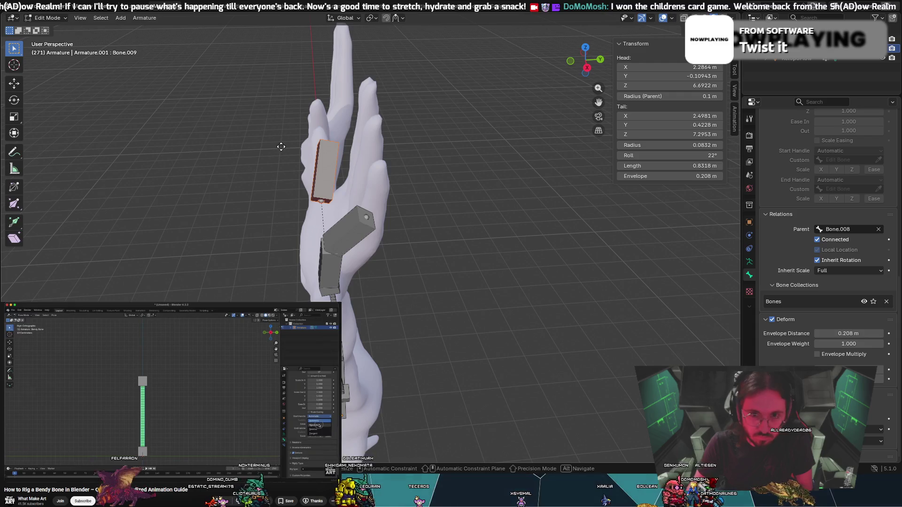
key("g")
key("Escape")
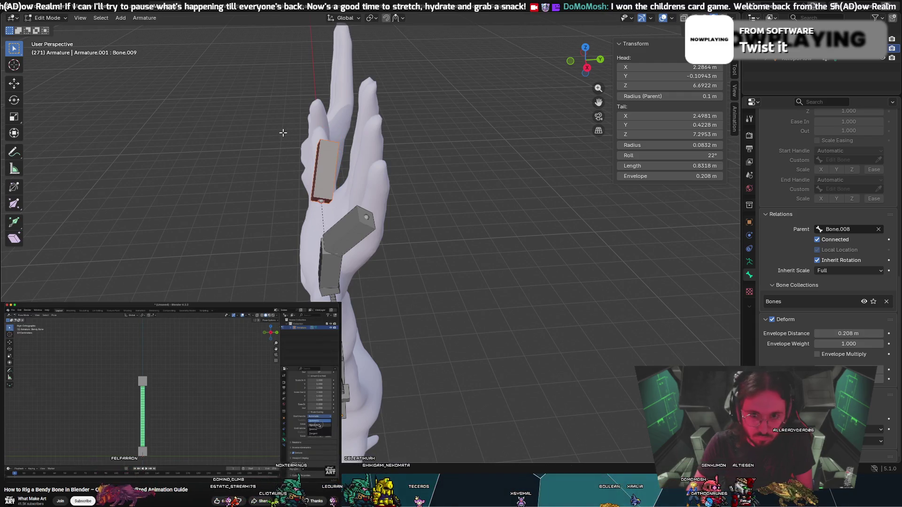
mouse_move(277, 136)
middle_mouse_down()
mouse_move(329, 141)
mouse_move(347, 166)
middle_mouse_up()
Scale the duplicate bone down to a small block at the finger's base.
key("e")
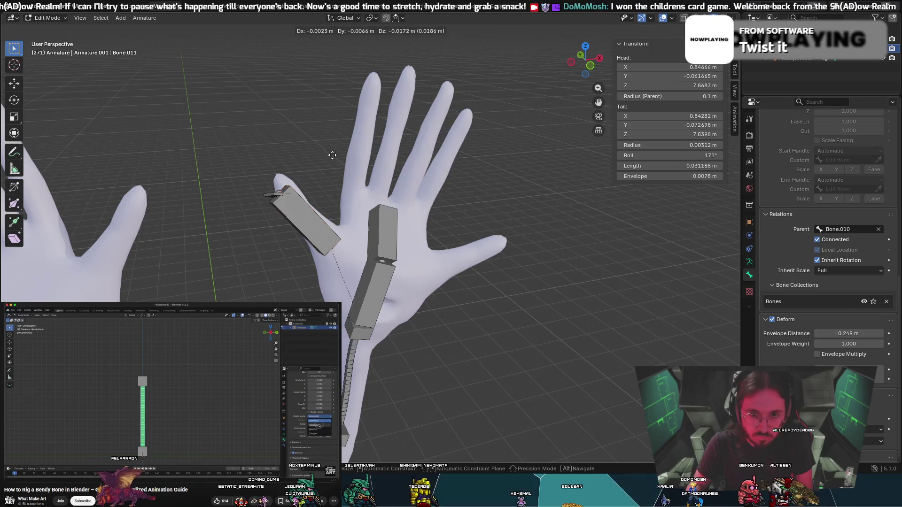
left_click(331, 192)
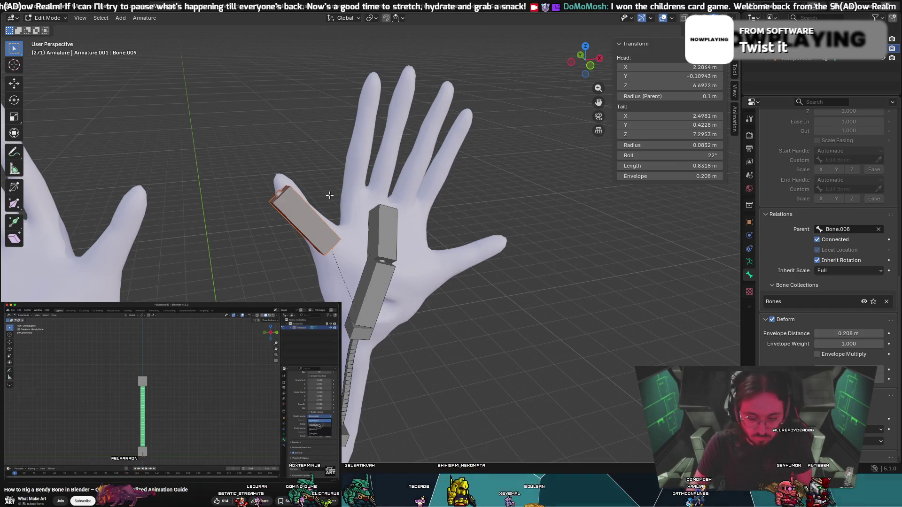
key("s")
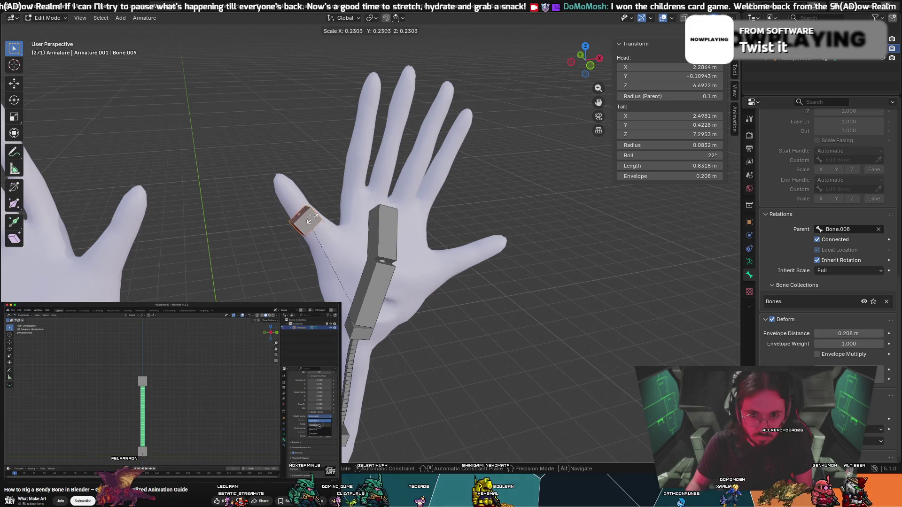
left_click(316, 219)
key("s")
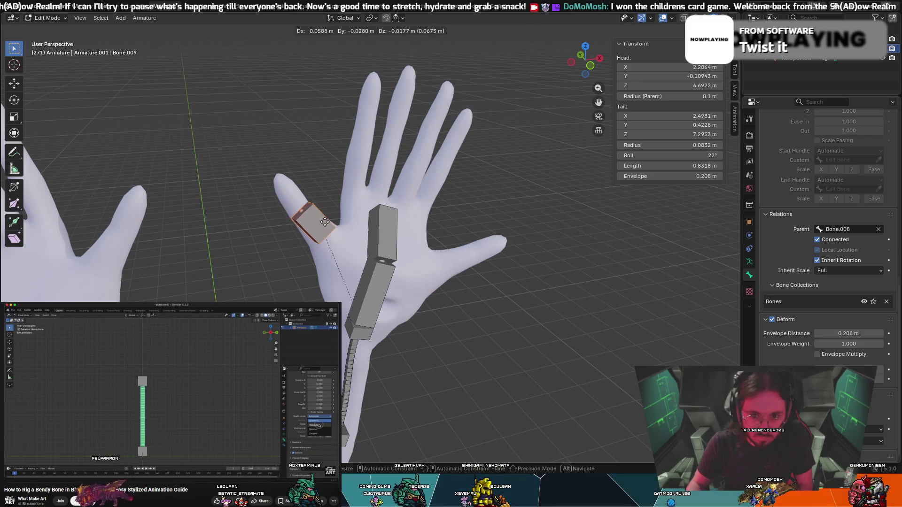
left_click(305, 214)
middle_click_drag(305, 214, 279, 203)
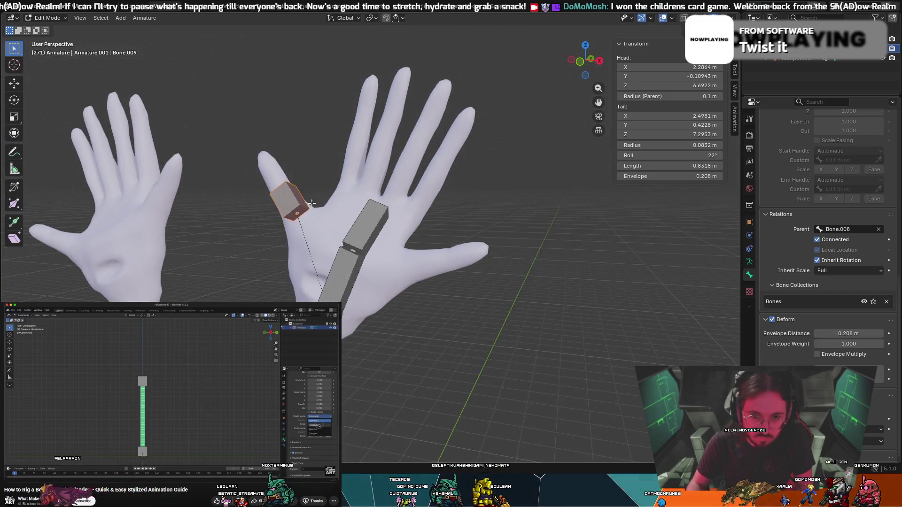
scroll(804, 173, "up", 15)
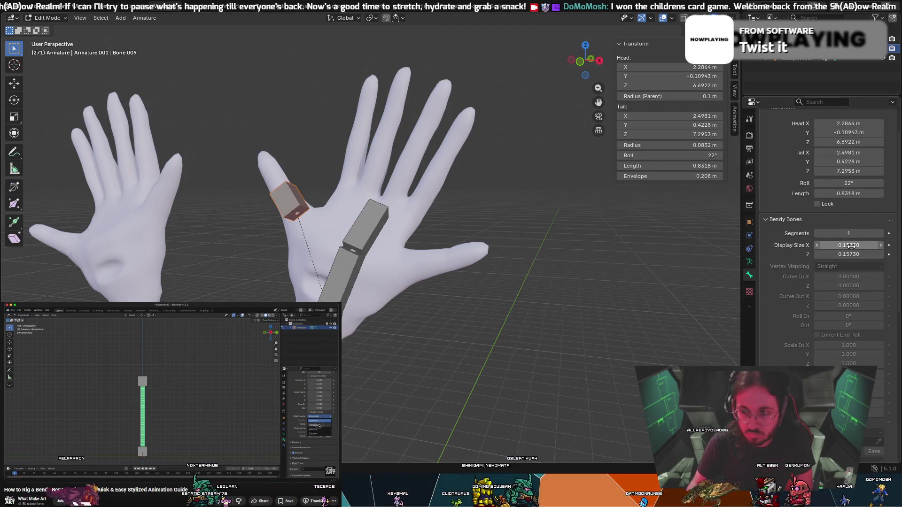
Make Bone.010 active and narrow its bendy display size X to 0.1073.
left_click_drag(843, 245, 794, 245)
key("ctrl+z")
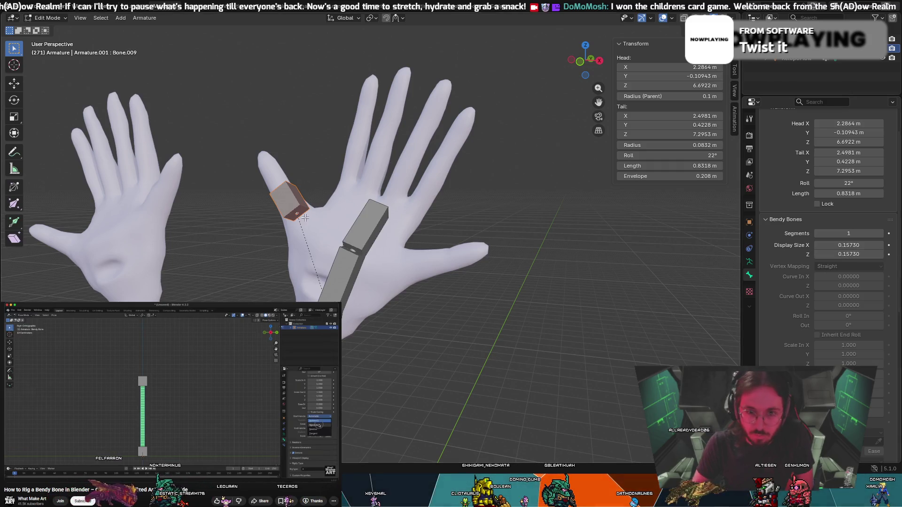
left_click(275, 200)
scroll(784, 185, "up", 3)
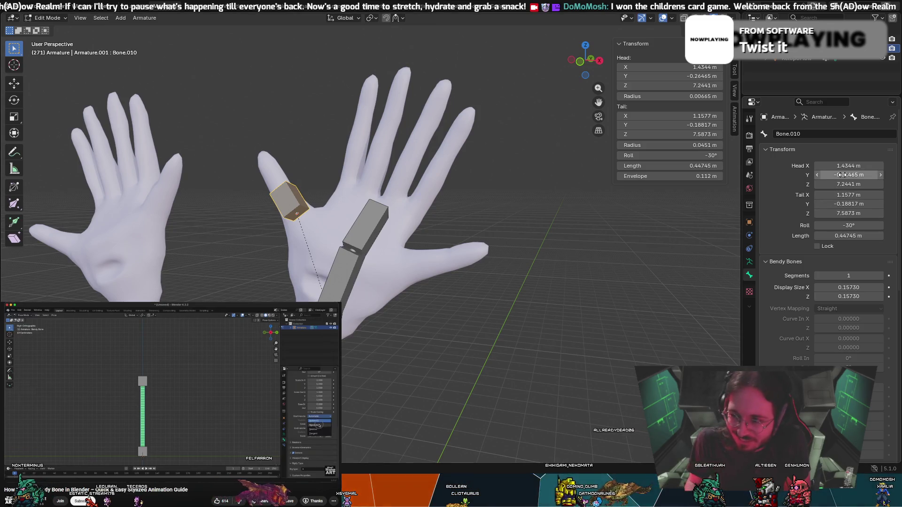
left_click_drag(840, 287, 821, 287)
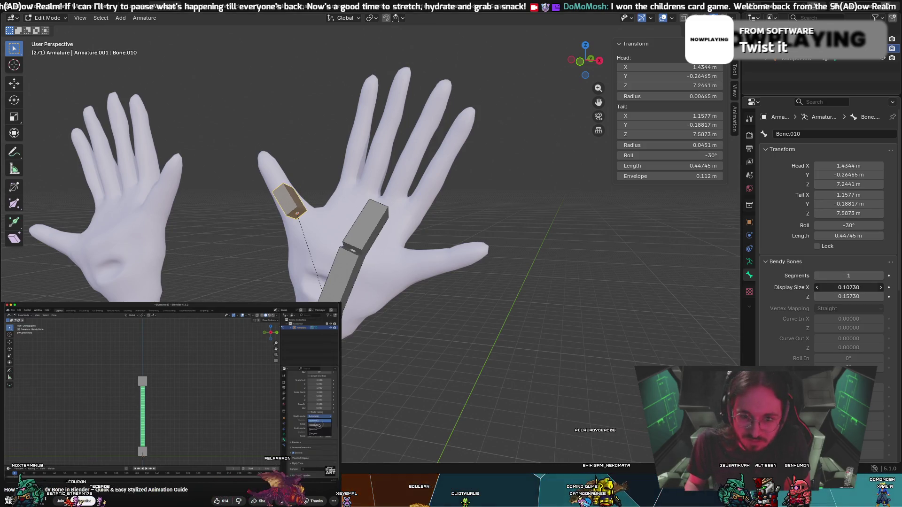